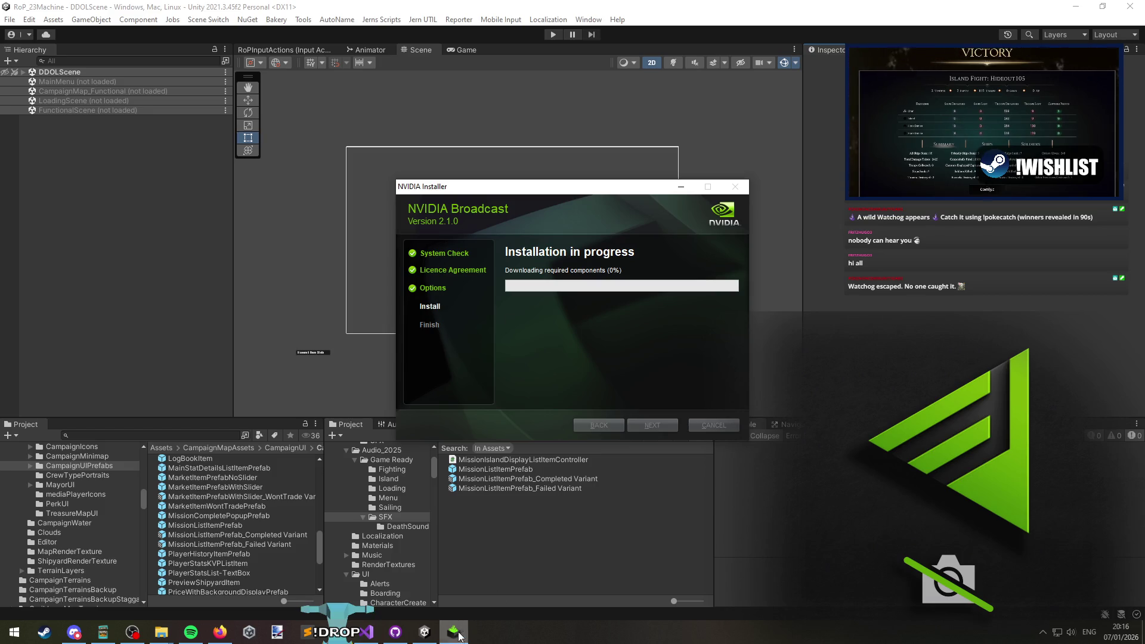
Switch to the Rise of Piracy store page and start its announcement trailer playing
mouse_move(426, 636)
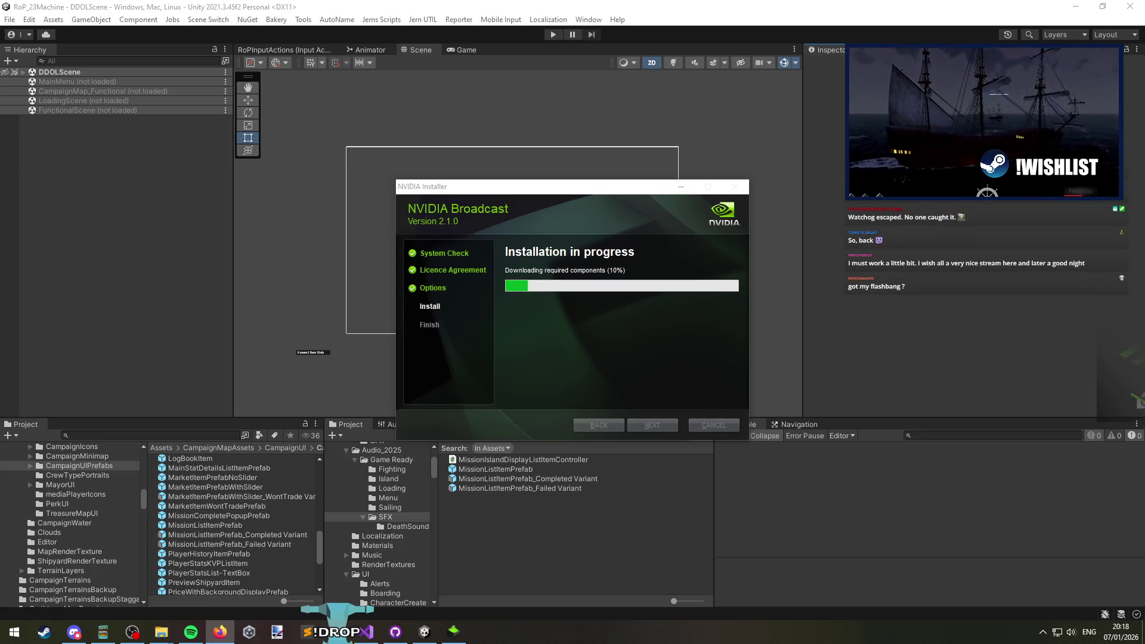
key(alt+Tab)
scroll(447, 289, down, 2)
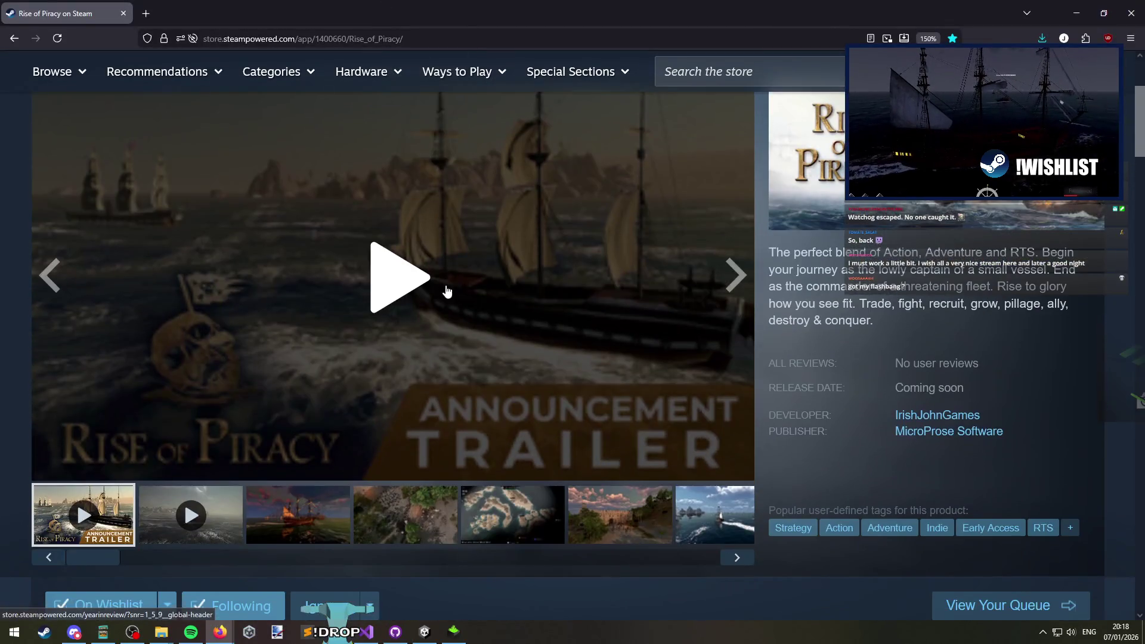
click(503, 295)
click(350, 420)
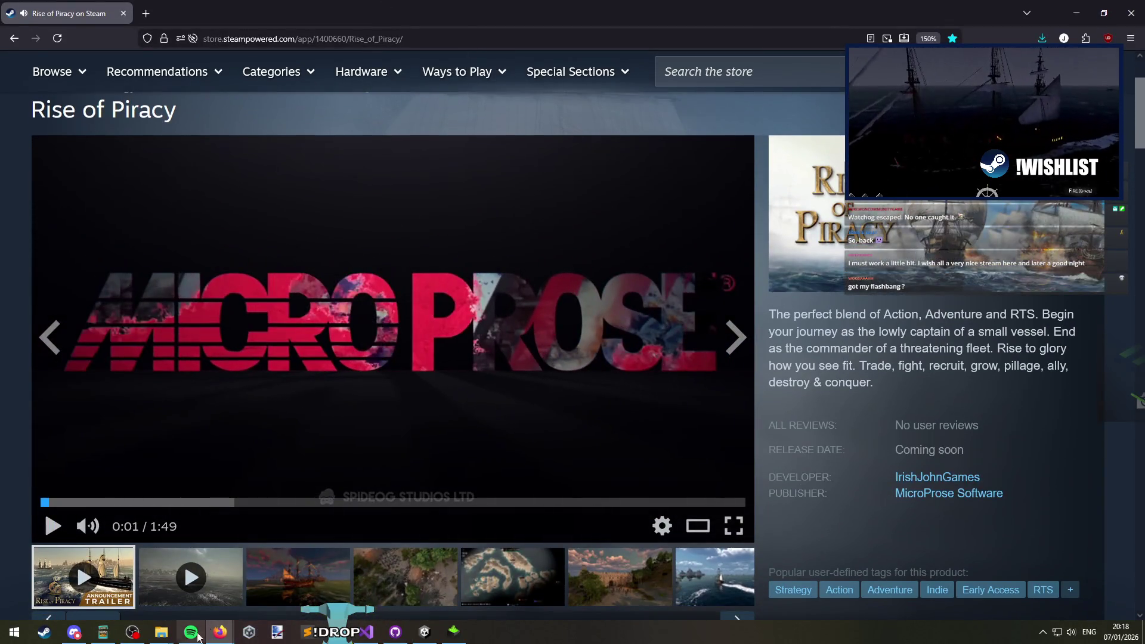
key(space)
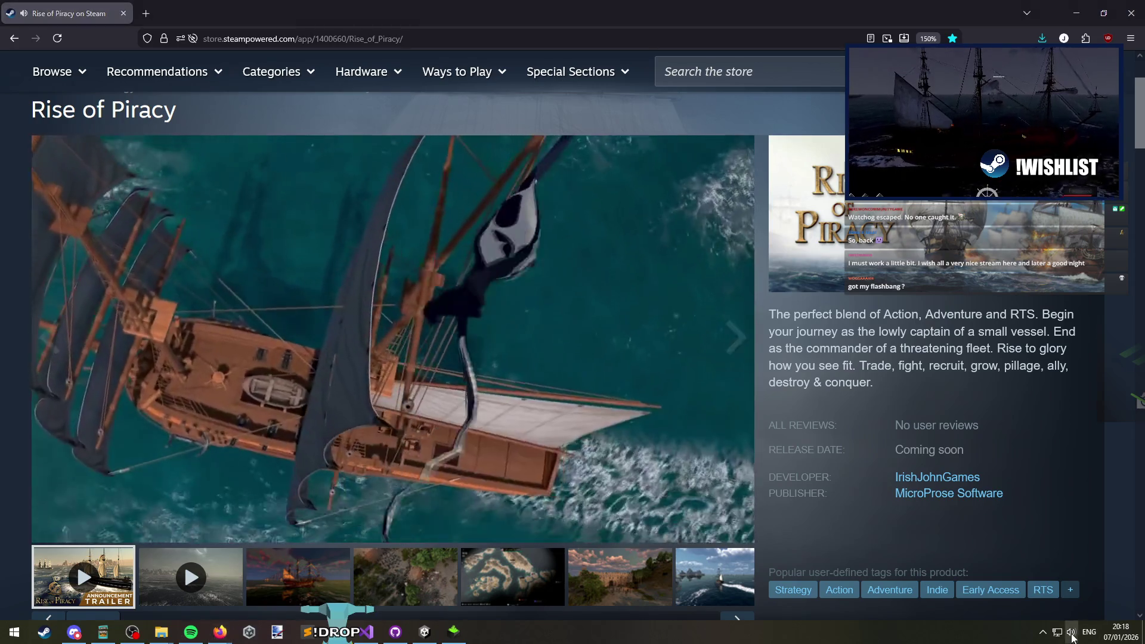
Raise the trailer's playback volume while it keeps playing
click(1071, 632)
click(914, 498)
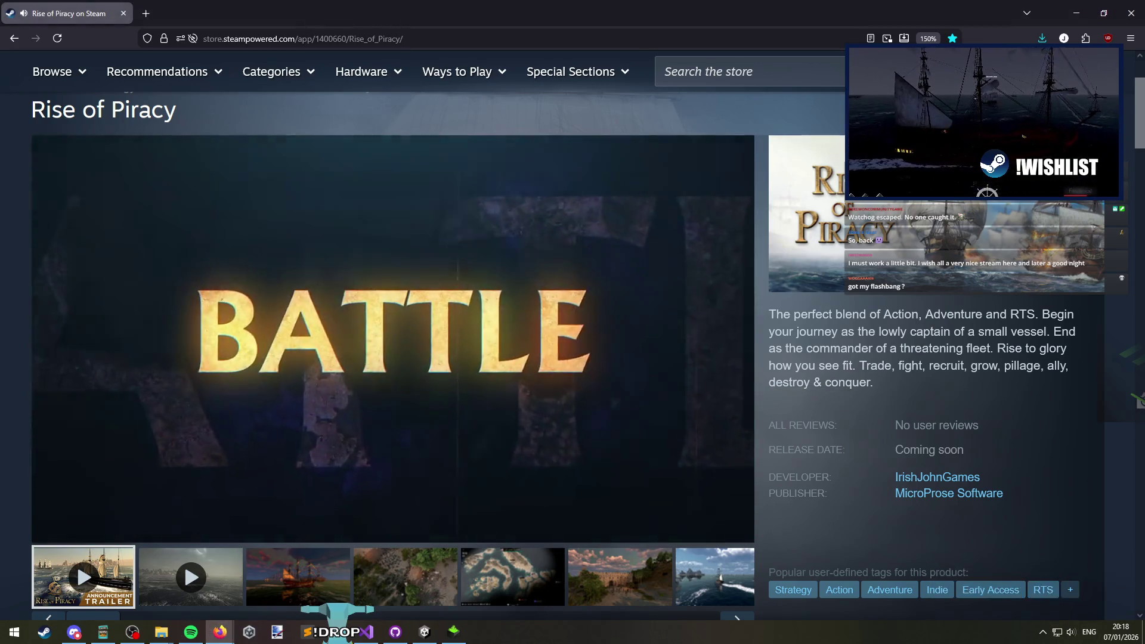
key(alt+Tab)
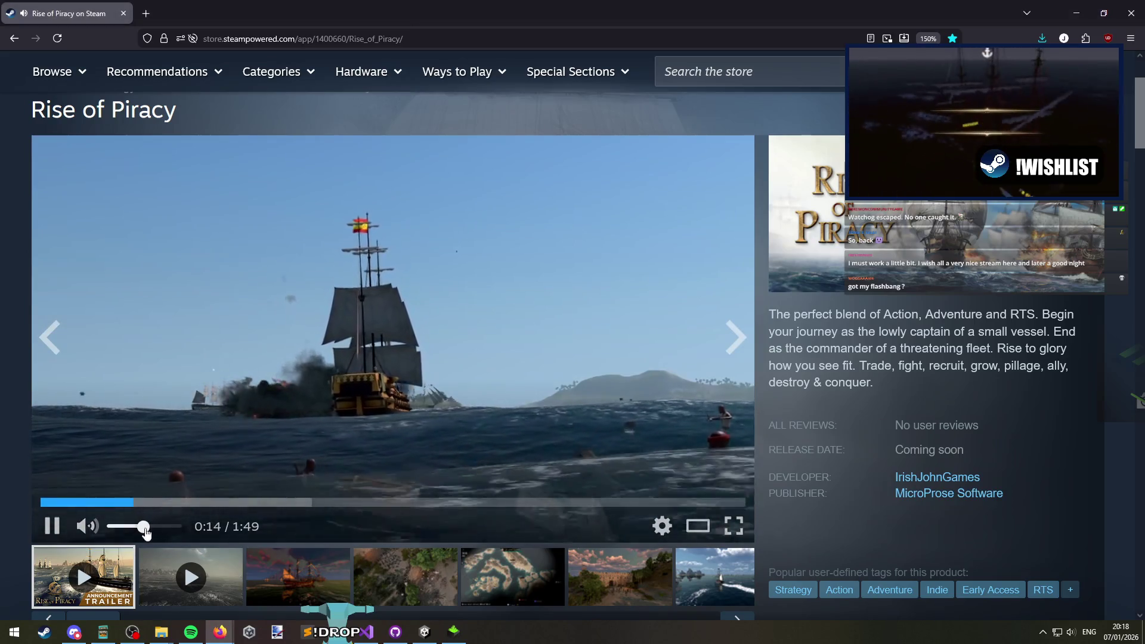
drag(141, 527, 156, 529)
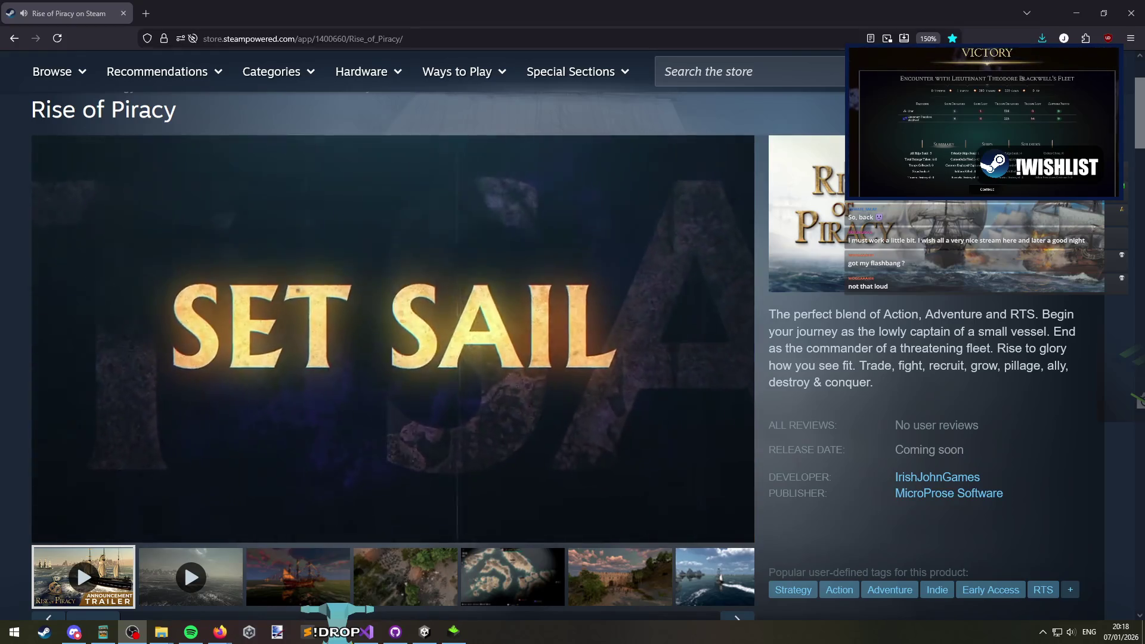
click(872, 331)
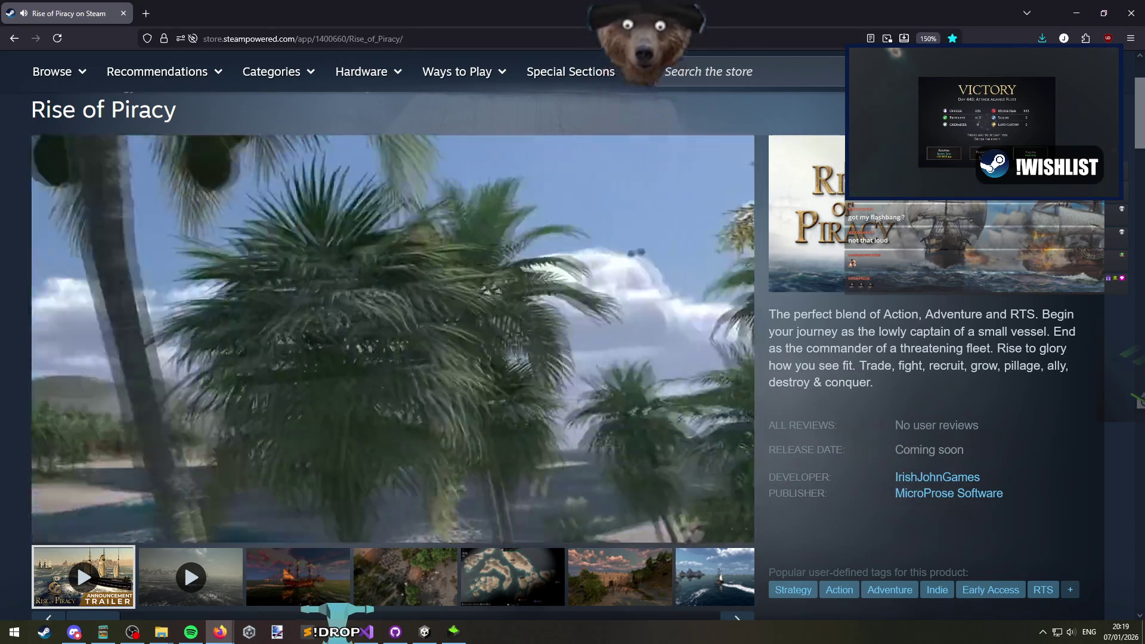
scroll(218, 347, up, 1)
scroll(218, 348, down, 1)
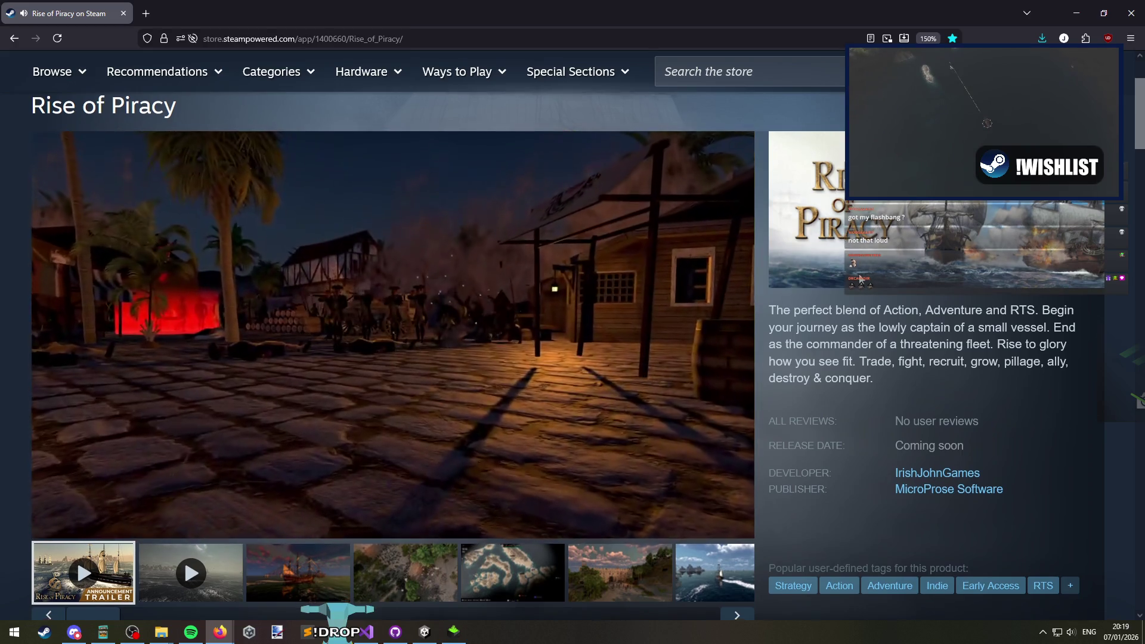
scroll(587, 349, down, 1)
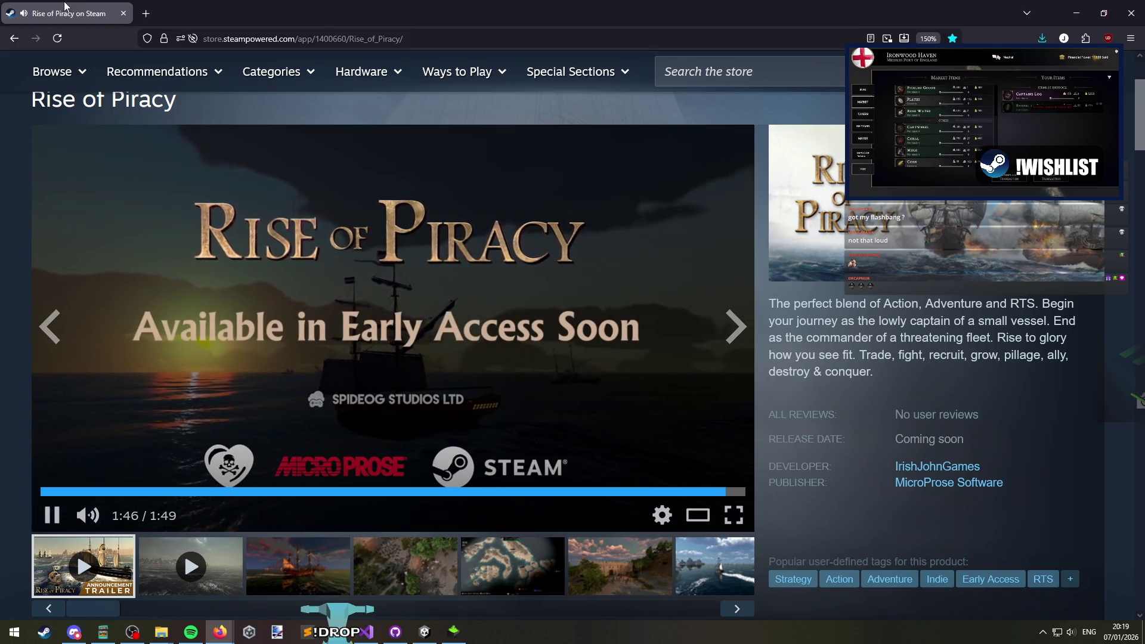
Pause the trailer and expand the full game description with READ MORE
click(60, 285)
scroll(60, 286, down, 15)
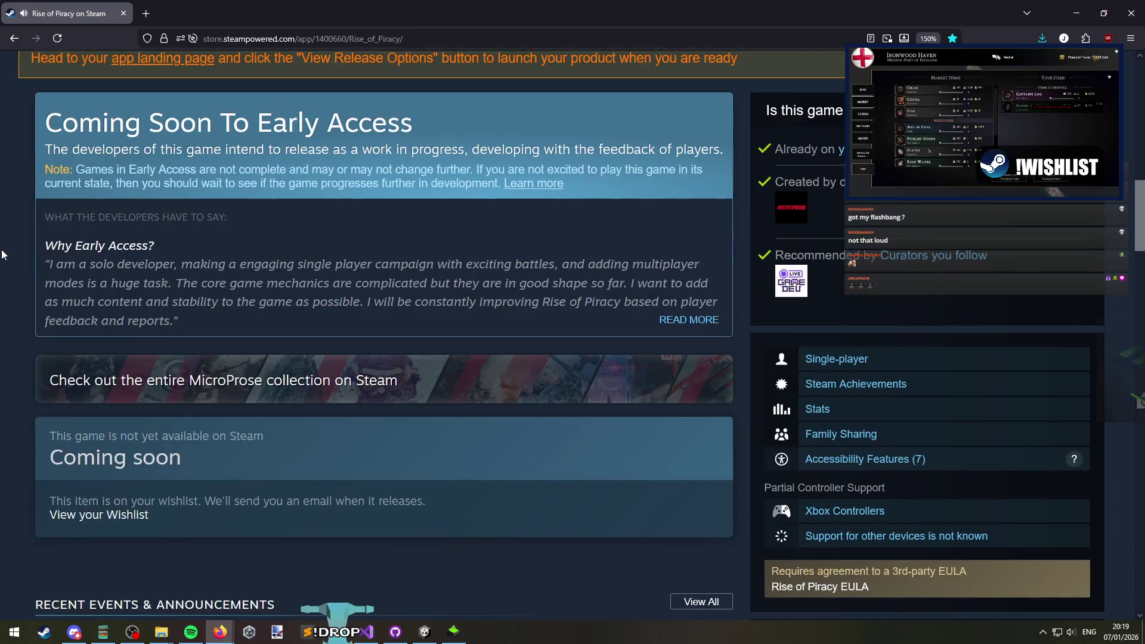
scroll(16, 280, down, 15)
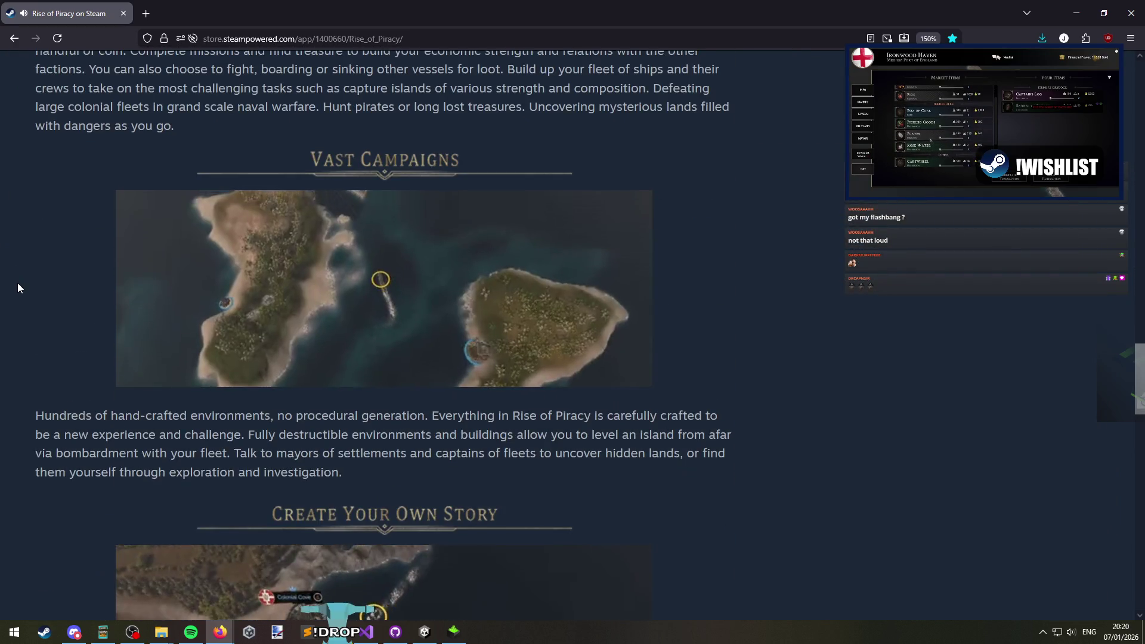
click(384, 454)
Scroll through the expanded description sections, then return to the Unity editor
scroll(510, 444, up, 7)
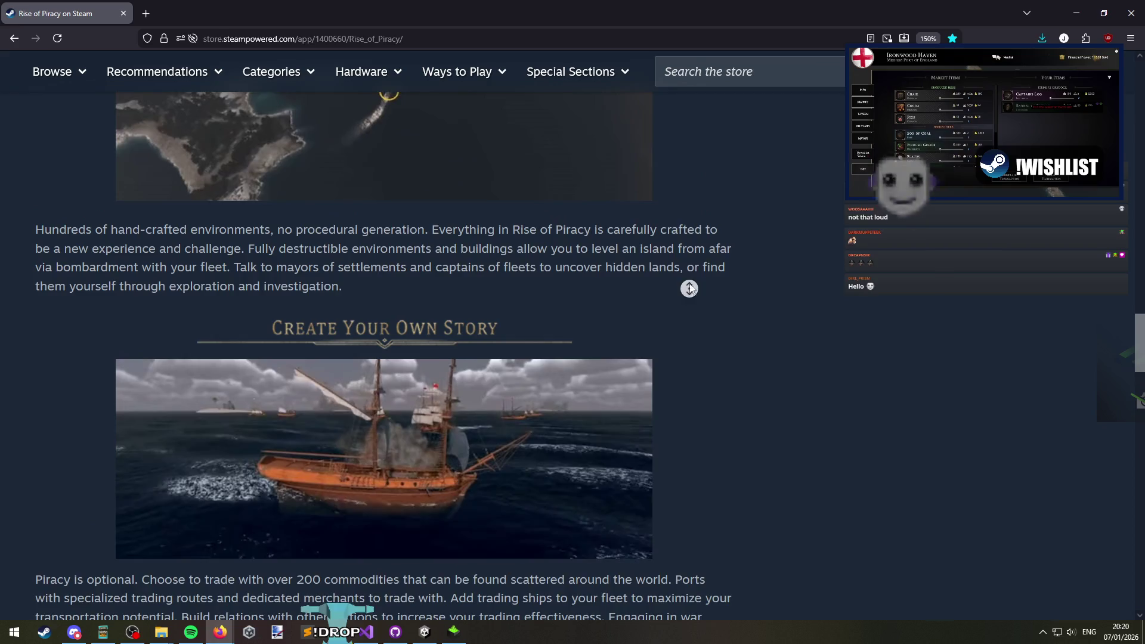
scroll(733, 256, up, 6)
scroll(688, 324, down, 9)
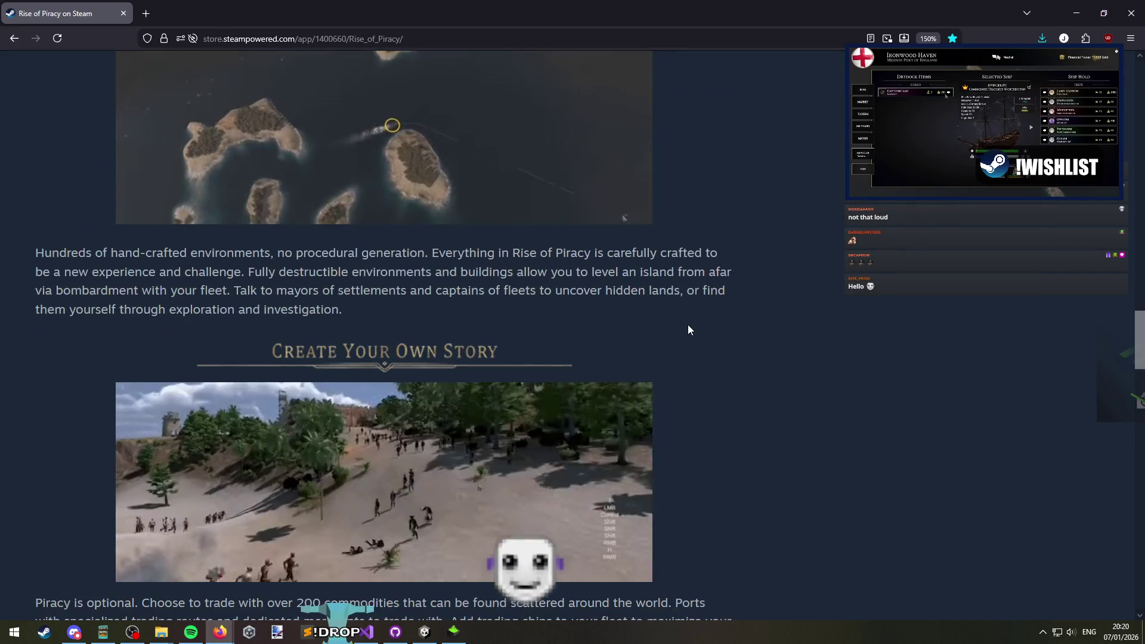
scroll(515, 389, down, 8)
scroll(515, 383, down, 7)
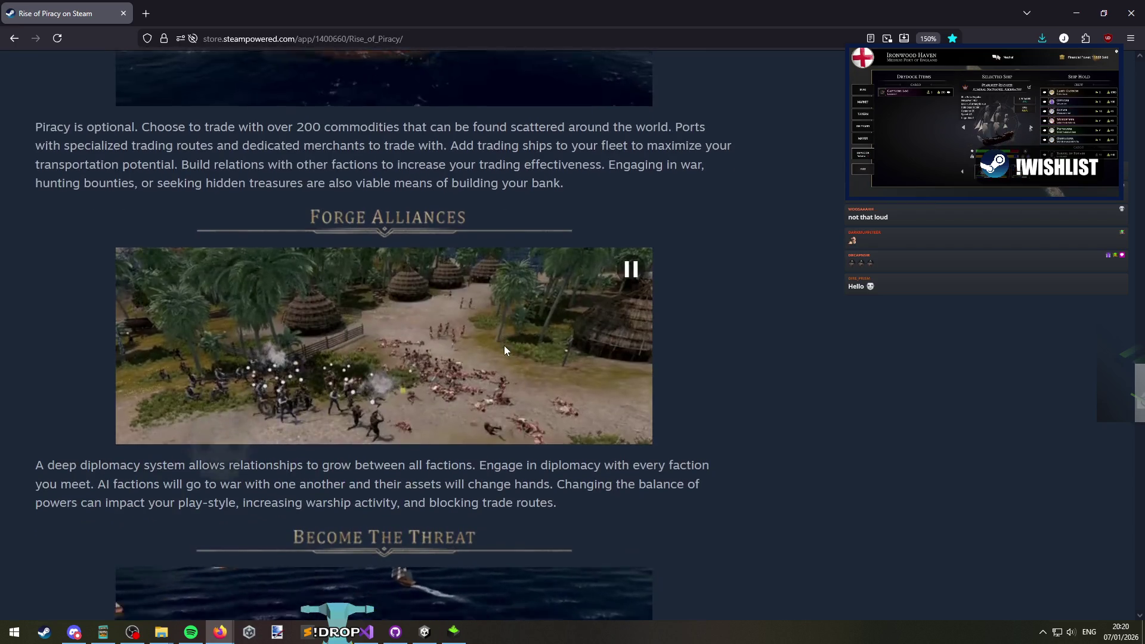
scroll(620, 334, up, 20)
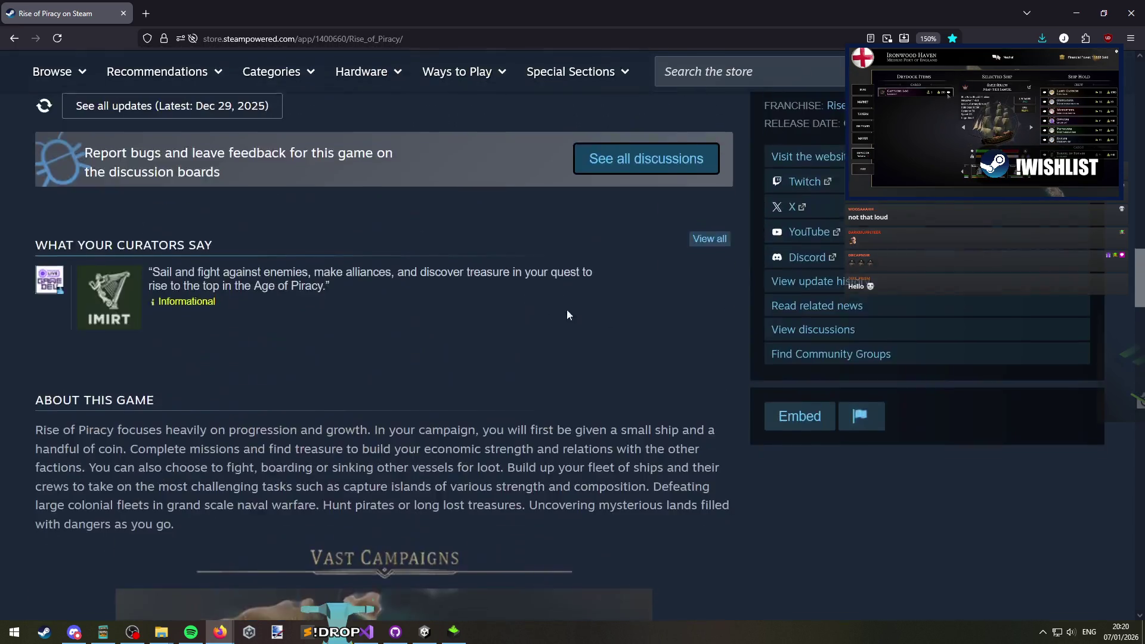
scroll(519, 331, down, 20)
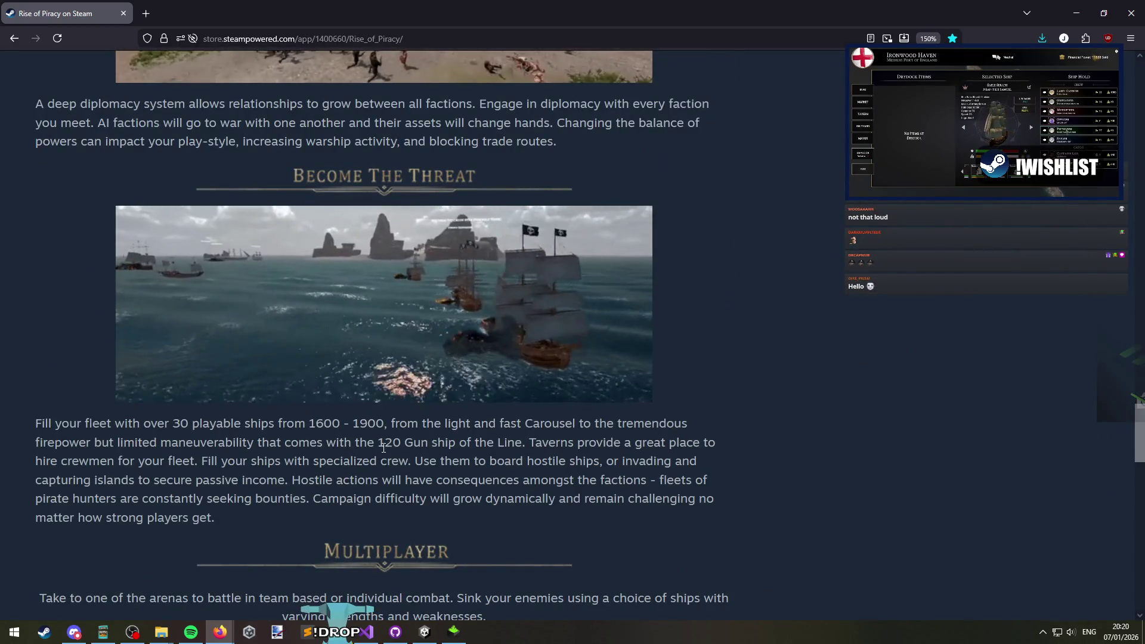
scroll(328, 440, down, 3)
scroll(367, 250, up, 20)
scroll(367, 249, up, 15)
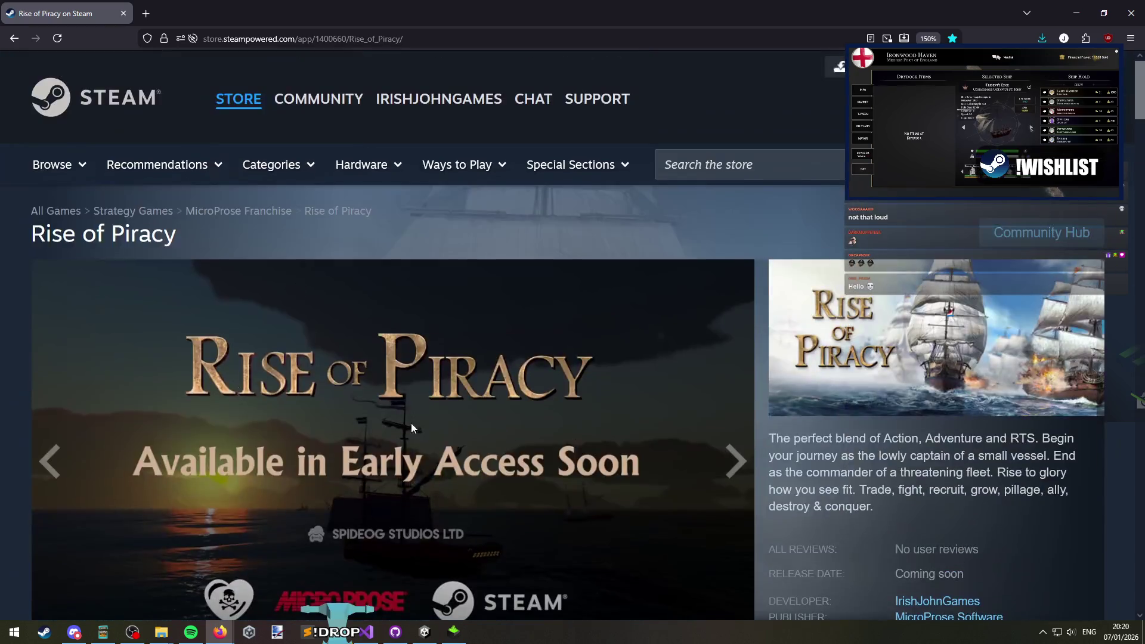
key(alt+Tab)
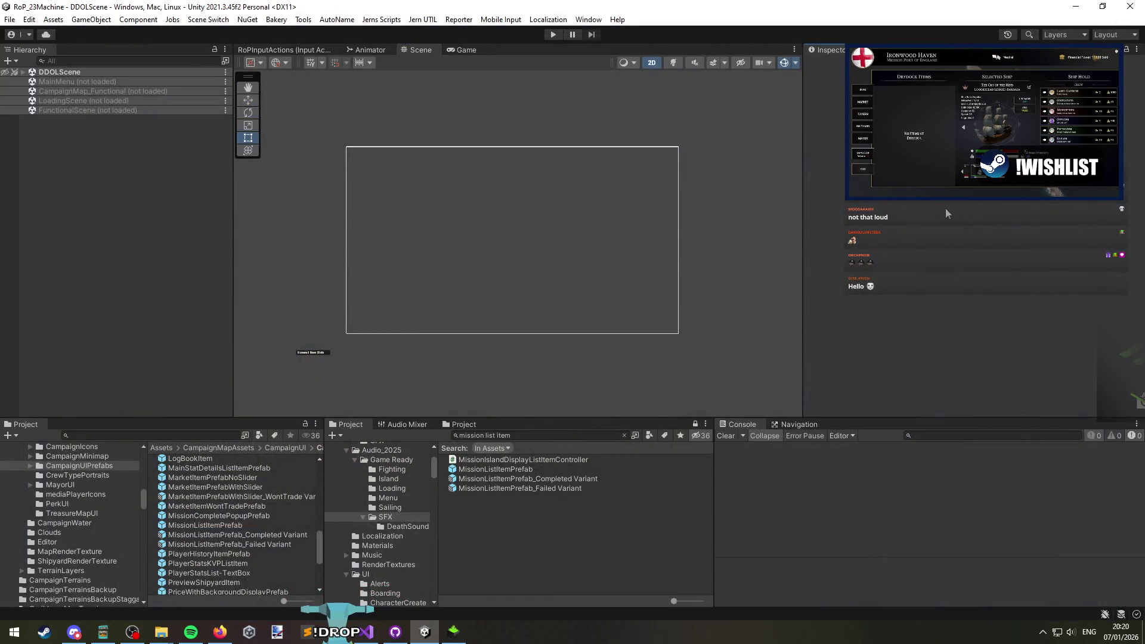
key(alt+Tab)
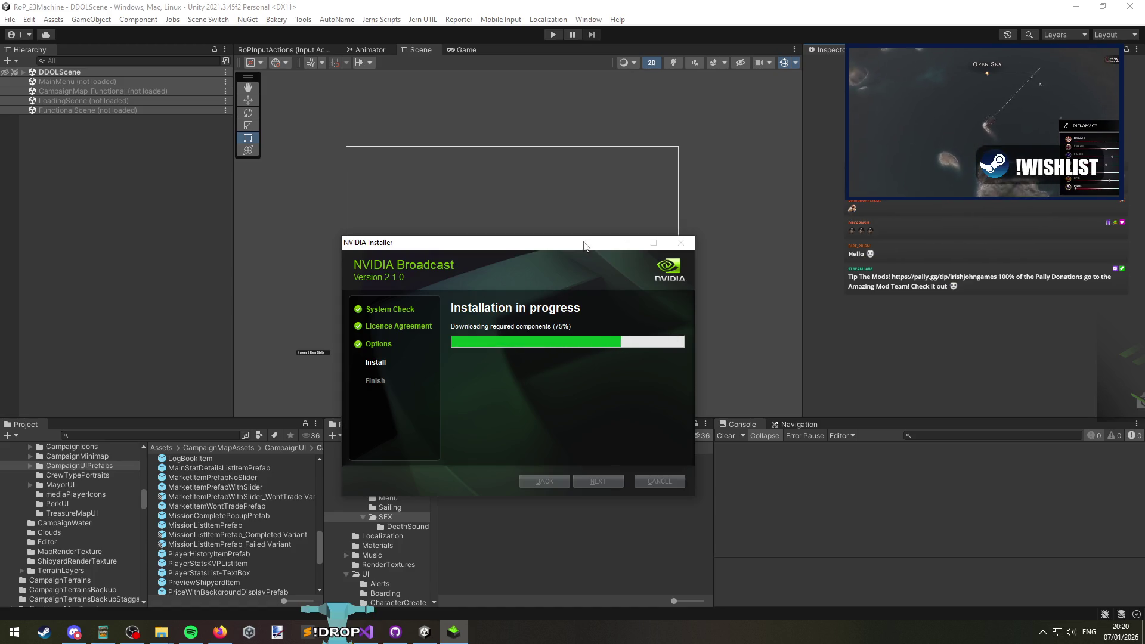
Move the NVIDIA installer window aside, off the Unity editor
mouse_move(583, 246)
mouse_down()
mouse_move(490, 268)
mouse_move(661, 299)
mouse_up()
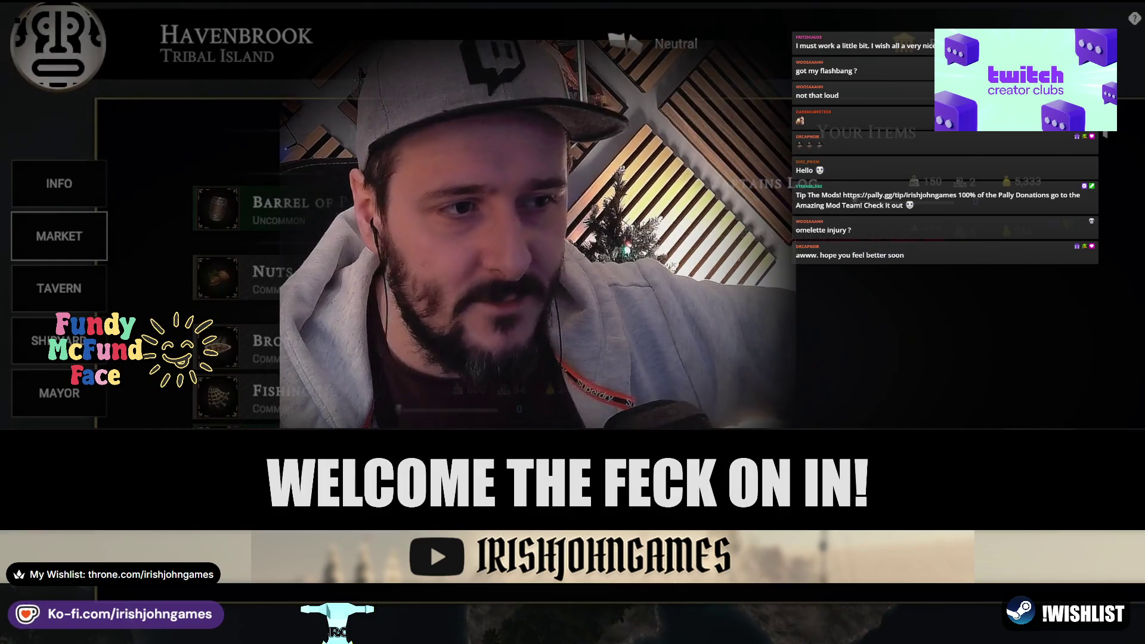
Check the next ship's crew and upgrades, leave the Havenbrook menu, then skip the cove-attack intro
click(774, 346)
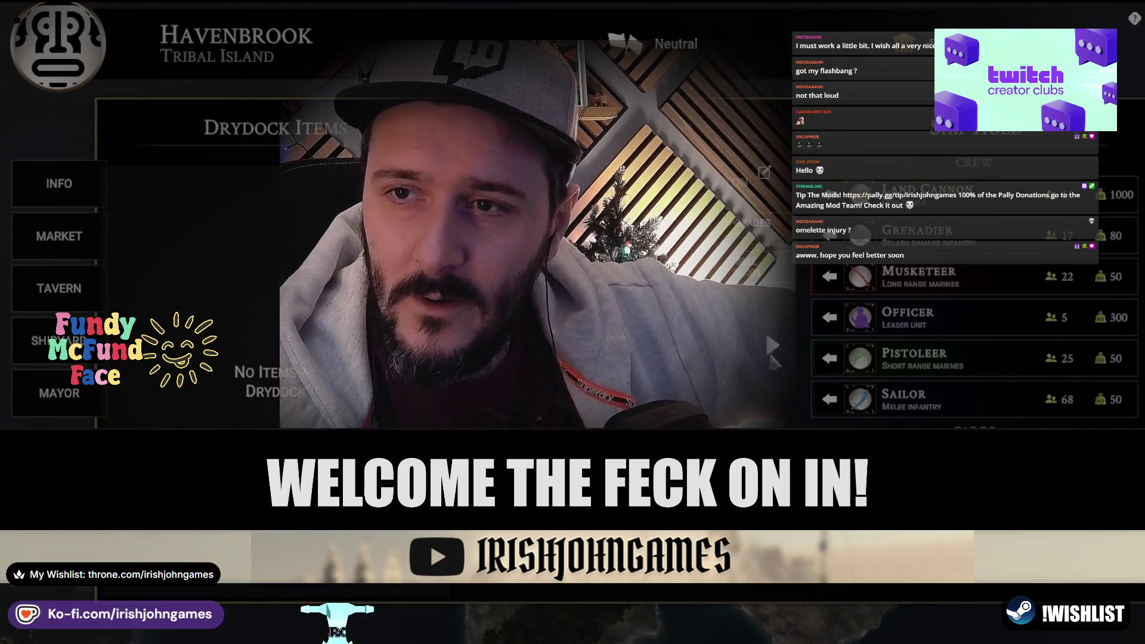
click(773, 345)
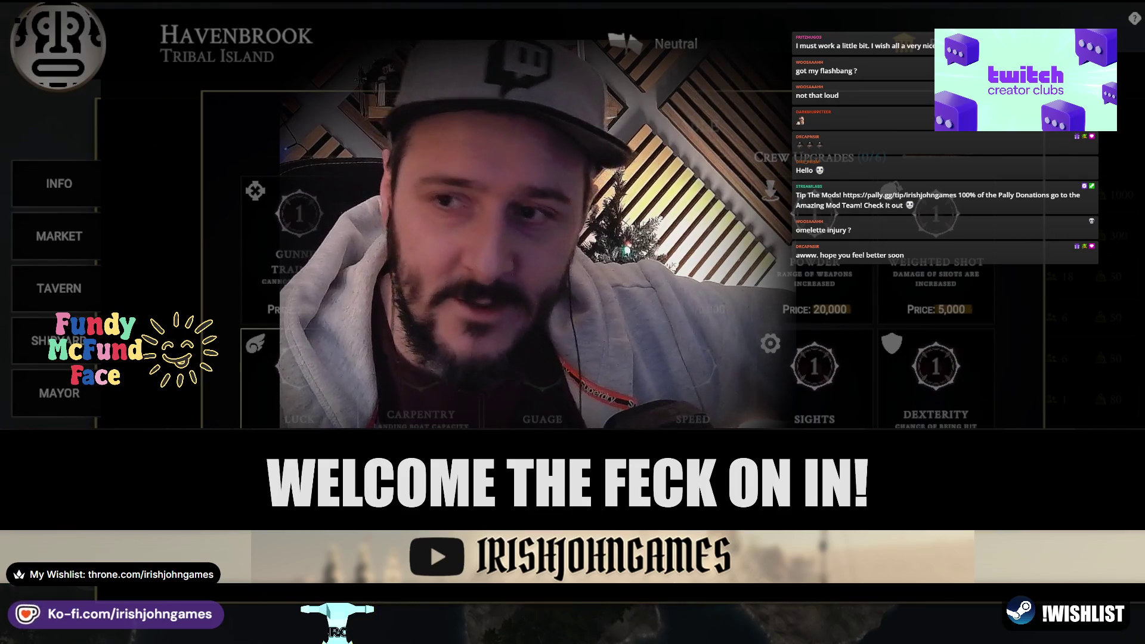
click(773, 345)
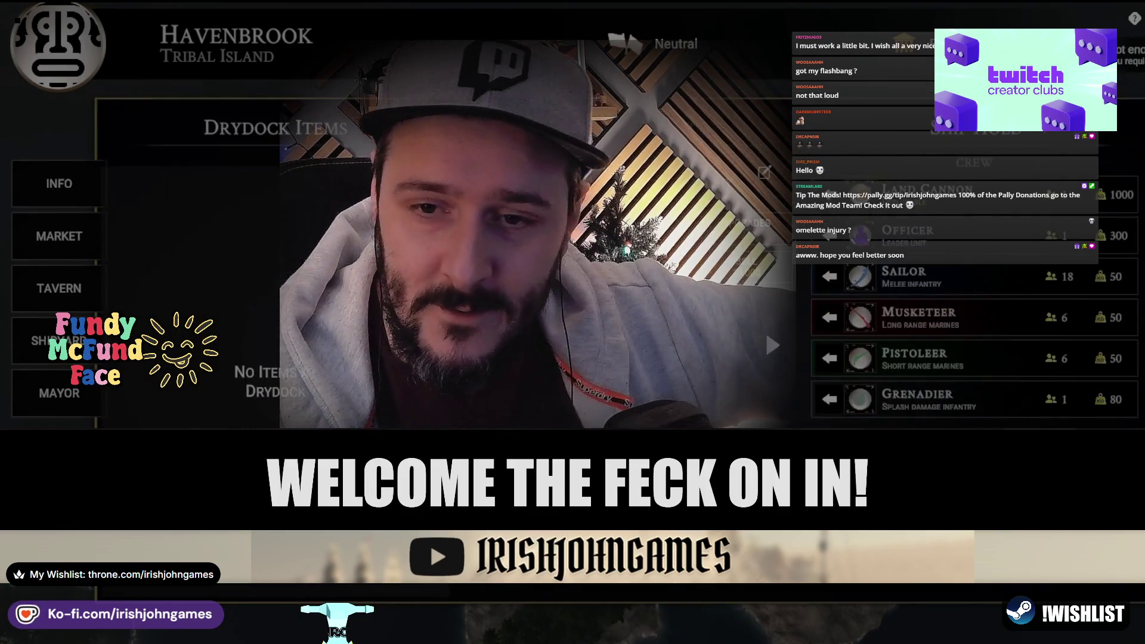
key(Escape)
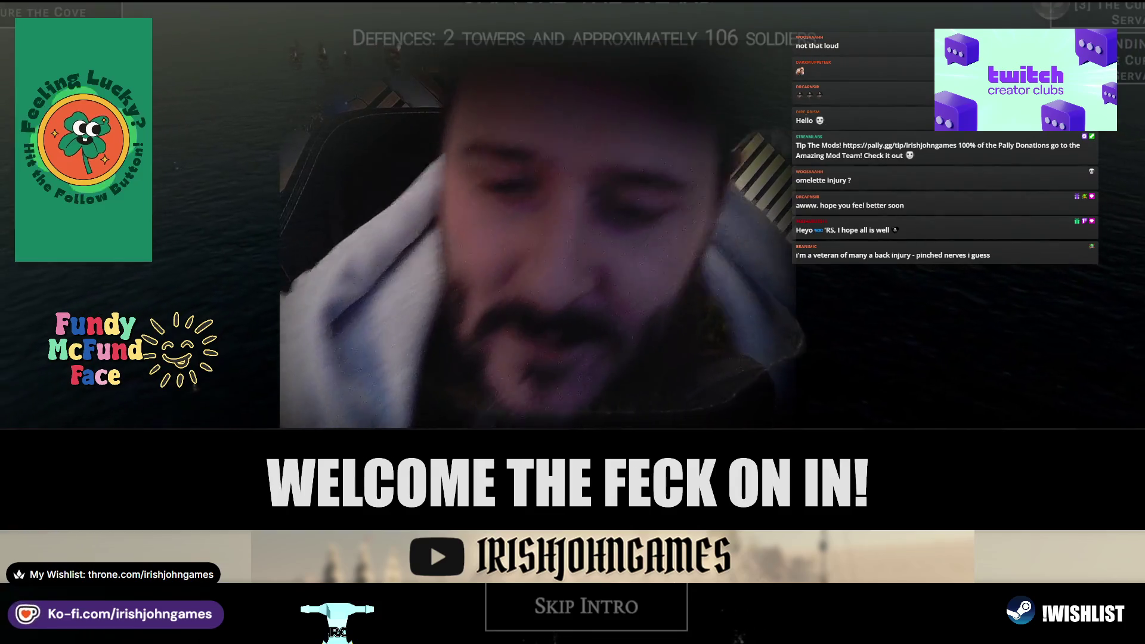
click(601, 613)
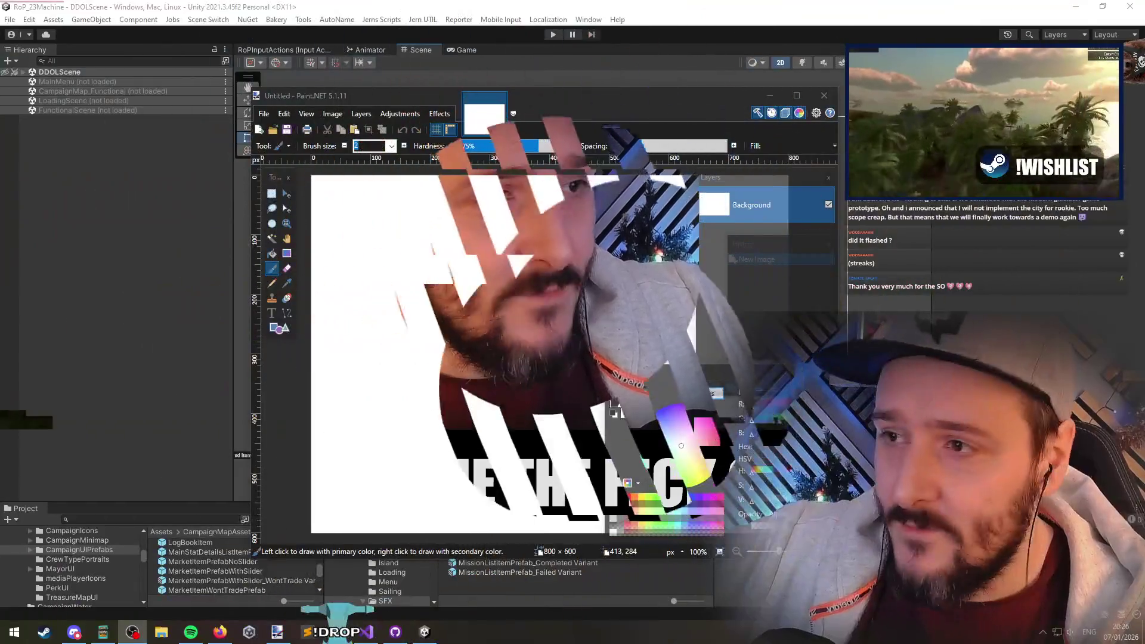
Undo a trial loop and fill the whole canvas with black
mouse_move(412, 358)
mouse_down()
mouse_move(414, 341)
mouse_move(418, 352)
mouse_up()
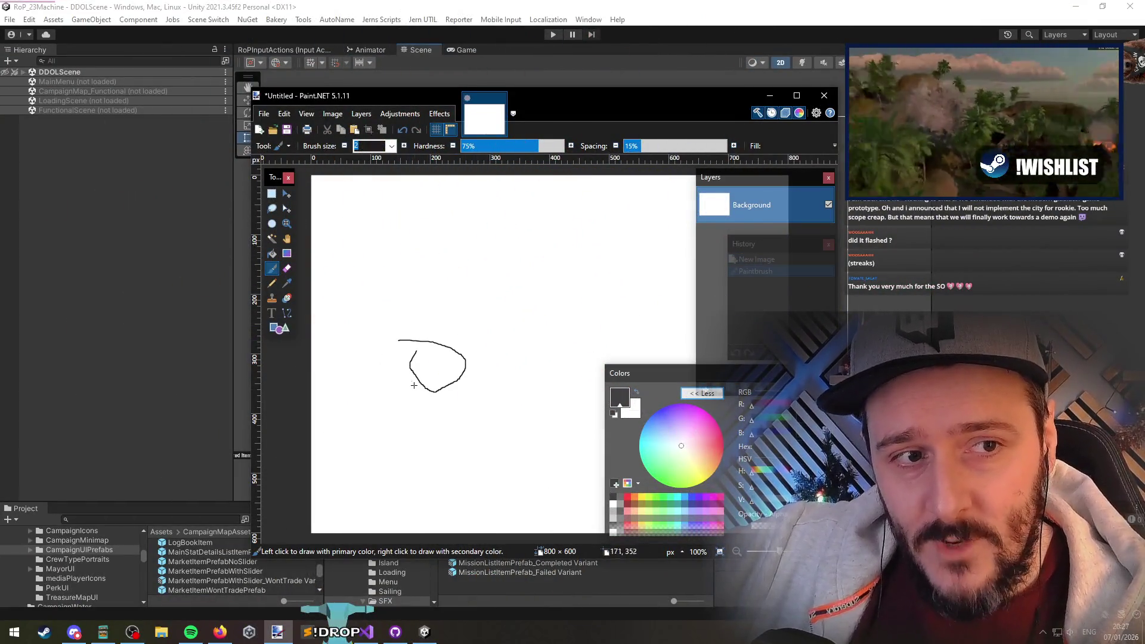
key(ctrl+z)
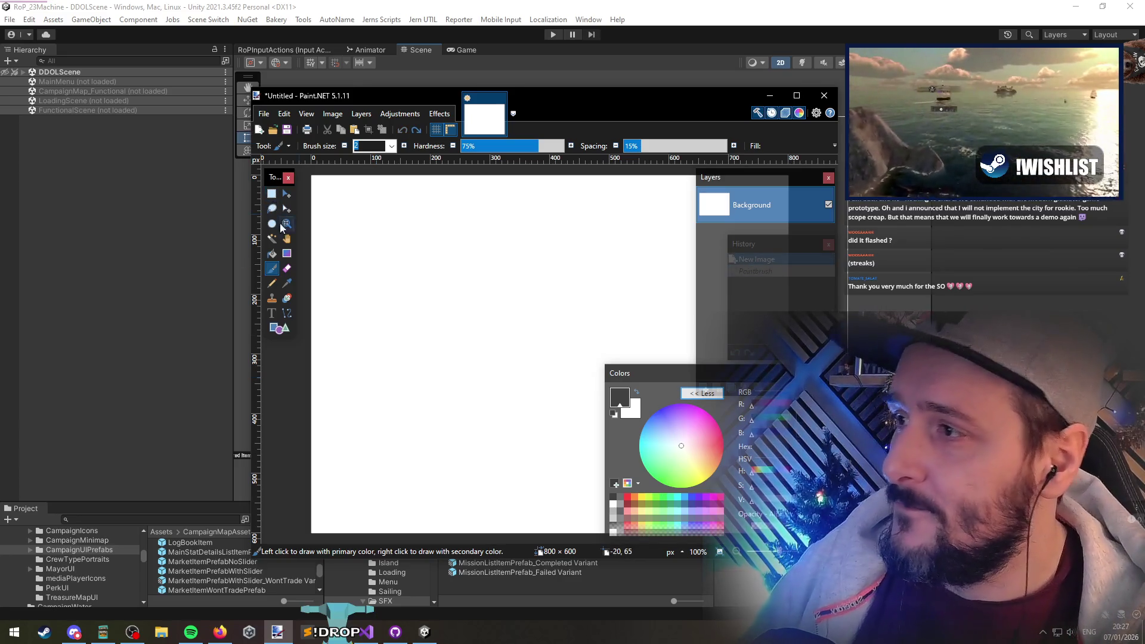
click(272, 253)
click(500, 255)
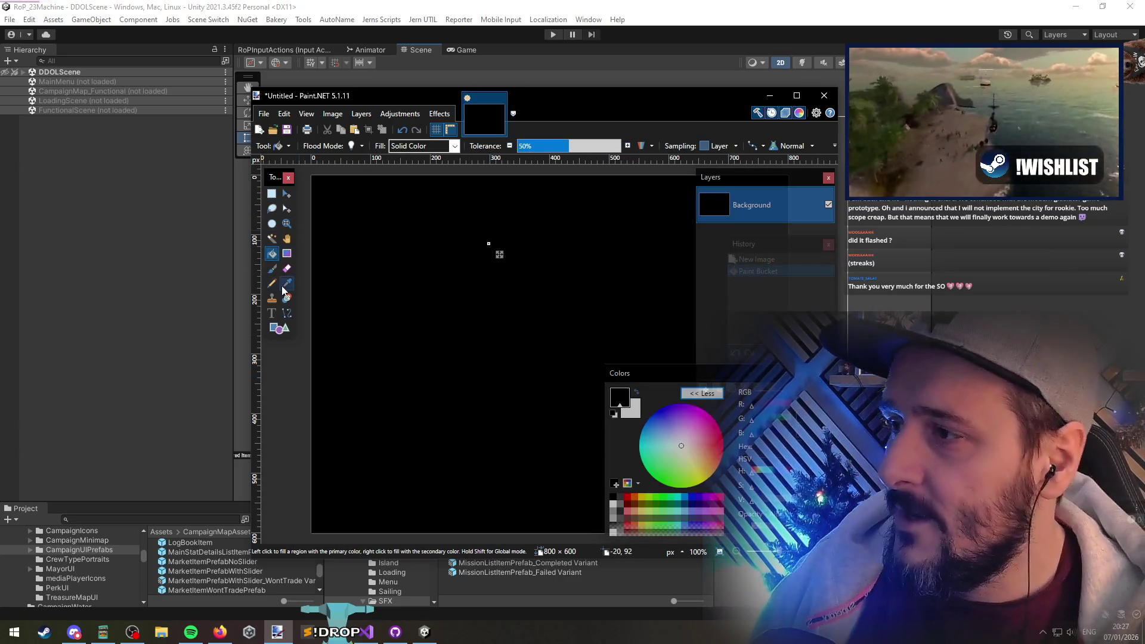
Paint another white looping stroke with the Paintbrush above the existing sketch
click(272, 269)
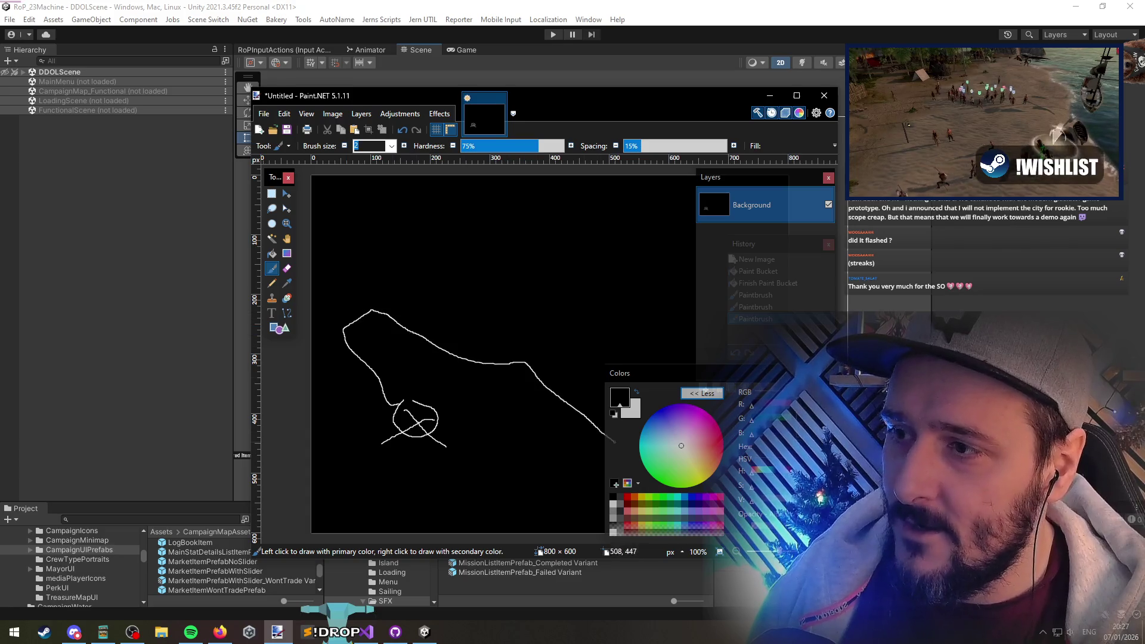
drag(379, 287, 327, 286)
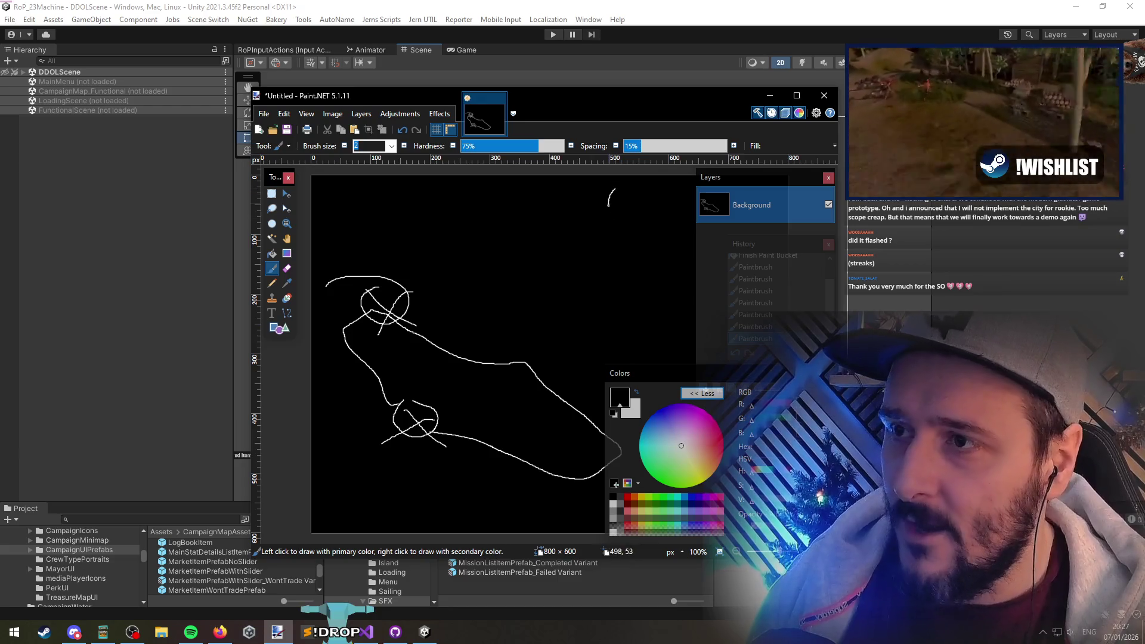
scroll(528, 277, down, 3)
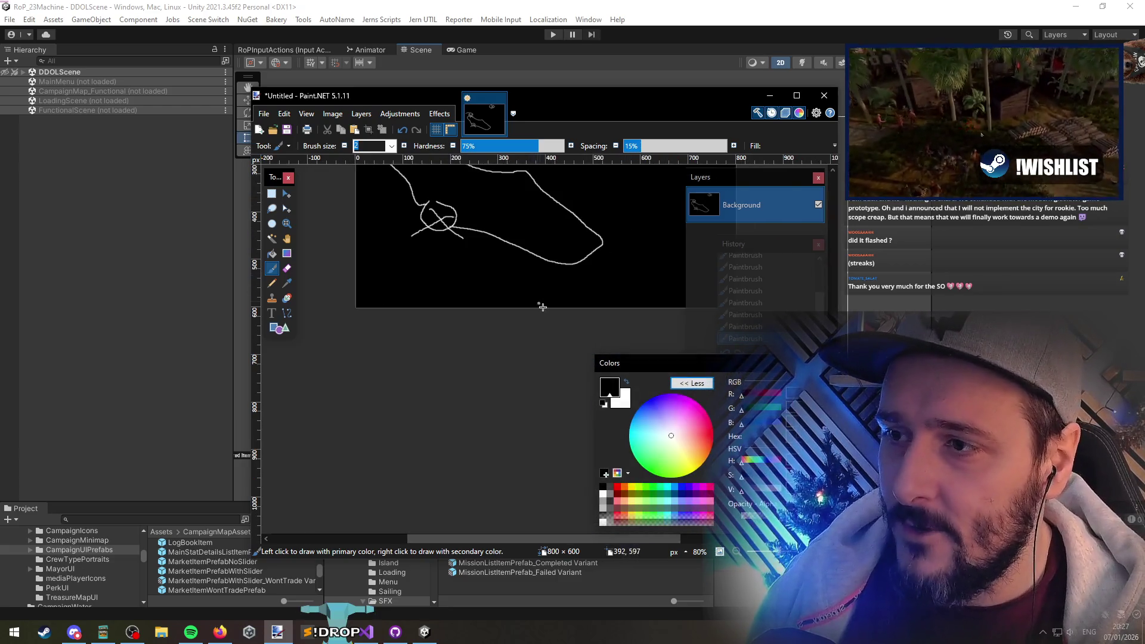
Zoom out to 3%, then back in to 64% so the whole black canvas fits
scroll(515, 329, down, 2)
scroll(505, 283, down, 10)
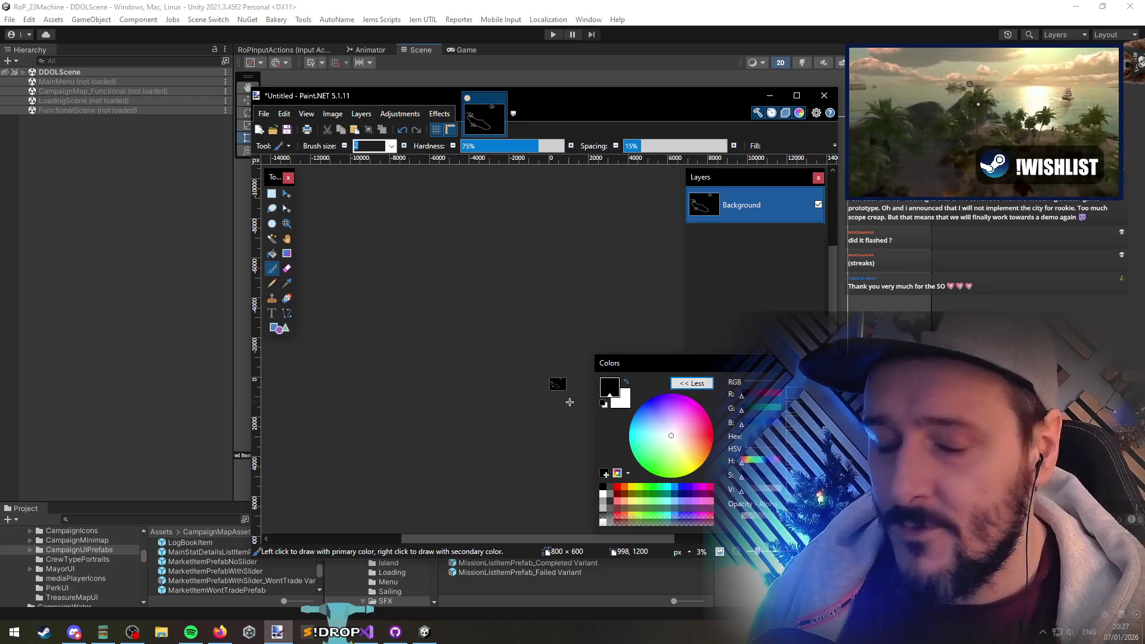
scroll(558, 385, up, 10)
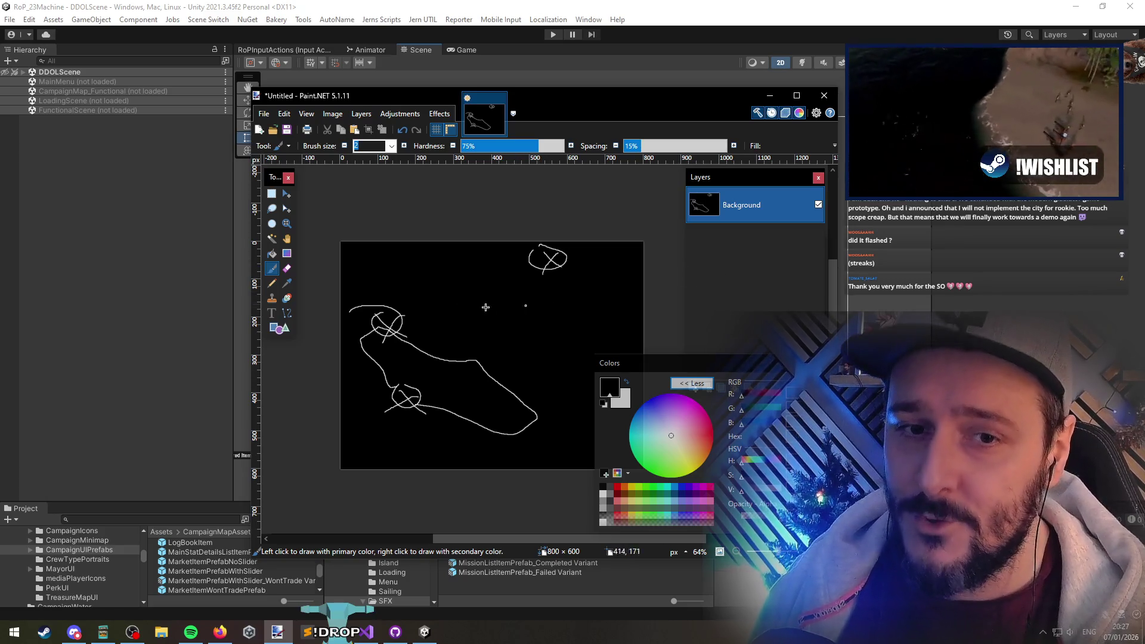
scroll(489, 275, left, 1)
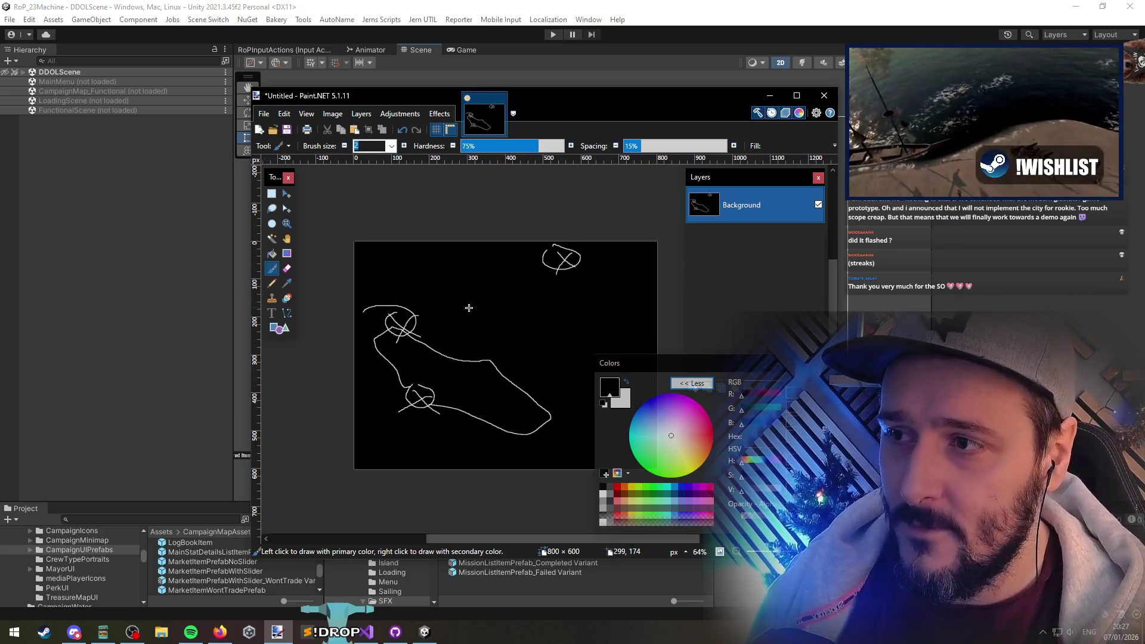
Scribble short white strokes into the top-left corner of the canvas
scroll(461, 313, left, 1)
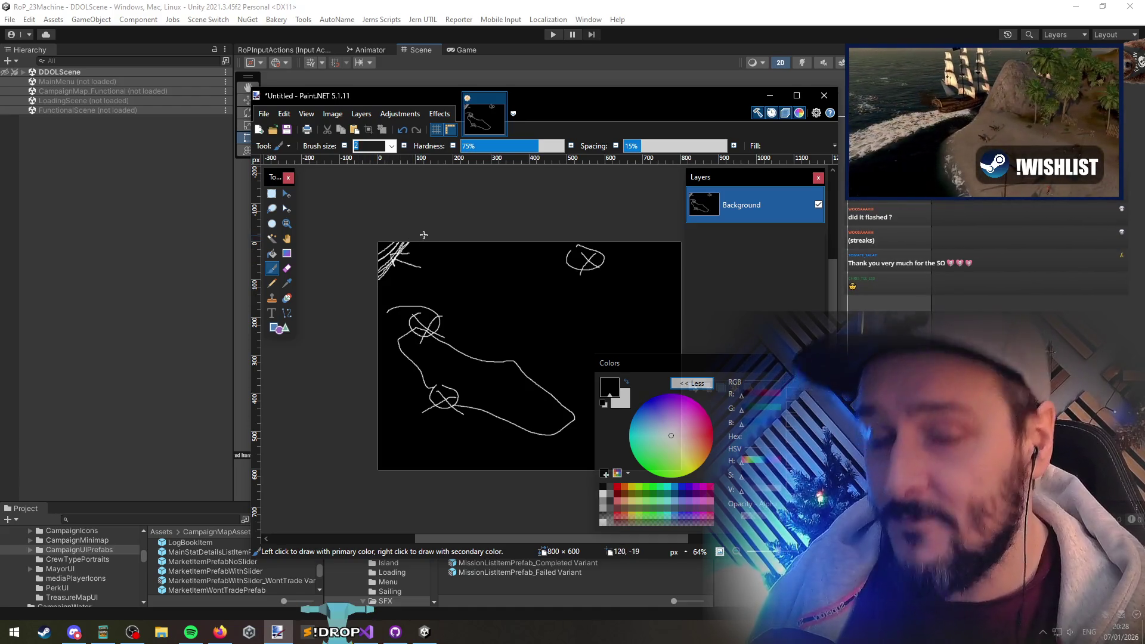
drag(481, 296, 464, 298)
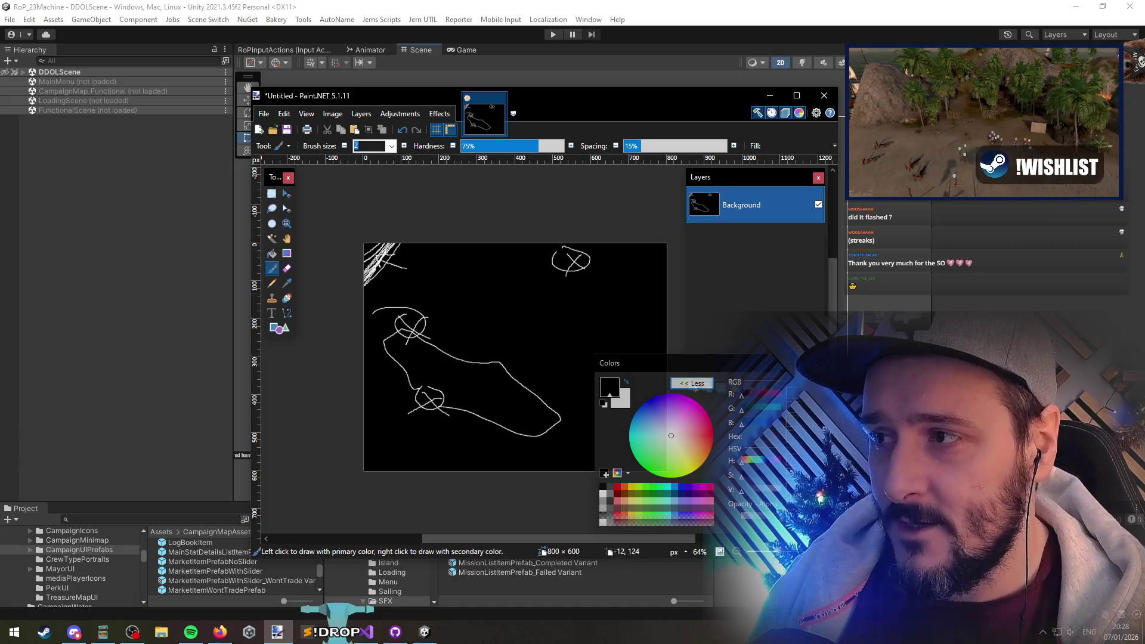
scroll(533, 292, down, 1)
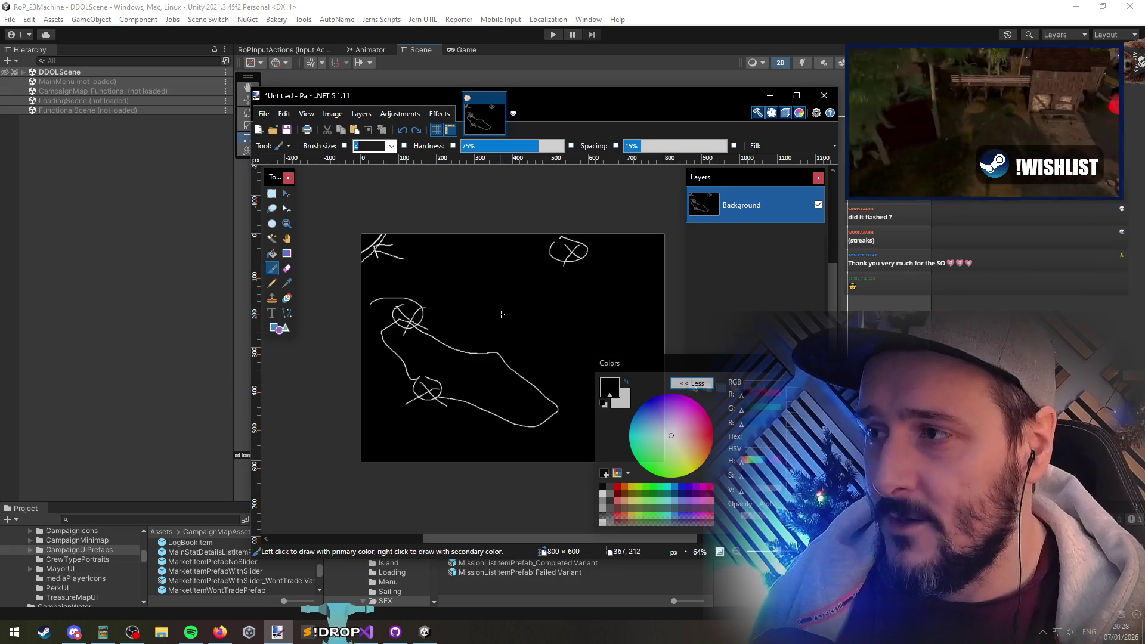
drag(371, 245, 404, 259)
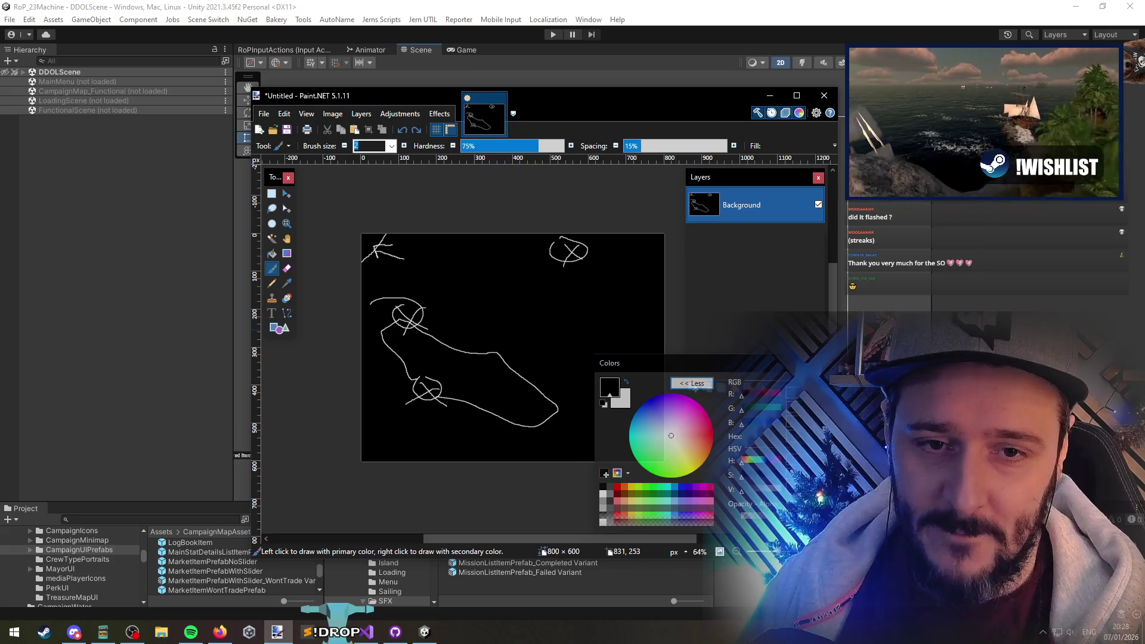
Choose the Rectangle Select tool in Paint.NET
key(alt+Tab)
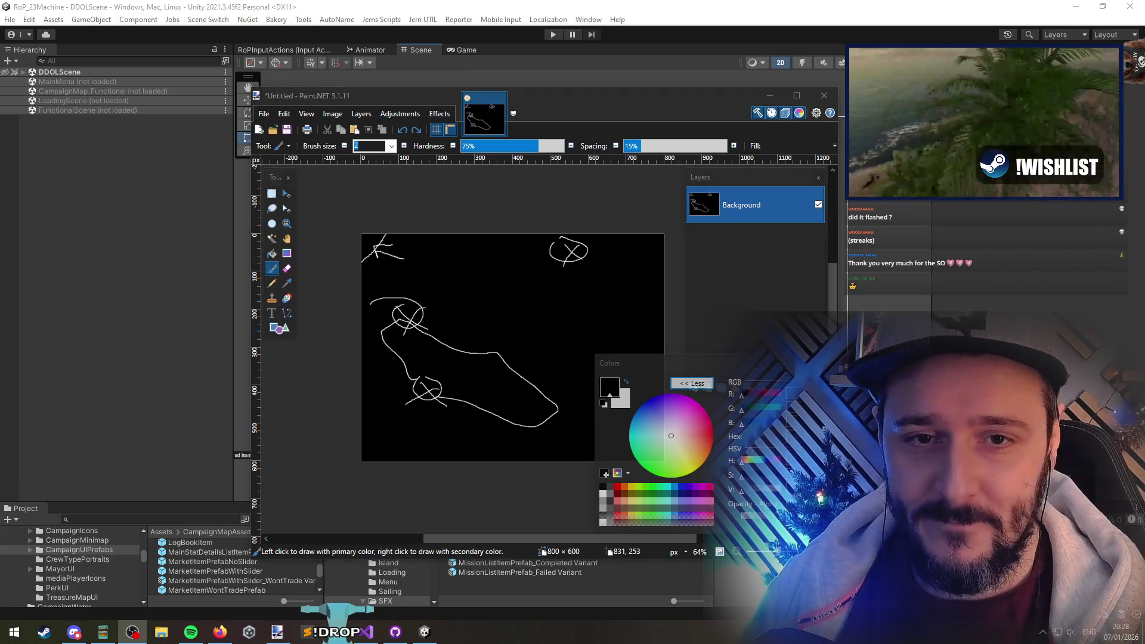
click(701, 291)
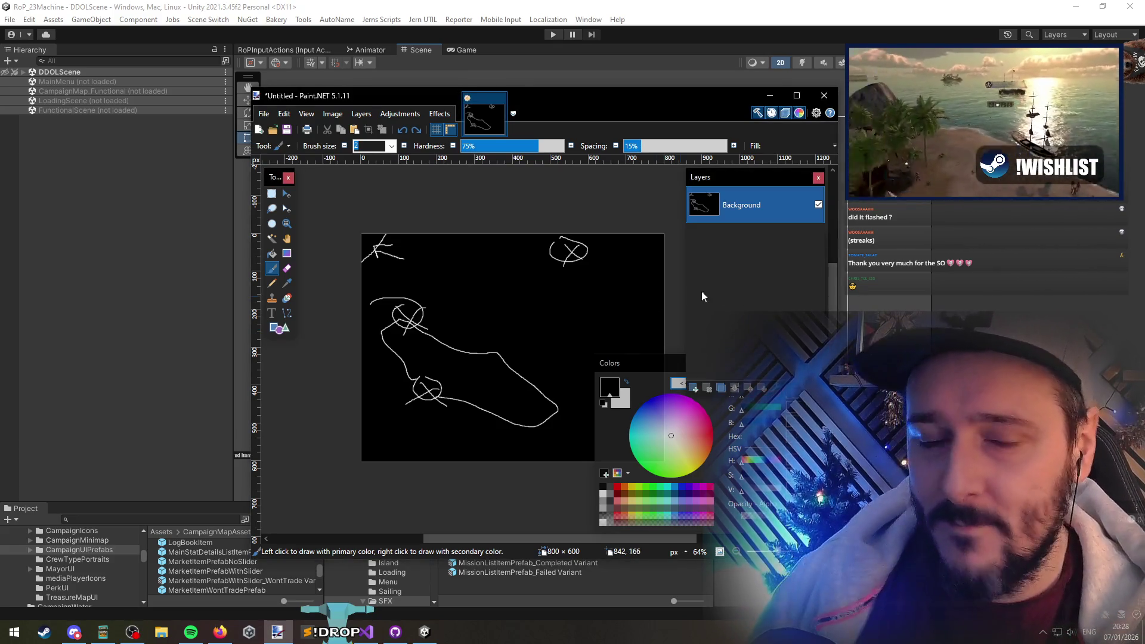
key(alt+Tab)
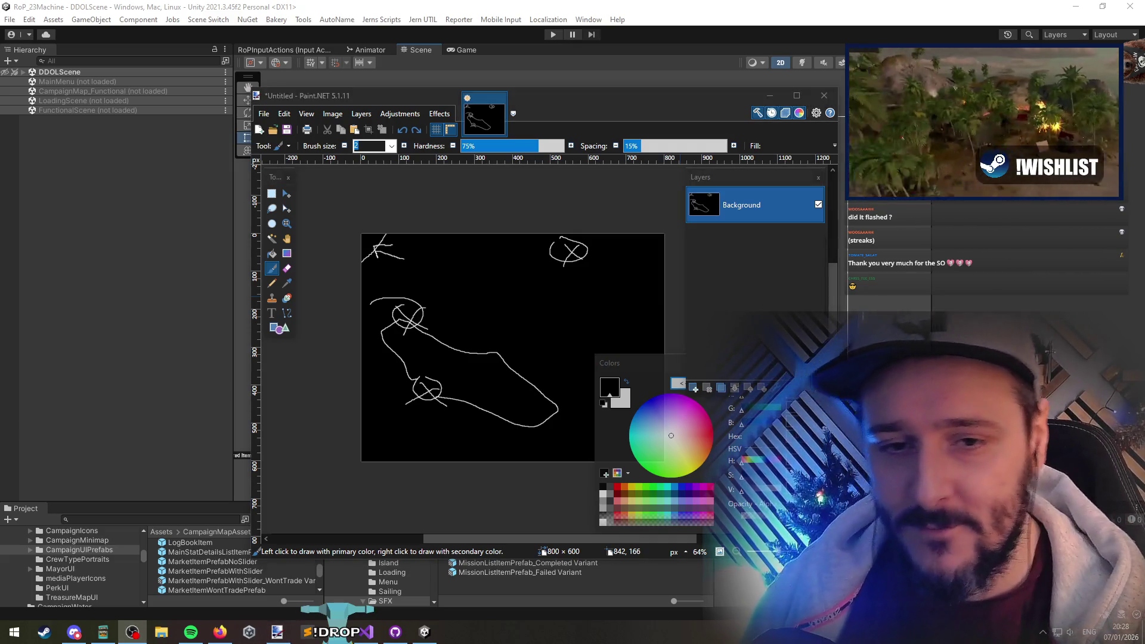
click(757, 266)
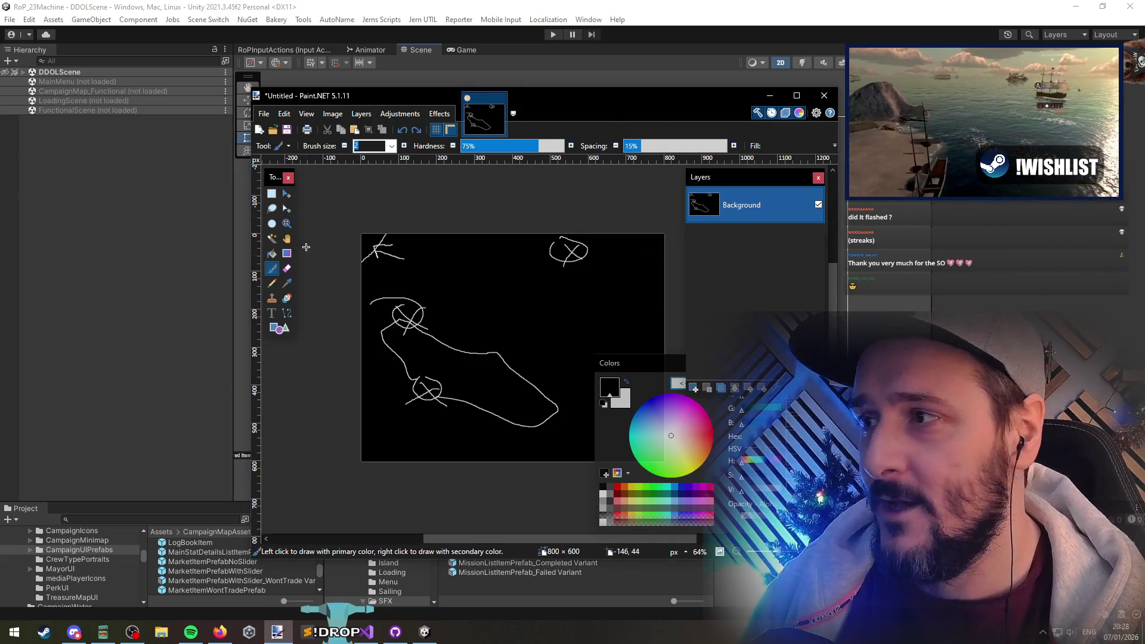
click(271, 194)
key(alt+Tab)
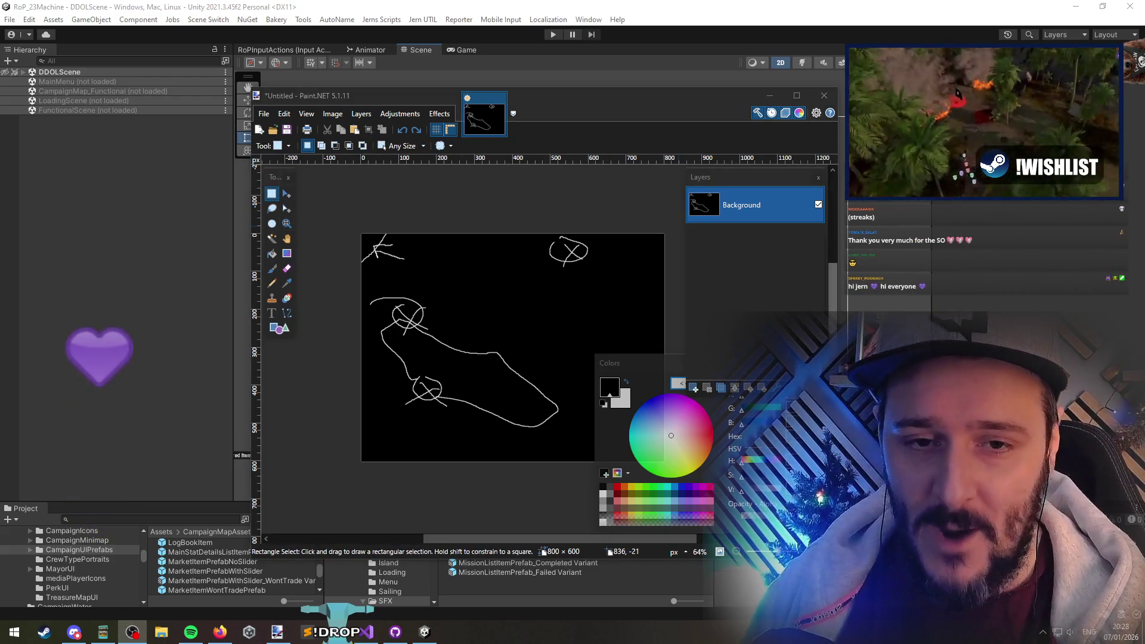
click(501, 236)
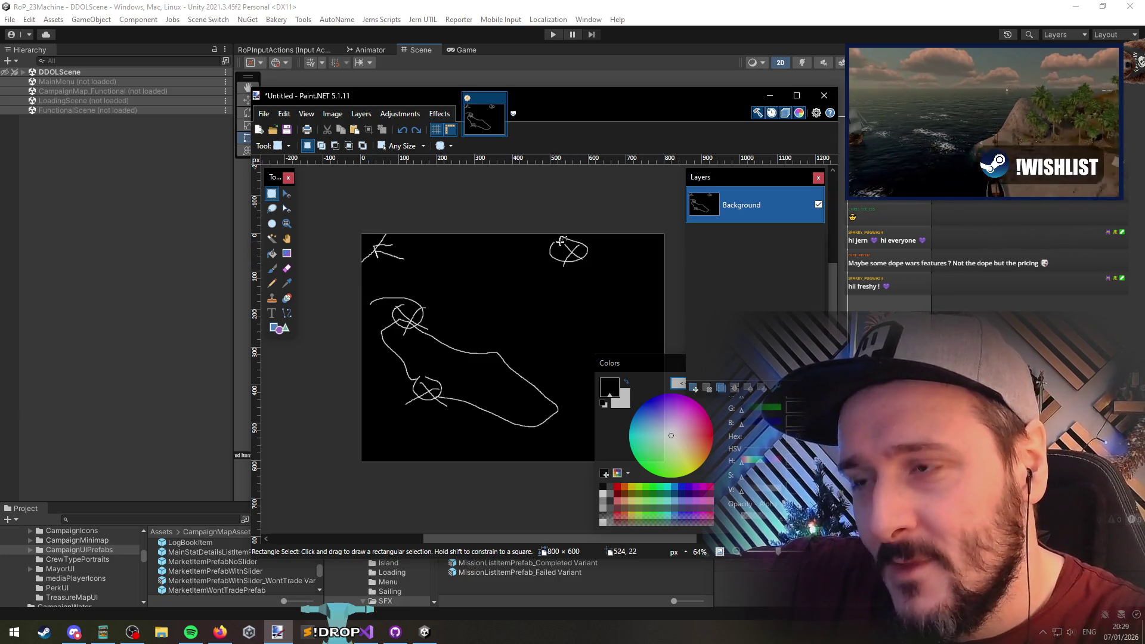
click(558, 263)
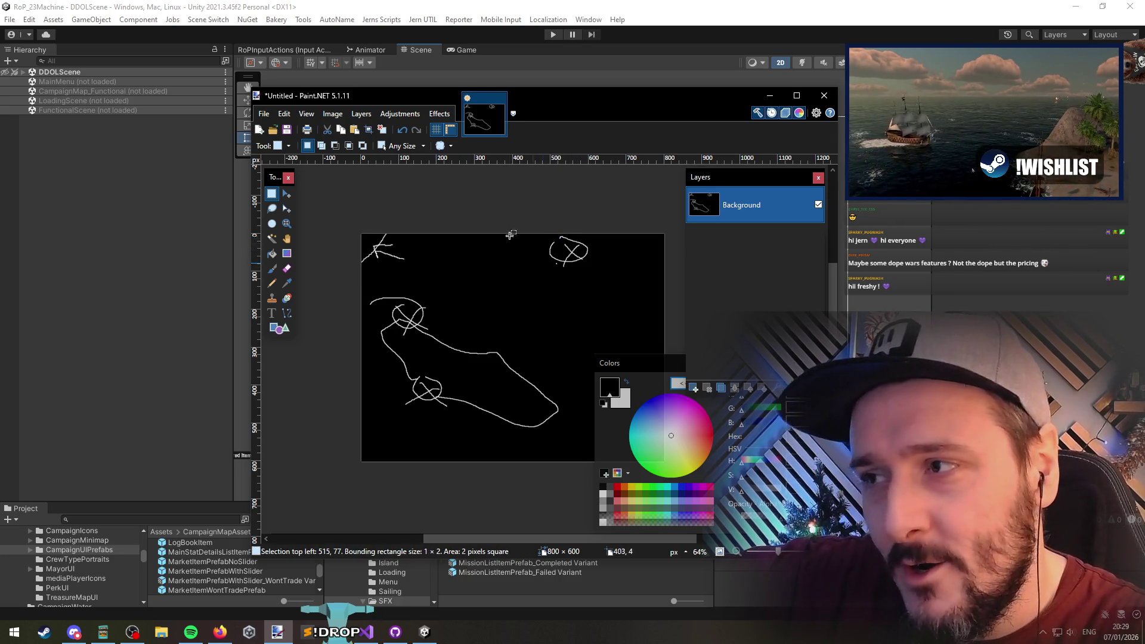
click(457, 281)
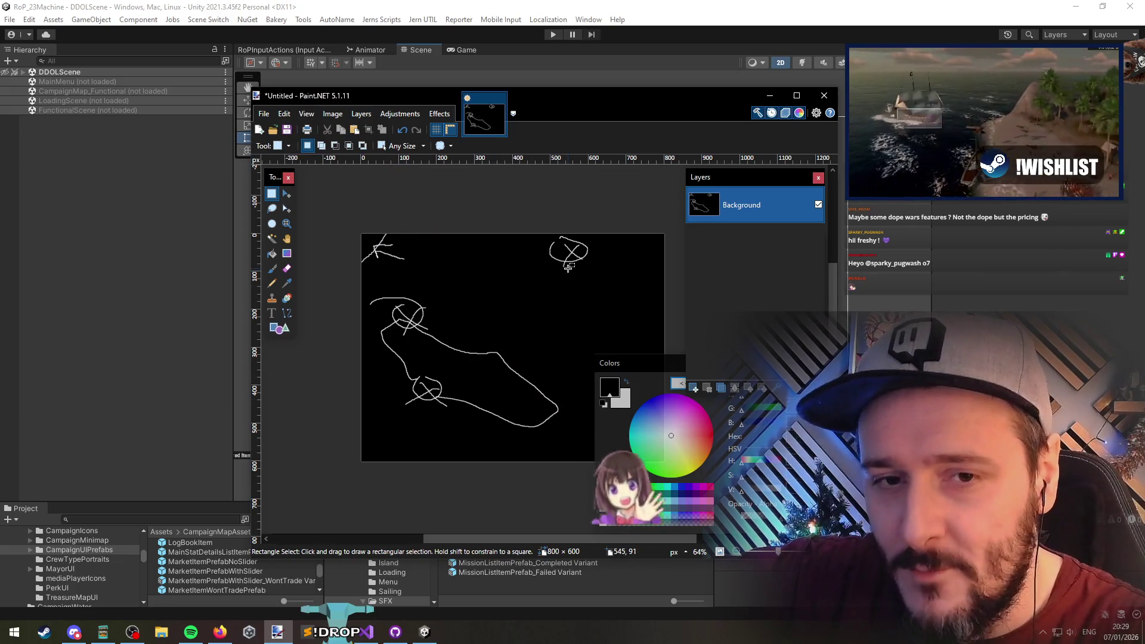
mouse_move(595, 237)
mouse_down()
mouse_move(463, 395)
mouse_move(384, 429)
mouse_move(428, 415)
mouse_move(593, 245)
mouse_move(594, 270)
mouse_up()
click(432, 439)
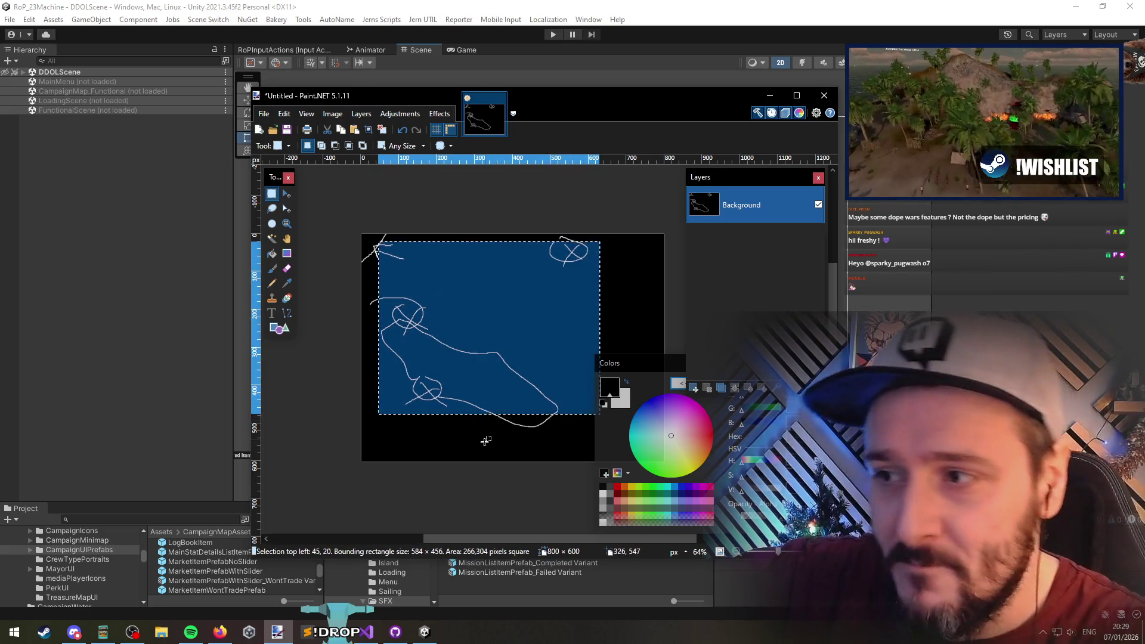
click(485, 441)
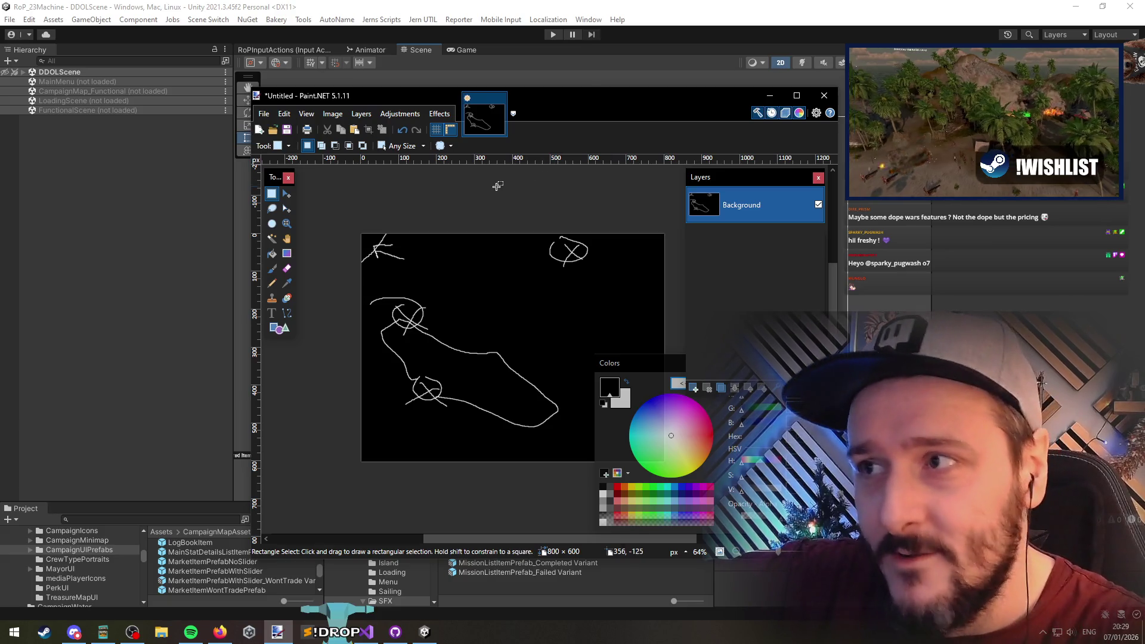
Discard the untitled Paint.NET sketch with Don't Save and zoom the Unity Scene view
click(835, 96)
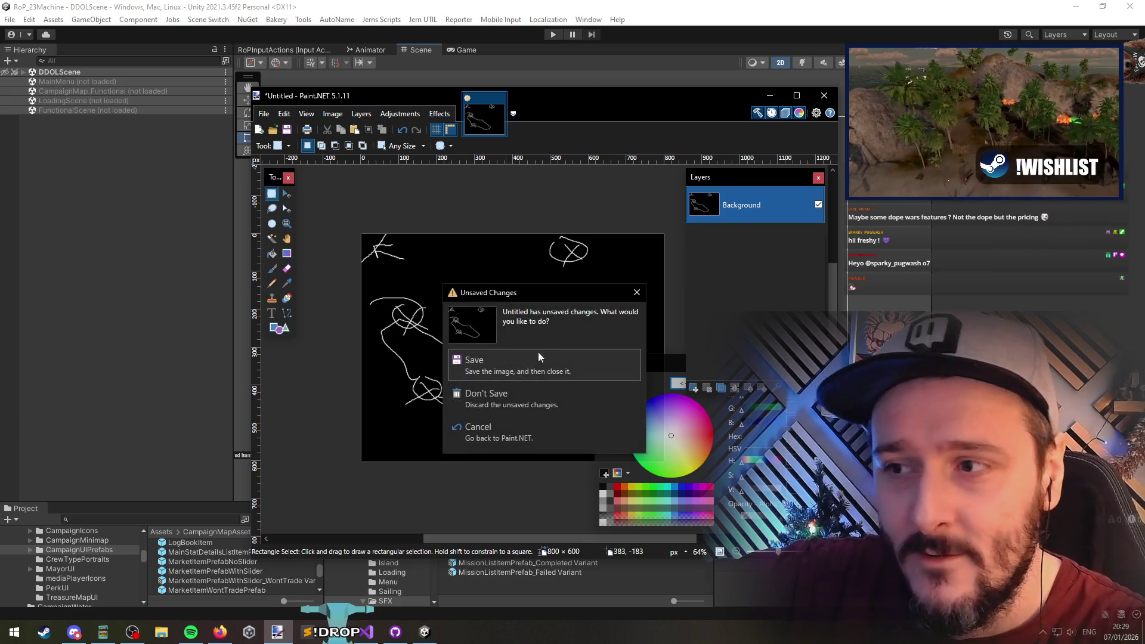
click(526, 399)
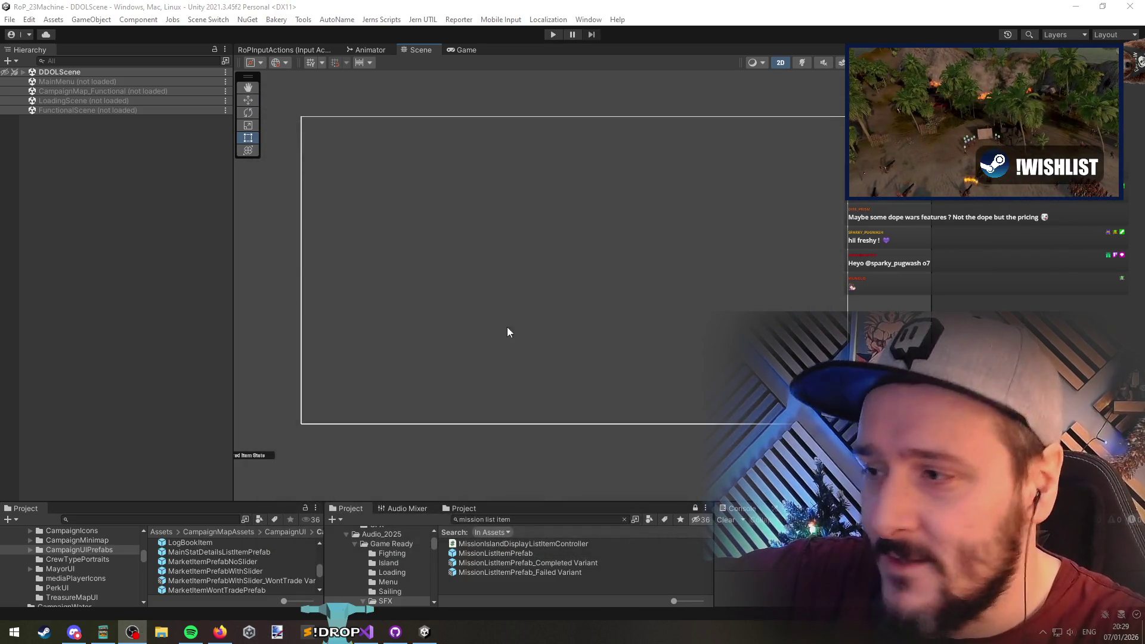
scroll(510, 278, up, 2)
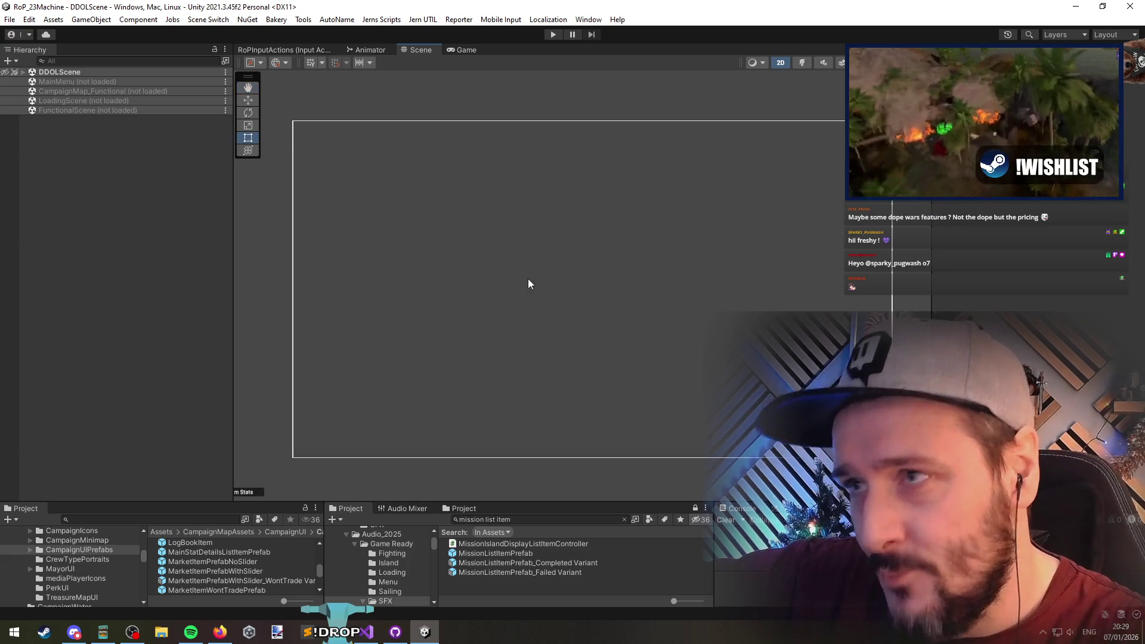
scroll(525, 275, up, 1)
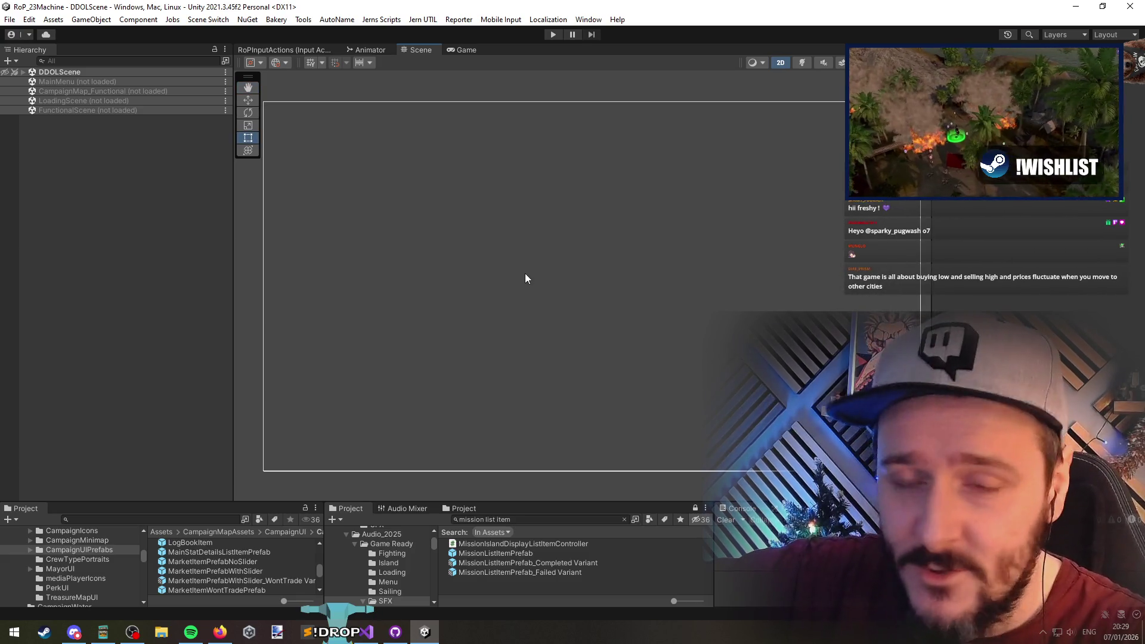
scroll(525, 276, up, 3)
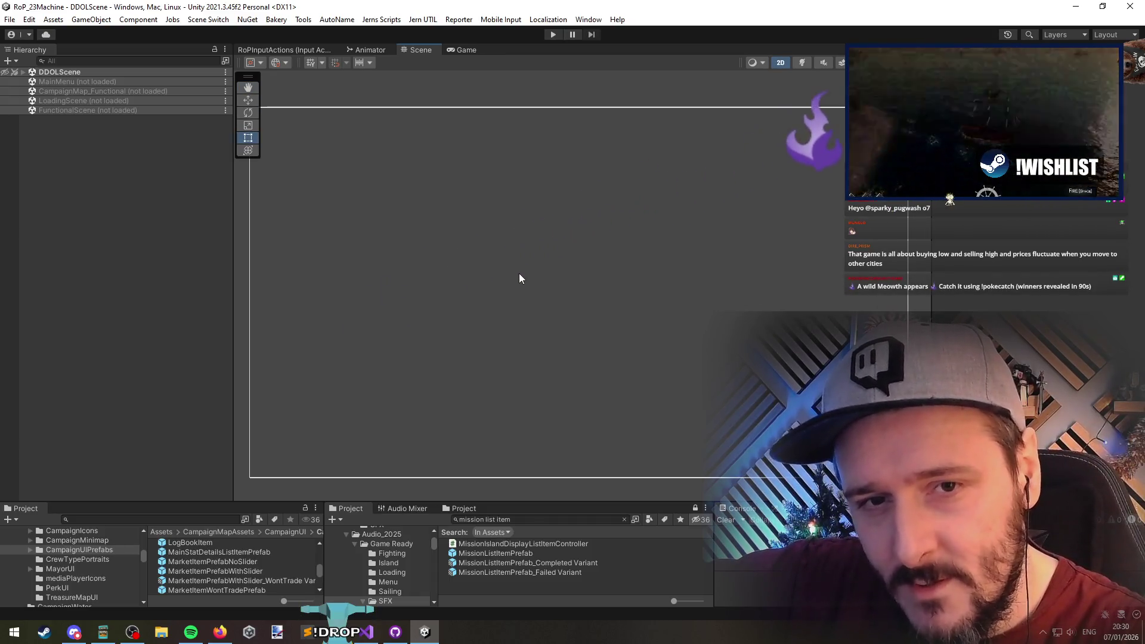
scroll(525, 275, down, 3)
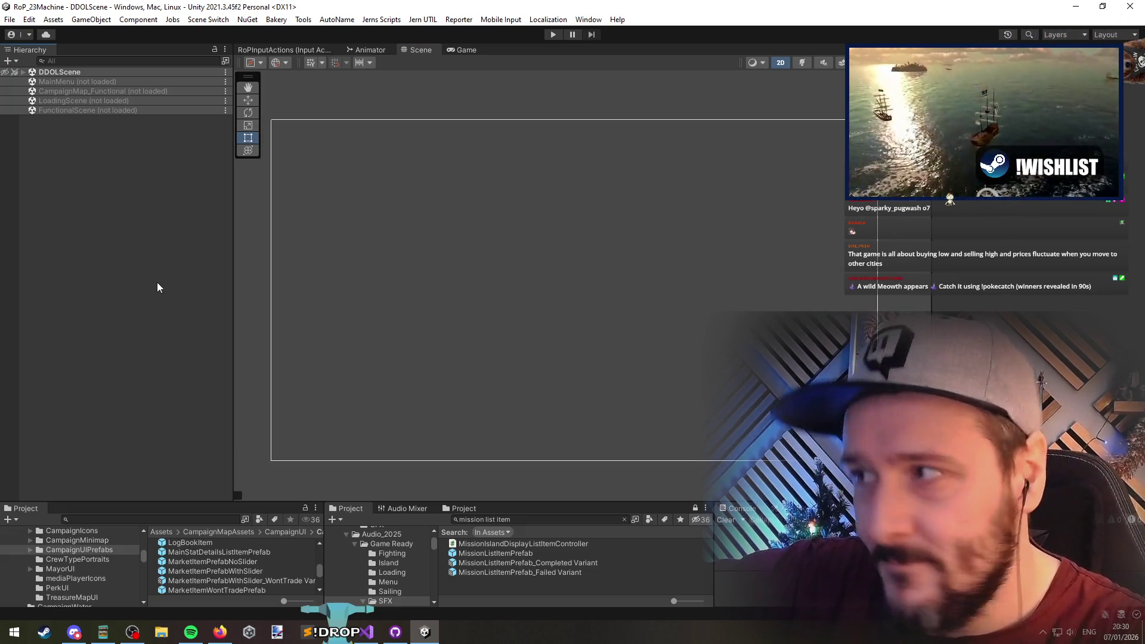
click(365, 631)
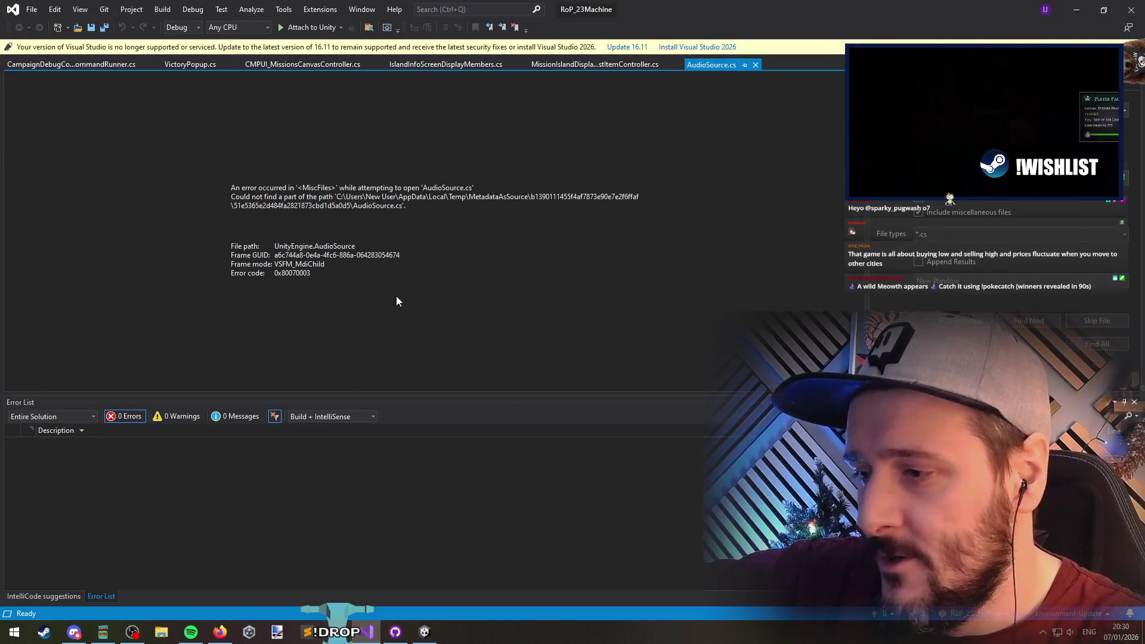
Close the AudioSource.cs error tab and move through the code around line 1306
key(ctrl+F4)
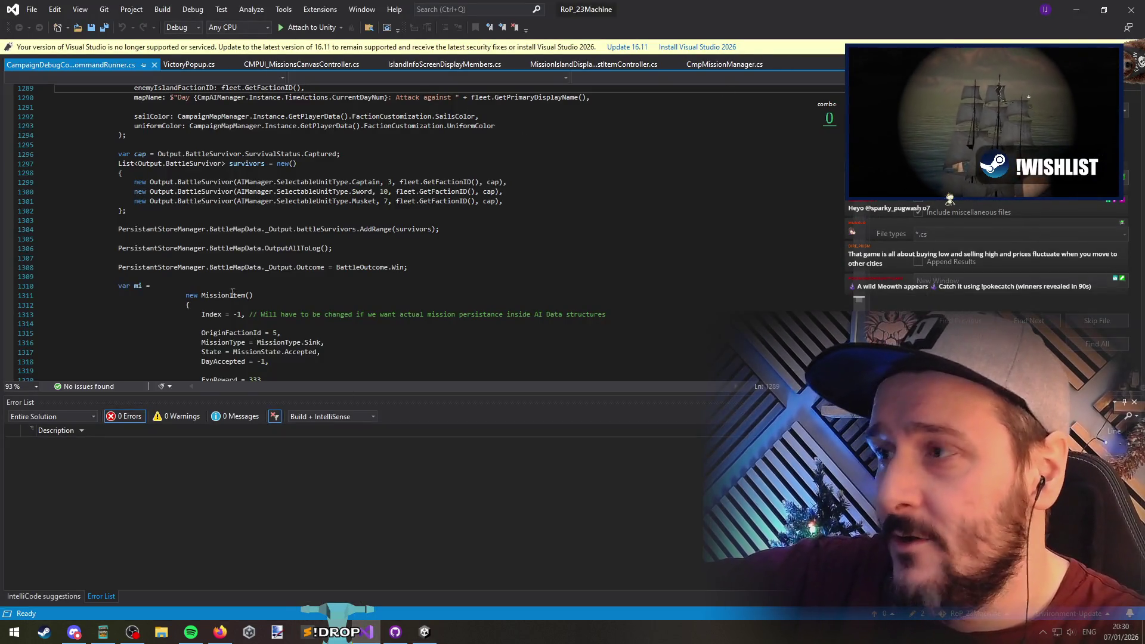
click(238, 260)
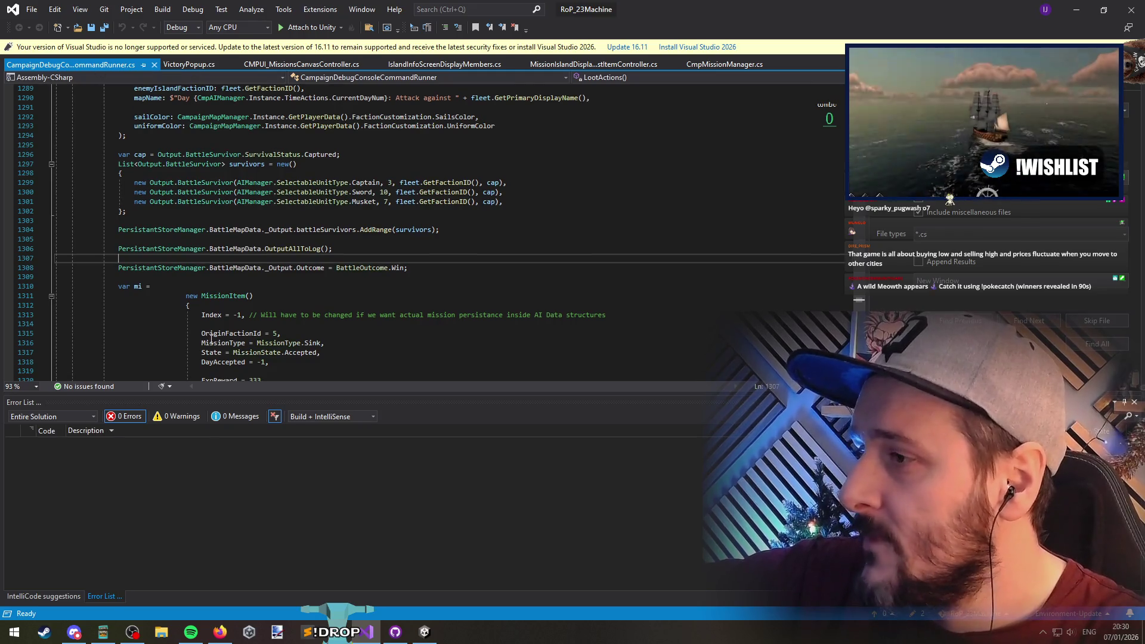
click(294, 307)
click(378, 249)
scroll(298, 239, up, 12)
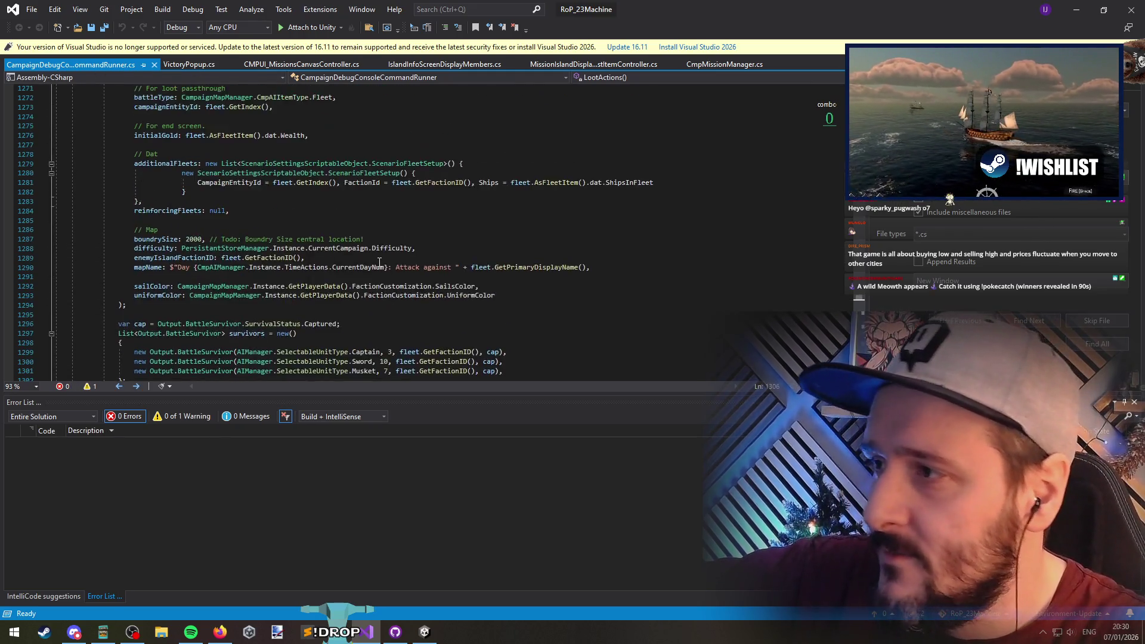
scroll(227, 220, down, 5)
scroll(374, 253, up, 6)
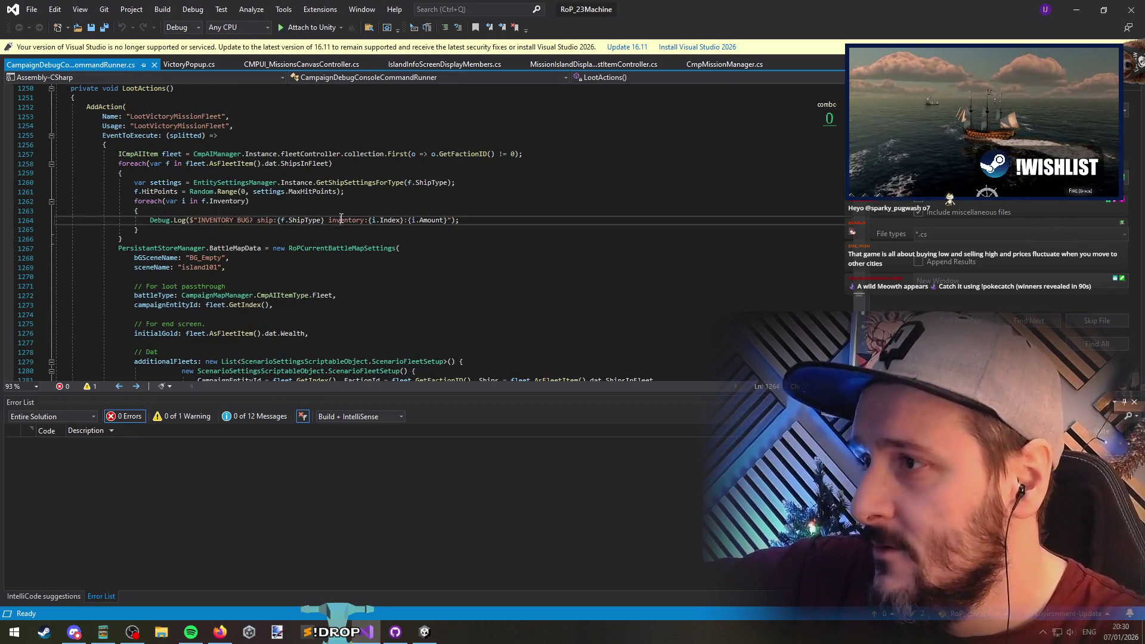
Select the line 1264 inventory Debug.Log in LootActions, then minimize Visual Studio
triple_click(224, 221)
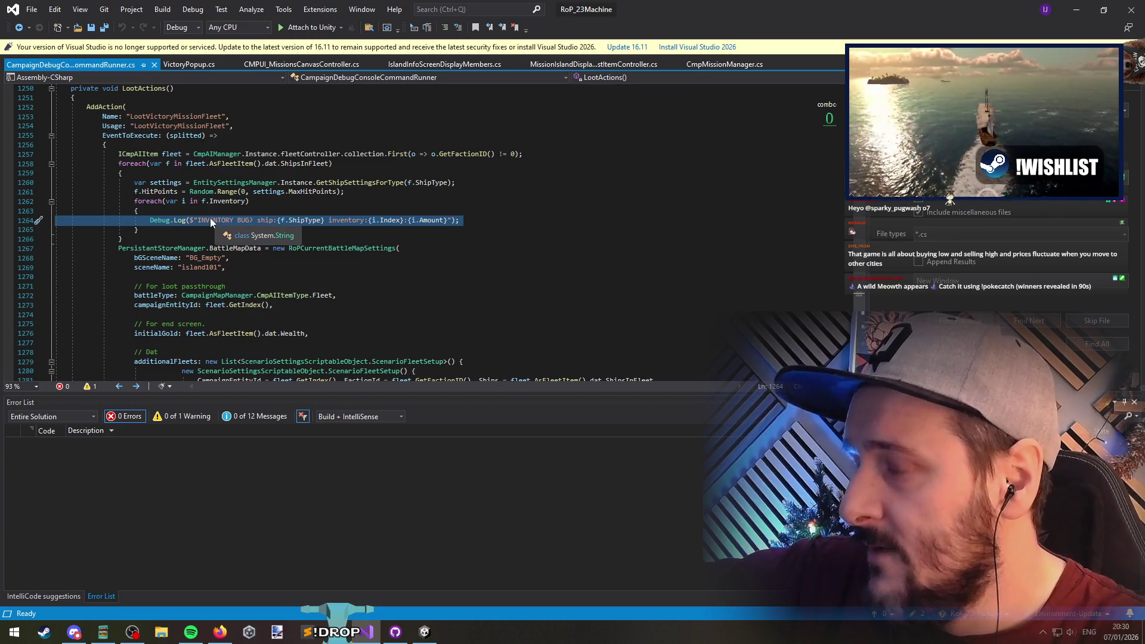
drag(210, 217, 337, 215)
click(335, 222)
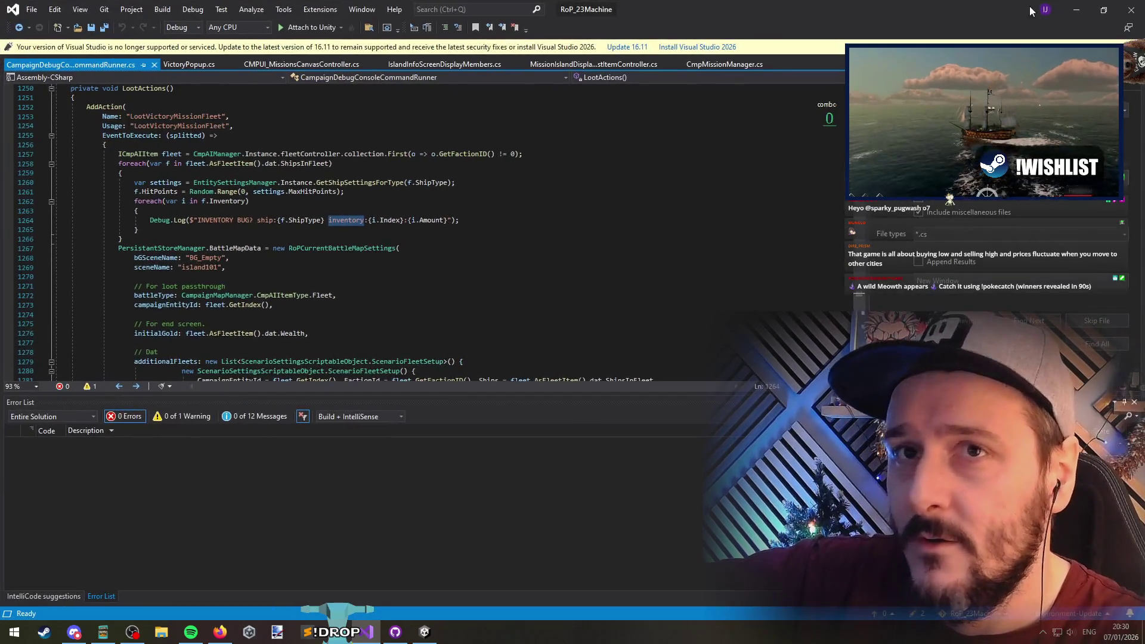
click(1077, 9)
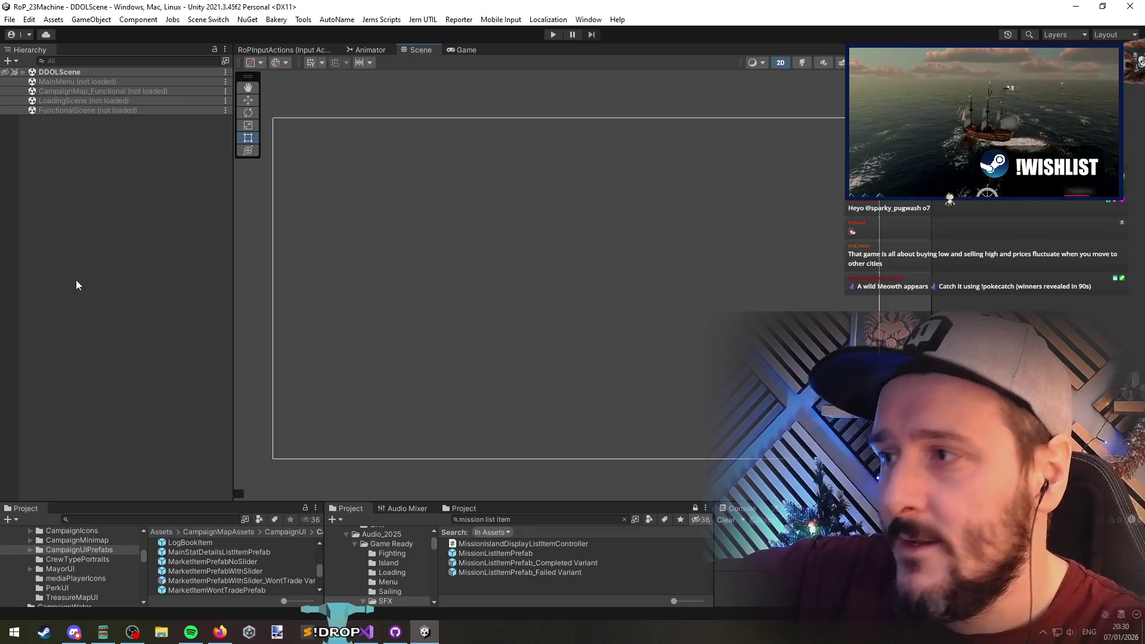
Switch to the Hand tool and select CampaignMap_Functional in the Hierarchy to load it
key(q)
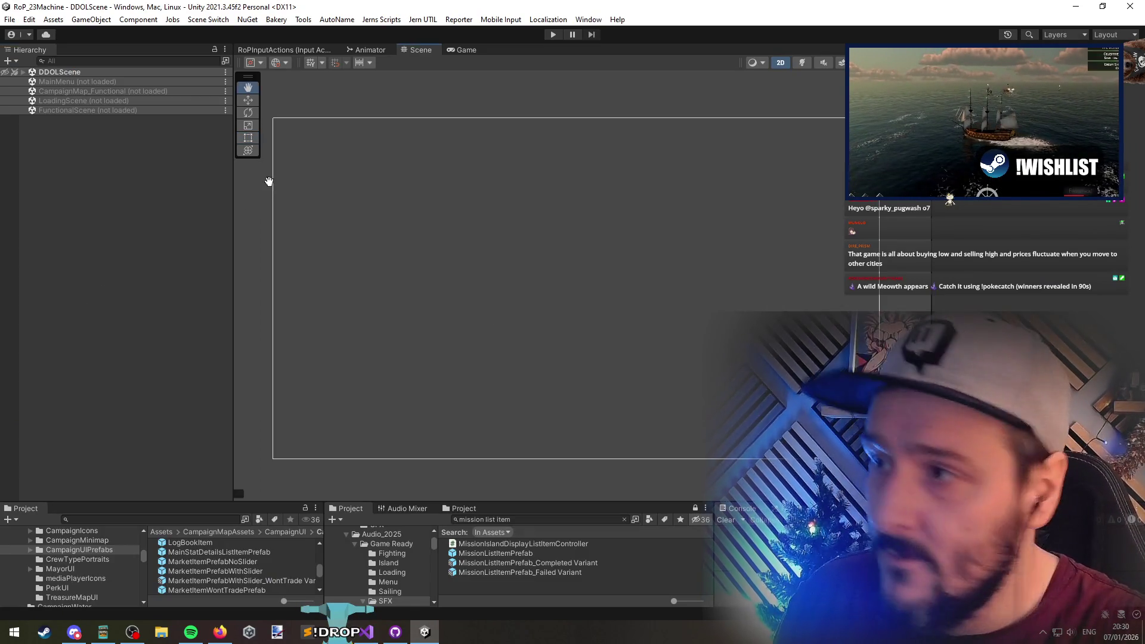
key(alt+Tab)
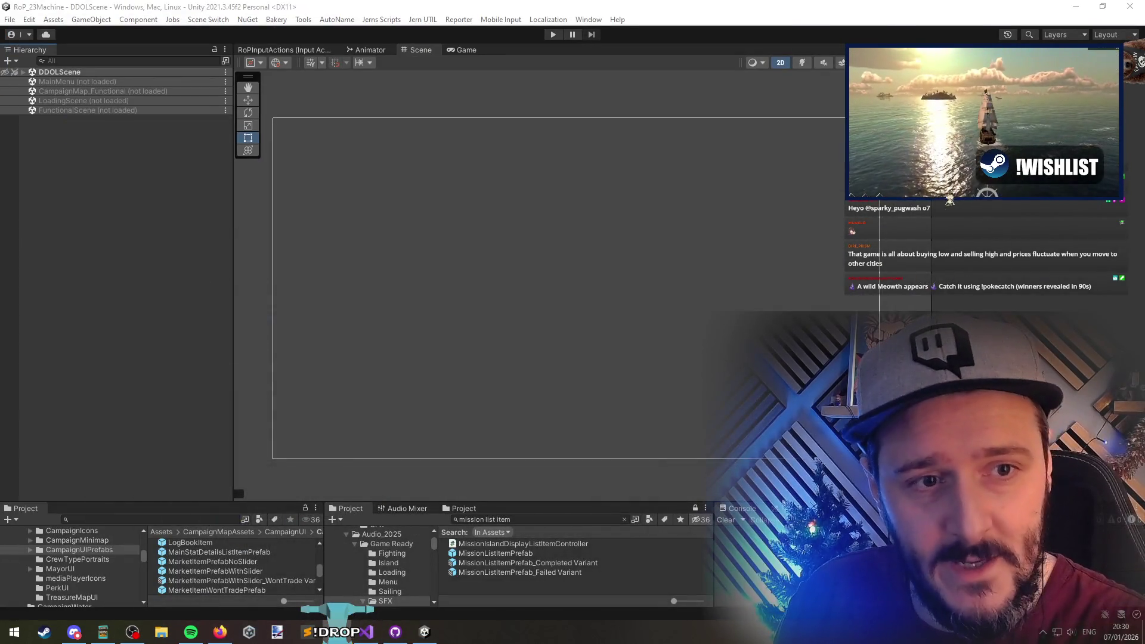
click(78, 91)
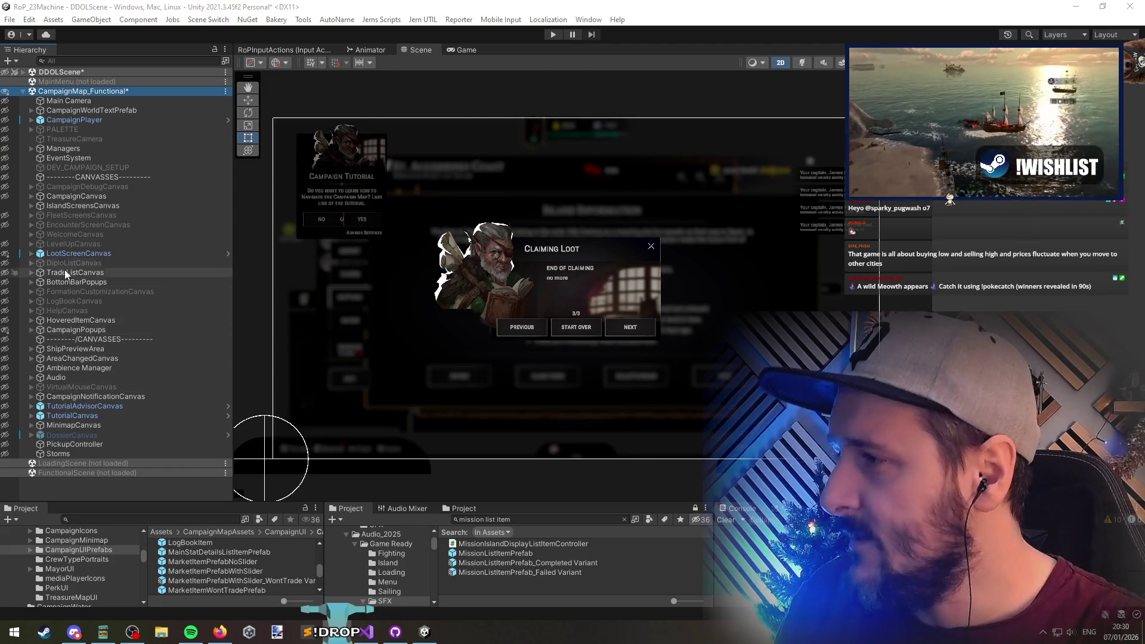
Select FleetScreensCanvas and isolate it so the Pearl of the Sea Fleet Information panel shows
click(63, 216)
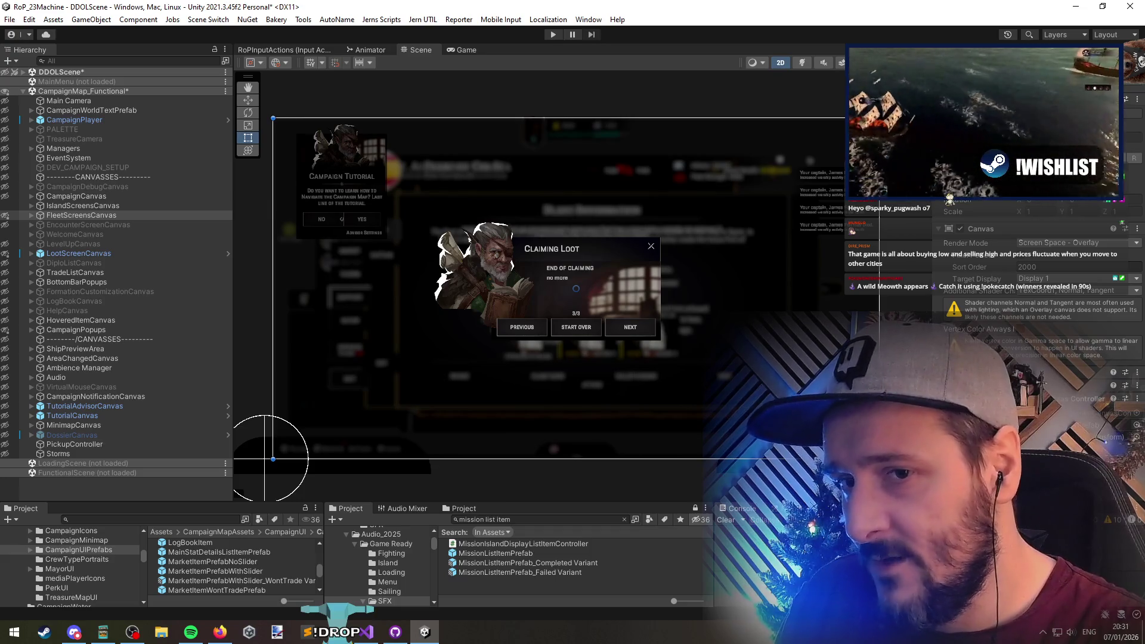
click(51, 216)
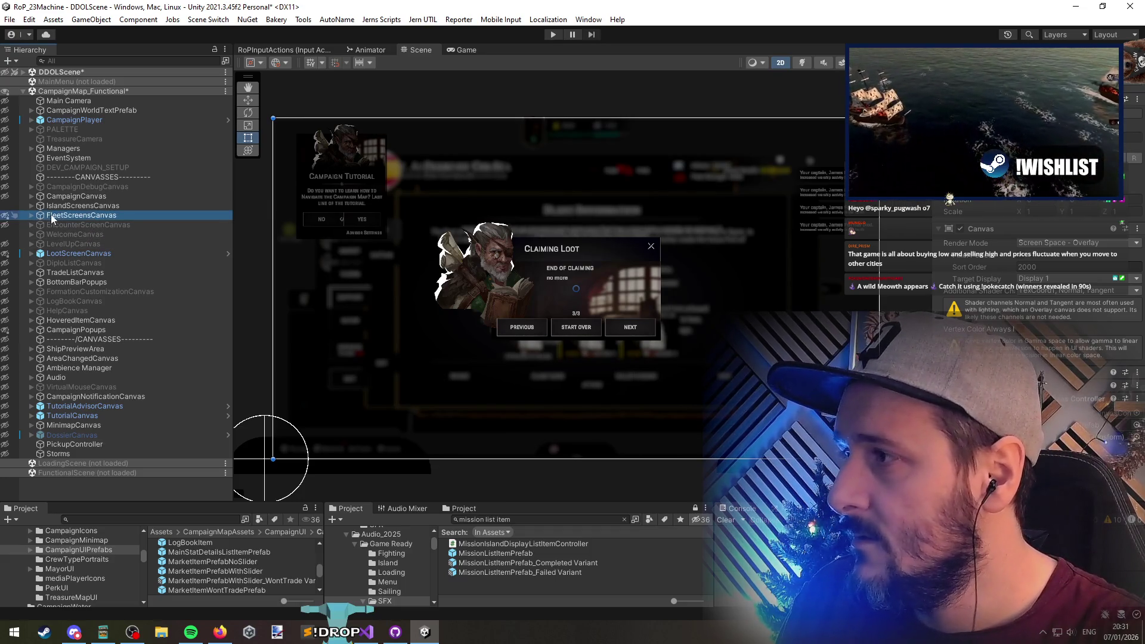
click(4, 92)
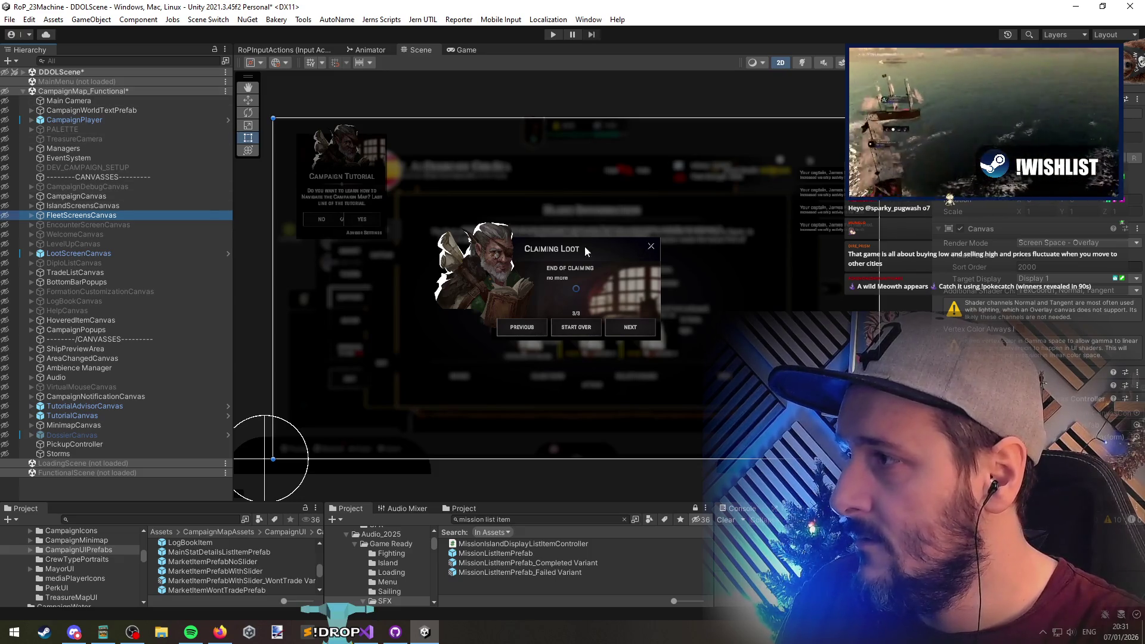
click(421, 49)
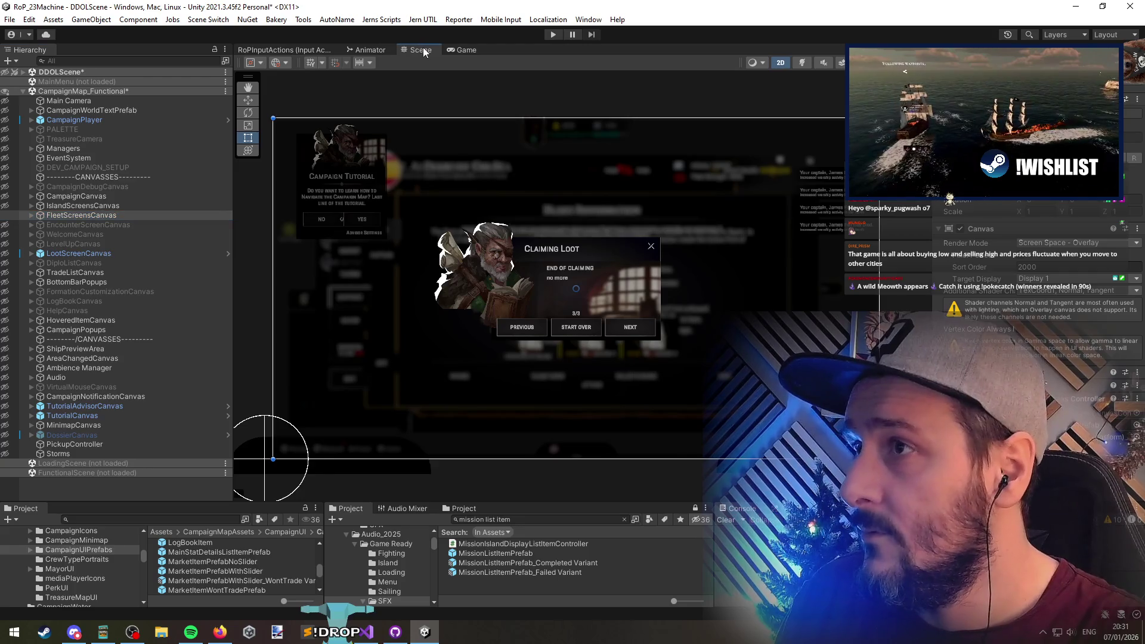
scroll(805, 90, down, 1)
scroll(481, 325, up, 5)
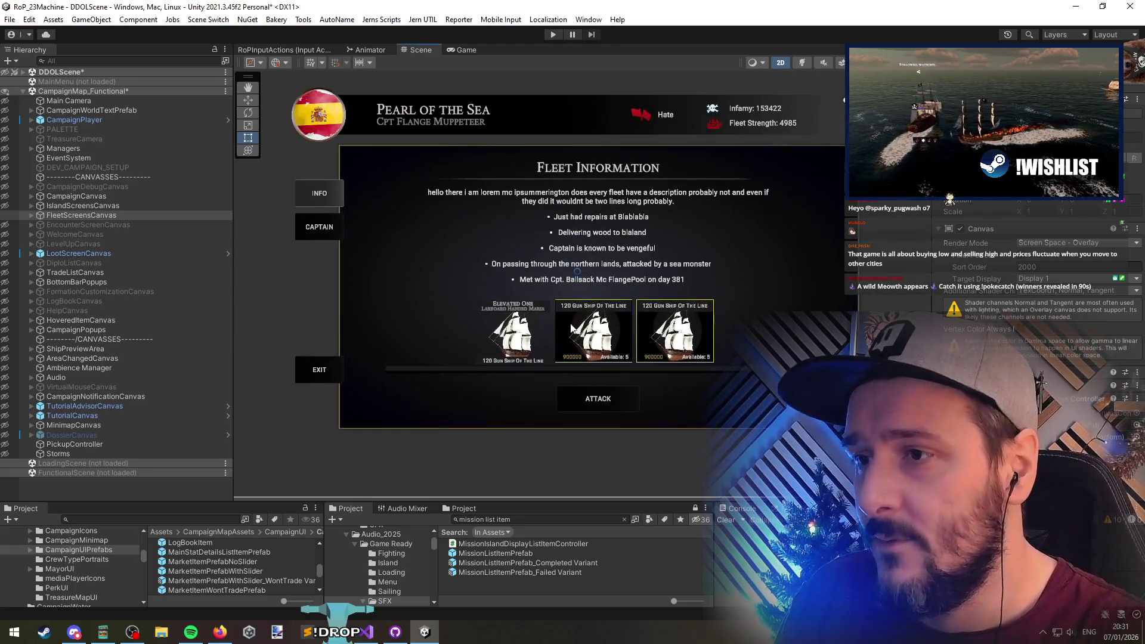
From the first ship card, locate FleetShipListItemPrefab2 in the CampaignUIPrefabs project folder
click(480, 325)
scroll(481, 332, up, 1)
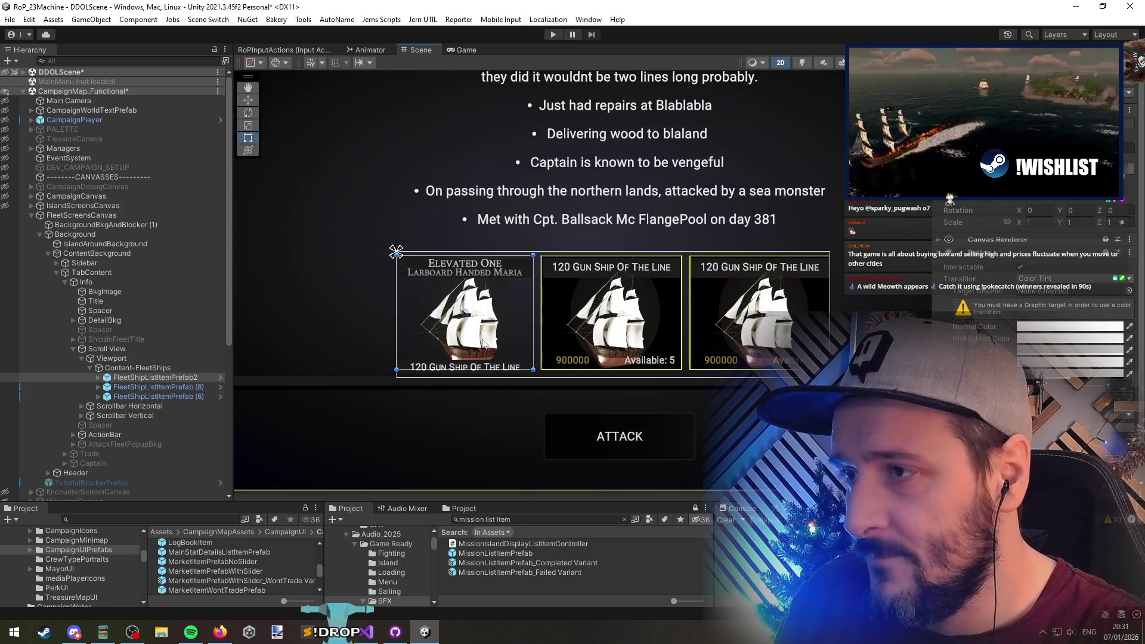
scroll(481, 333, down, 2)
click(155, 377)
scroll(996, 321, down, 2)
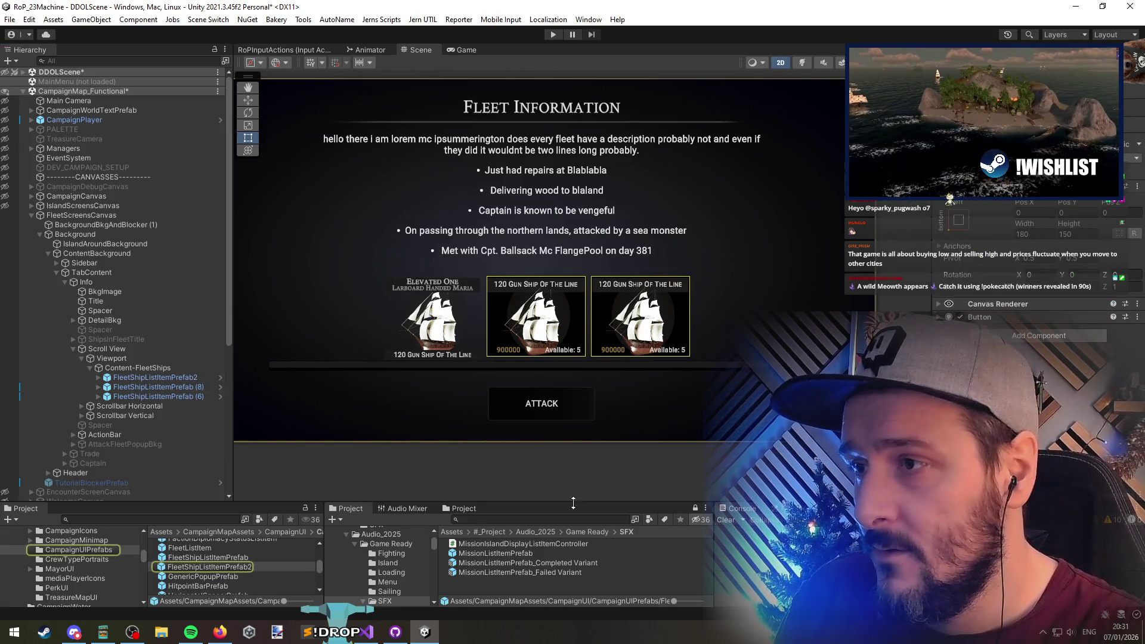
drag(582, 503, 582, 426)
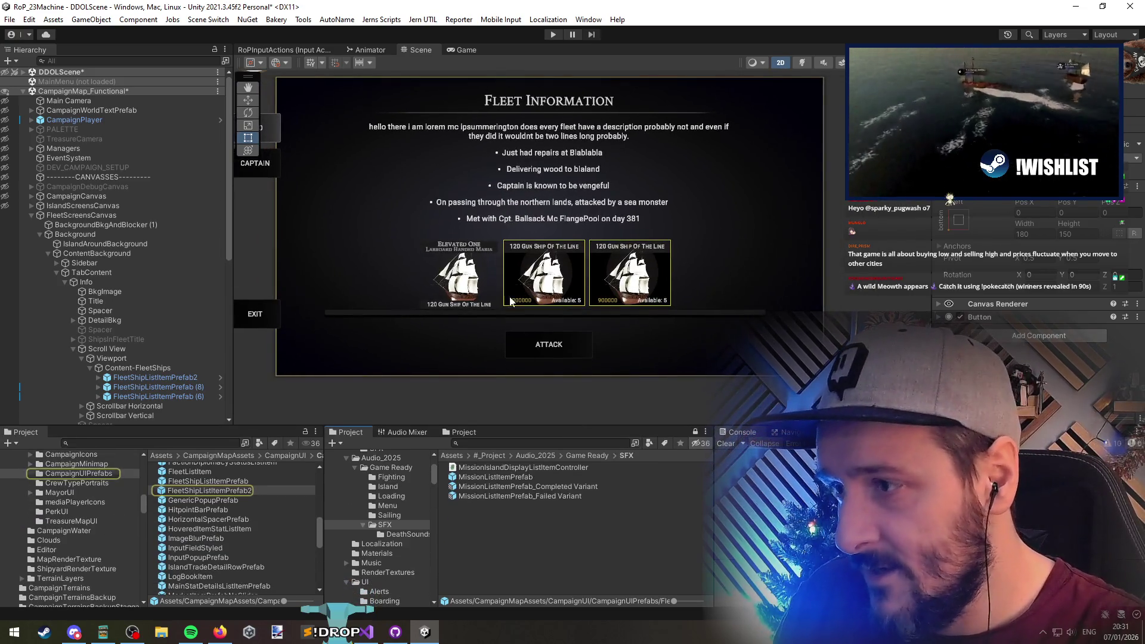
key(Up)
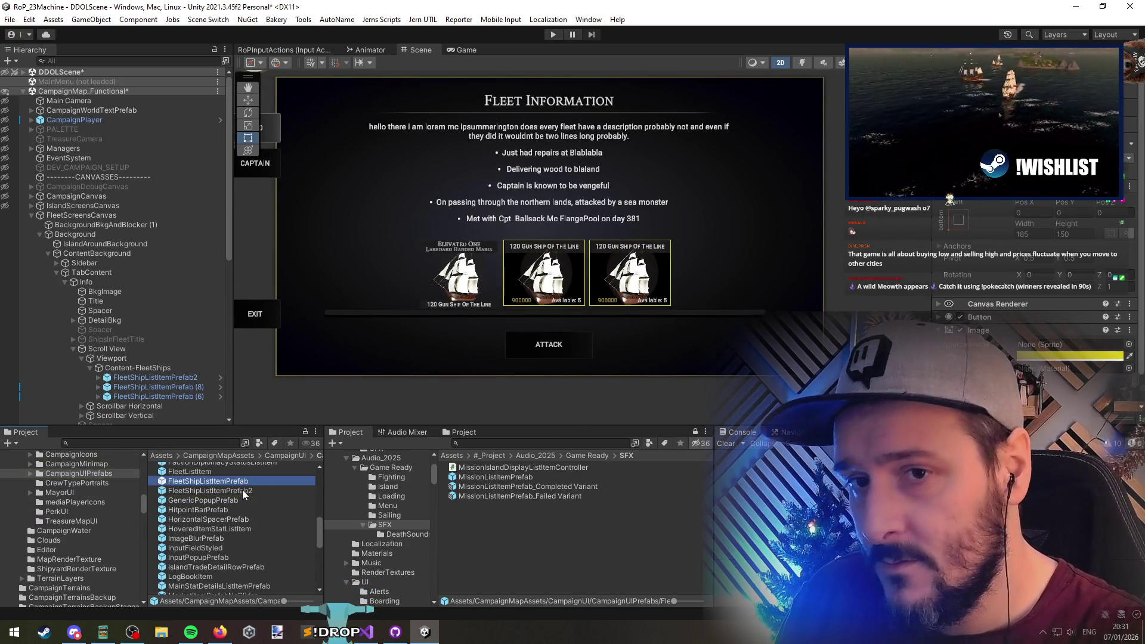
click(244, 491)
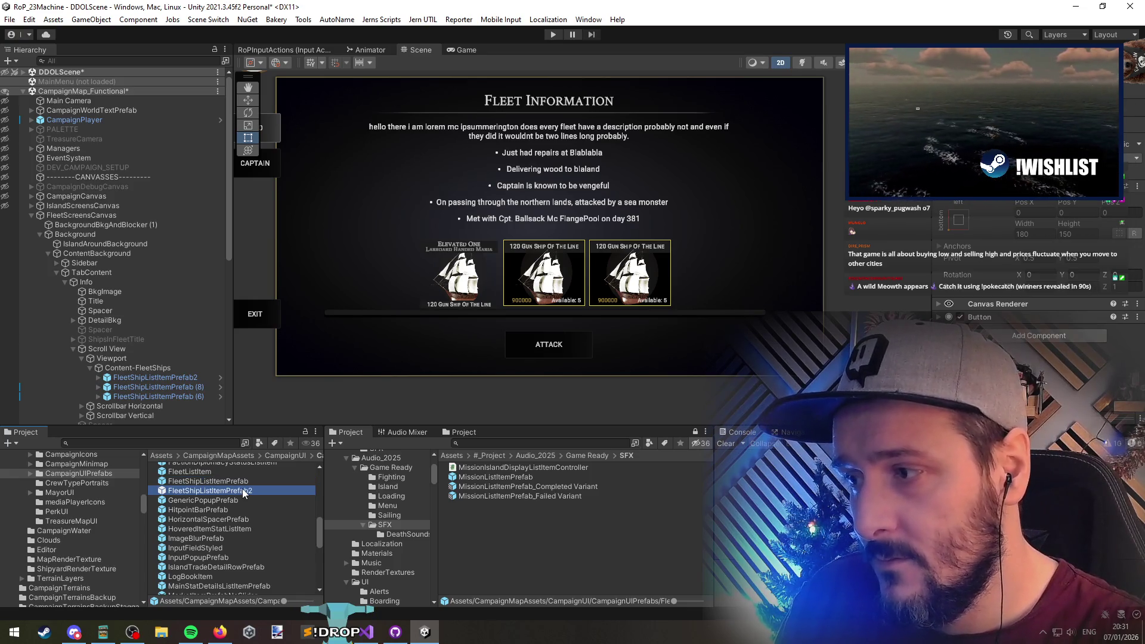
double_click(249, 490)
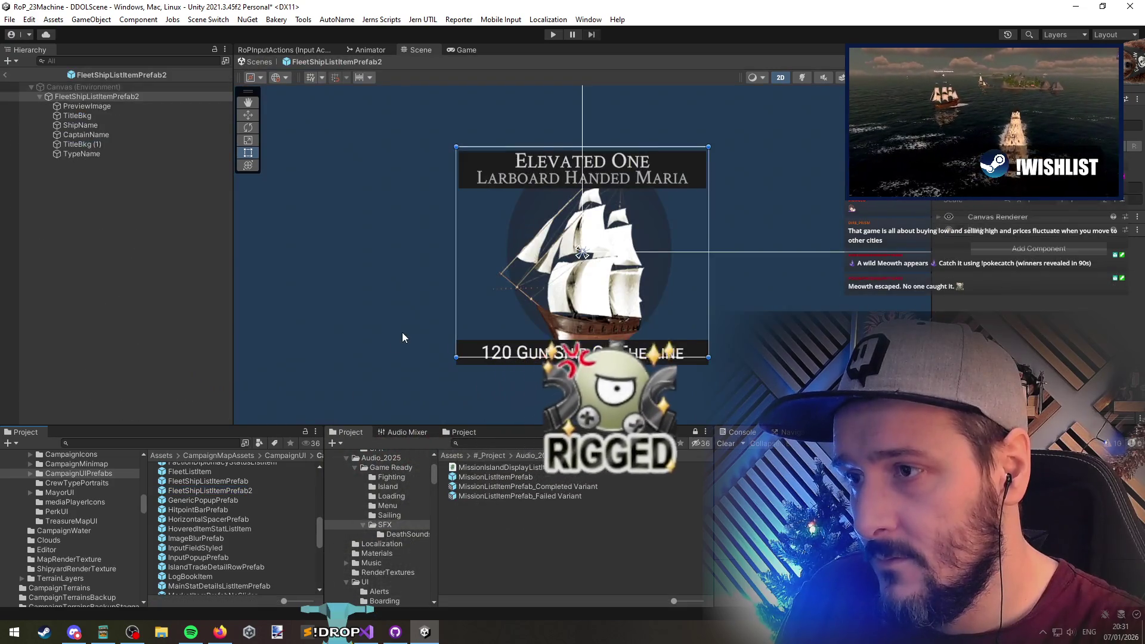
click(94, 143)
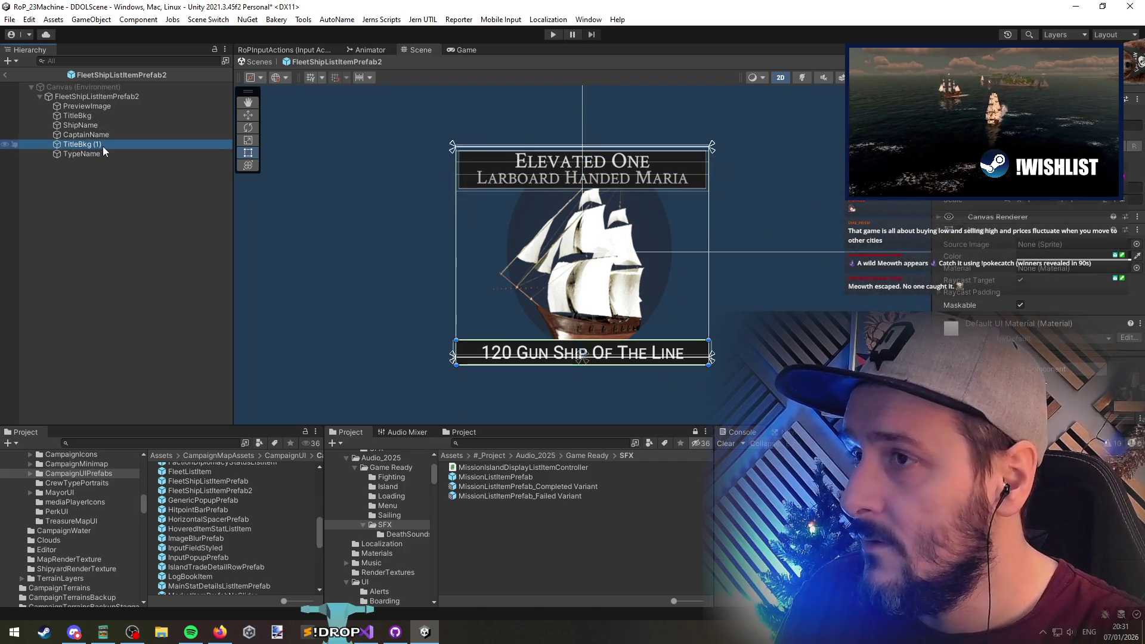
click(86, 162)
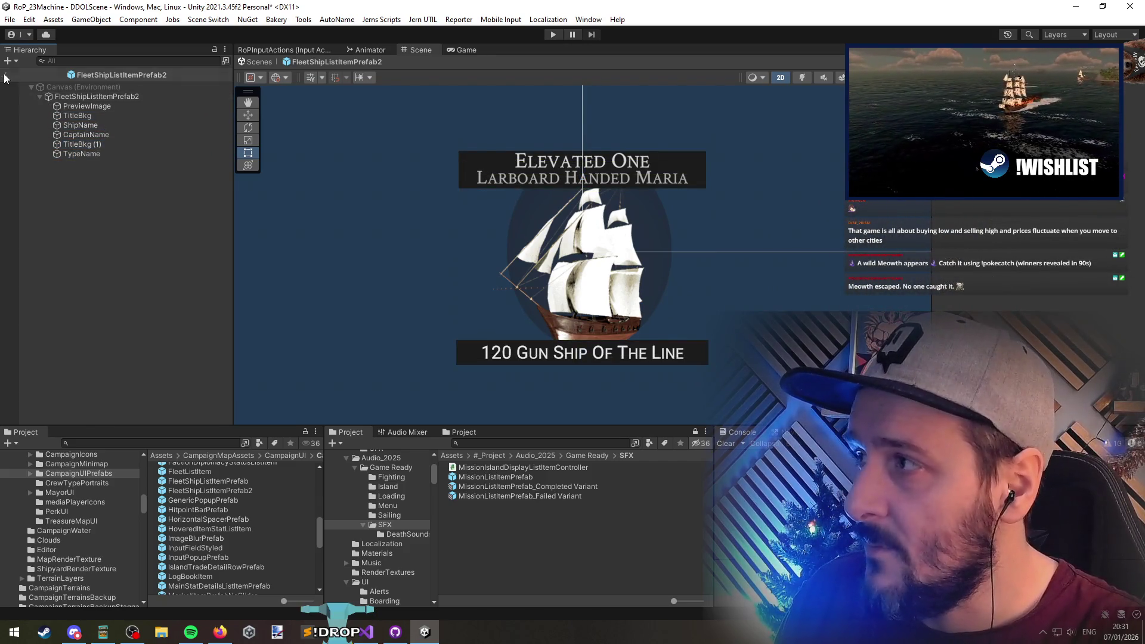
click(5, 74)
click(92, 216)
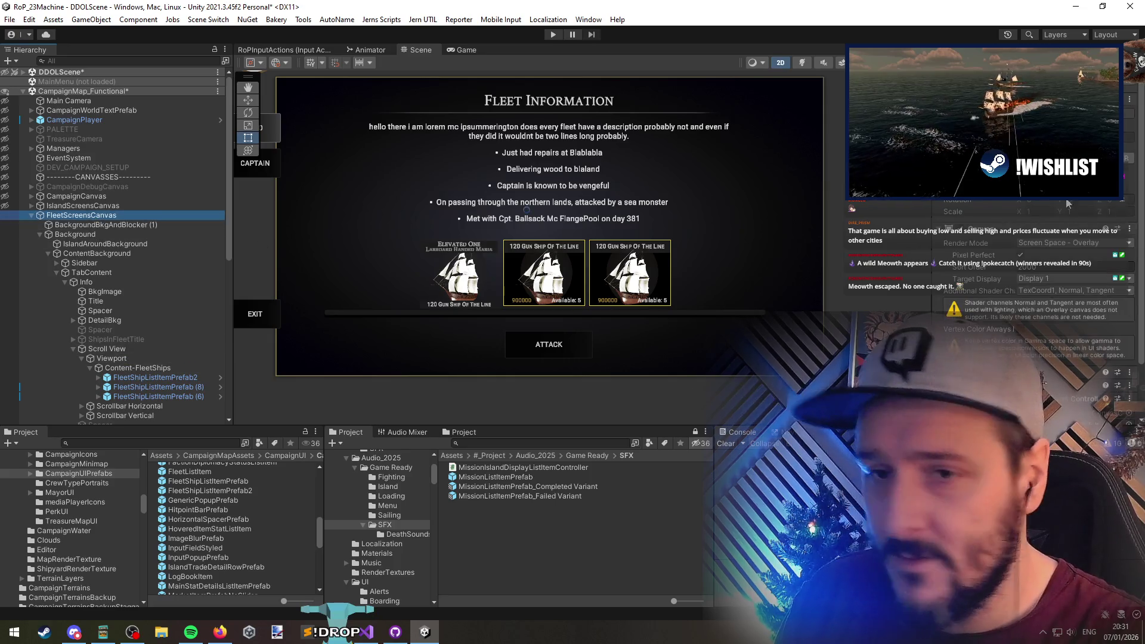
Look through the fleet screen controller's Inspector and expand its General fields
scroll(994, 351, down, 10)
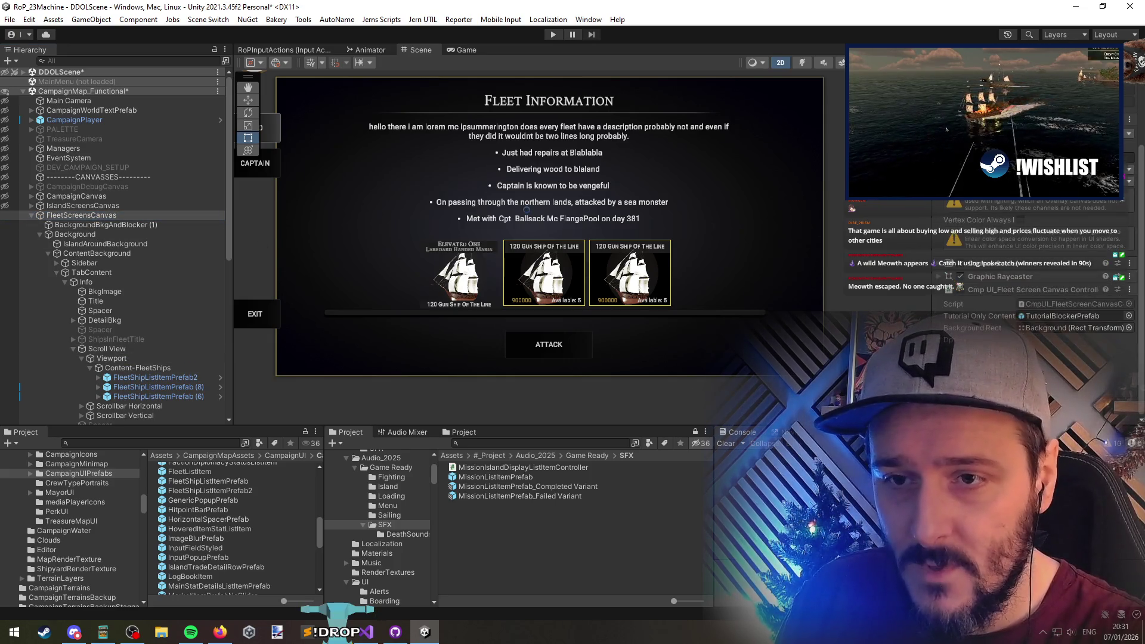
scroll(993, 351, down, 3)
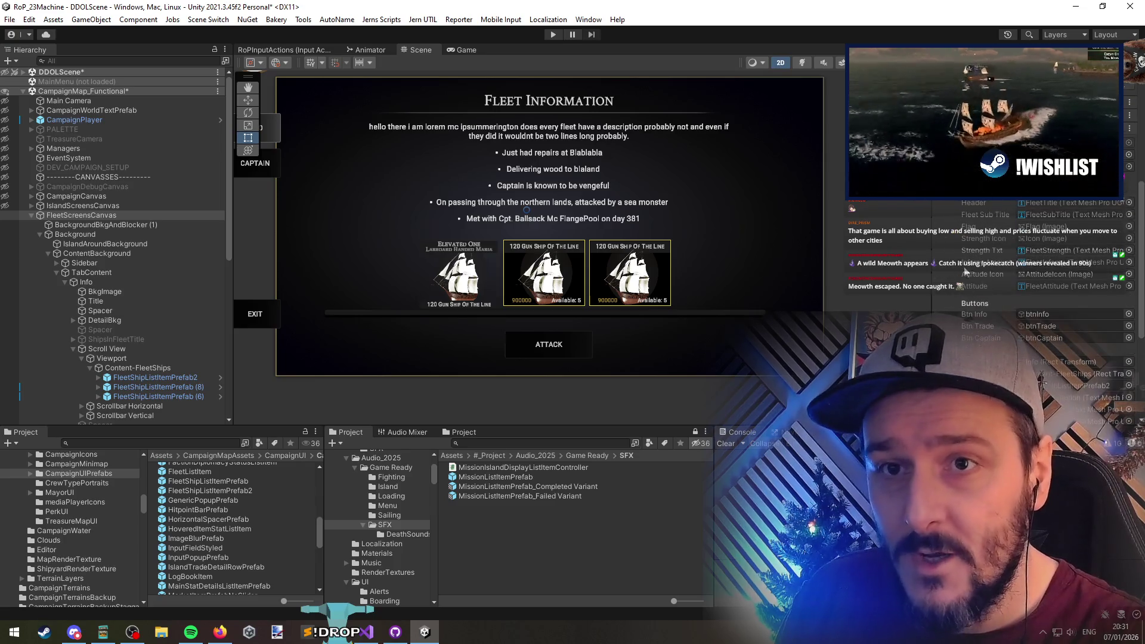
scroll(954, 218, down, 5)
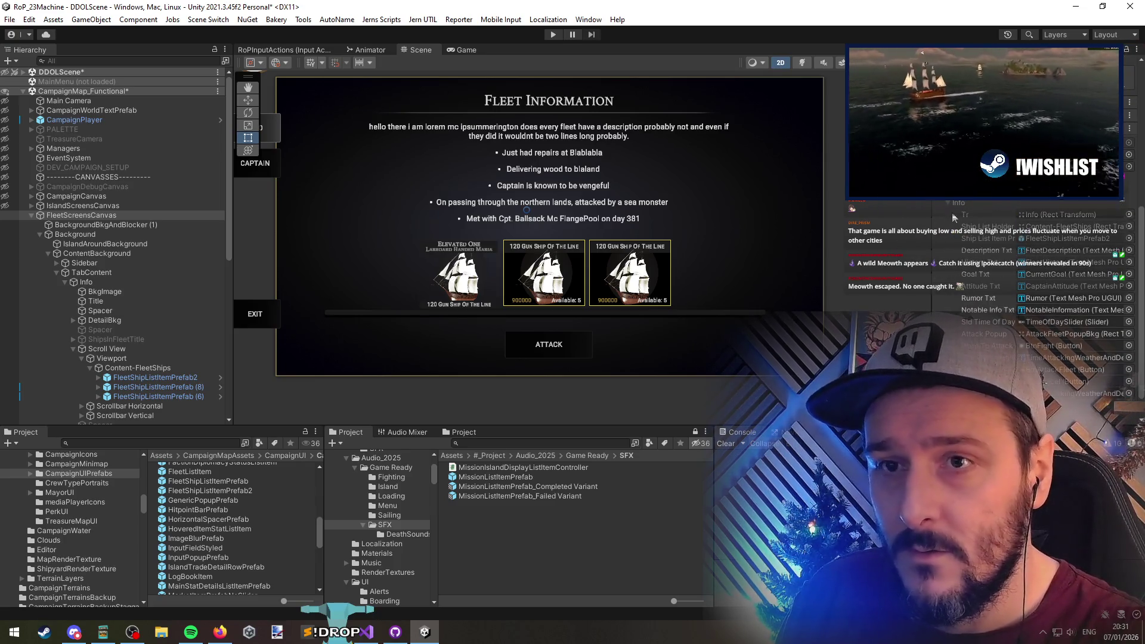
scroll(564, 223, down, 1)
scroll(966, 221, up, 8)
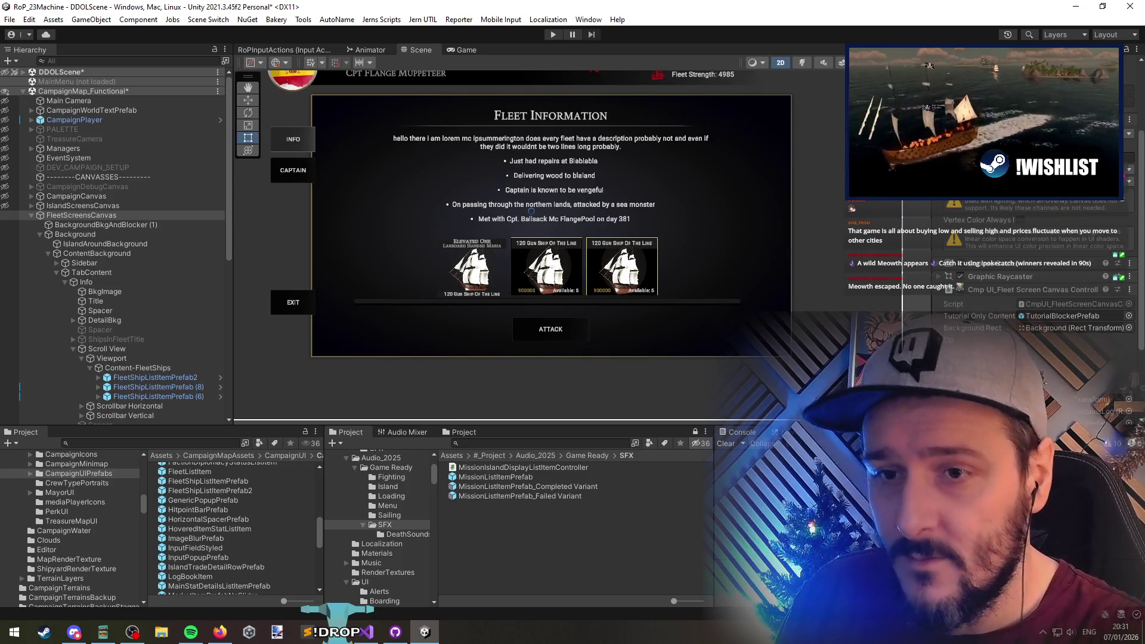
scroll(960, 288, down, 5)
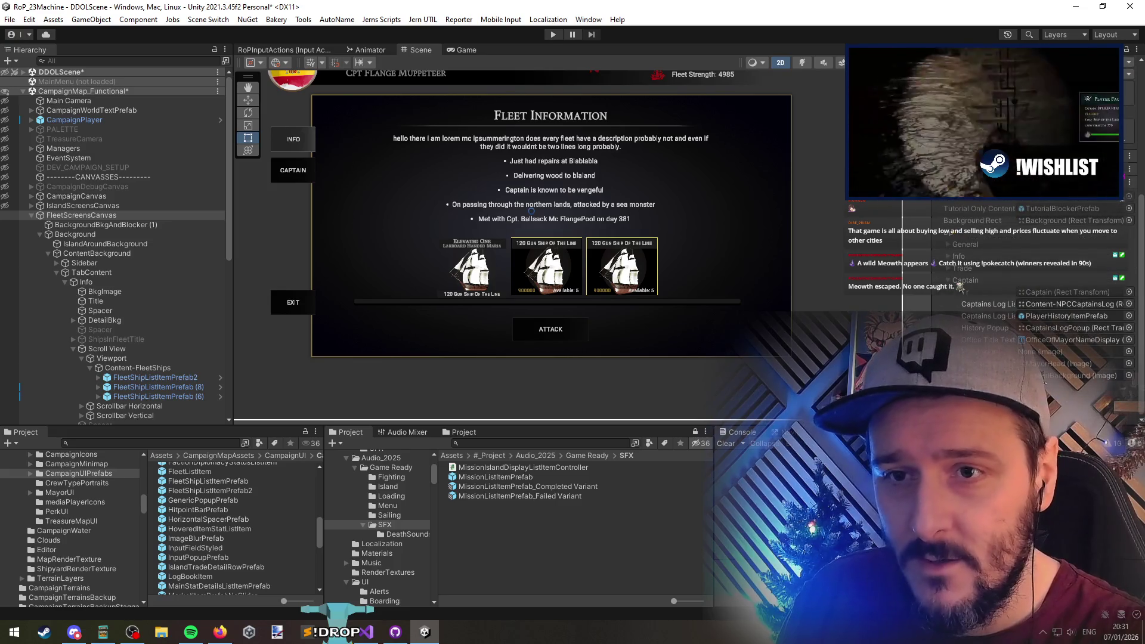
scroll(969, 332, down, 3)
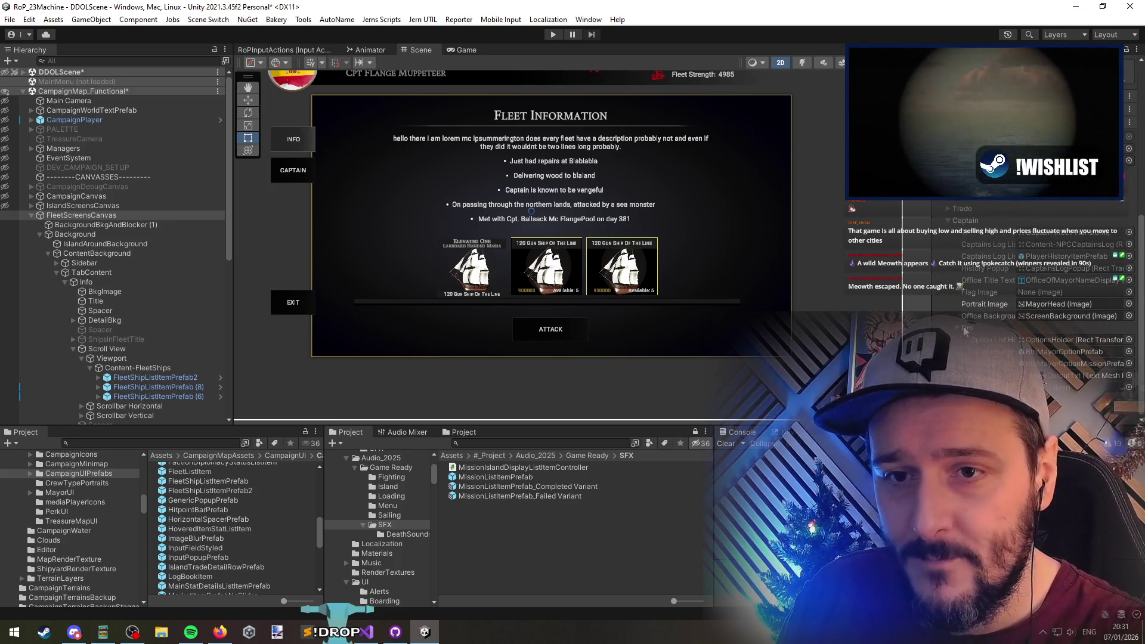
scroll(964, 322, up, 5)
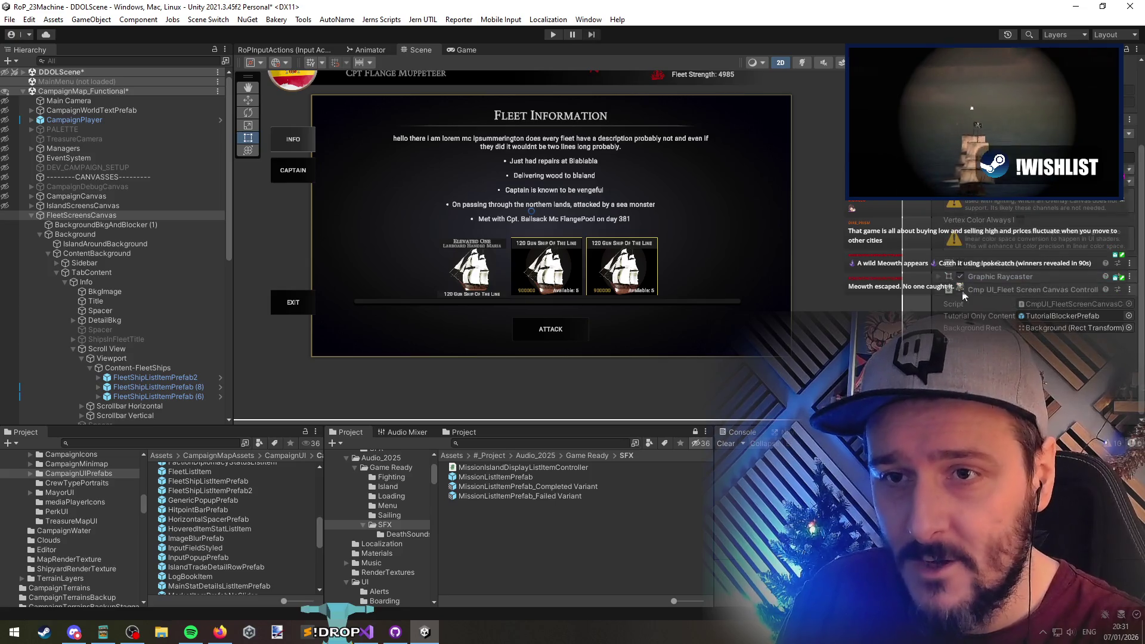
scroll(1001, 319, down, 5)
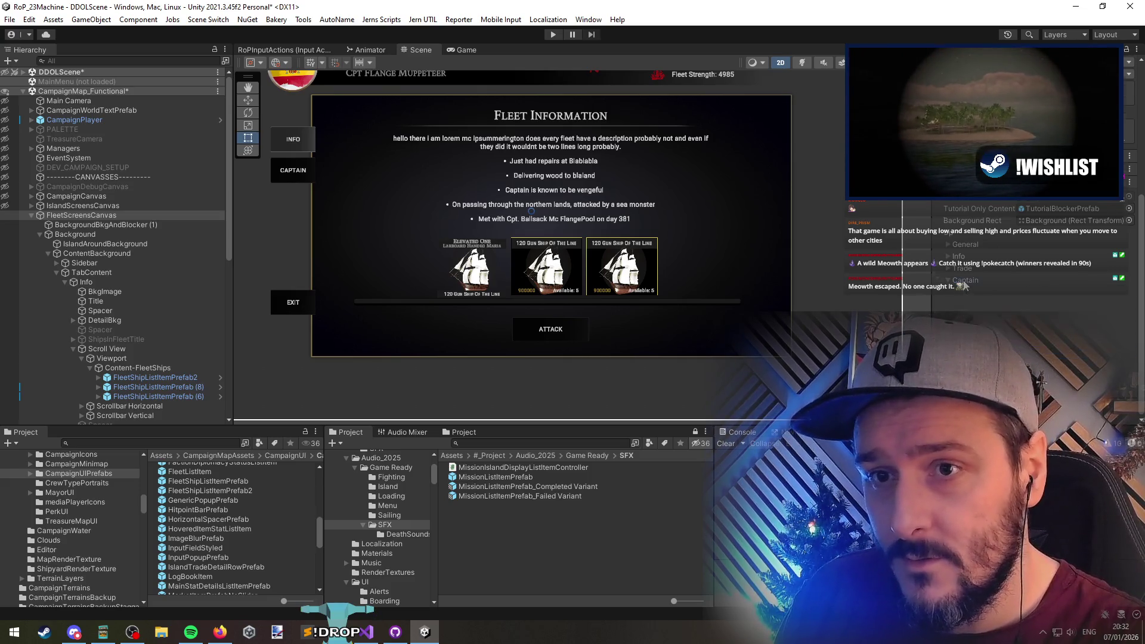
click(956, 244)
Ping the Ship List Item prefab and select FleetShipListItemPrefab to inspect it
scroll(978, 312, down, 1)
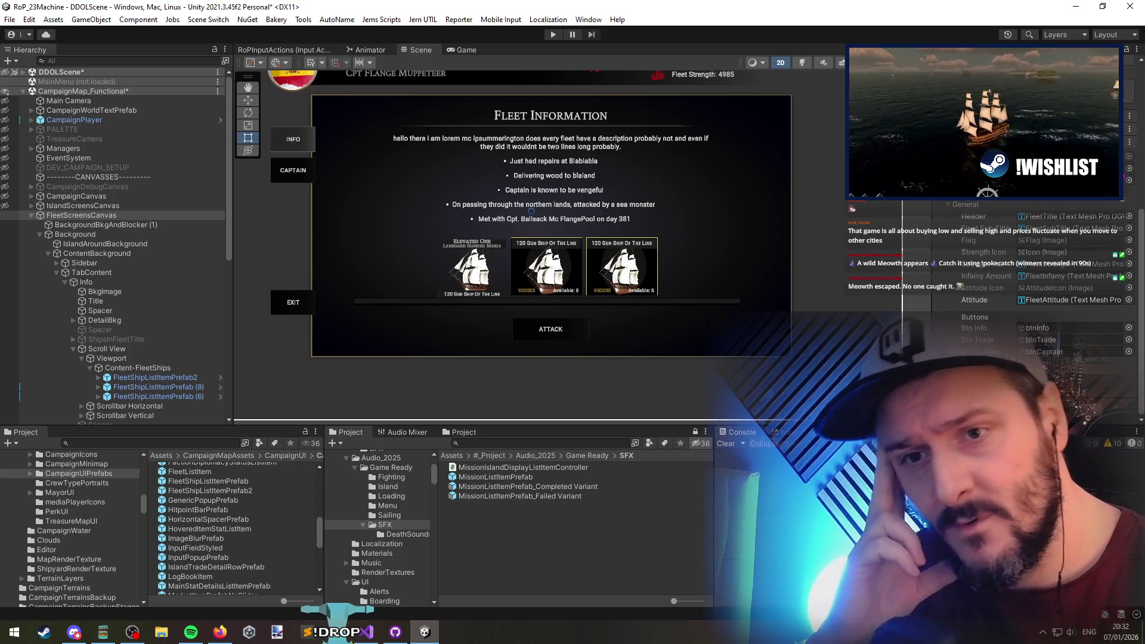
scroll(1001, 291, down, 5)
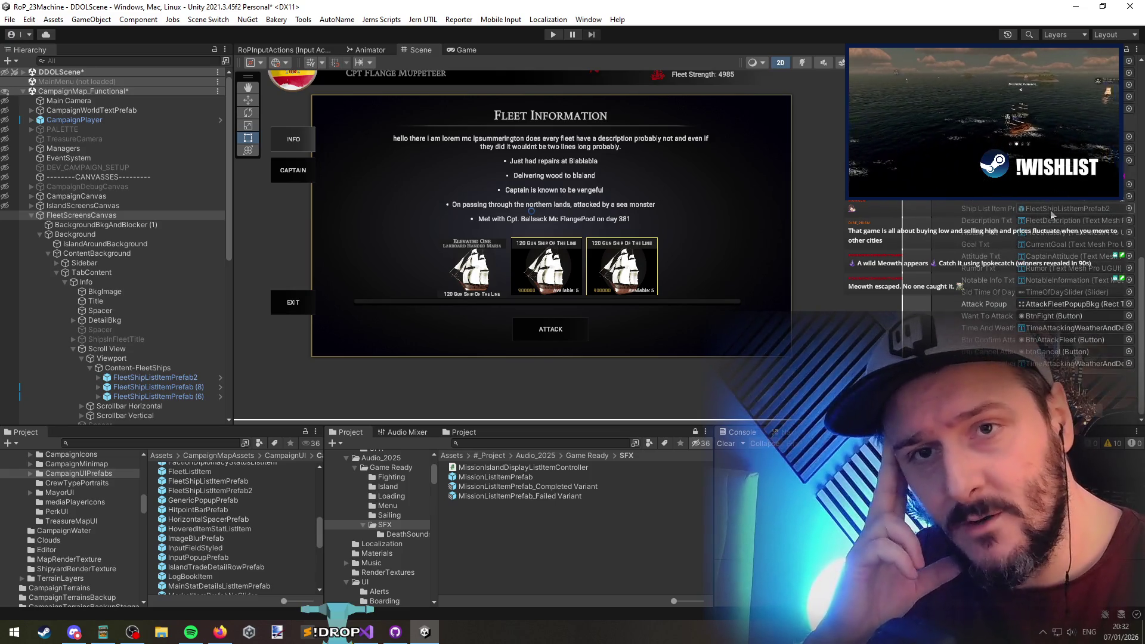
click(1053, 210)
click(230, 520)
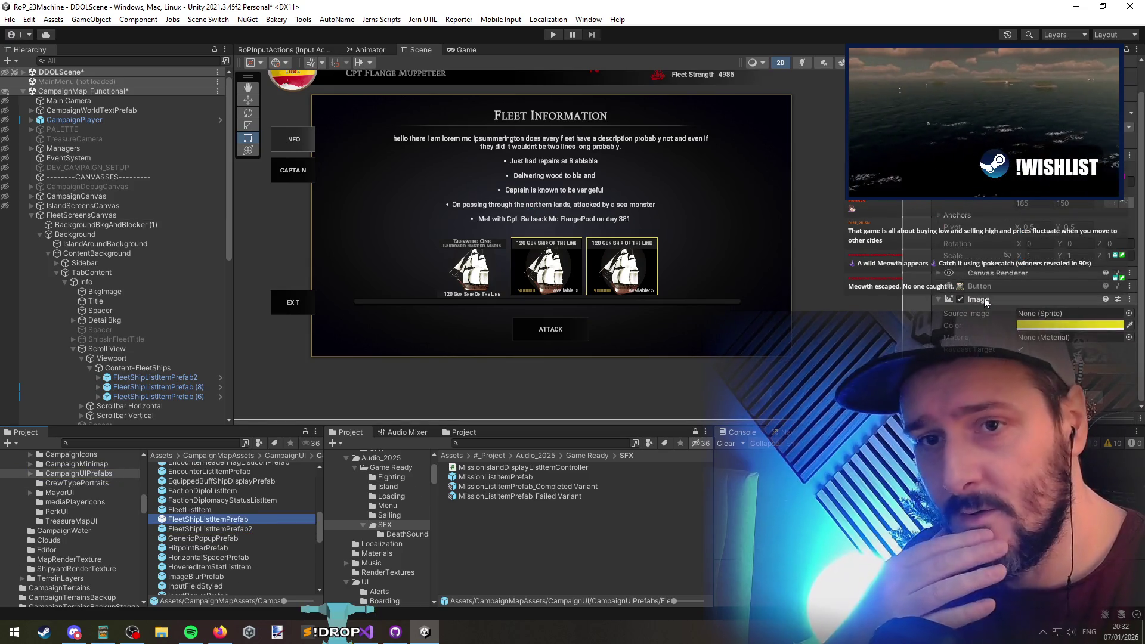
Open and leave the prefab, then delete the duplicate entries FleetShipListItemPrefab (8) and (6)
double_click(242, 518)
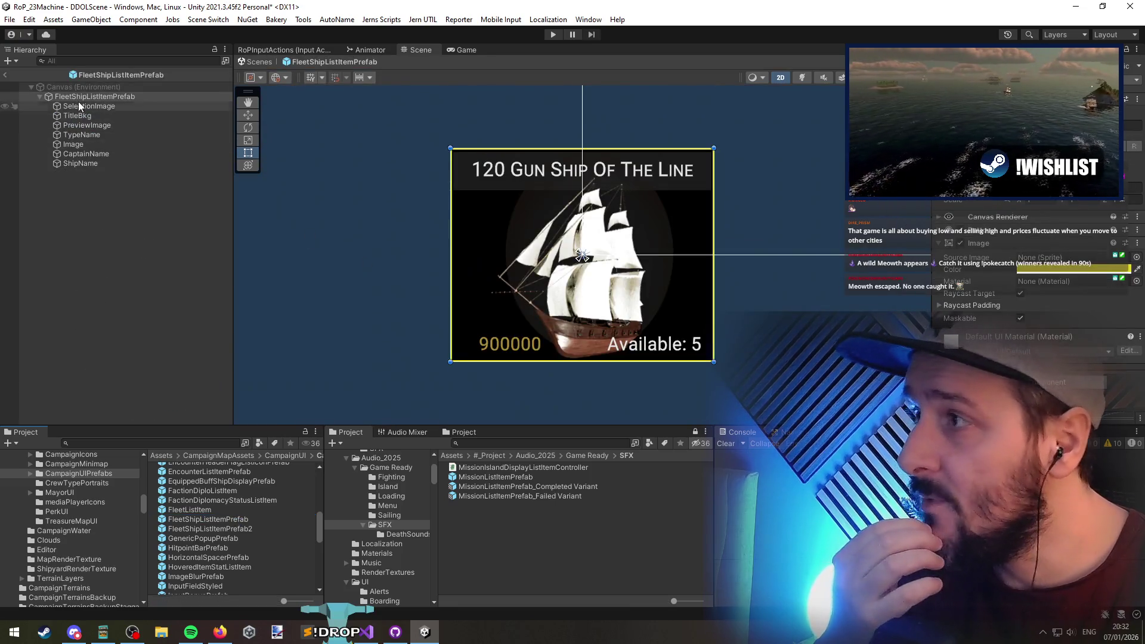
click(5, 77)
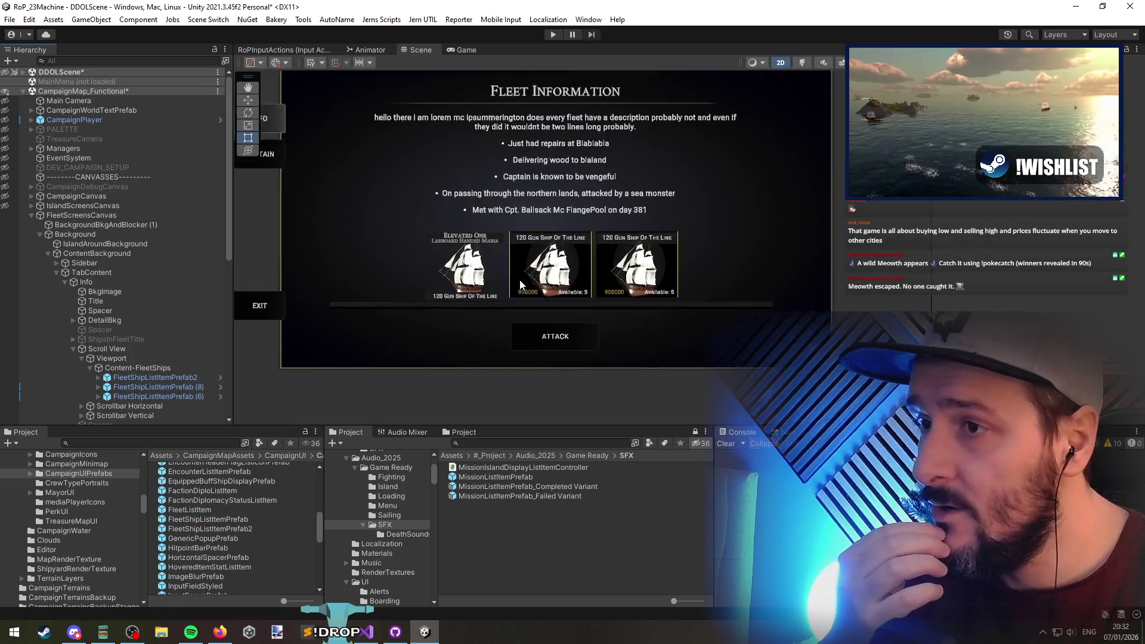
click(160, 386)
key(Delete)
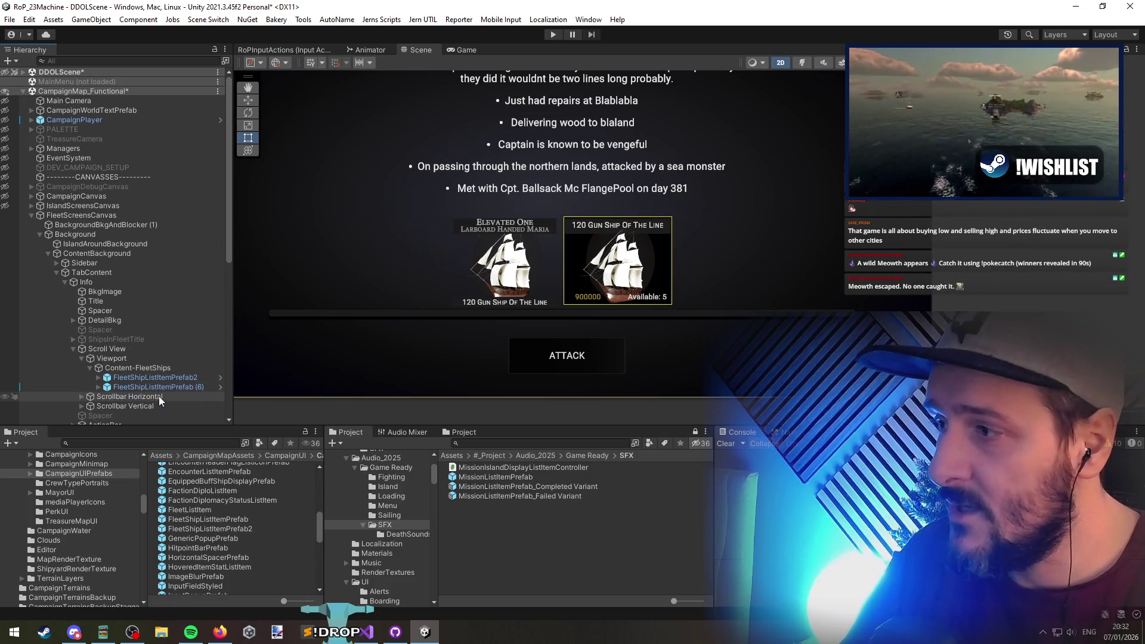
click(163, 386)
key(Delete)
Select the remaining Elevated One item and cancel an Add Component search
click(157, 377)
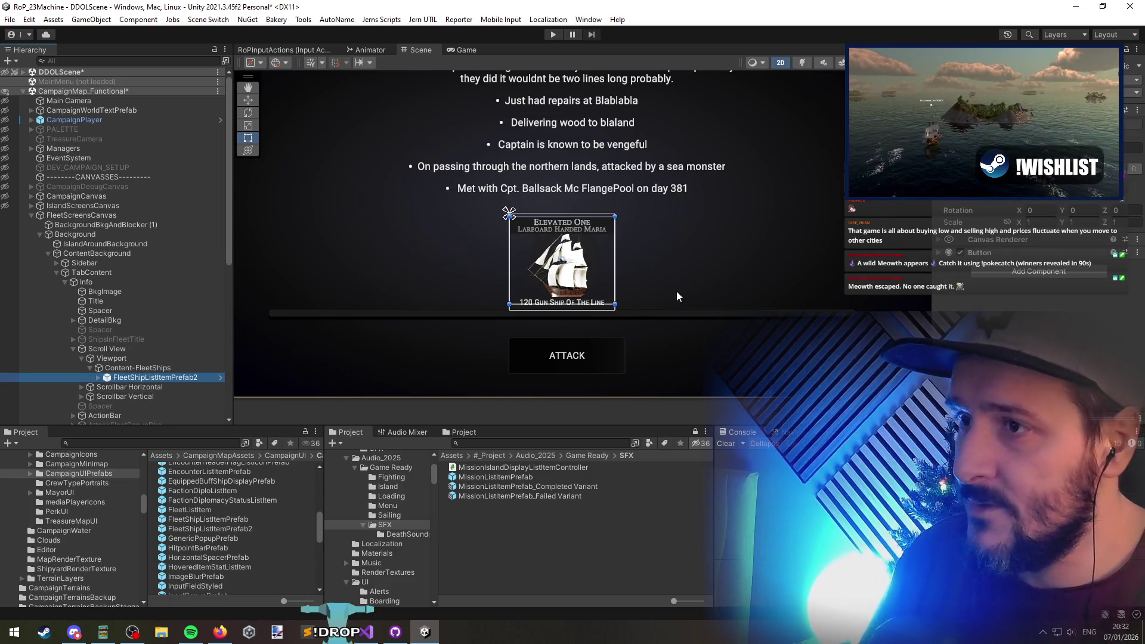
click(1061, 286)
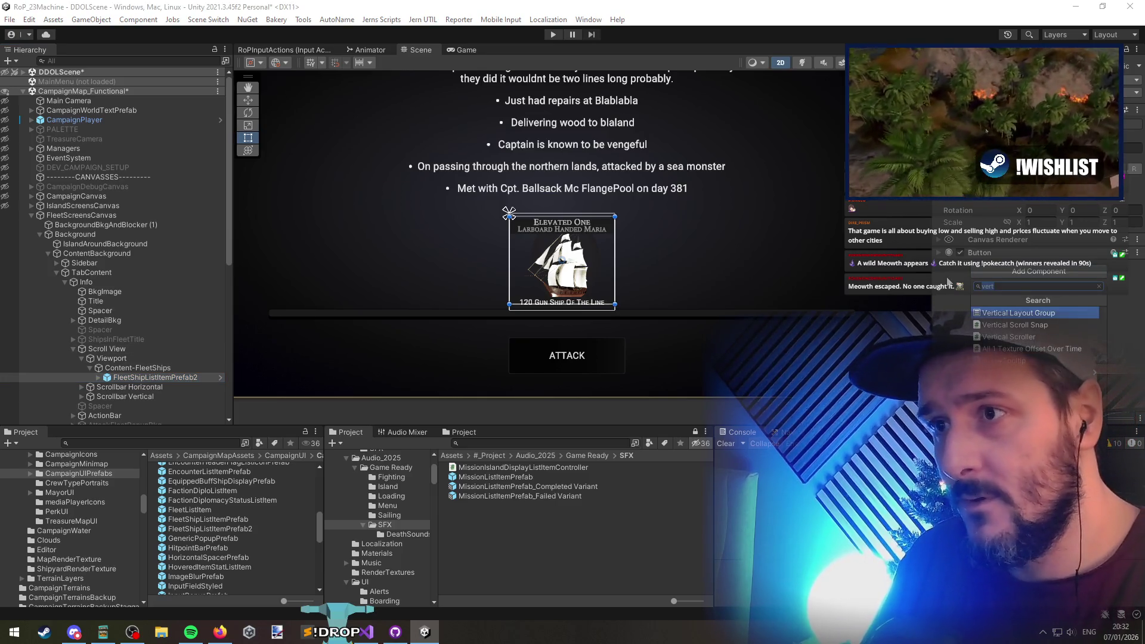
key(Escape)
click(540, 444)
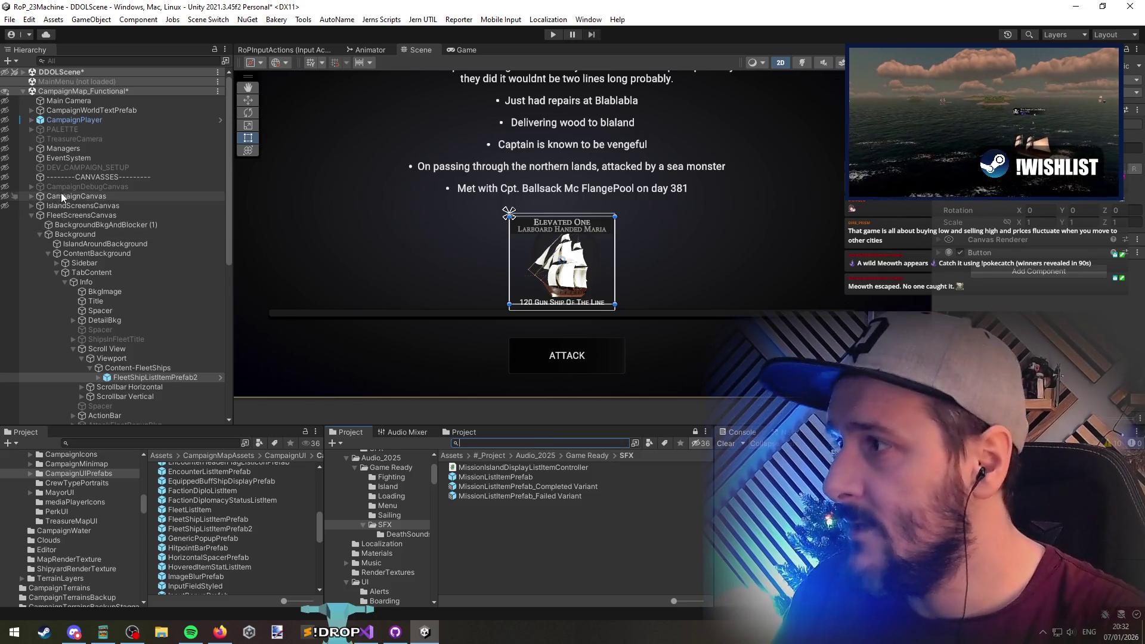
Expand IslandScreensCanvas down through TabContent to the Shipyard tab in the Hierarchy
click(69, 208)
key(Right)
key(Down)
key(Down)
key(Down)
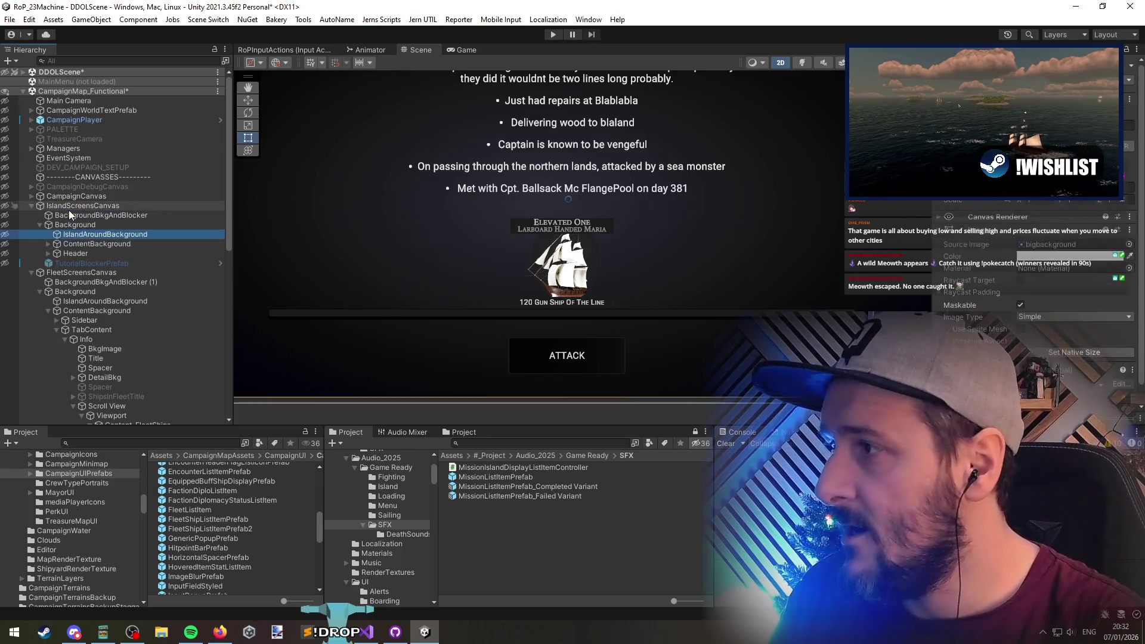
key(Down)
key(Right)
key(Down)
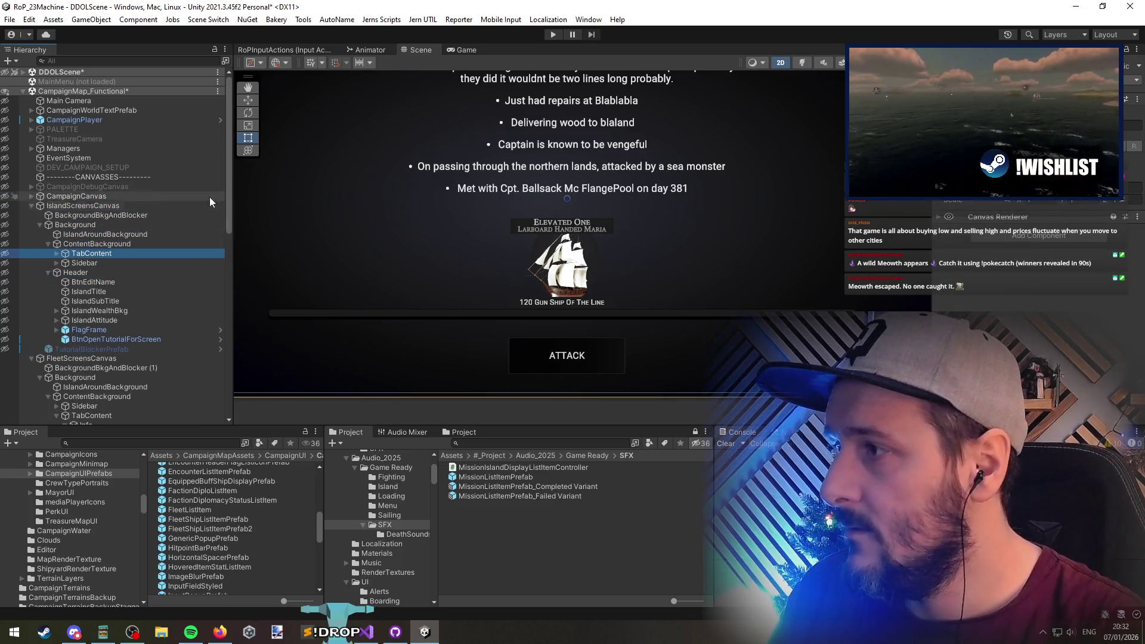
key(Down)
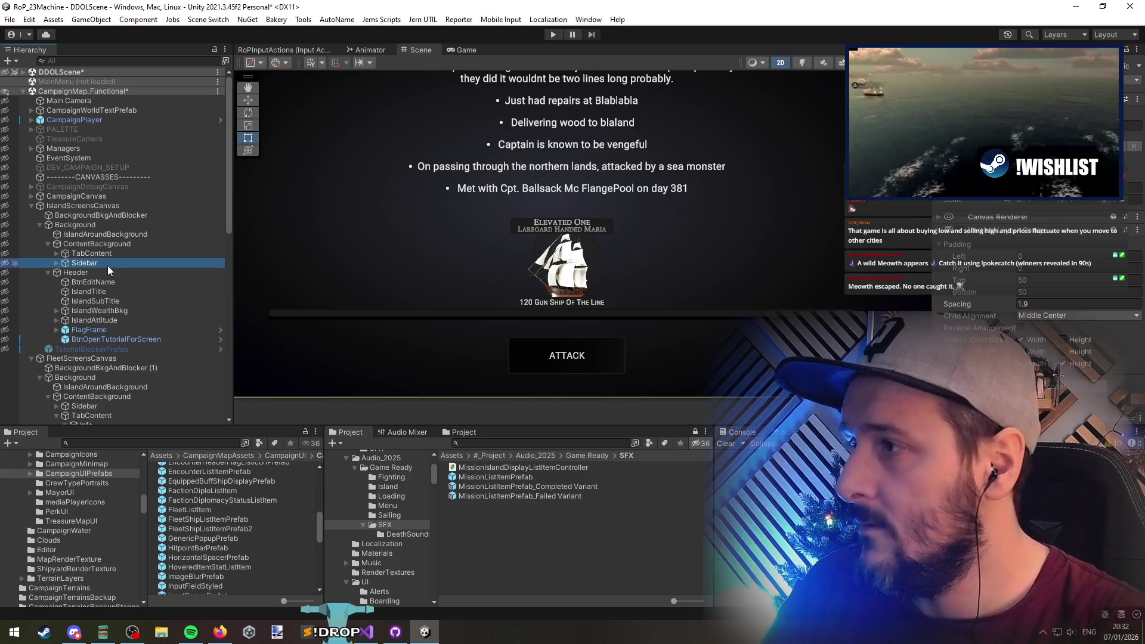
click(104, 253)
key(Right)
key(Down)
key(Down)
key(Down)
key(Right)
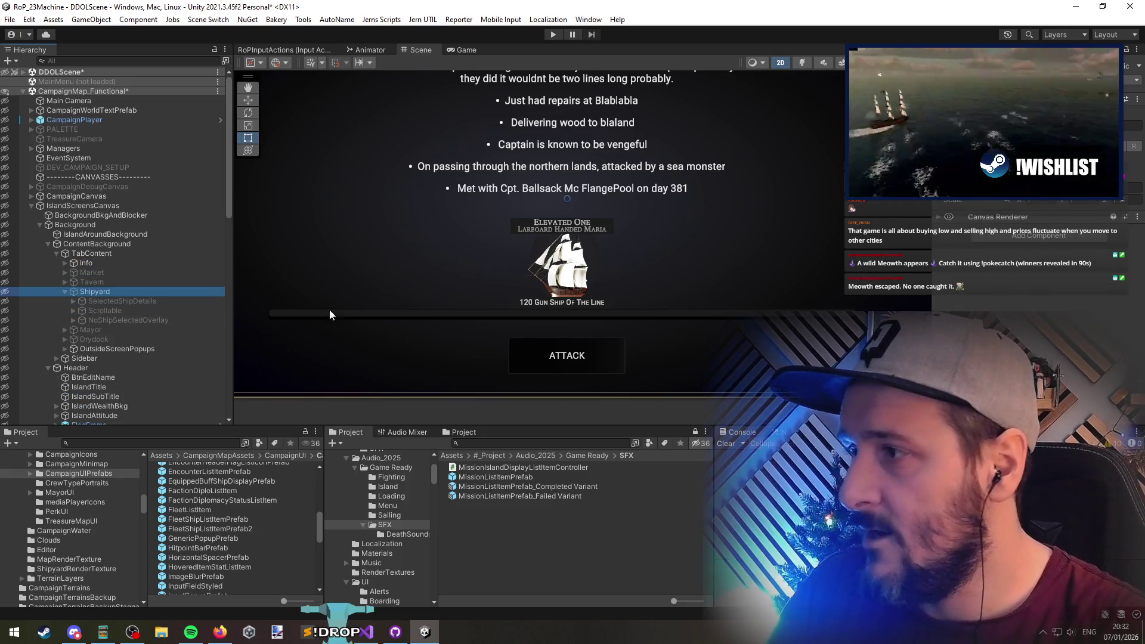
Ping PreviewShipyardItem from IslandScreensCanvas's Inspector, open the prefab, then its controller script
click(99, 206)
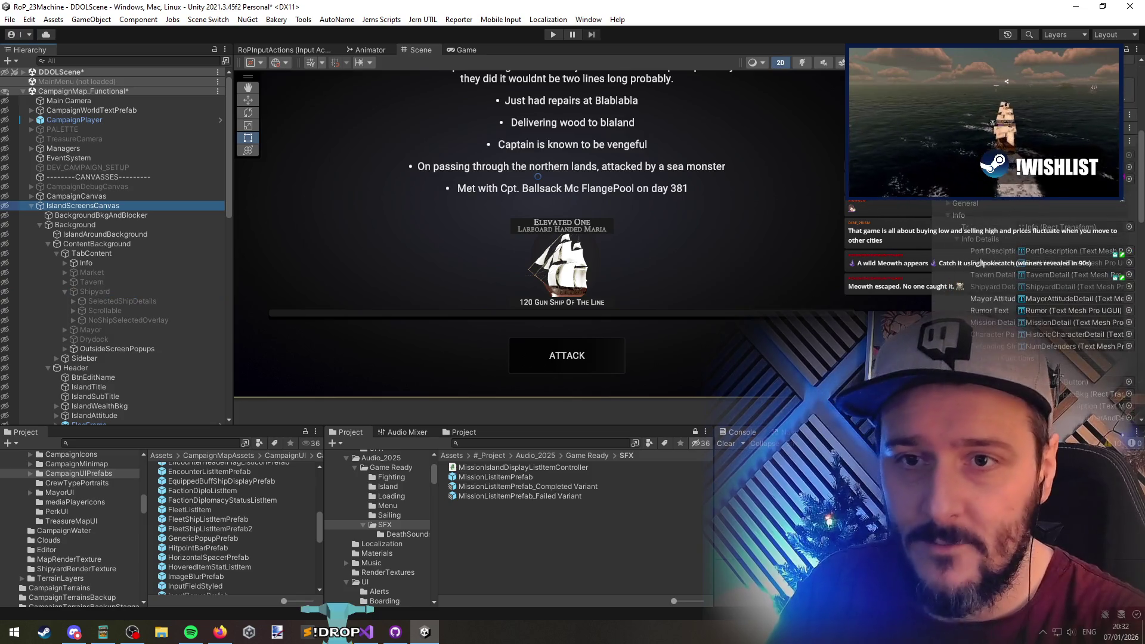
scroll(982, 282, down, 5)
scroll(983, 281, down, 5)
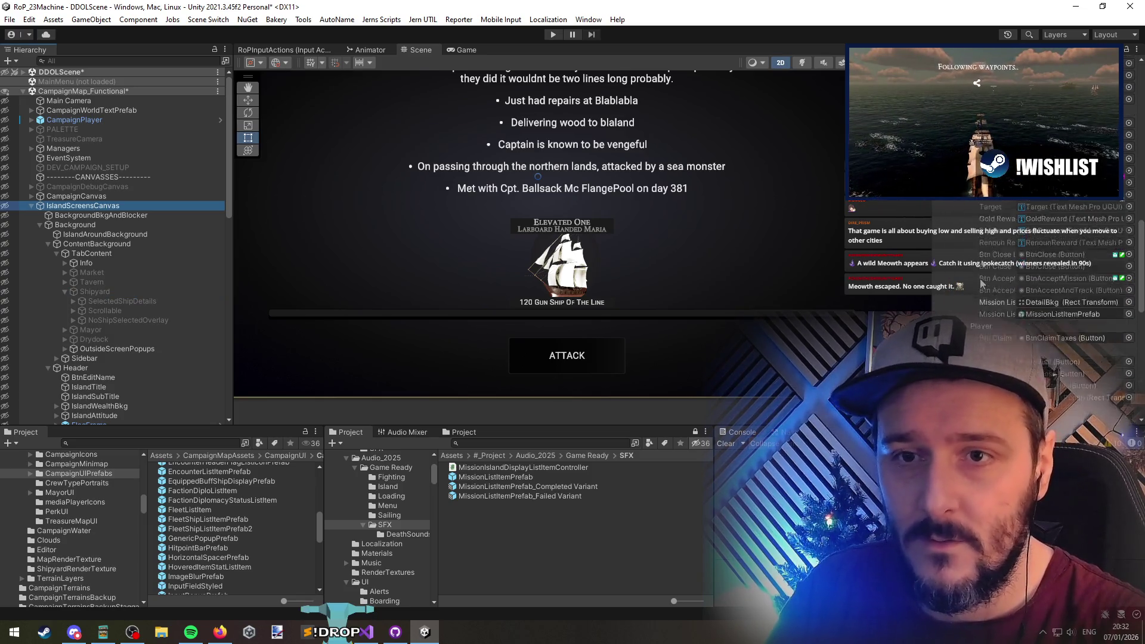
scroll(1005, 298, down, 4)
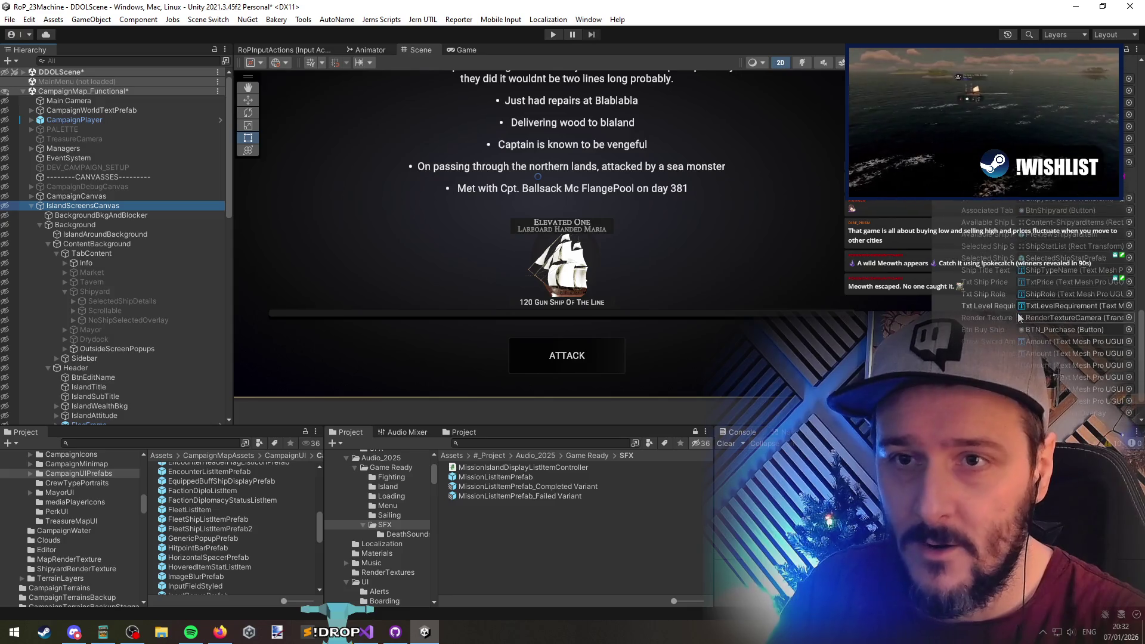
scroll(967, 307, down, 1)
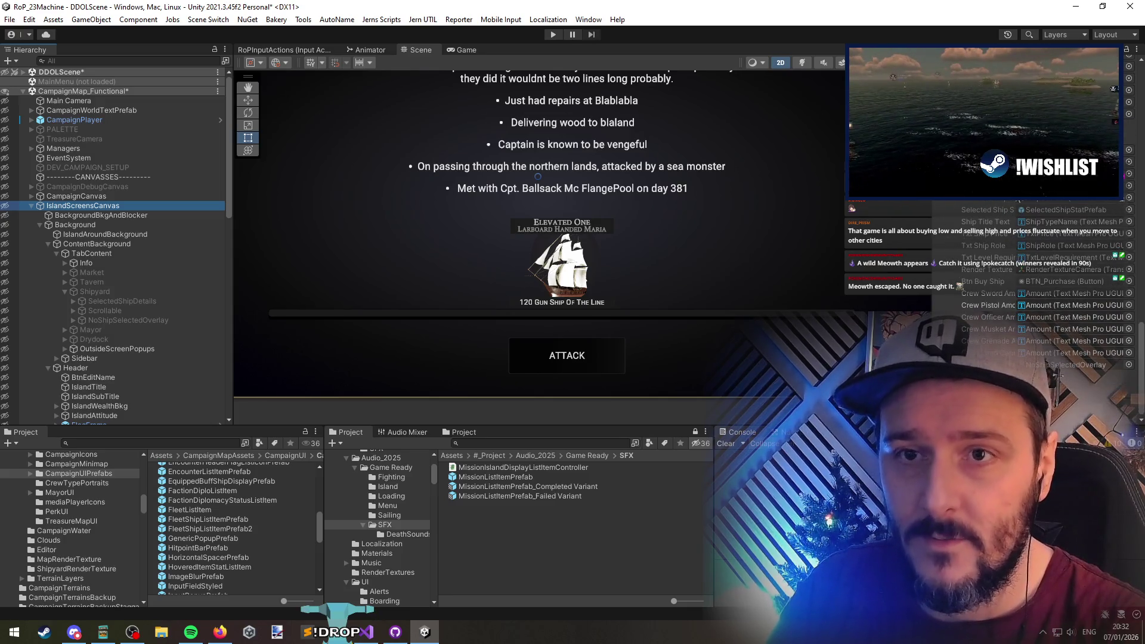
click(1044, 210)
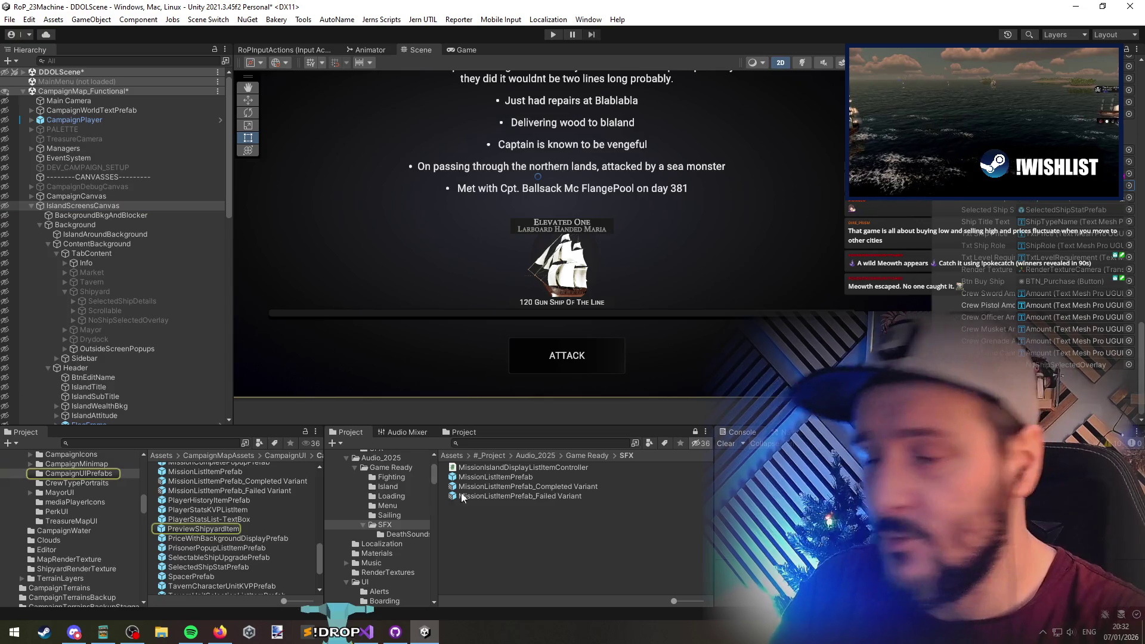
double_click(245, 530)
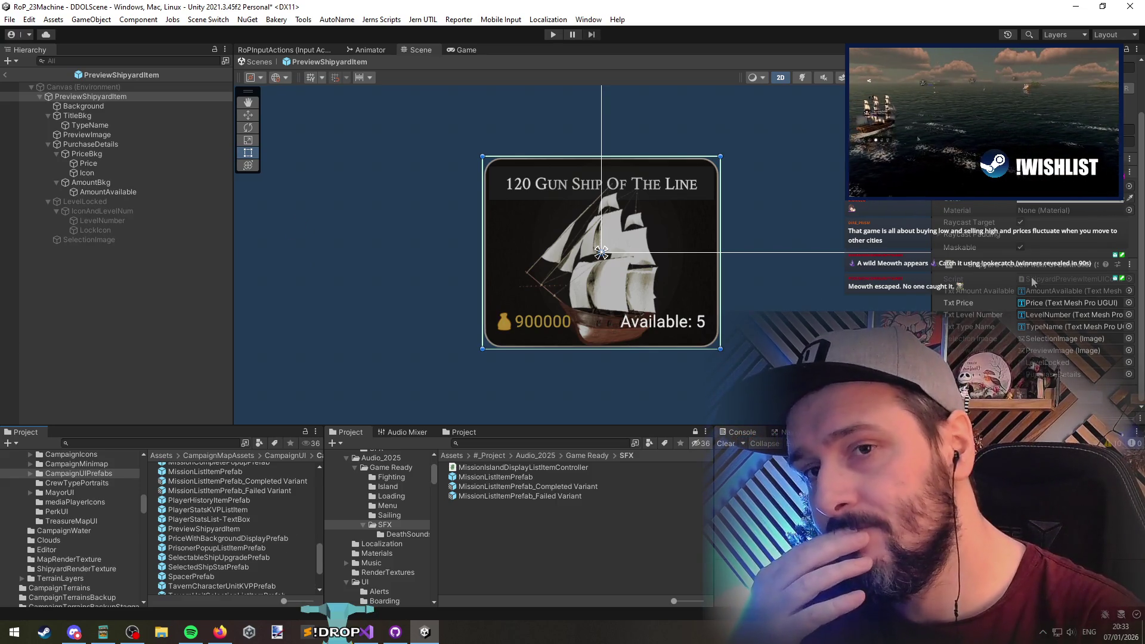
double_click(1033, 280)
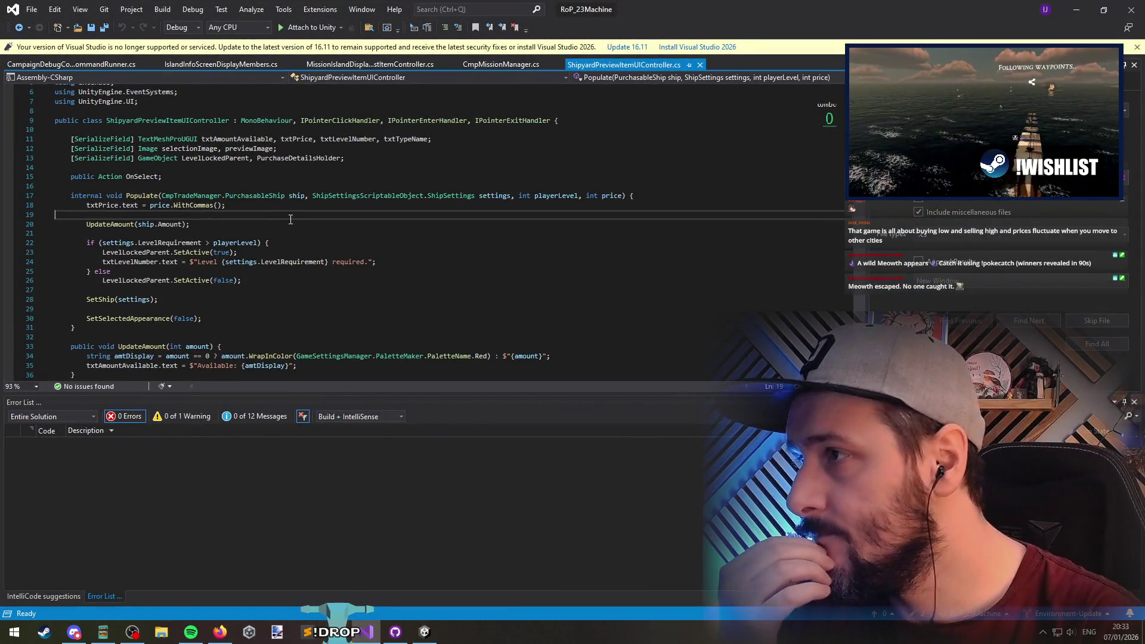
Read through ShipyardPreviewItemUIController.cs and save it
scroll(290, 226, down, 6)
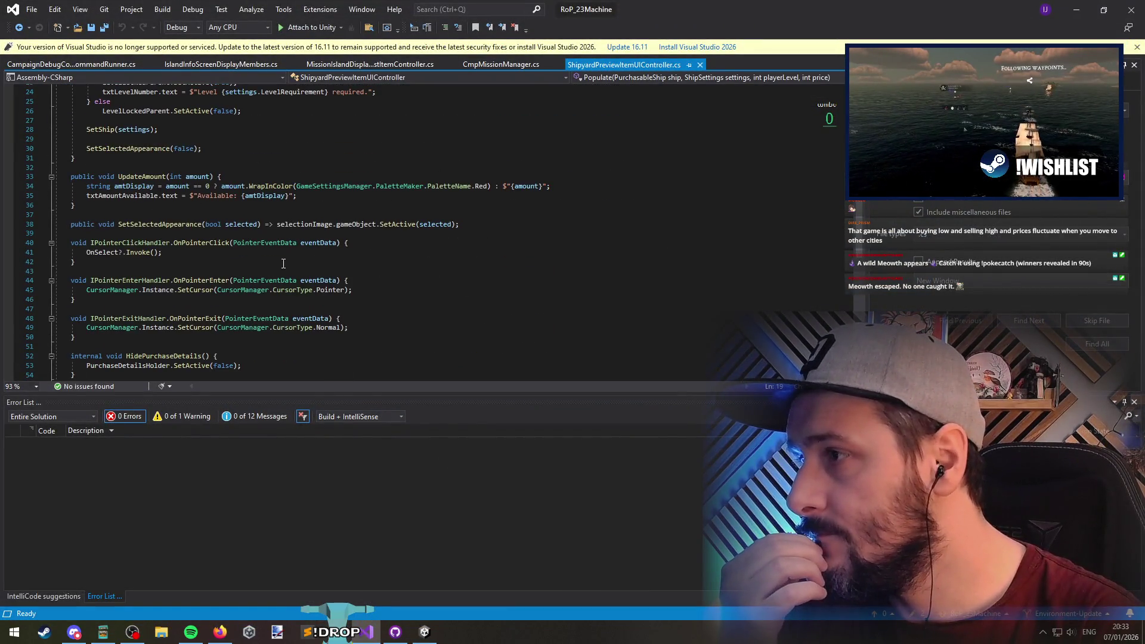
scroll(223, 302, down, 2)
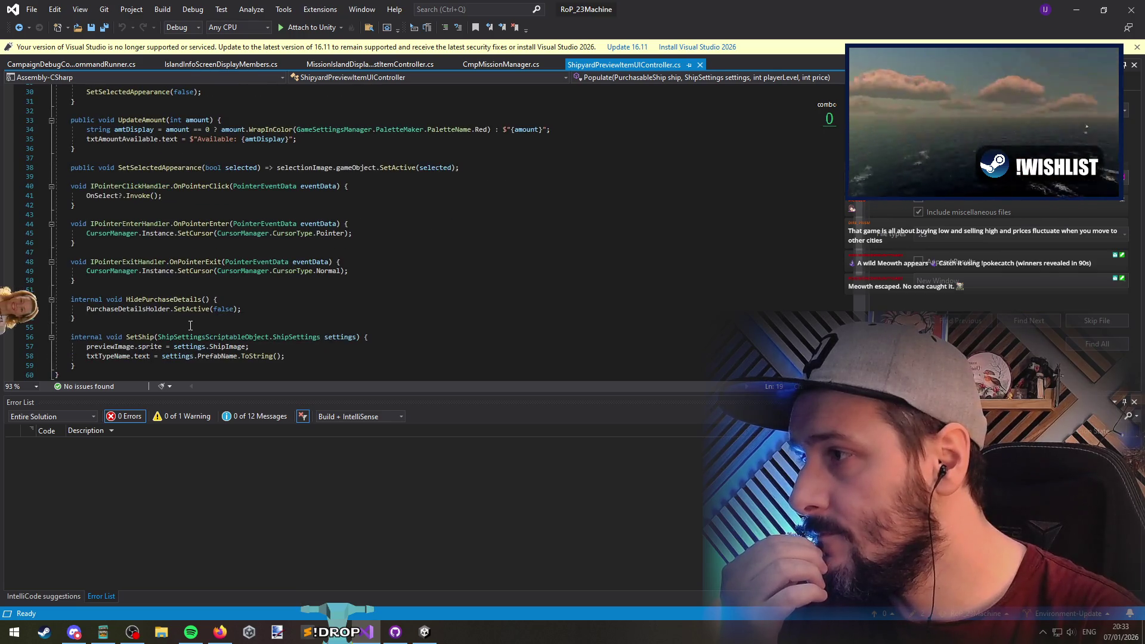
click(290, 327)
scroll(204, 217, up, 10)
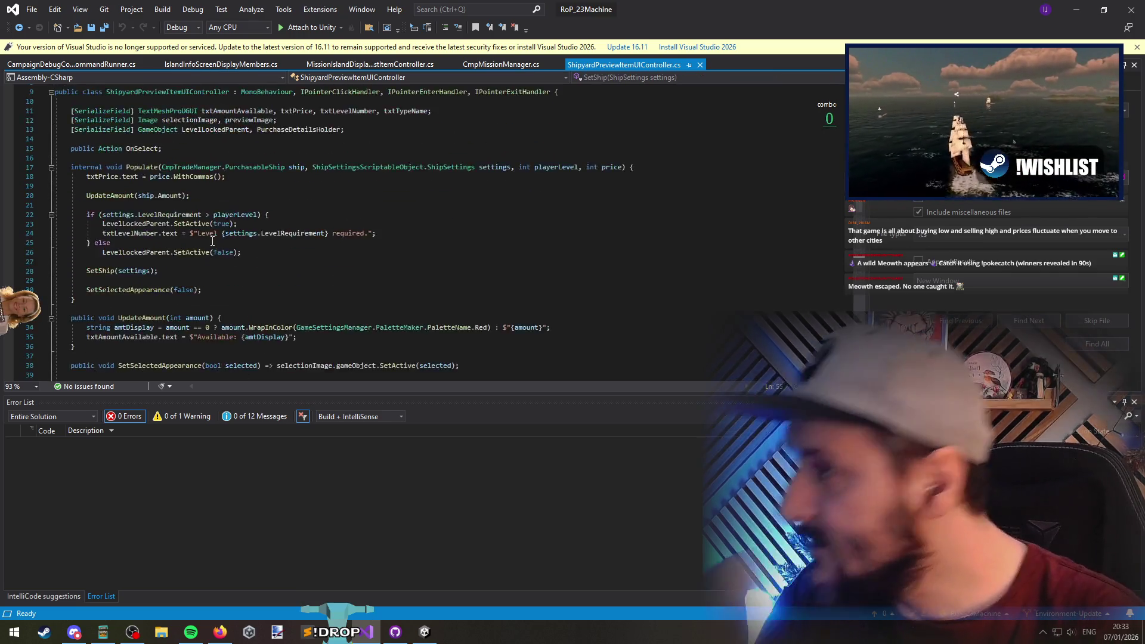
click(204, 230)
key(ctrl+s)
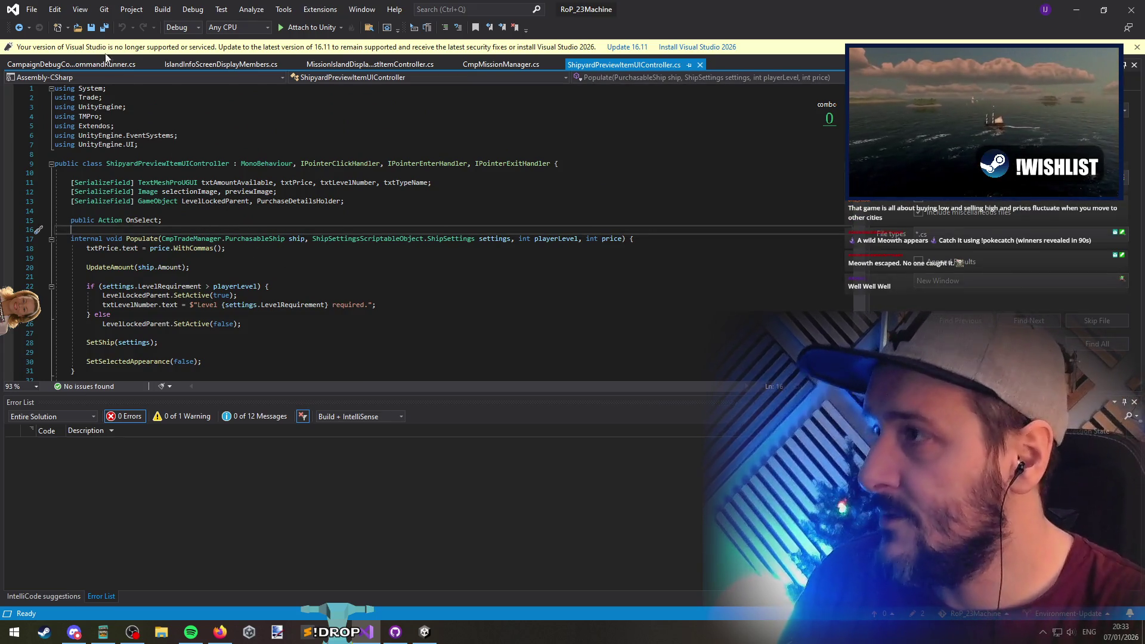
Highlight every use of SetShip, then minimize Visual Studio back to Unity
scroll(155, 260, down, 8)
scroll(178, 227, down, 2)
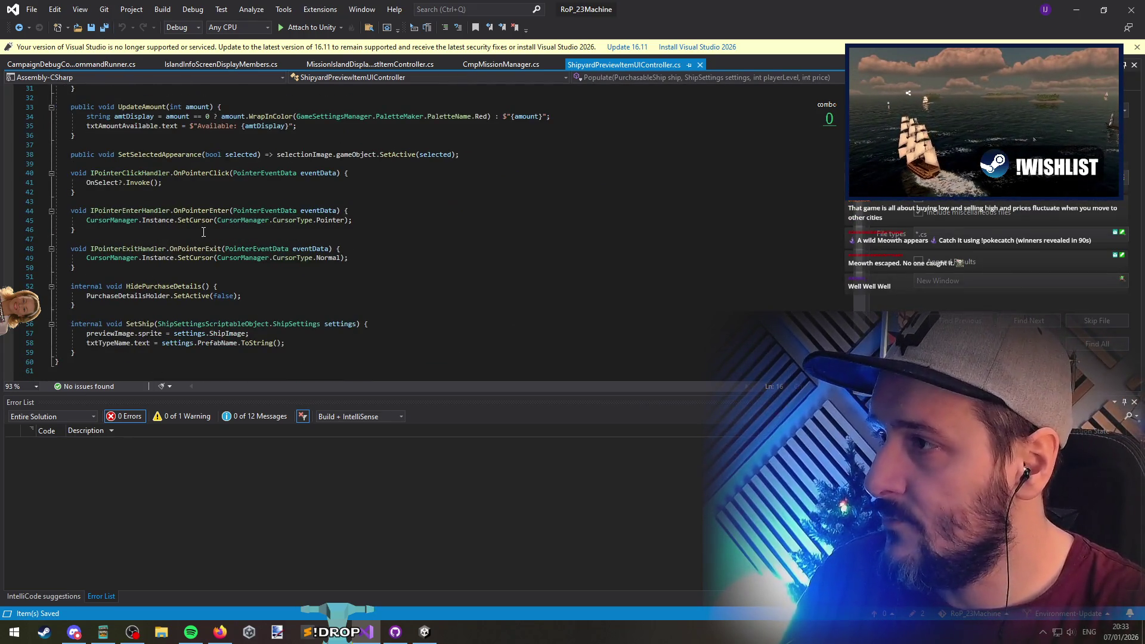
click(140, 324)
scroll(191, 298, up, 10)
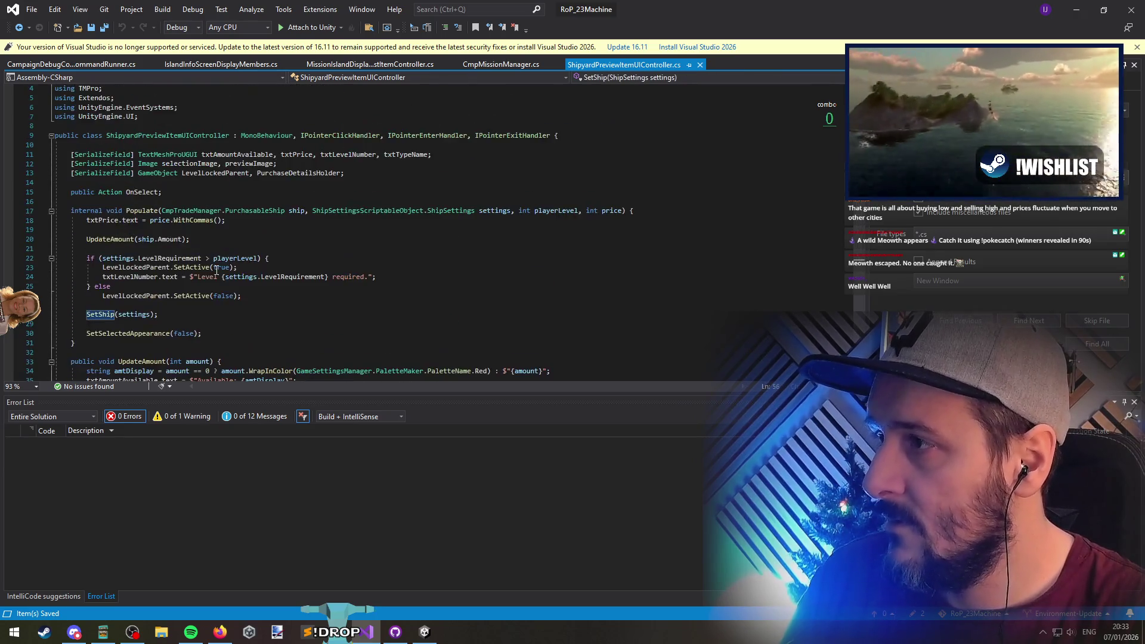
scroll(192, 288, down, 9)
click(119, 314)
scroll(179, 314, up, 9)
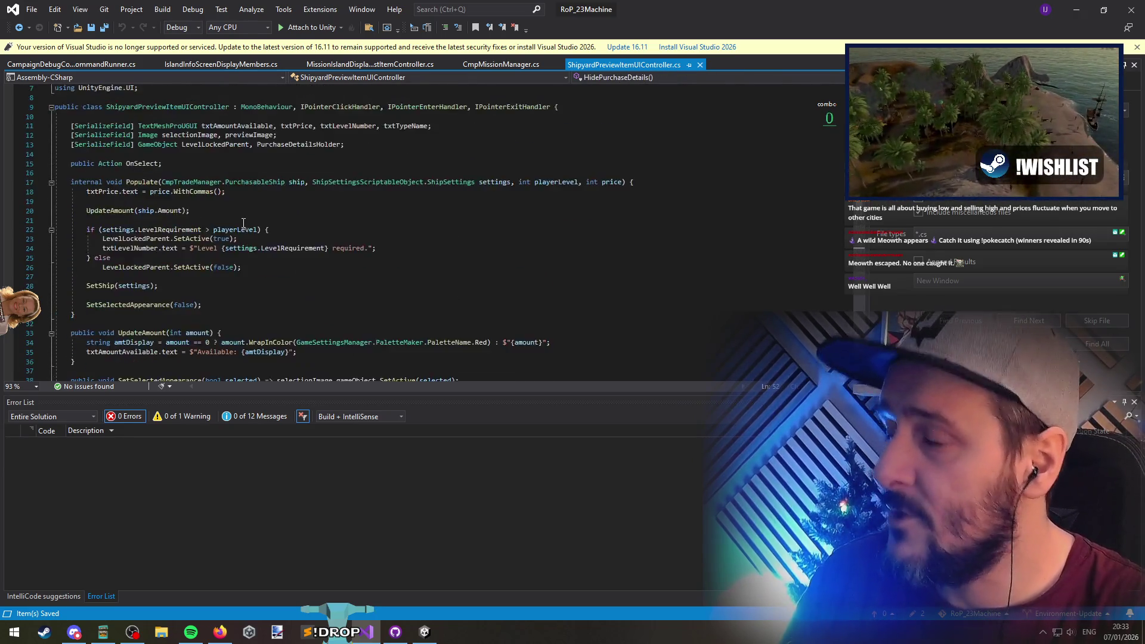
click(1077, 9)
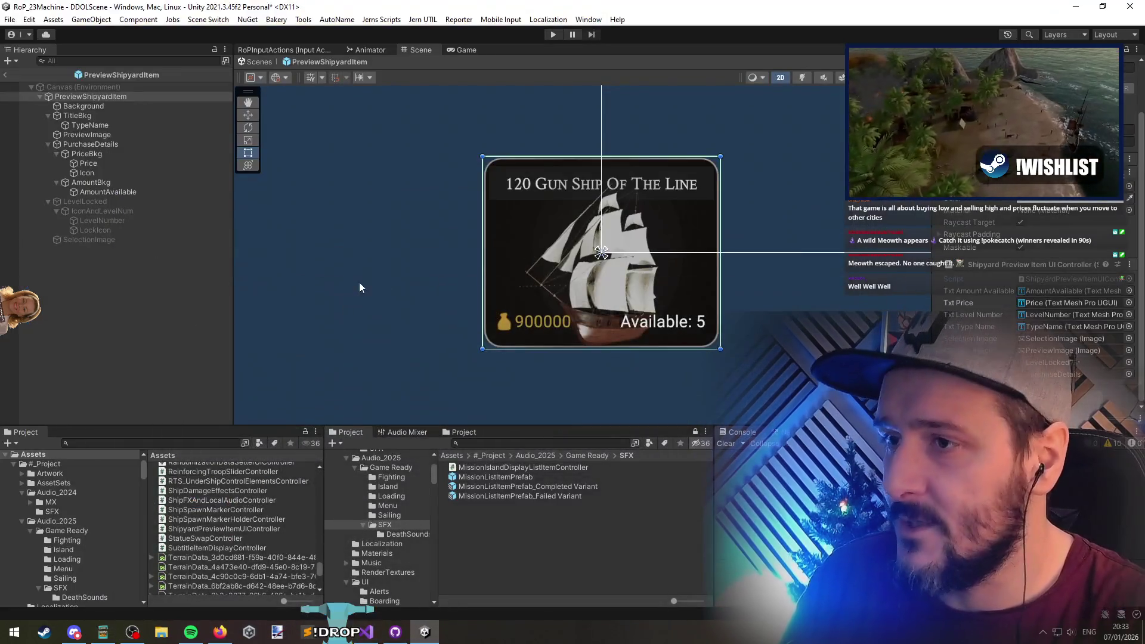
Exit Prefab Mode, select FleetScreensCanvas, and bring up CmpUI_FleetScreenCanvasController.cs in Visual Studio
click(5, 74)
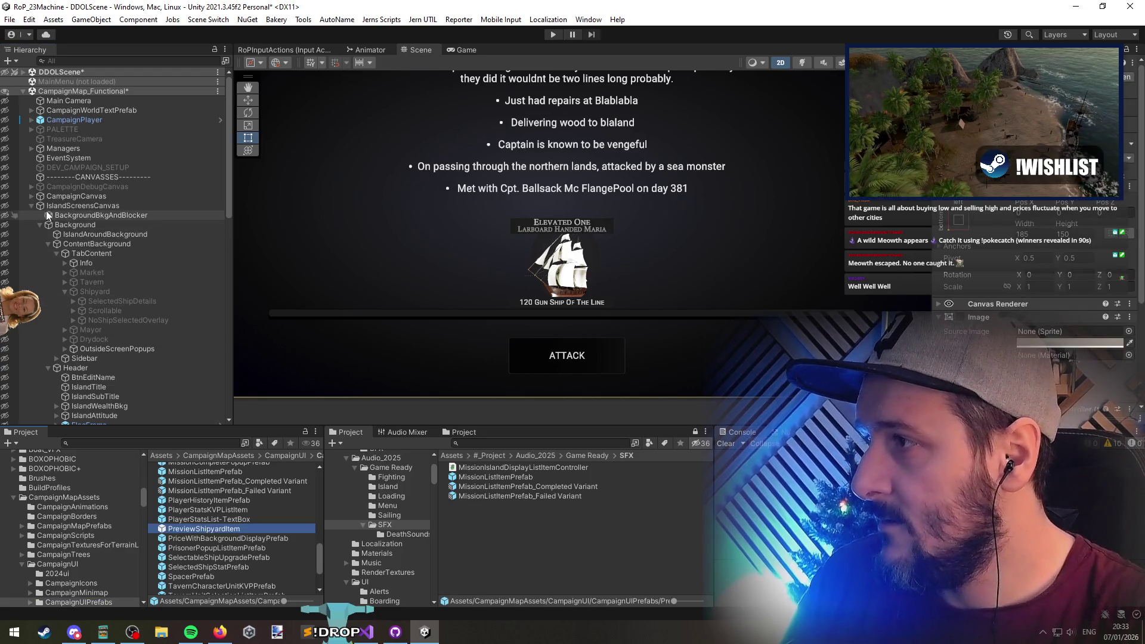
click(32, 205)
mouse_move(196, 529)
mouse_down()
mouse_move(79, 209)
mouse_move(60, 187)
mouse_move(110, 270)
mouse_move(89, 180)
mouse_up()
click(89, 180)
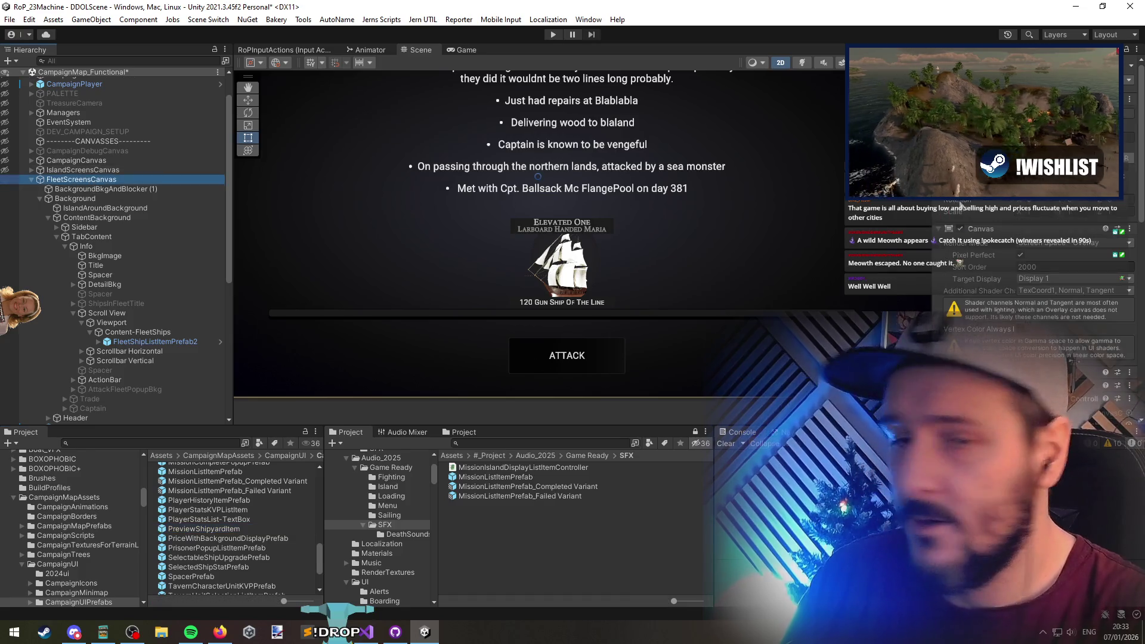
click(1019, 306)
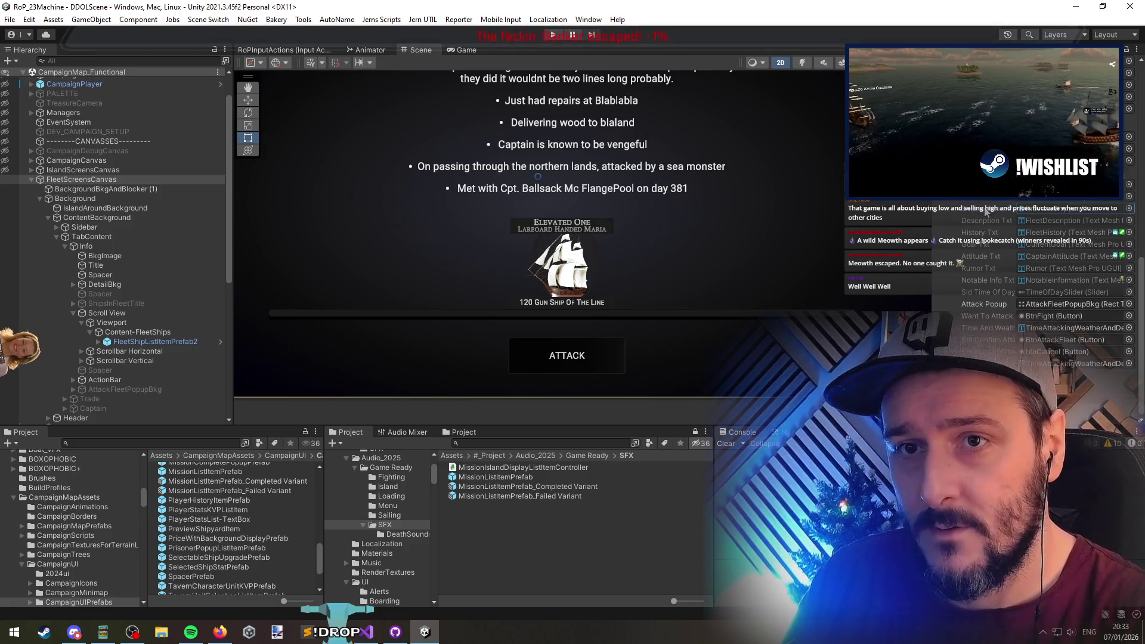
key(alt+Tab)
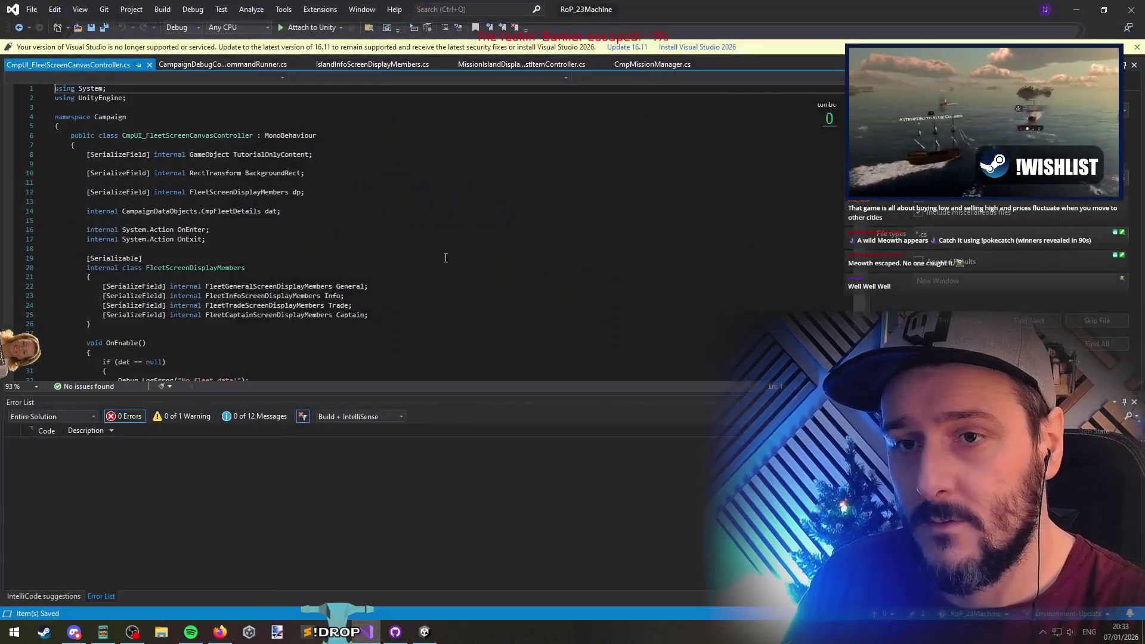
Go to FleetInfoScreenDisplayMembers and find ShipListItemPrefab's reference in Populate
double_click(237, 193)
scroll(254, 268, down, 1)
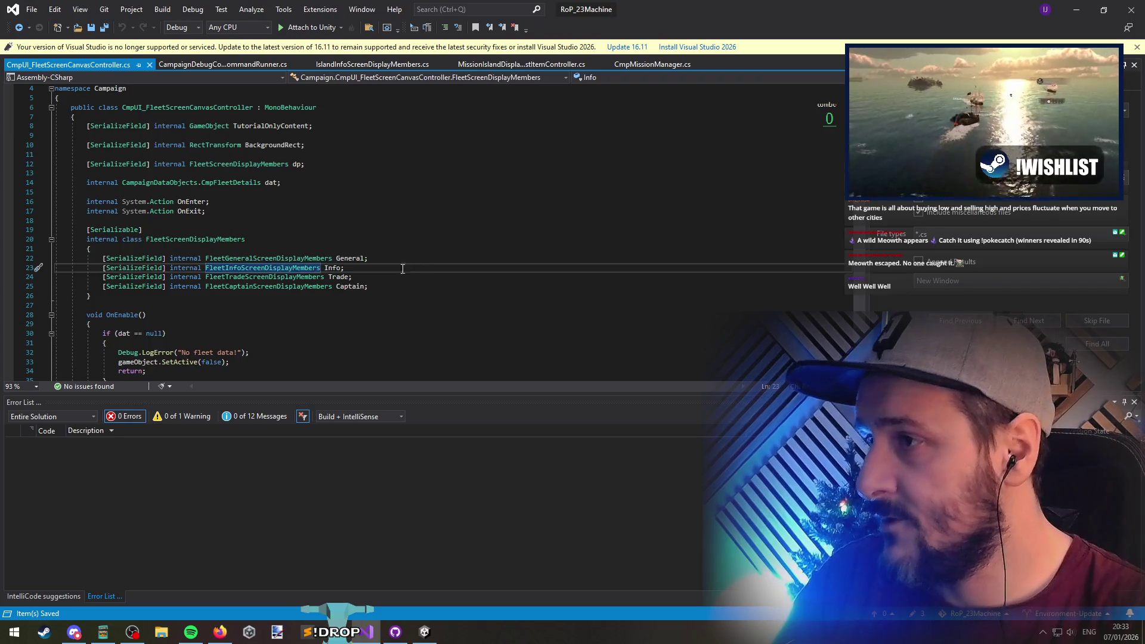
ctrl+click(286, 267)
scroll(326, 291, down, 1)
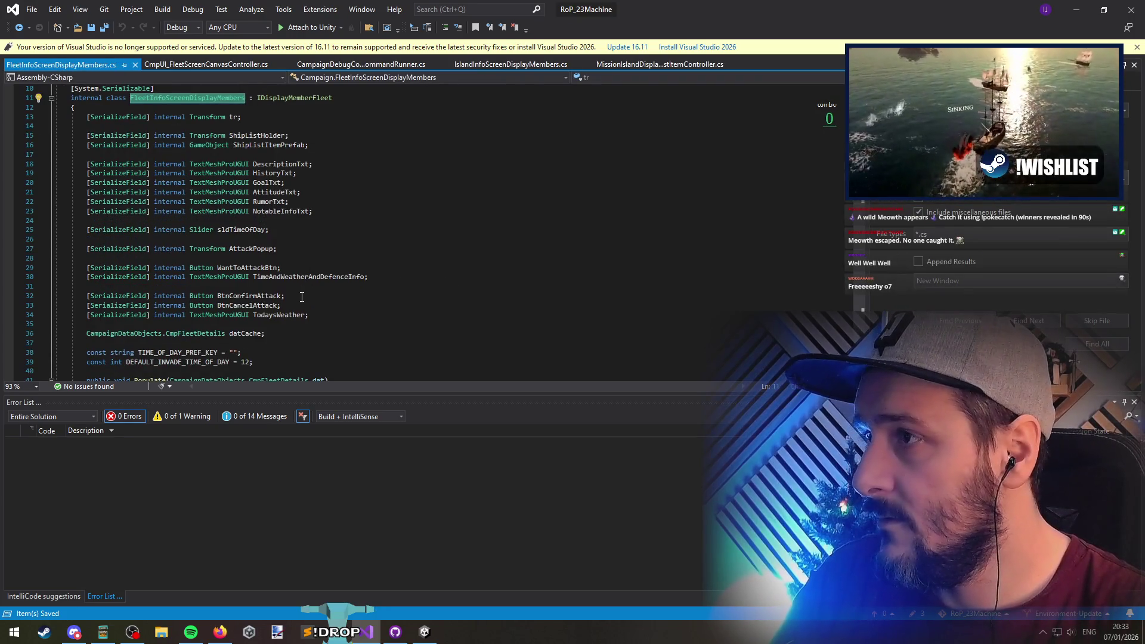
click(292, 145)
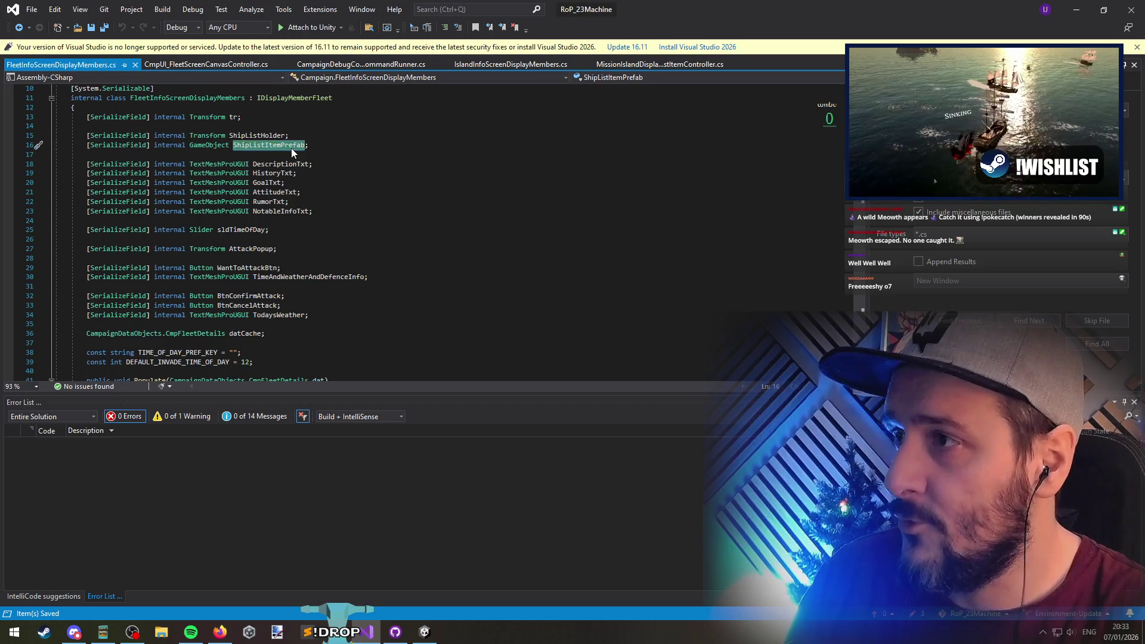
right_click(291, 147)
click(371, 264)
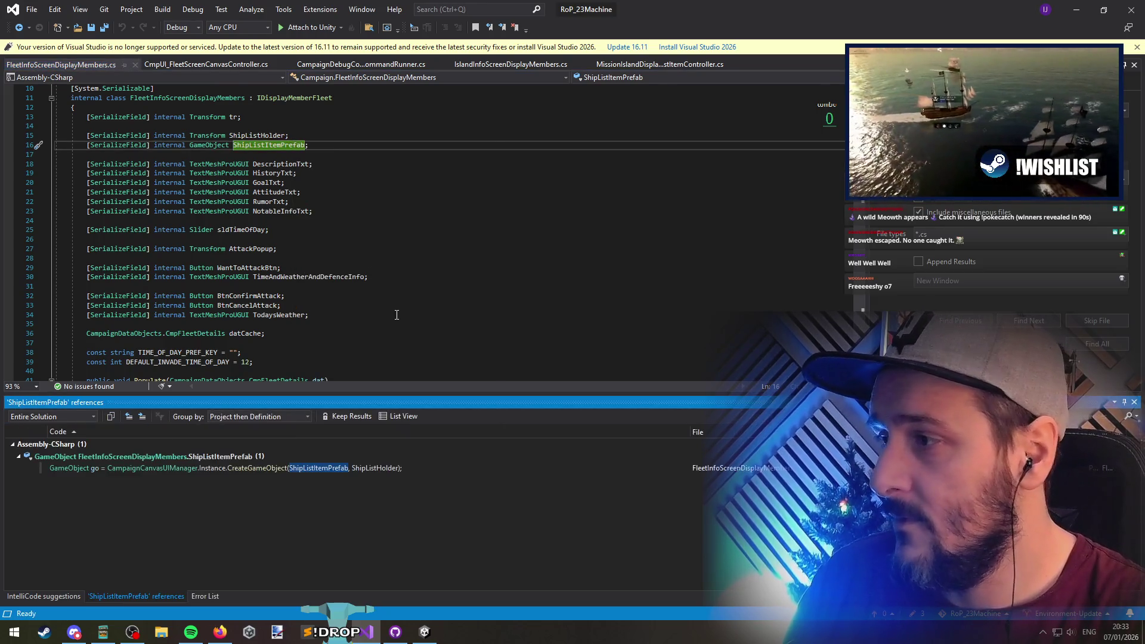
double_click(278, 468)
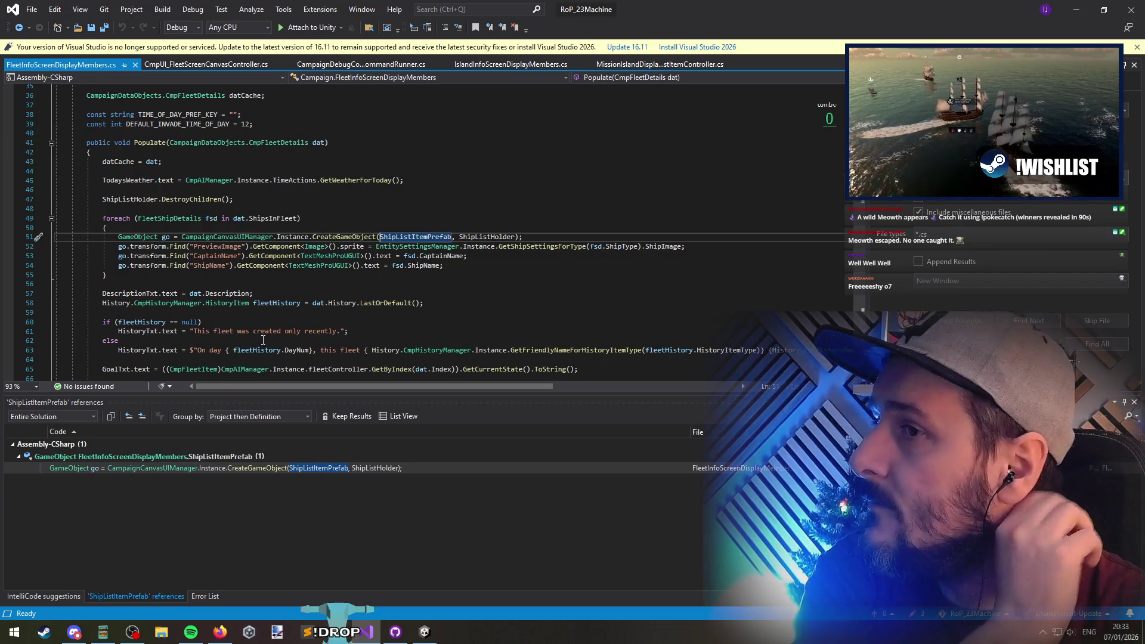
Examine the Populate loop's item setup lines and the DestroyChildren call
drag(444, 266, 2, 249)
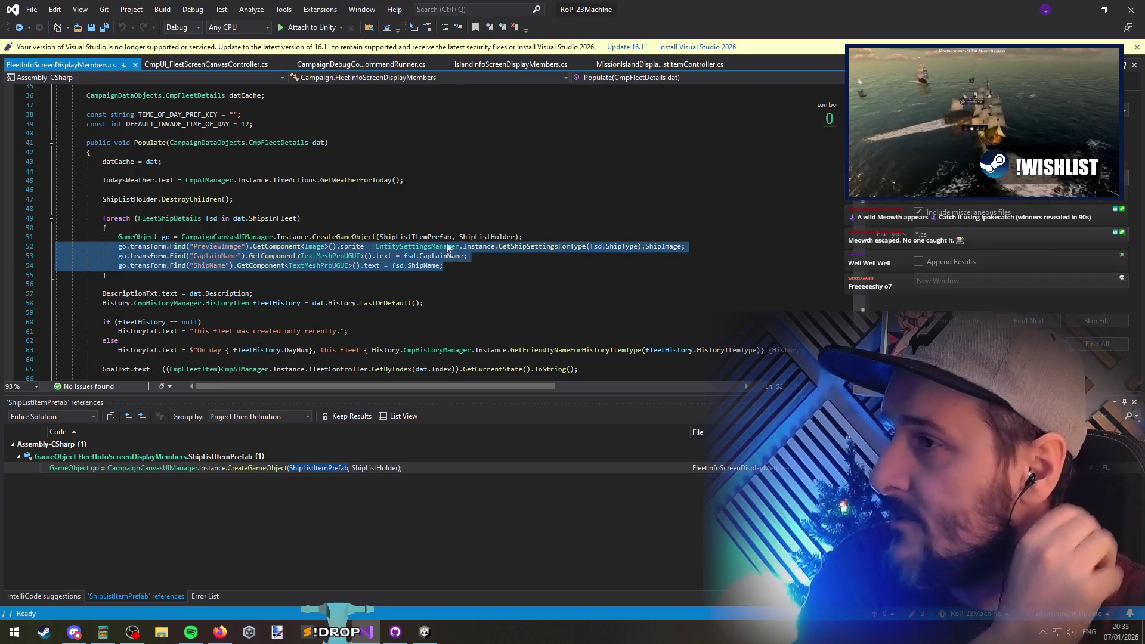
scroll(448, 247, down, 2)
scroll(298, 238, up, 4)
double_click(149, 199)
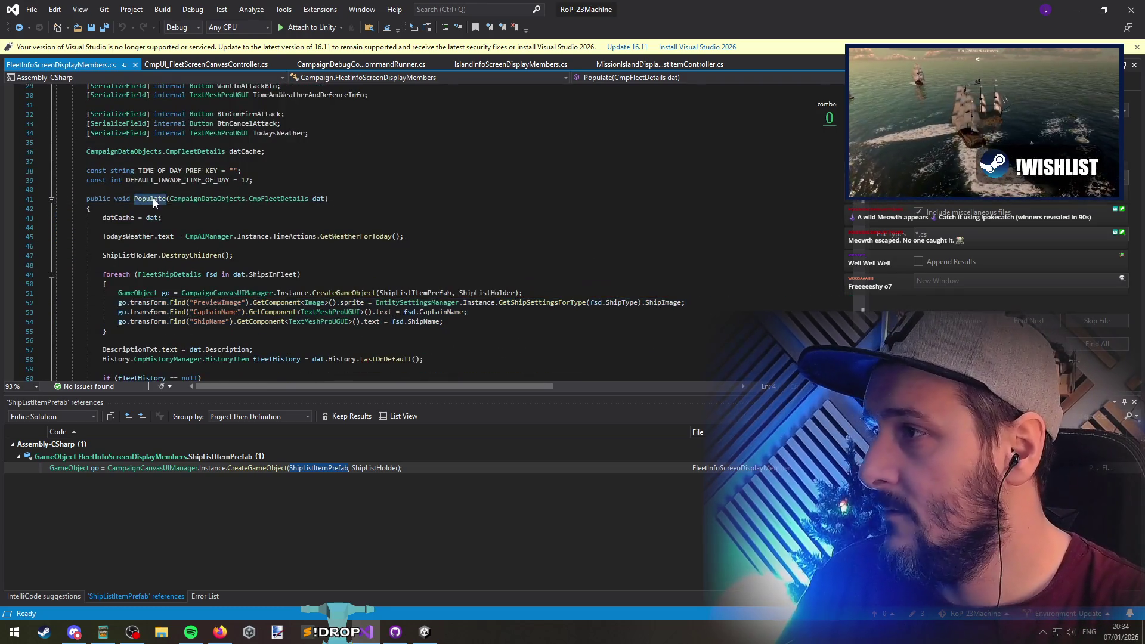
scroll(179, 203, down, 2)
click(195, 181)
scroll(194, 179, down, 1)
click(195, 172)
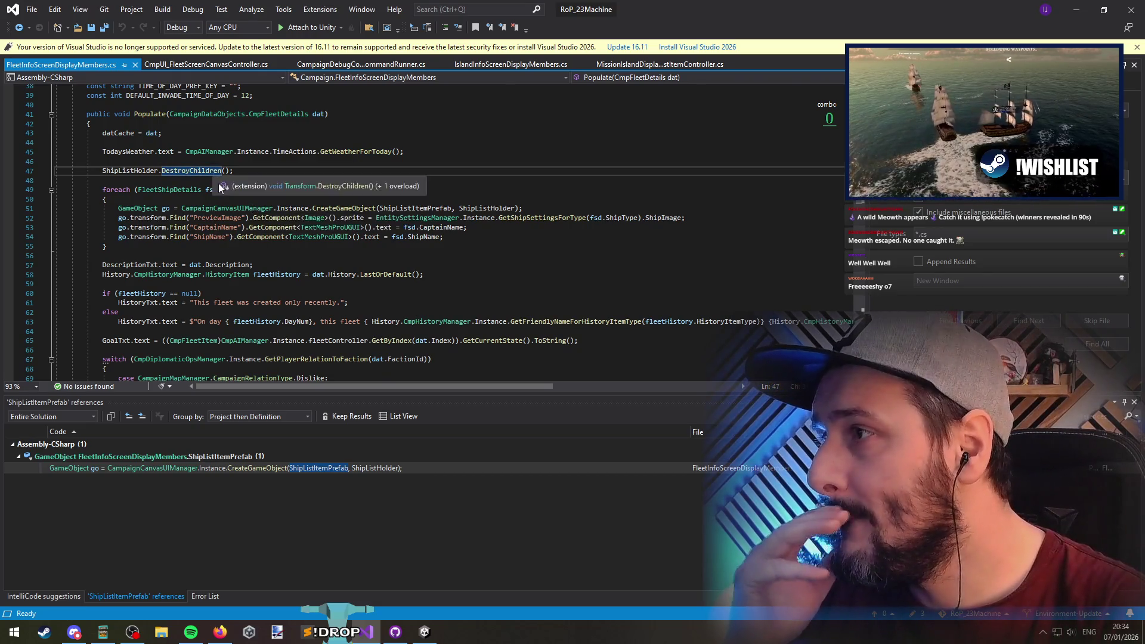
click(273, 162)
scroll(274, 167, down, 2)
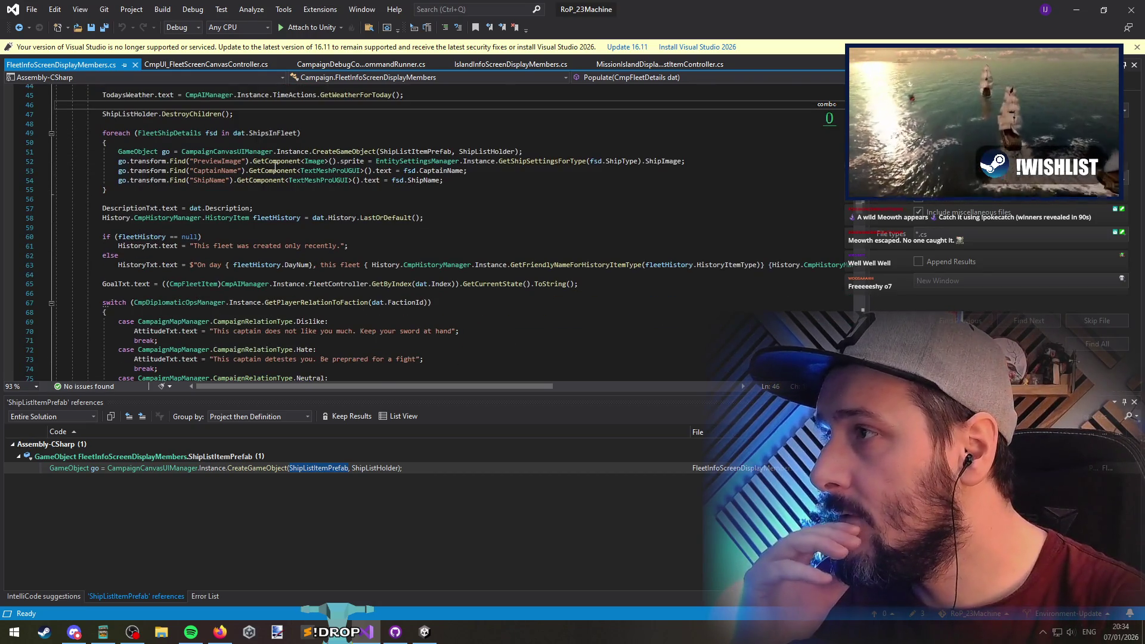
Leave the caret at the end of line 51 and return to Unity Editor
click(119, 124)
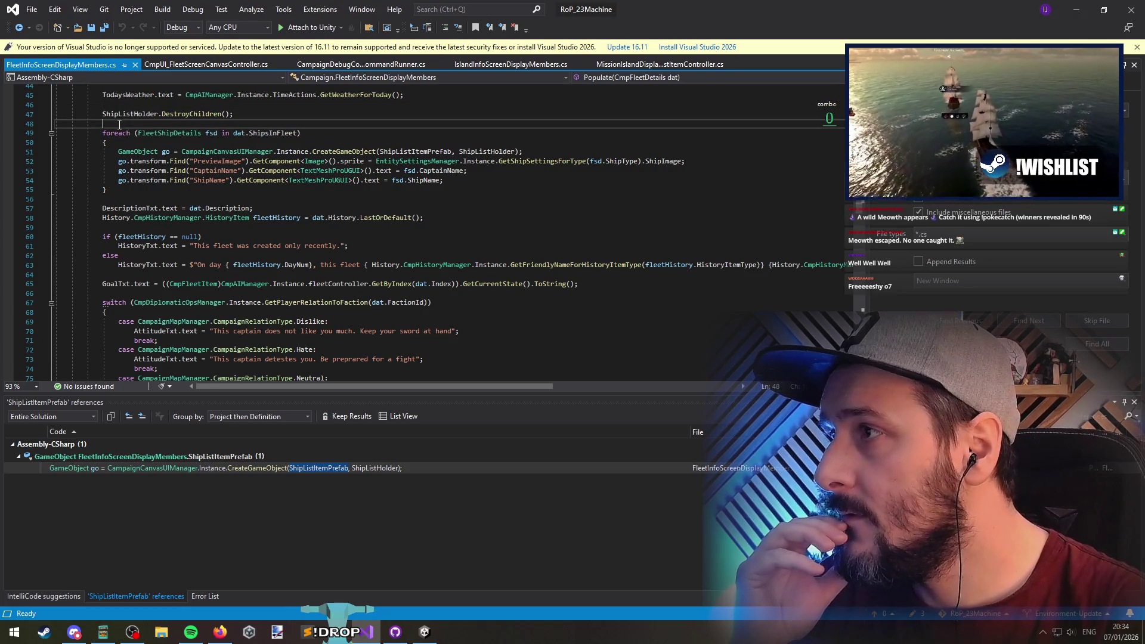
click(567, 151)
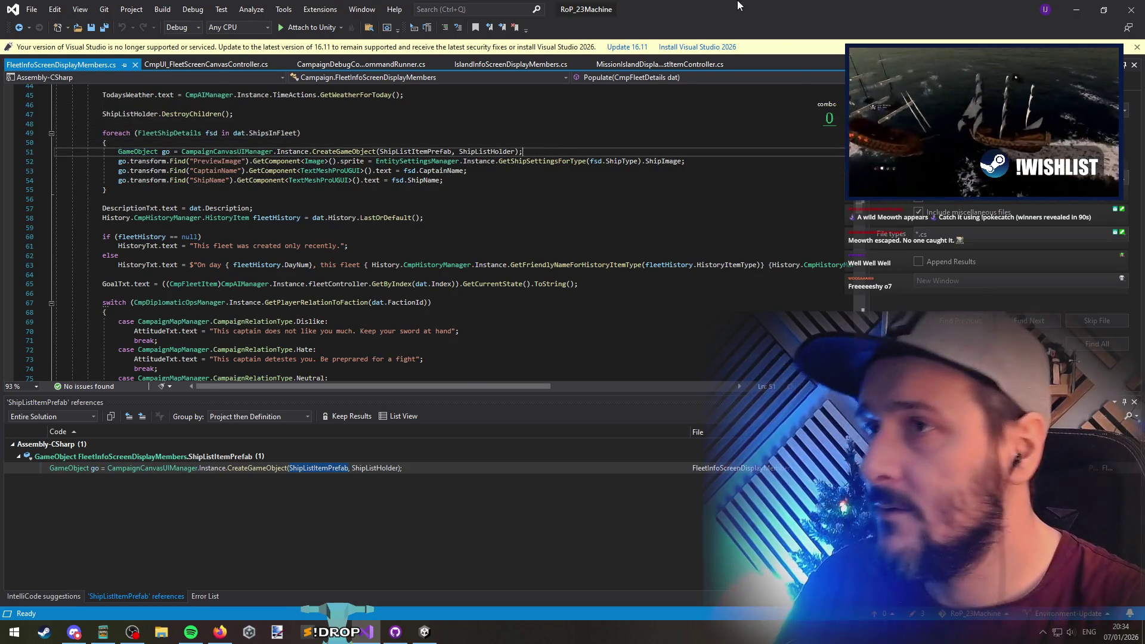
drag(739, 6, 739, 281)
click(173, 340)
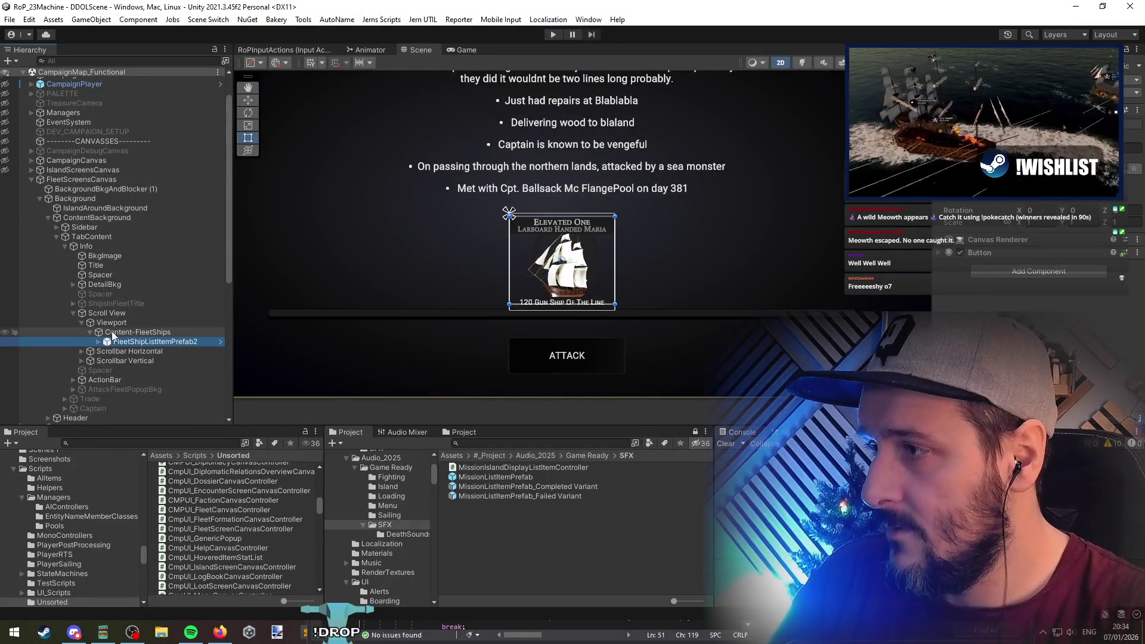
Search 'preview ship', add PreviewShipyardItem under Content-FleetShips, and delete FleetShipListItemPrefab2
click(474, 442)
text(preview)
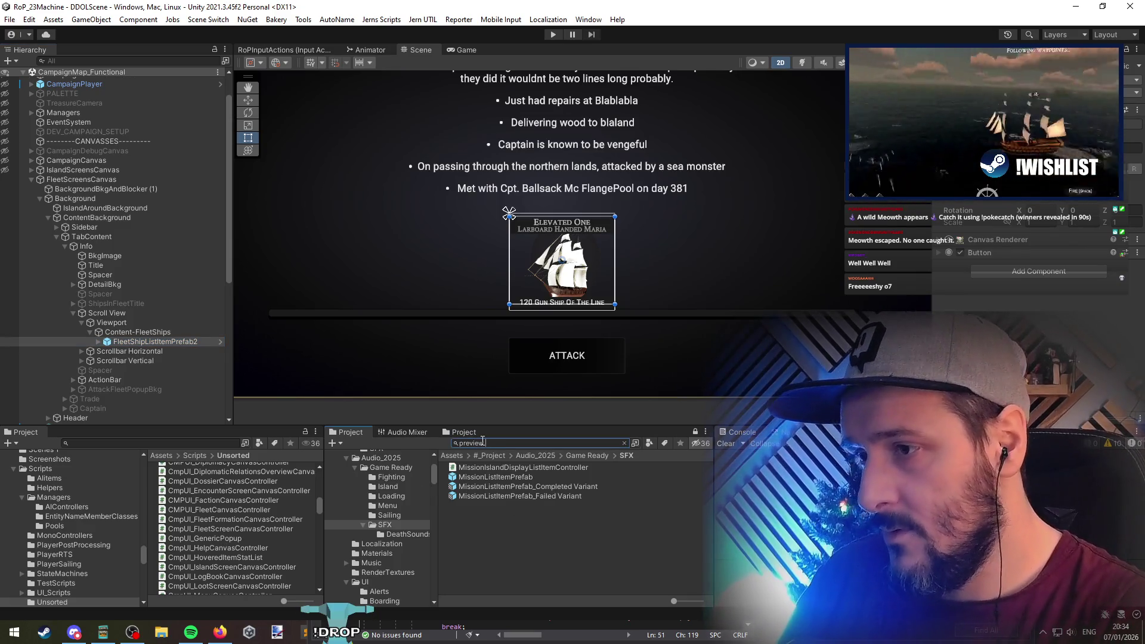
text( ship)
mouse_move(491, 475)
mouse_down()
mouse_move(156, 342)
mouse_move(158, 357)
mouse_up()
click(157, 352)
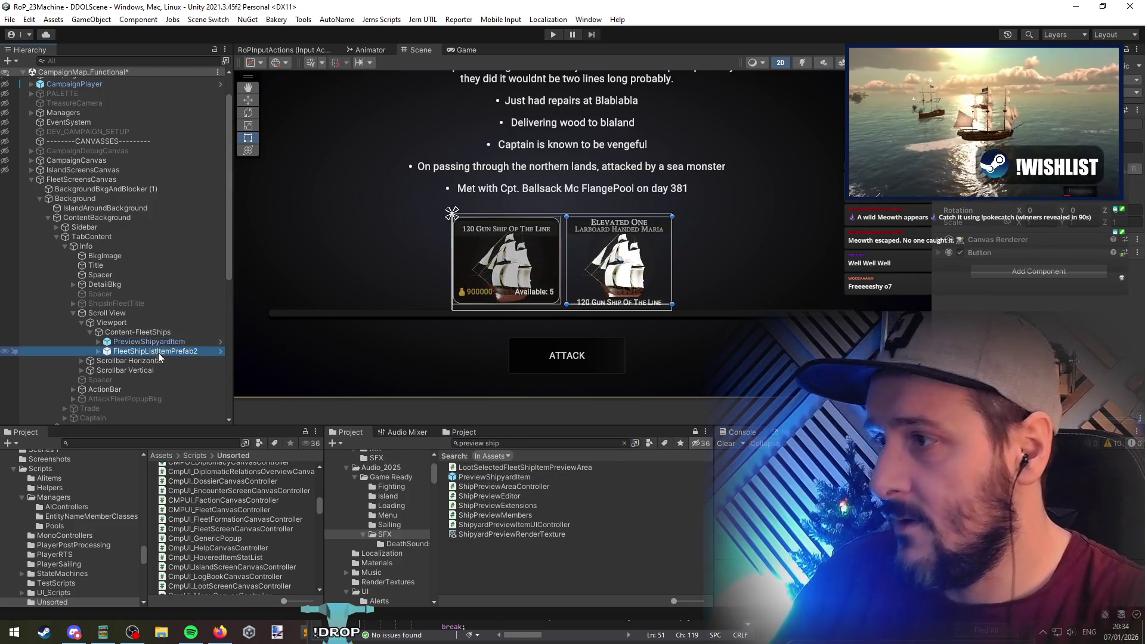
key(Delete)
scroll(1021, 317, down, 2)
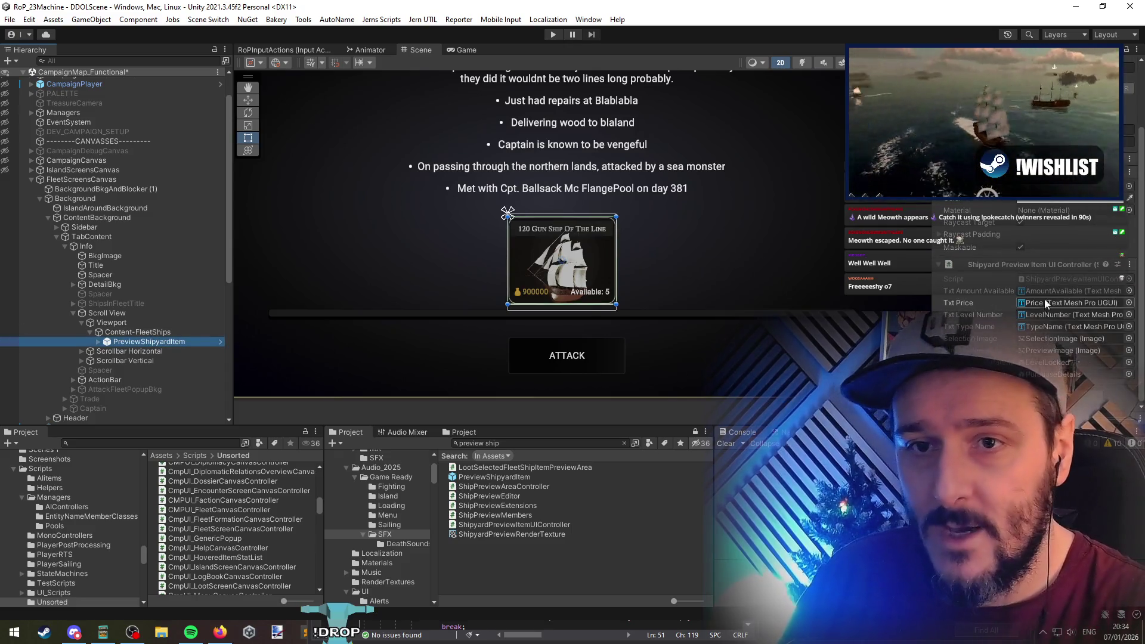
Open the ShipyardPreviewItemUIController script and select its class name
double_click(1074, 278)
click(535, 449)
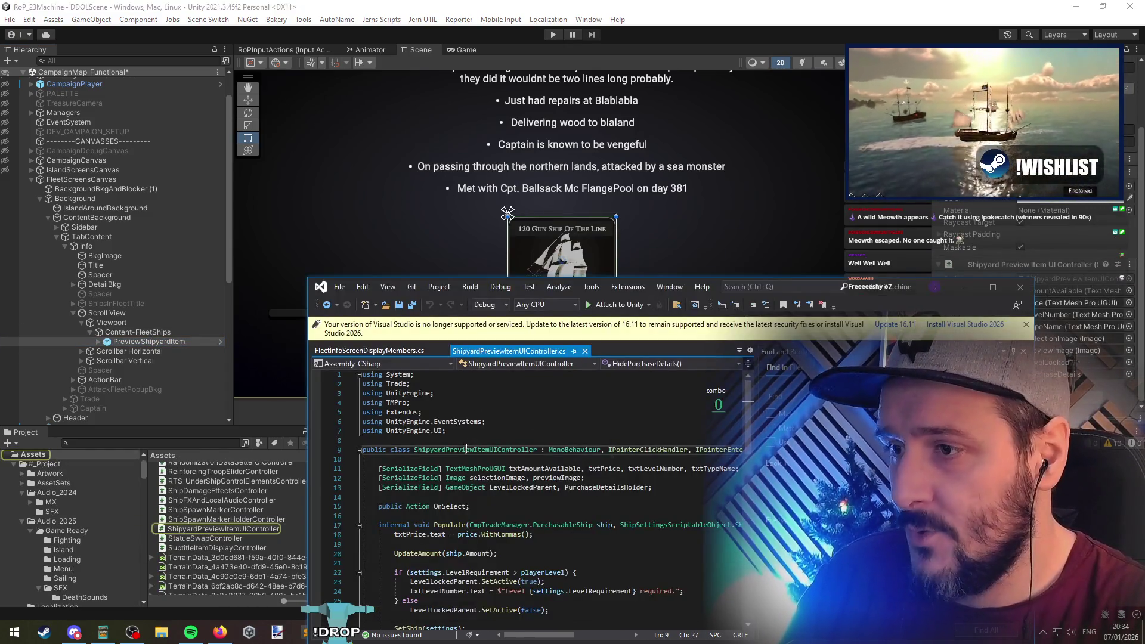
double_click(535, 450)
key(ctrl+c)
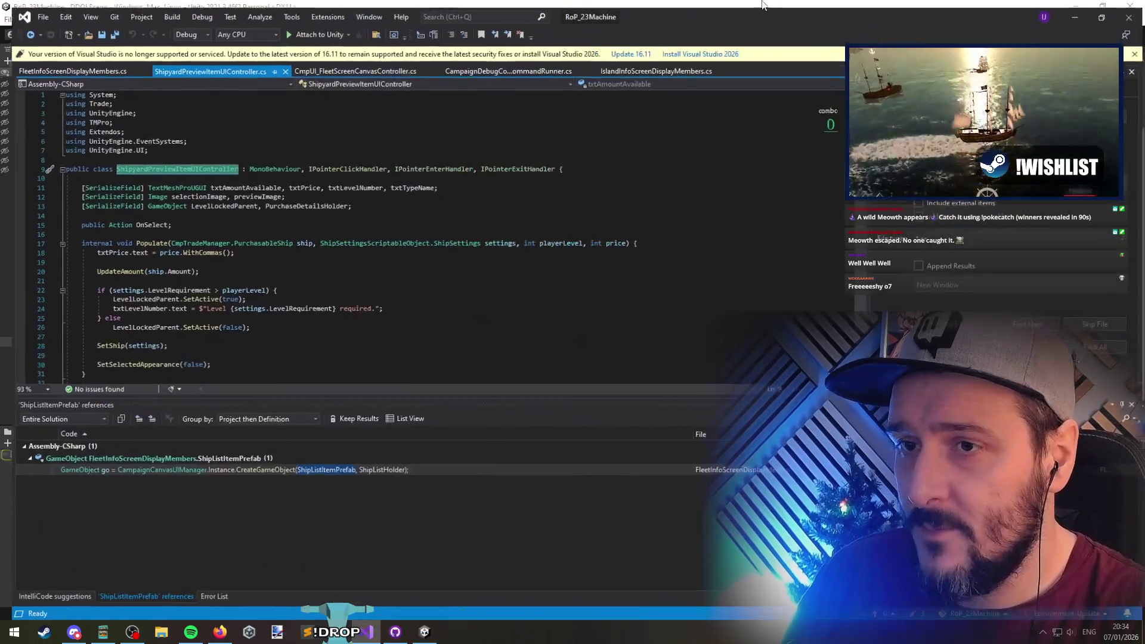
On line 51, add .GetComponent<ShipyardPreviewItemUIController>(), retype the variable, and start renaming go
key(ctrl+Tab)
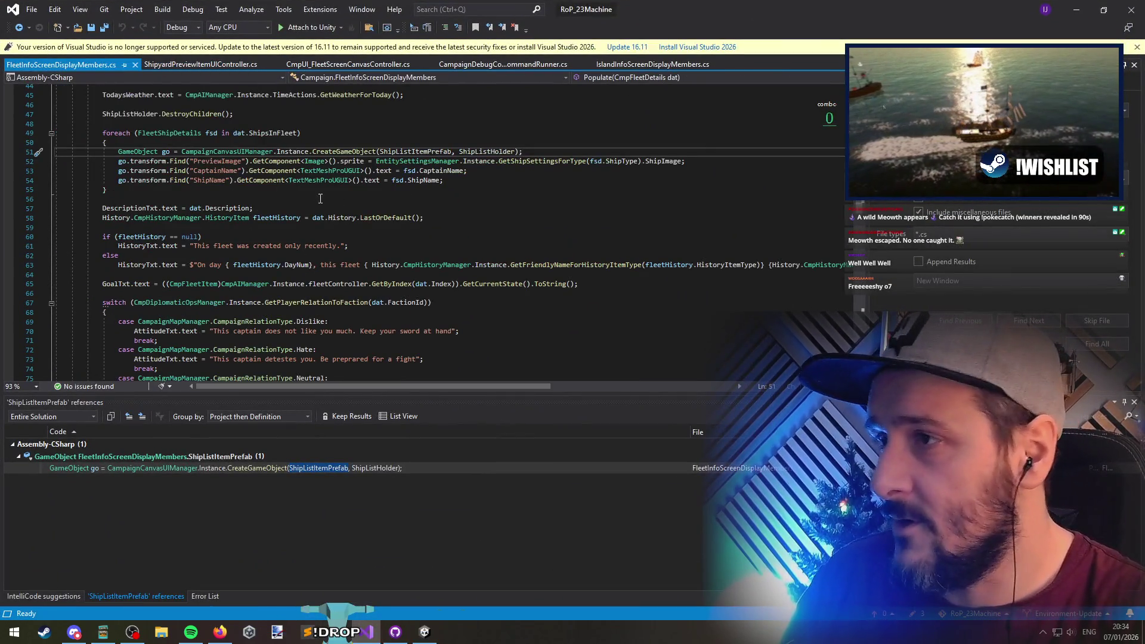
text(.)
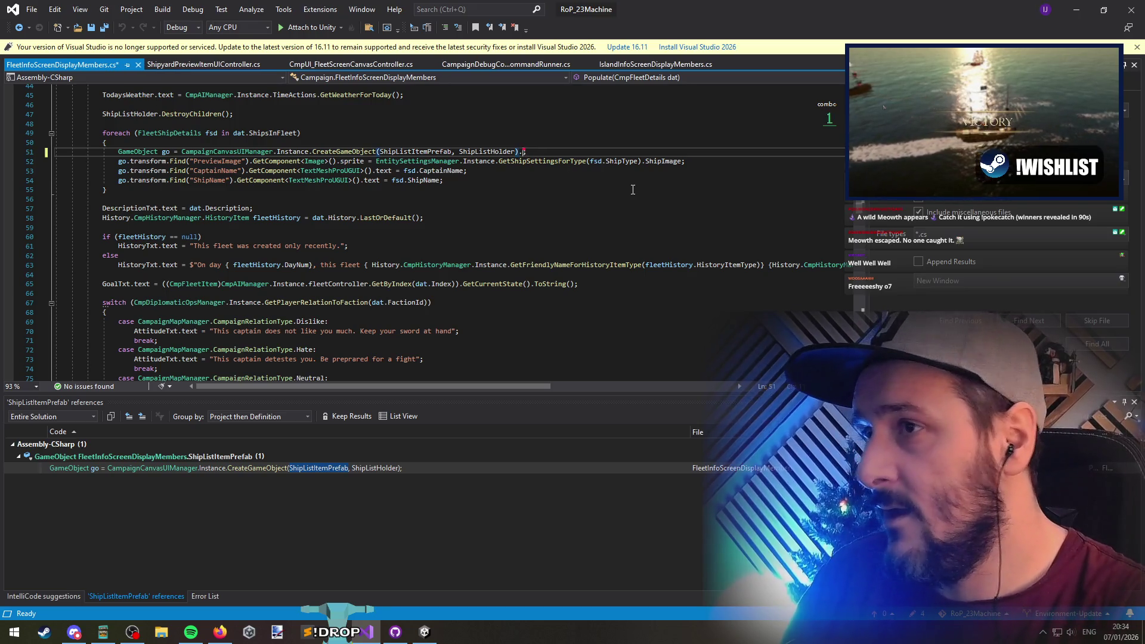
text(getcomp)
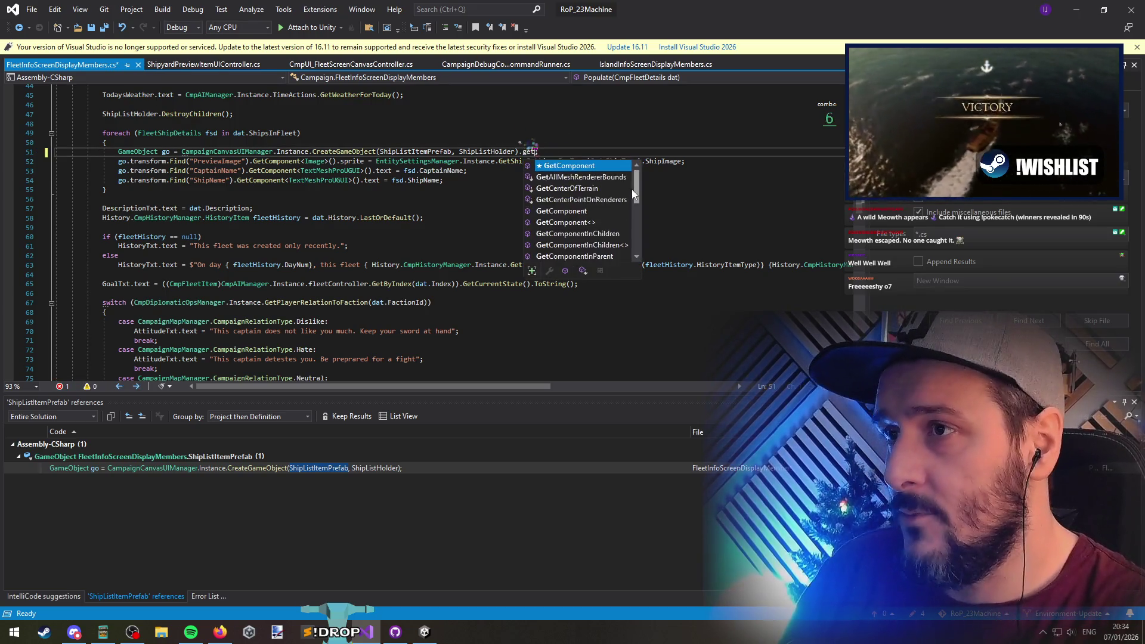
text(<ShipyardPreviewItemUIController>();)
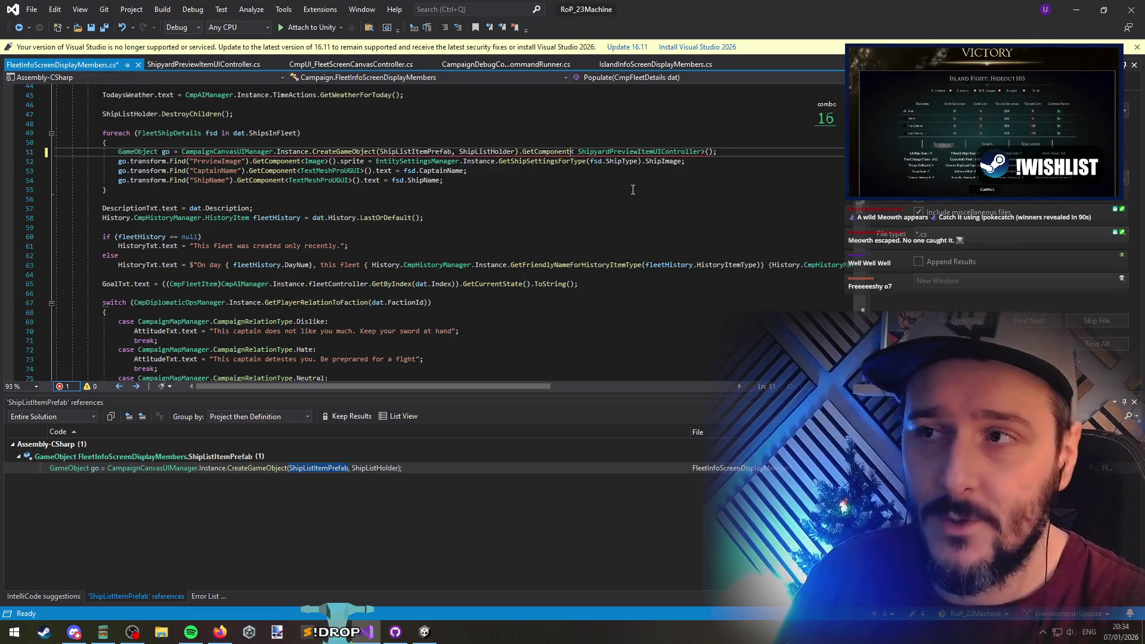
key(Delete)
key(Home)
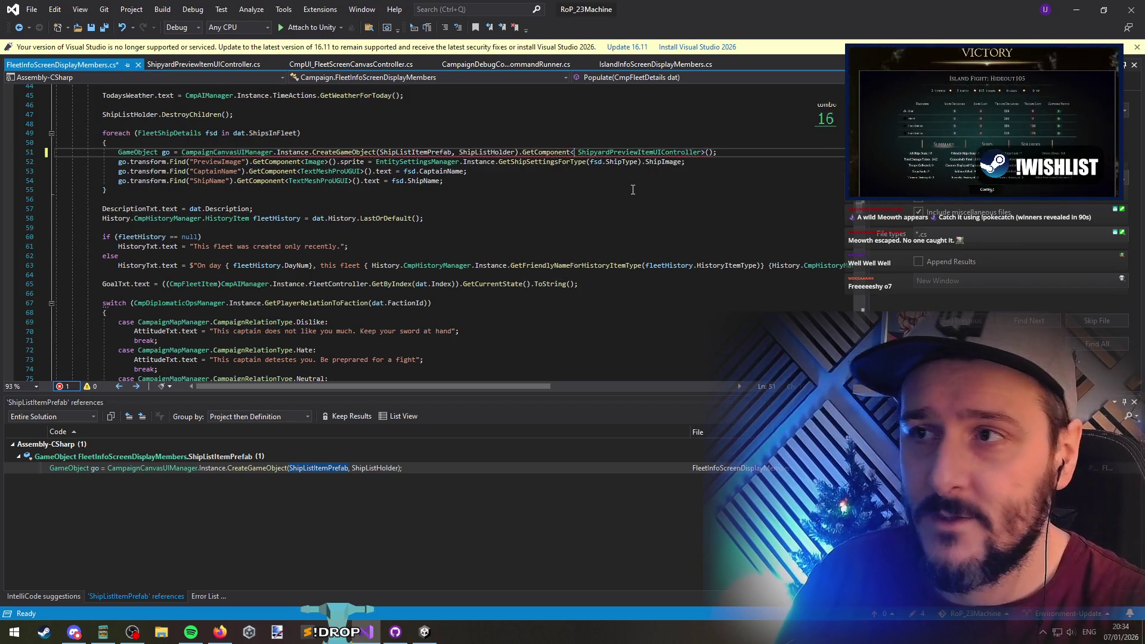
key(ctrl+shift+Right)
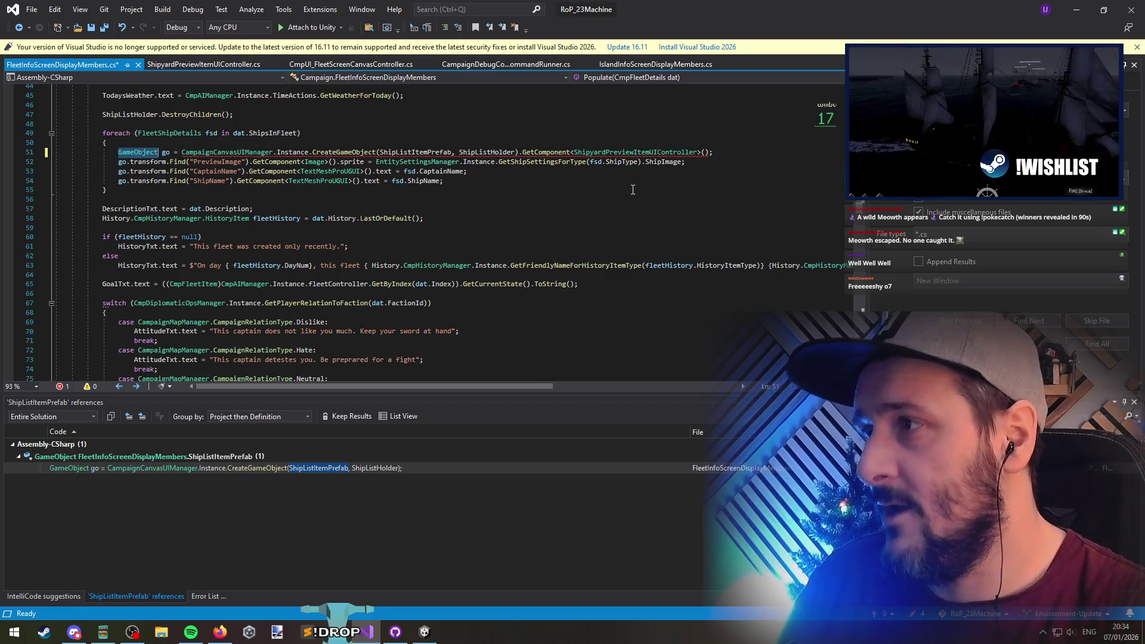
key(ctrl+v)
key(ctrl+r)
key(ctrl+r)
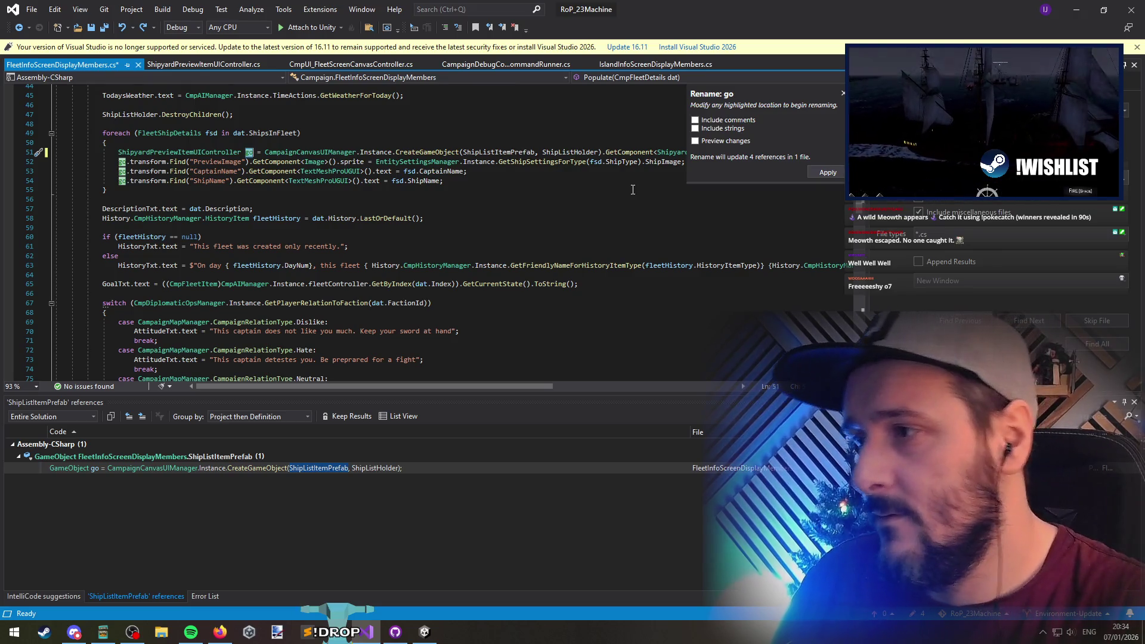
Add a go.Populate() call on a new line below line 51 in the fleet ship loop
scroll(401, 298, down, 4)
scroll(330, 337, up, 8)
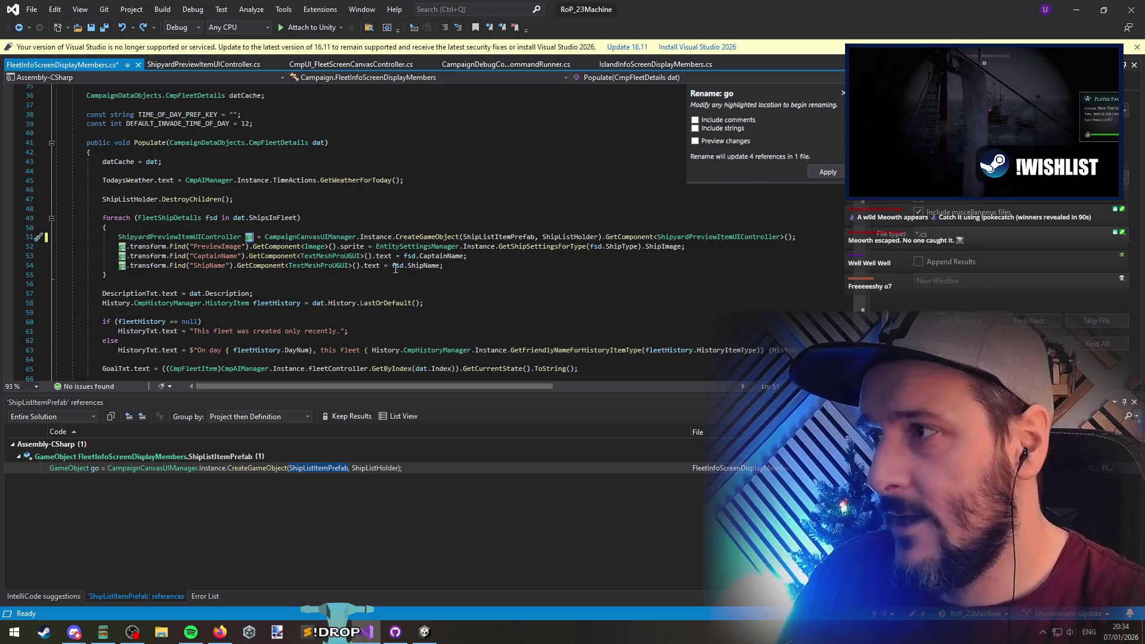
key(alt+Tab)
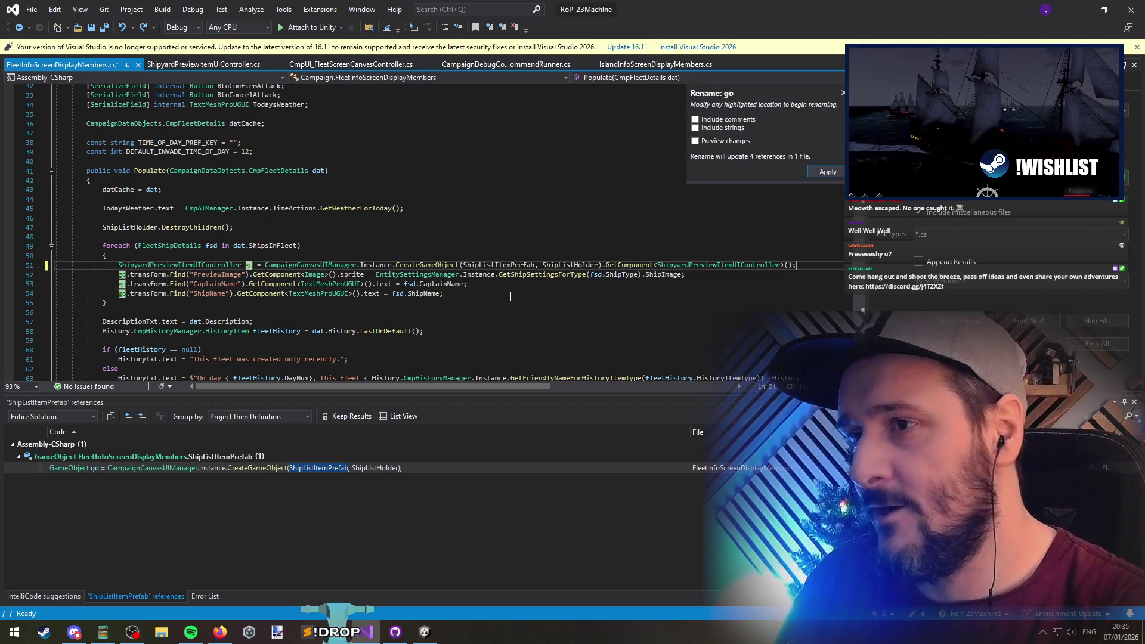
key(Return)
key(Return)
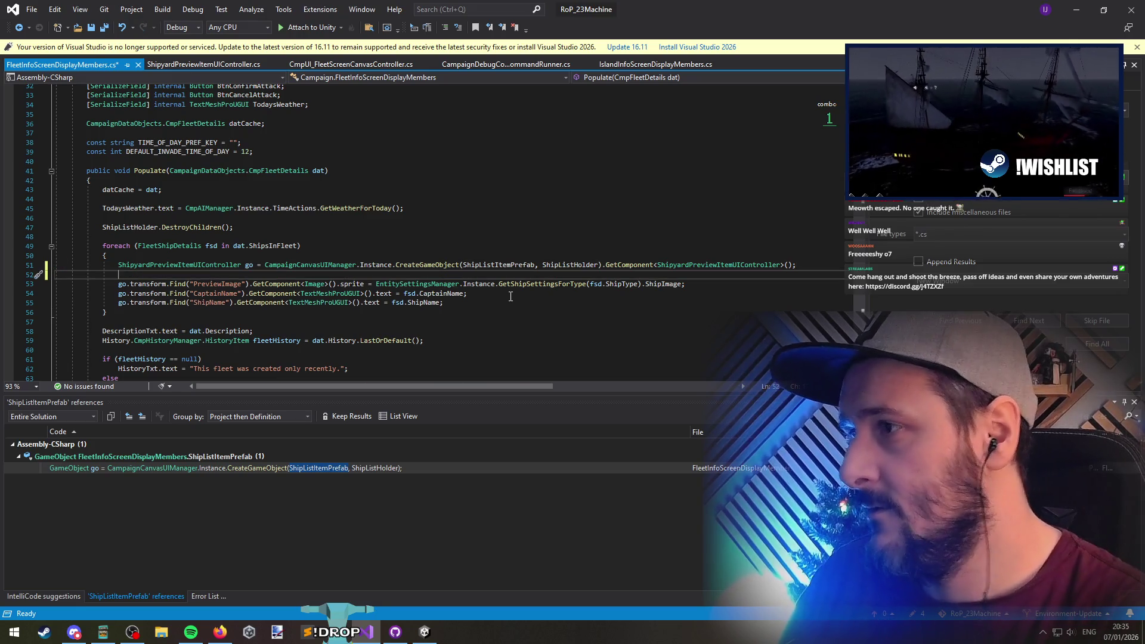
text(go.)
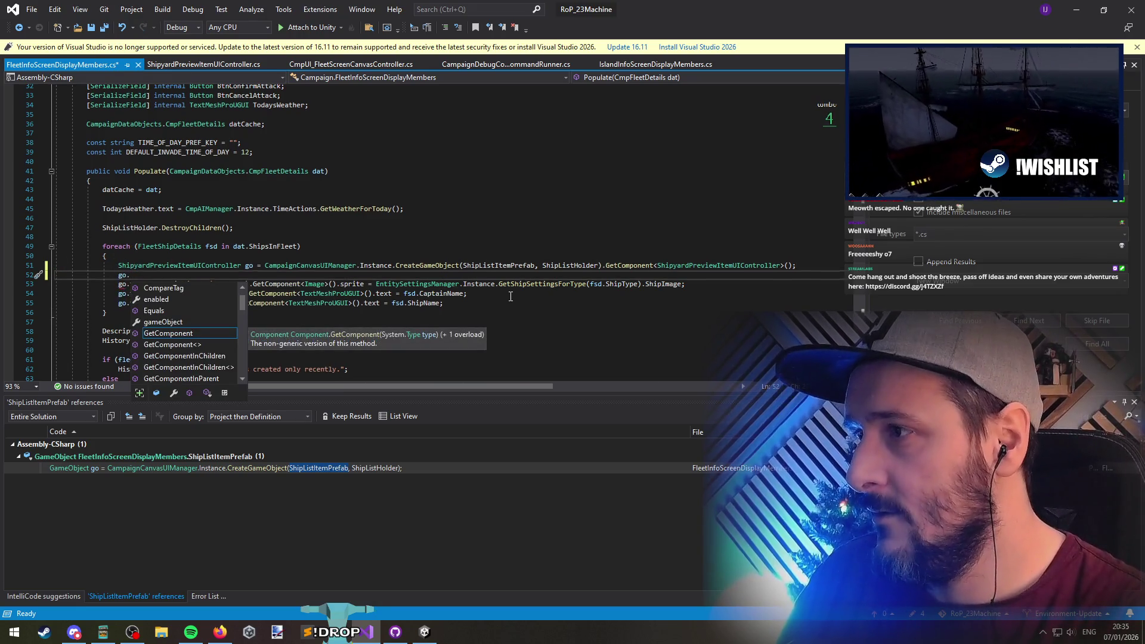
text(po()
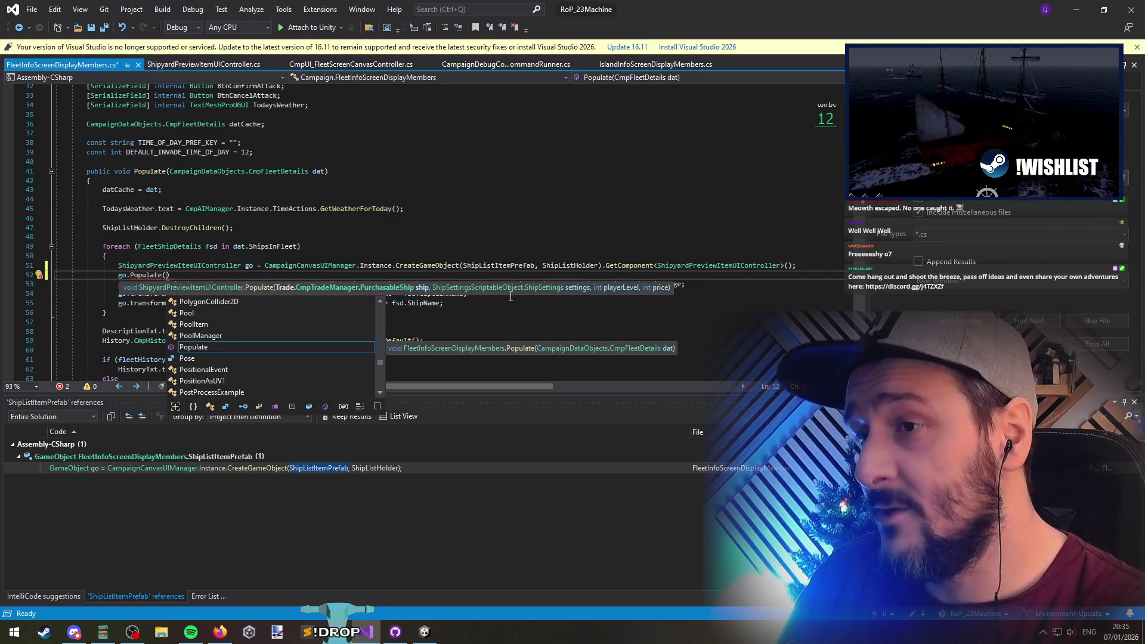
Jump to ShipyardPreviewItemUIController's Populate definition and highlight the ship parameter's uses
key(F12)
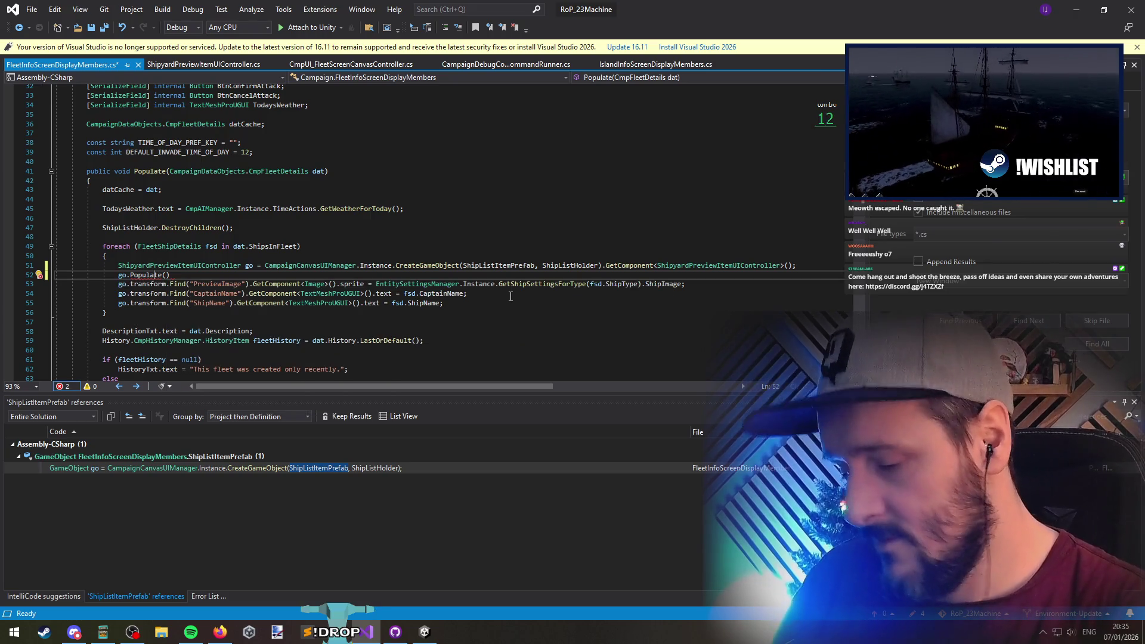
double_click(297, 231)
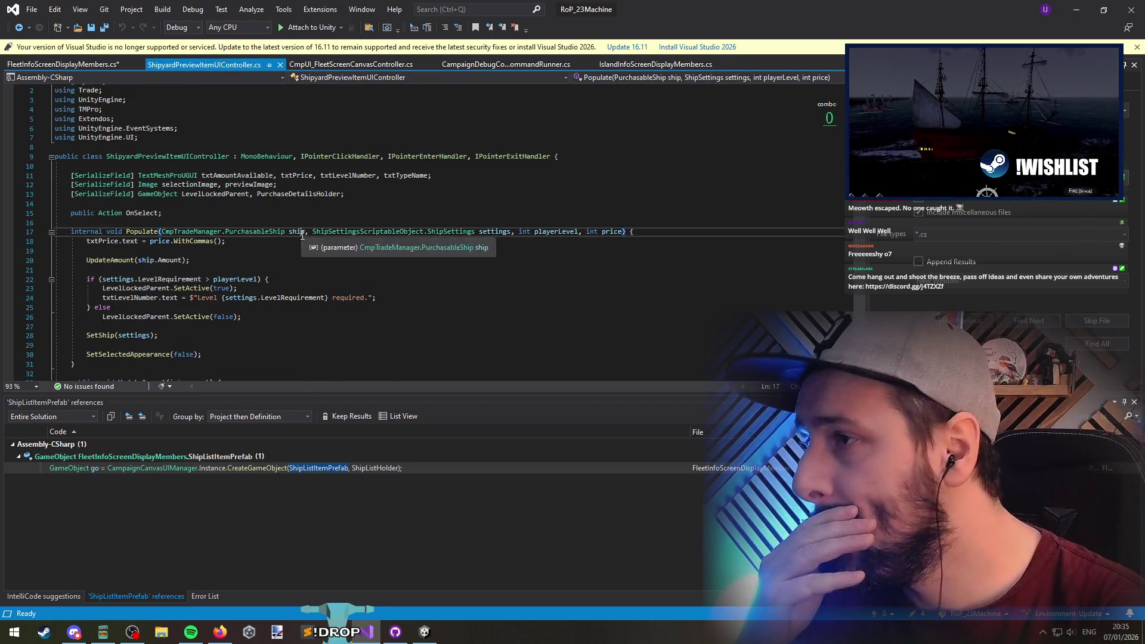
scroll(236, 303, down, 2)
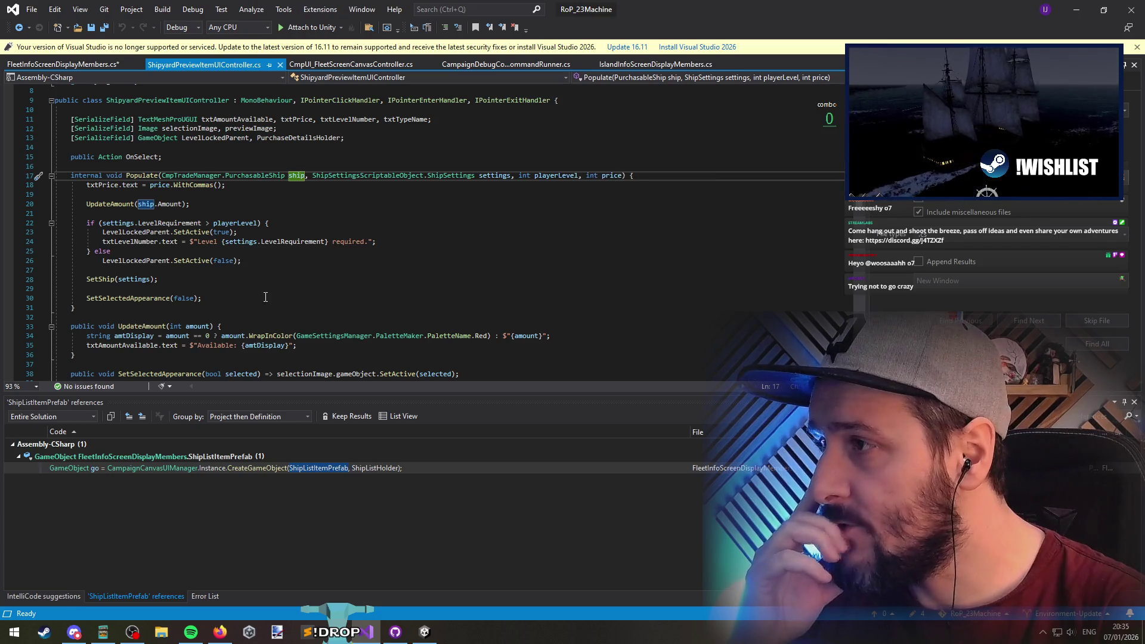
Write an internal void Populate() declaration below the original Populate method
click(286, 316)
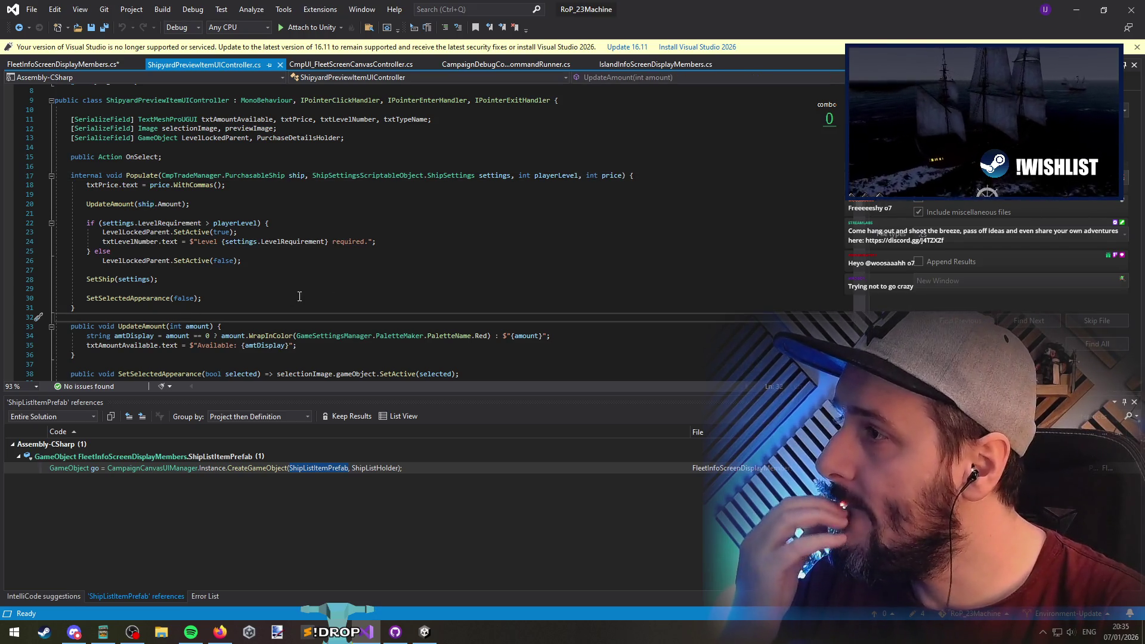
key(Return)
key(Return)
key(Up)
text(internal)
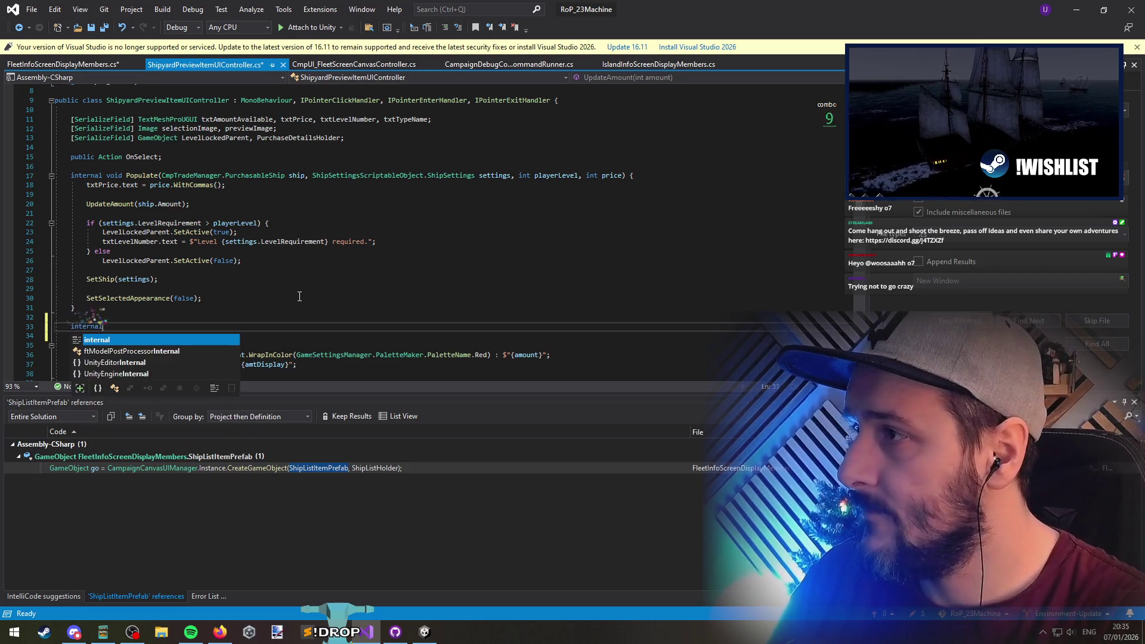
text( void Populate())
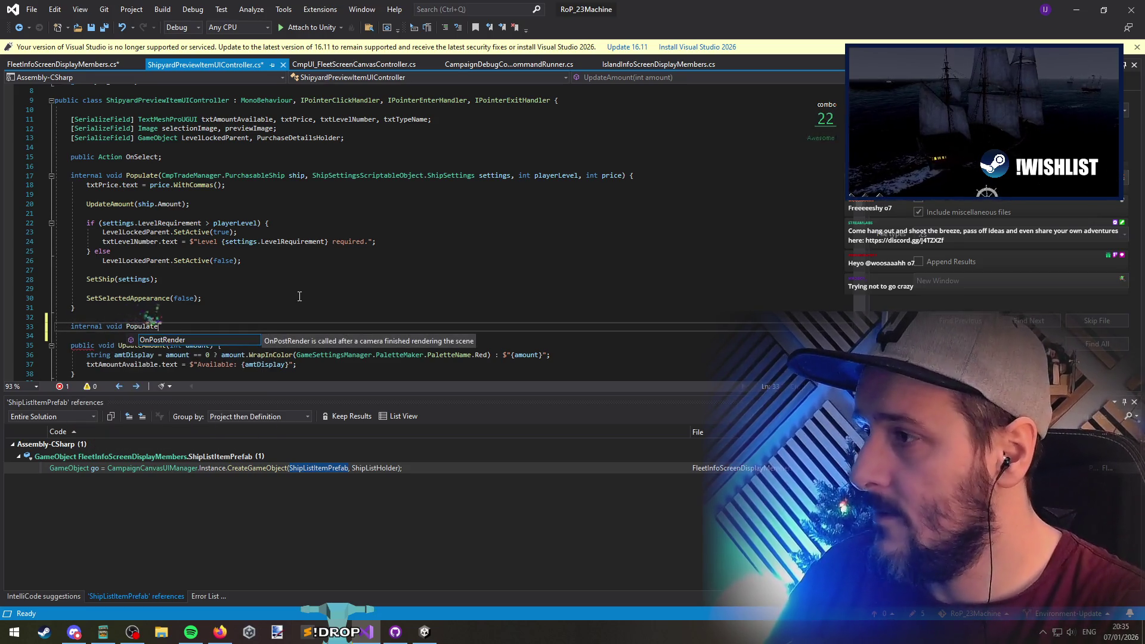
Pass fsd to the go.Populate call and generate a Populate(FleetShipDetails fsd) method from it
key(ctrl+Tab)
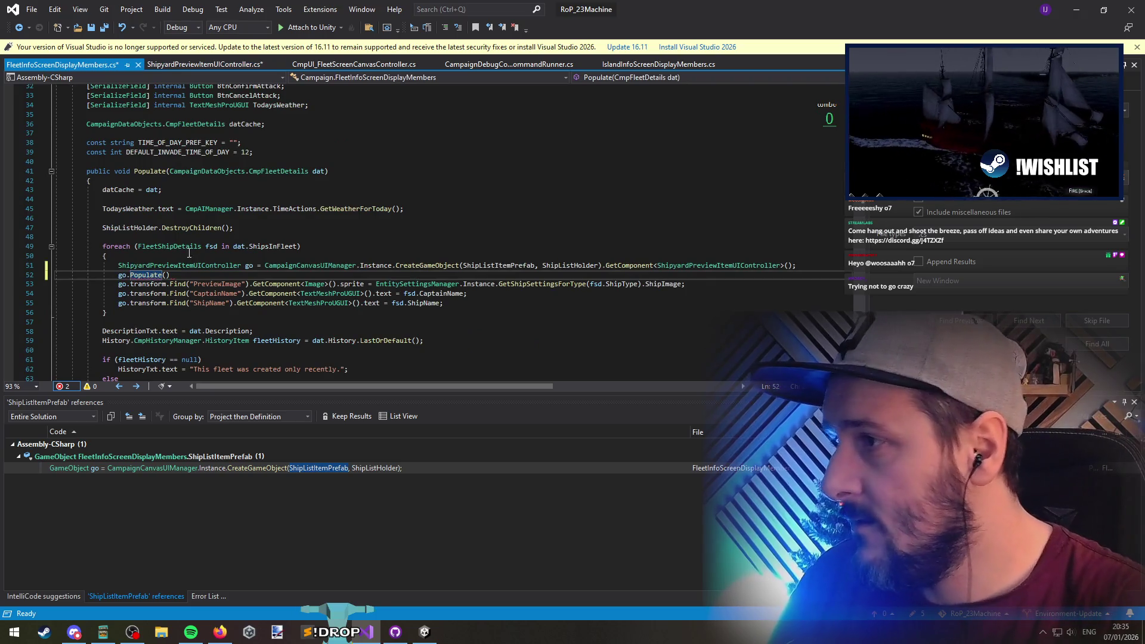
click(167, 275)
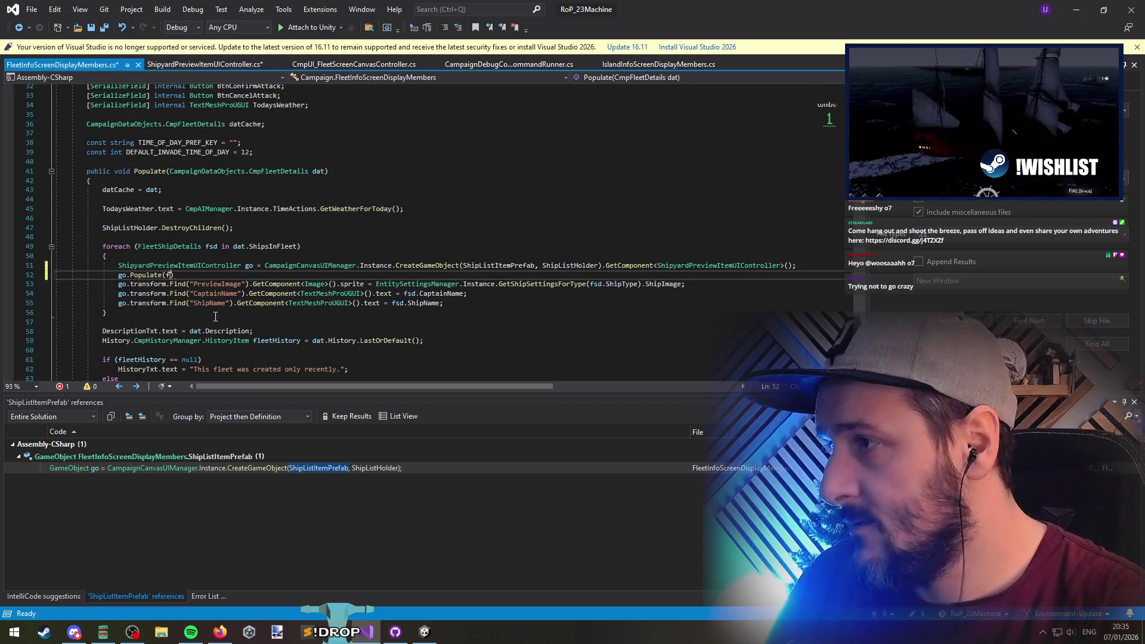
text(fsd))
key(Return)
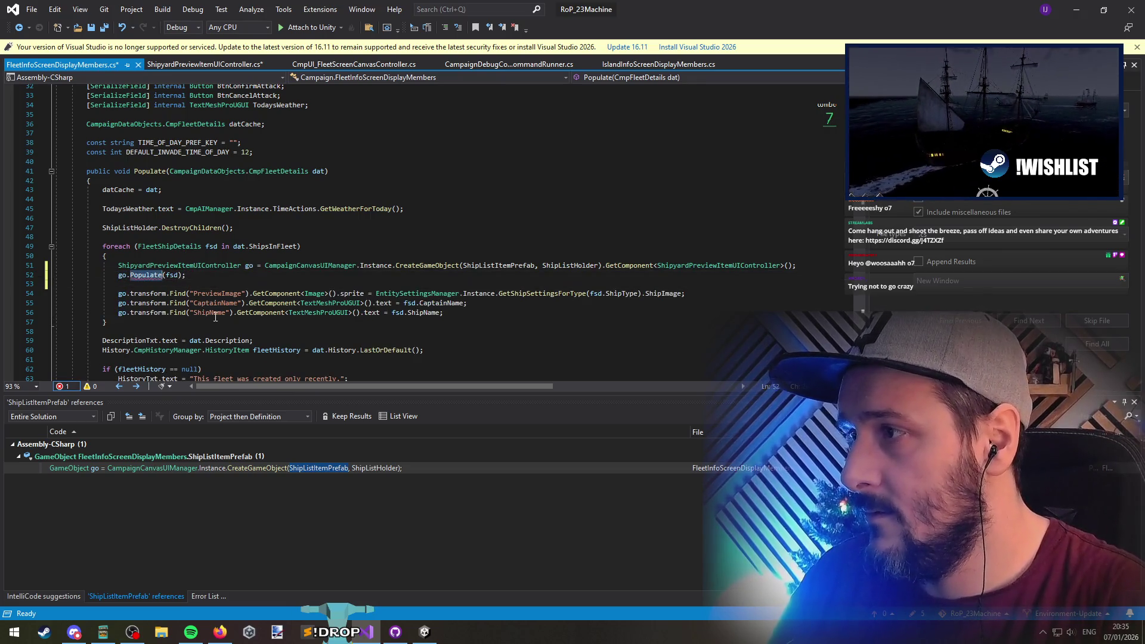
key(shift+F10)
key(Up)
key(Up)
key(Return)
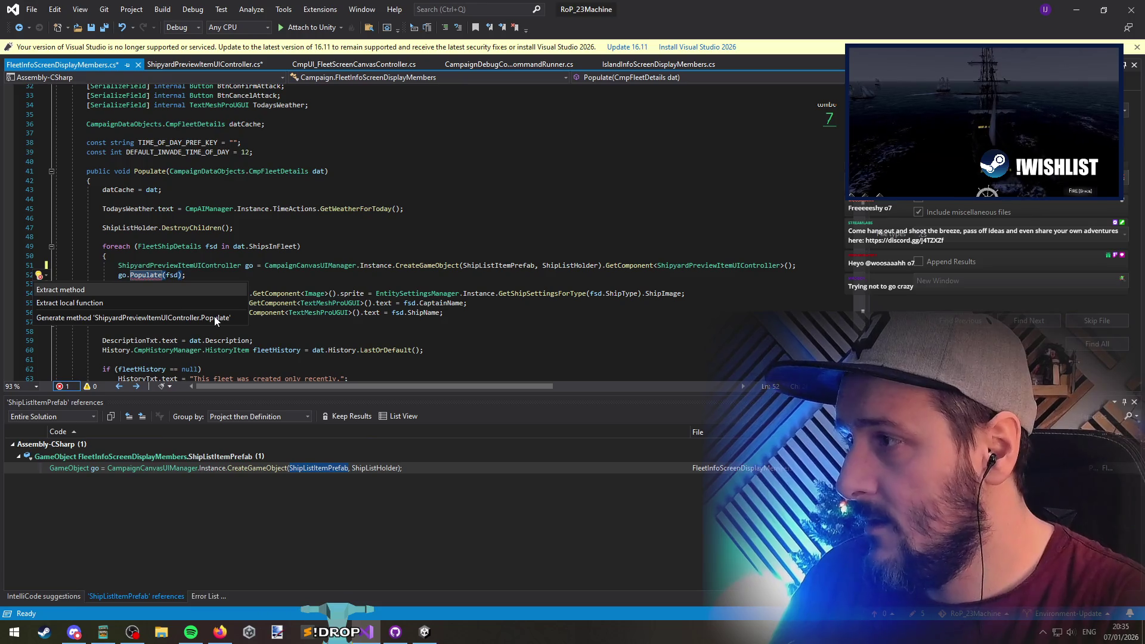
key(Down)
key(Down)
key(Return)
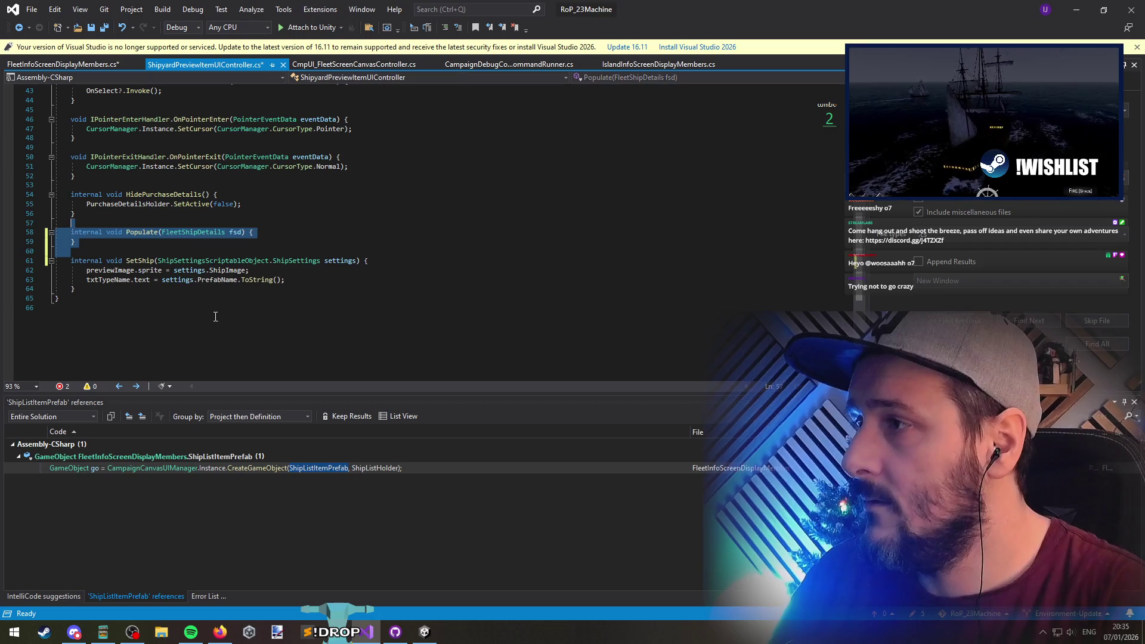
Undo the generated method, give the handwritten Populate the FleetShipDetails fsd signature with blank lines inside, and save
key(ctrl+z)
key(ctrl+z)
key(ctrl+z)
key(ctrl+z)
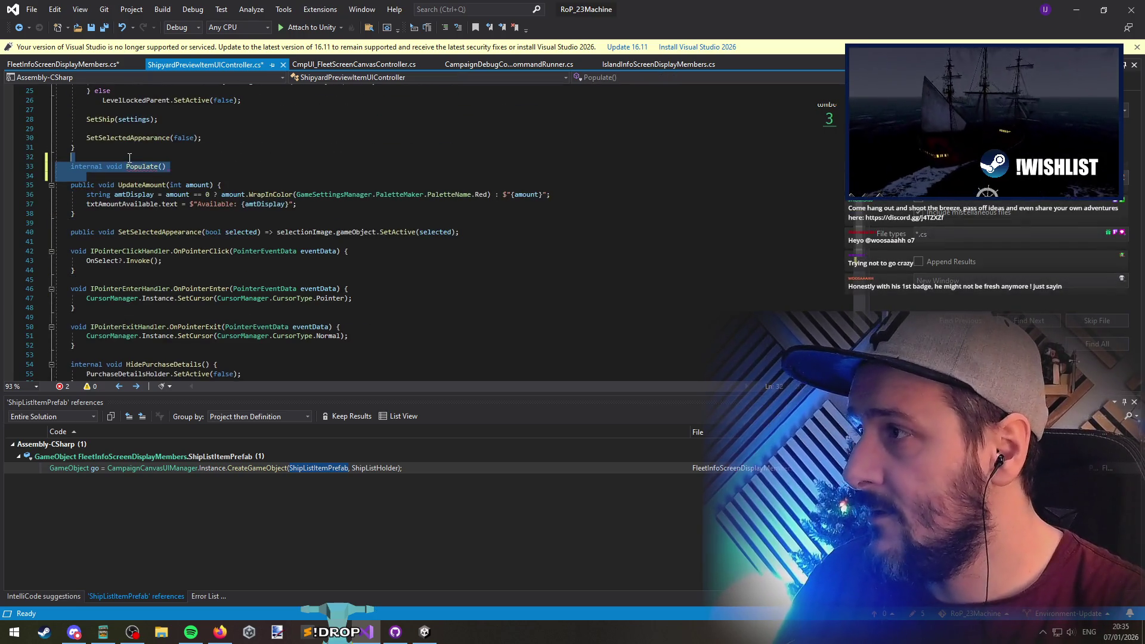
key(Up)
key(Home)
key(Return)
key(Return)
key(Return)
key(Up)
key(Up)
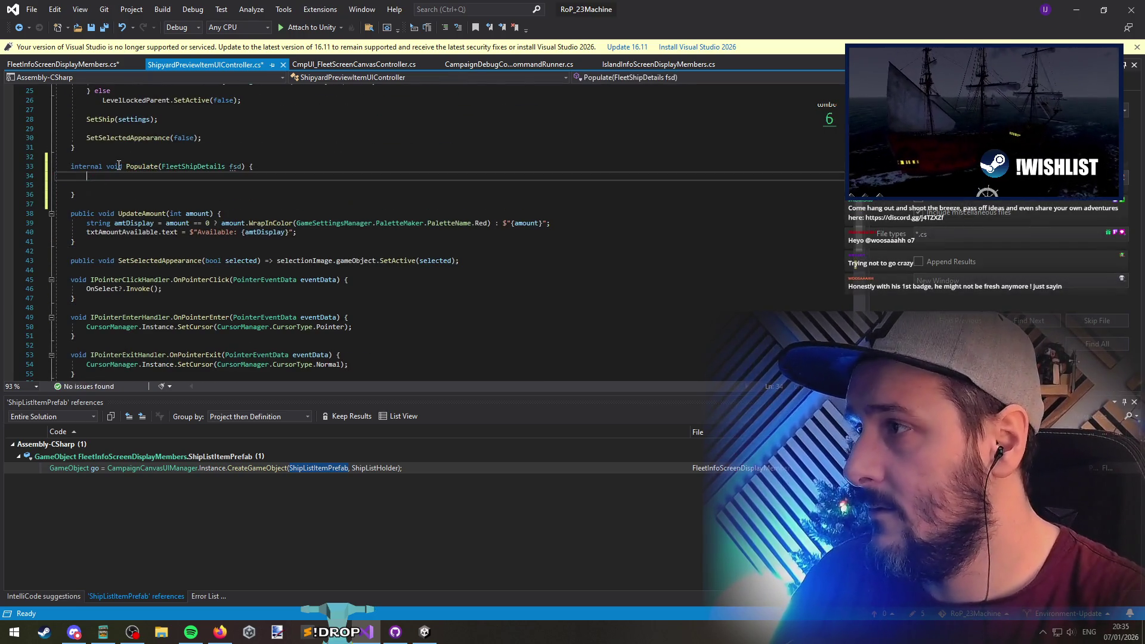
key(ctrl+s)
Cut the ship settings, preview image, captain and ship name lines from the fleet loop; restore down Visual Studio
key(ctrl+Tab)
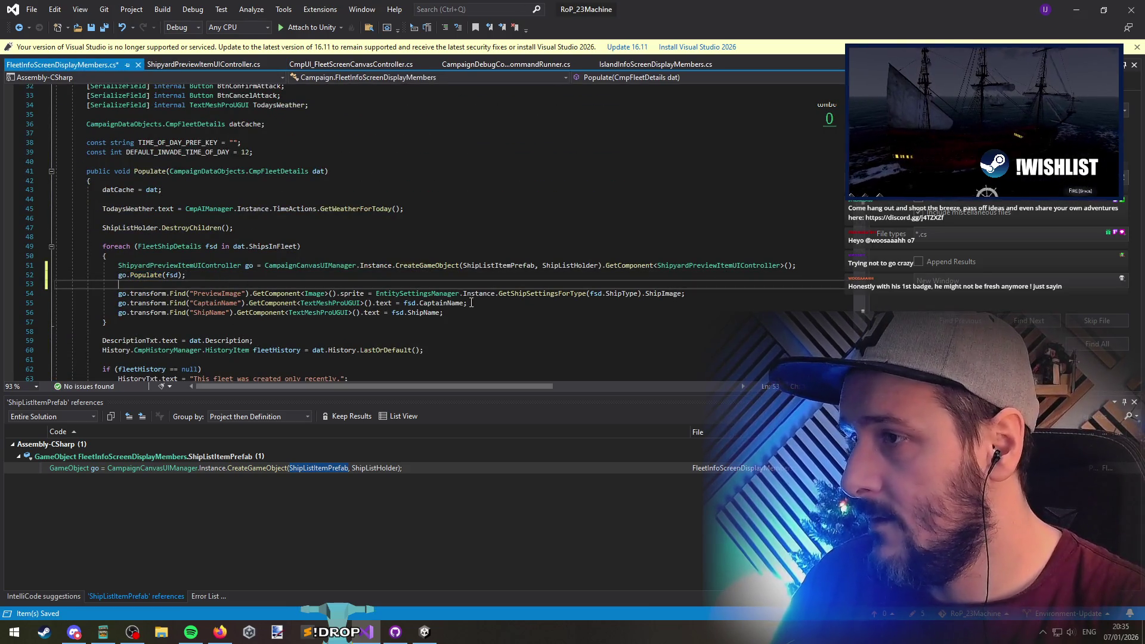
double_click(541, 294)
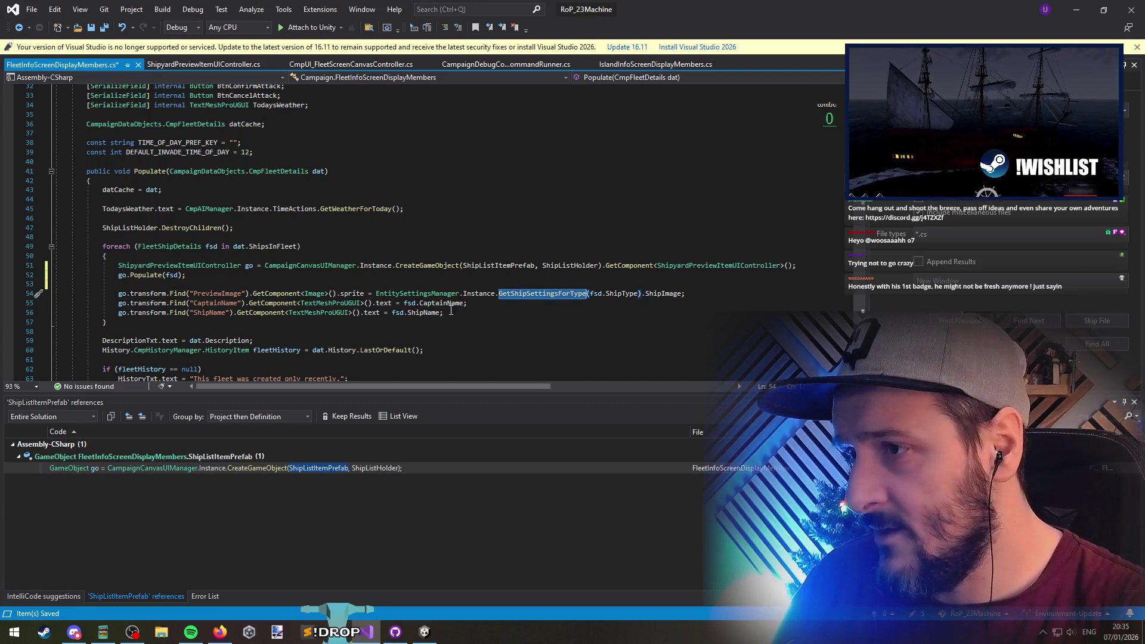
drag(452, 313, 118, 294)
key(ctrl+x)
key(ctrl+Tab)
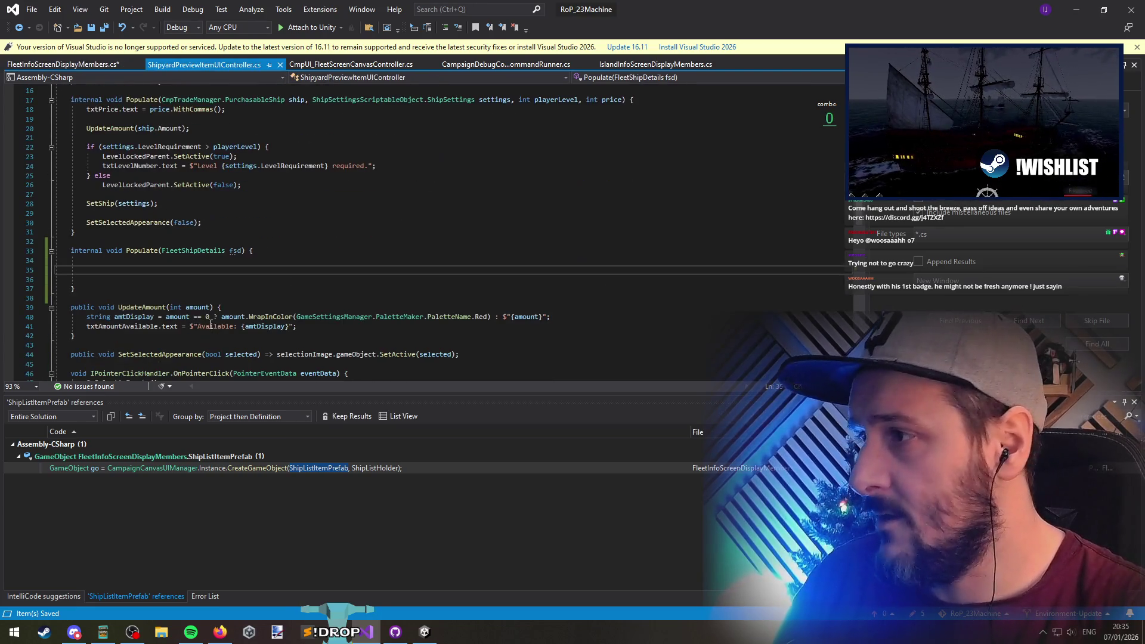
mouse_move(728, 9)
mouse_down()
mouse_move(602, 442)
mouse_move(590, 403)
mouse_up()
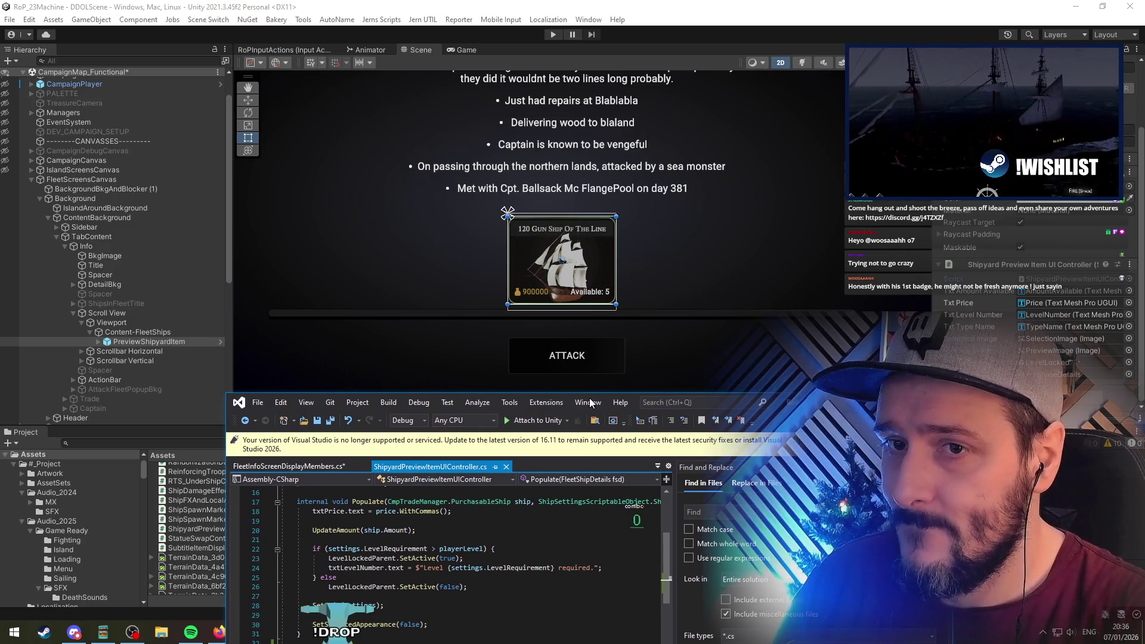
Drag the restored Visual Studio window up to the top of the screen over Unity
drag(590, 403, 589, 401)
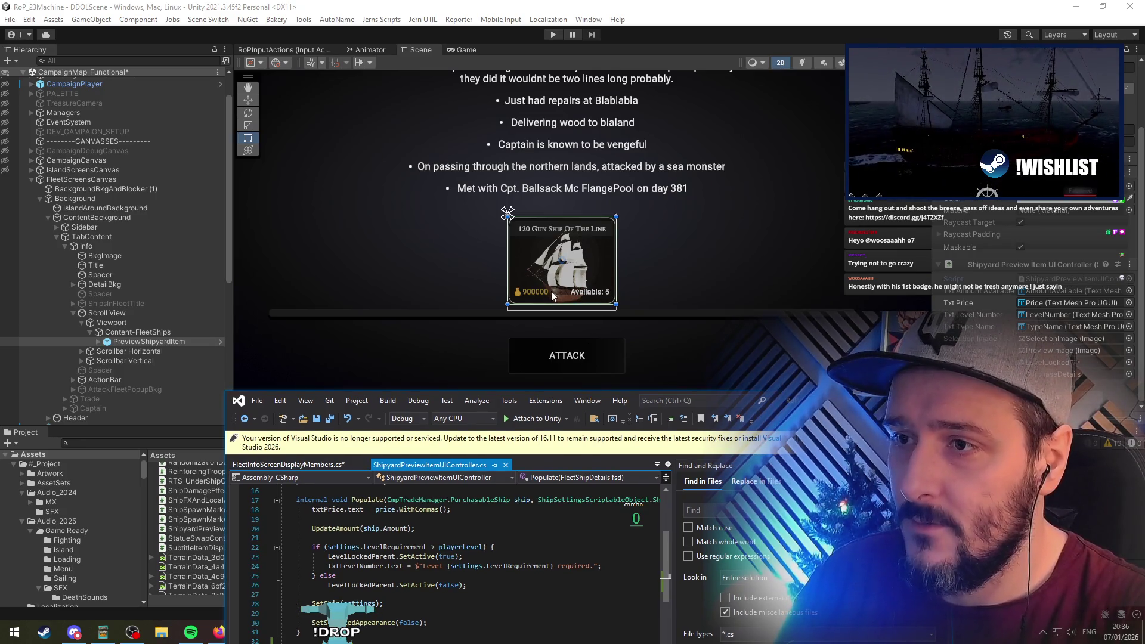
mouse_move(779, 409)
mouse_down()
mouse_move(768, 463)
mouse_move(746, 377)
mouse_up()
mouse_move(749, 375)
mouse_down()
mouse_move(746, 228)
mouse_move(756, 348)
mouse_move(733, 161)
mouse_move(755, 132)
mouse_move(841, 76)
mouse_move(927, 202)
mouse_move(853, 347)
mouse_move(792, 55)
mouse_move(791, 67)
mouse_up()
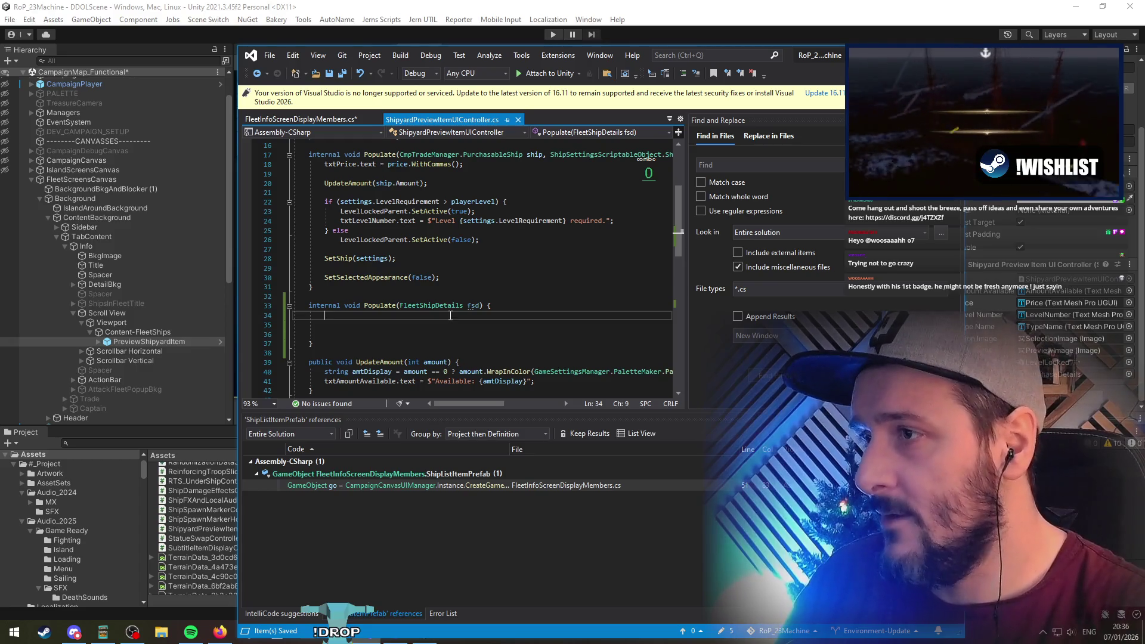
Review the LevelLockedParent and UpdateAmount code, then let Unity recompile to check the fleet panel
scroll(447, 318, up, 2)
click(342, 278)
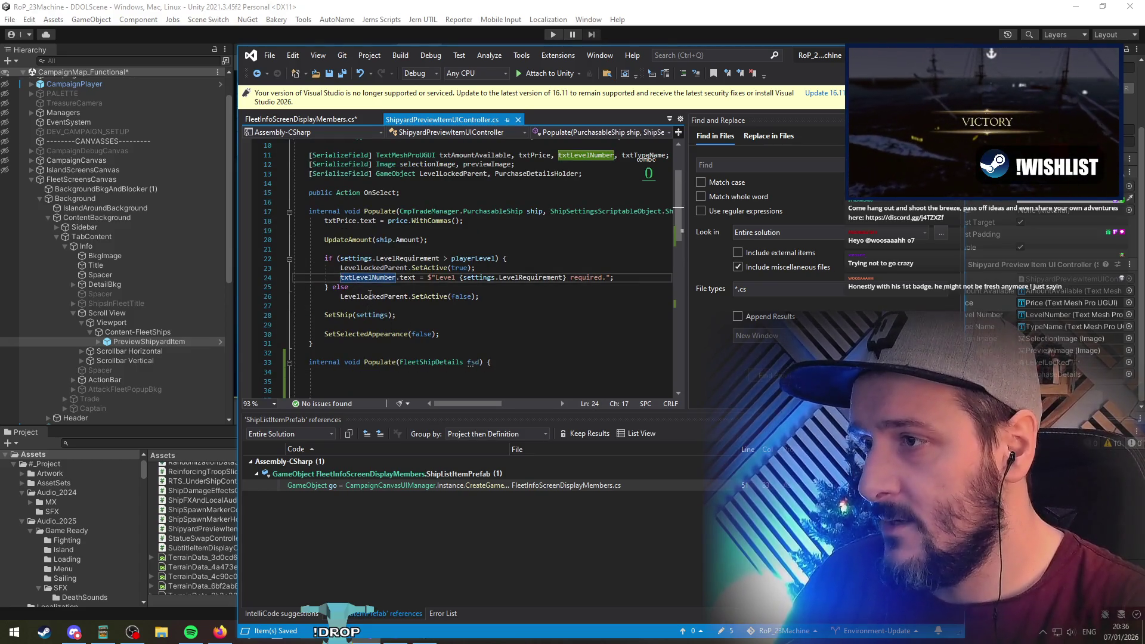
click(363, 268)
click(352, 241)
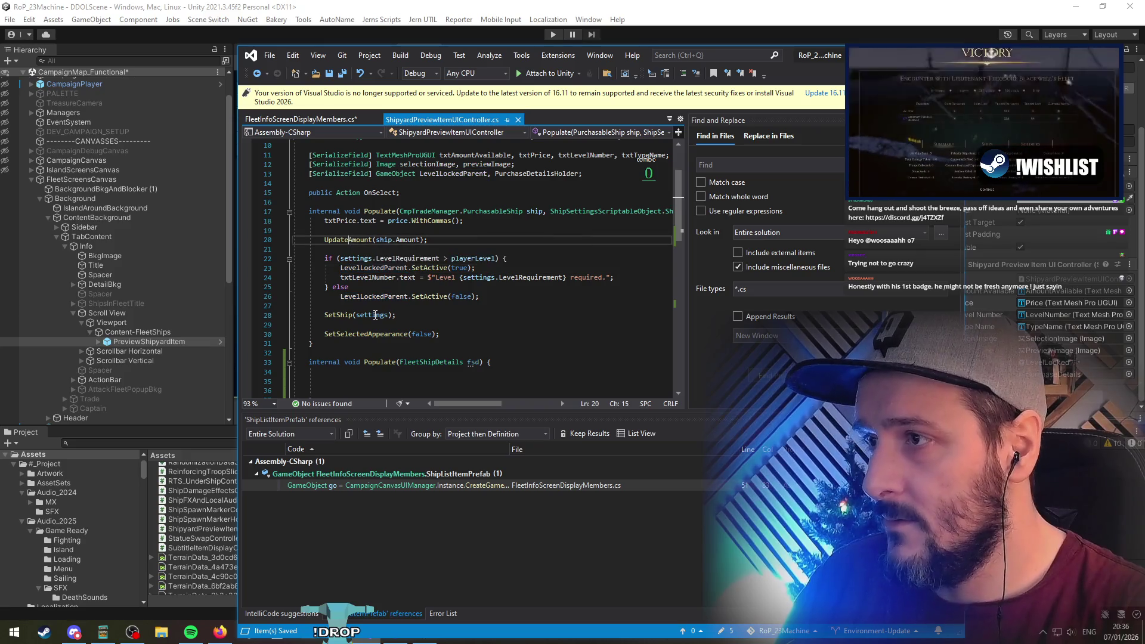
scroll(370, 370, down, 7)
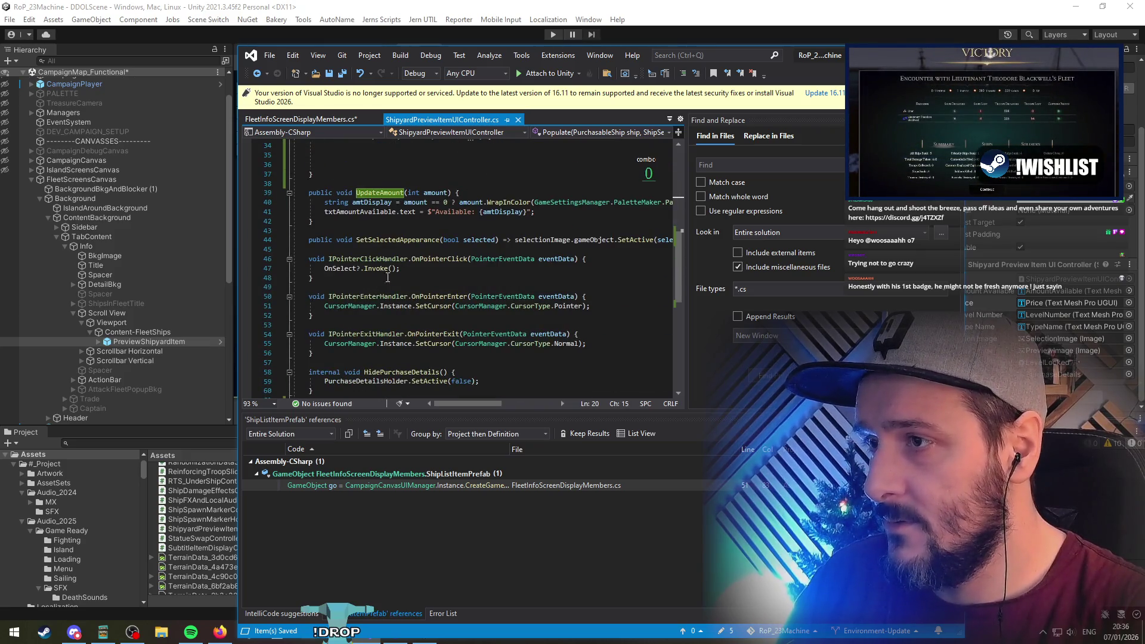
scroll(369, 370, up, 12)
click(127, 346)
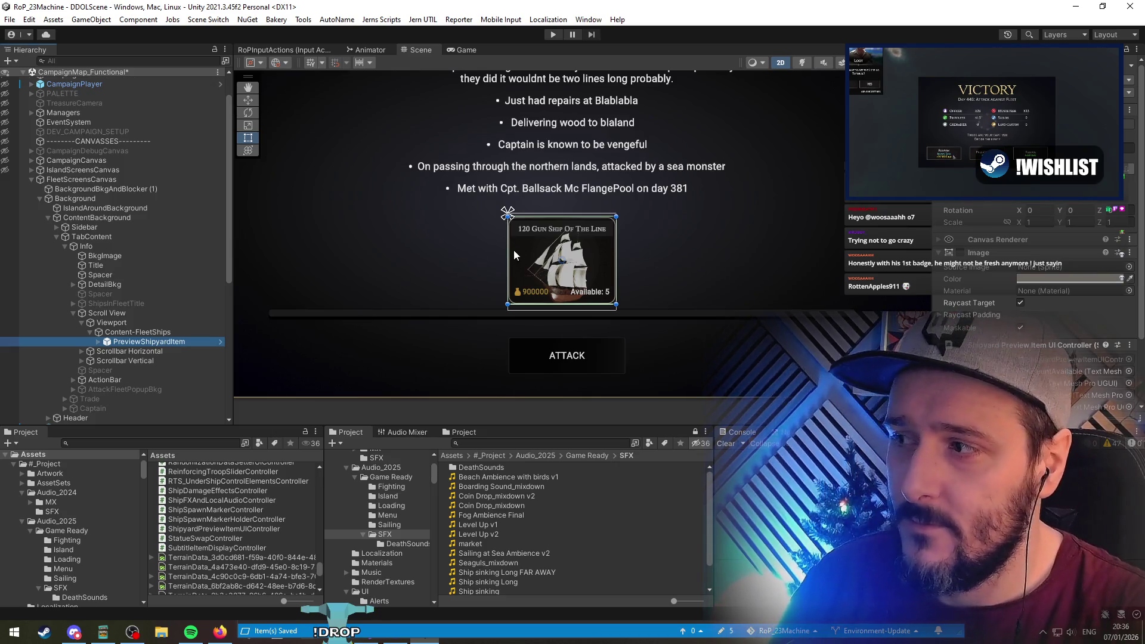
scroll(513, 250, down, 2)
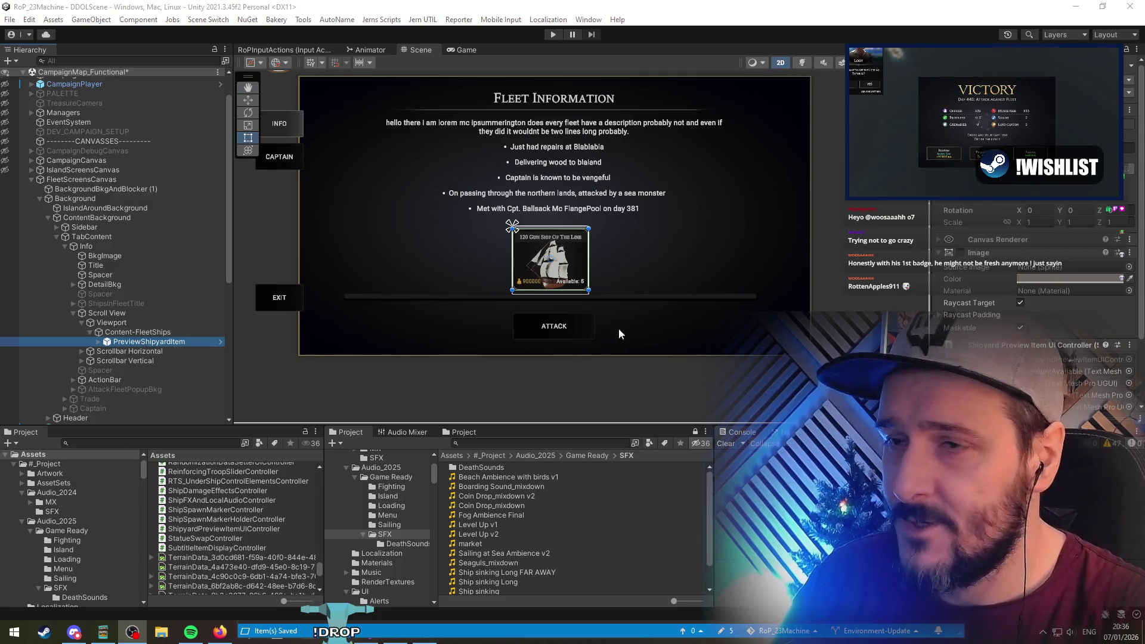
key(alt+Tab)
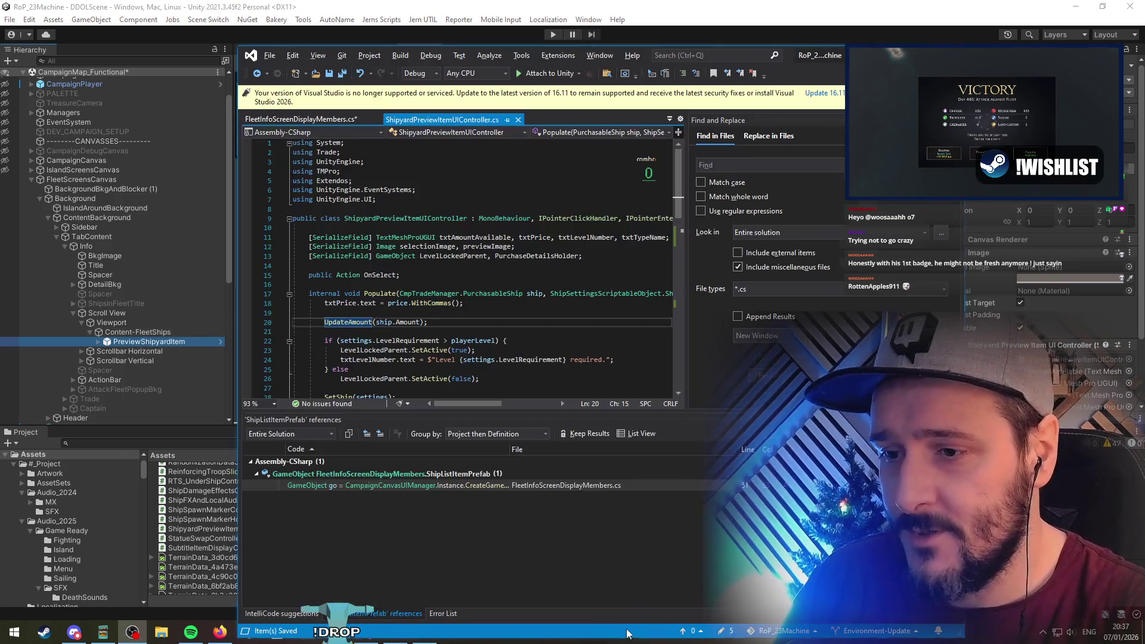
Delete the extra blank lines in the Populate(FleetShipDetails fsd) body, select the method, and return to Unity
click(300, 313)
scroll(301, 256, down, 9)
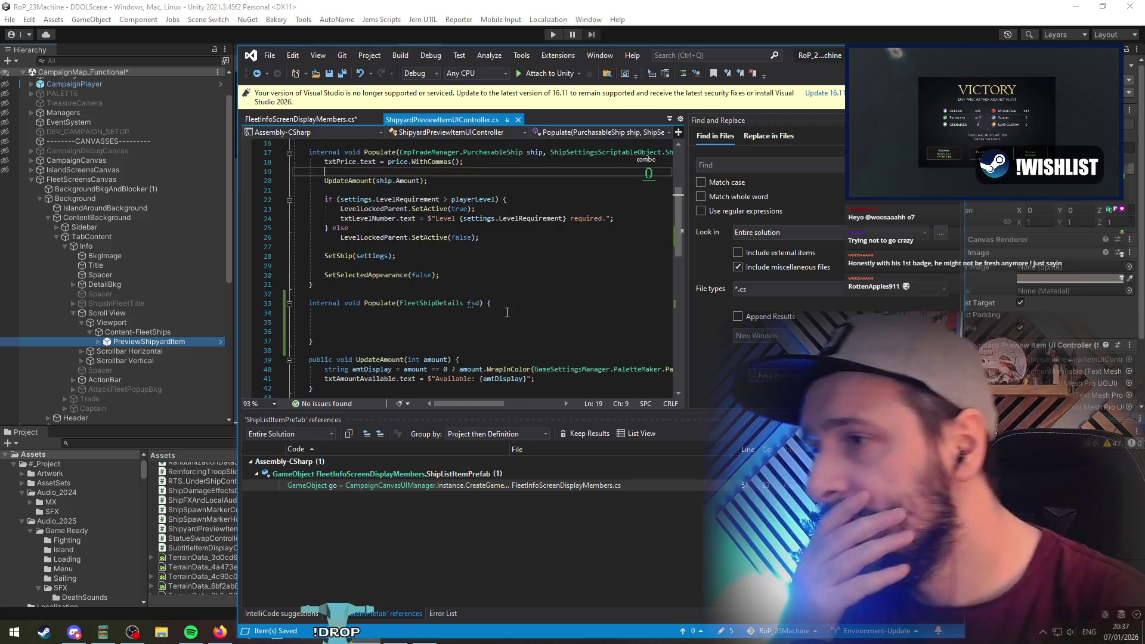
key(Up)
key(Up)
key(Up)
key(Down)
key(Down)
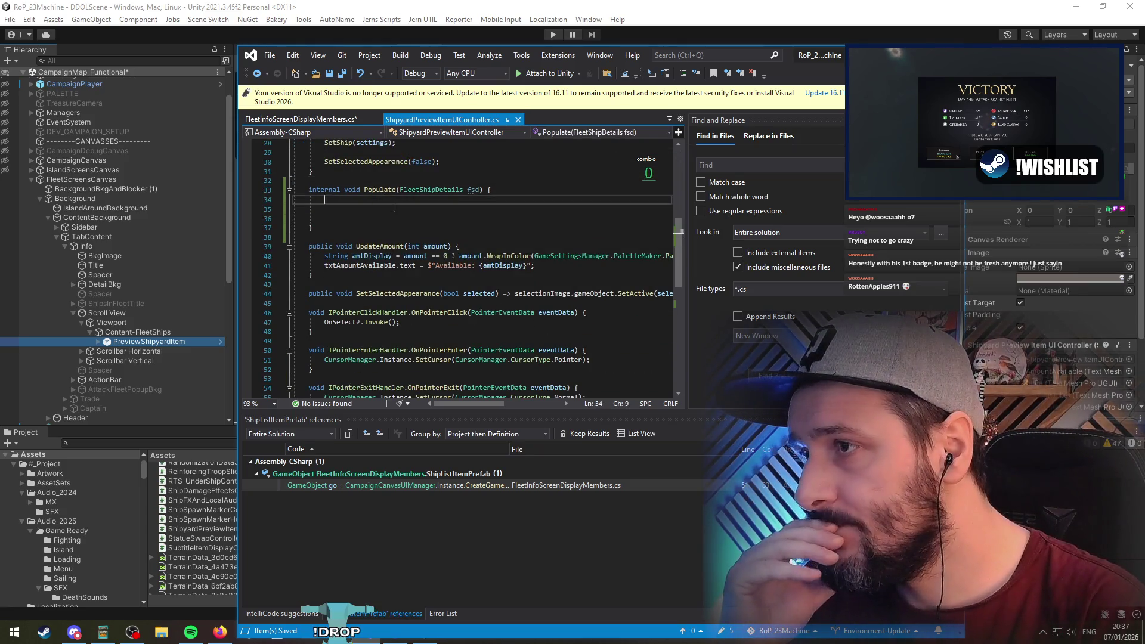
key(Delete)
key(Delete)
scroll(399, 215, up, 5)
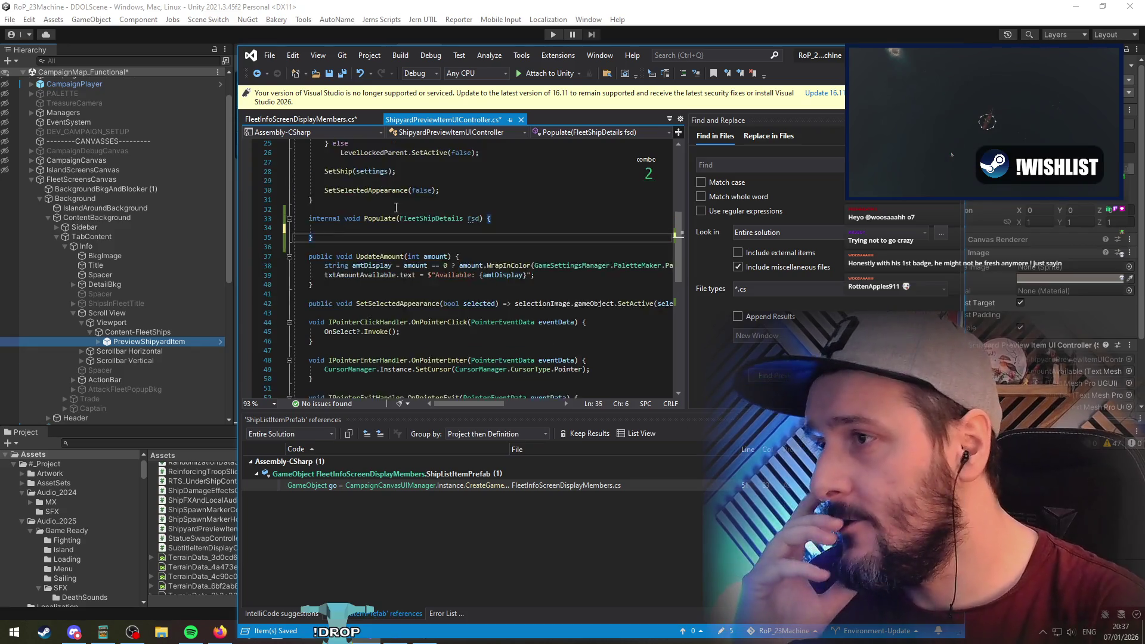
key(Down)
scroll(445, 303, up, 3)
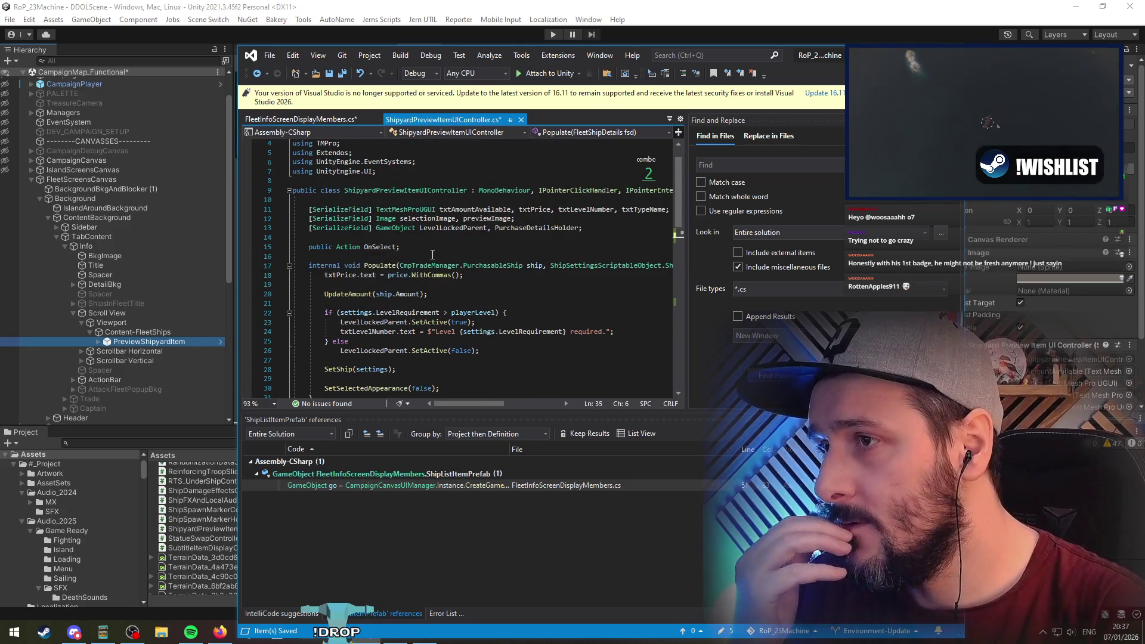
scroll(433, 255, down, 5)
drag(385, 266, 387, 286)
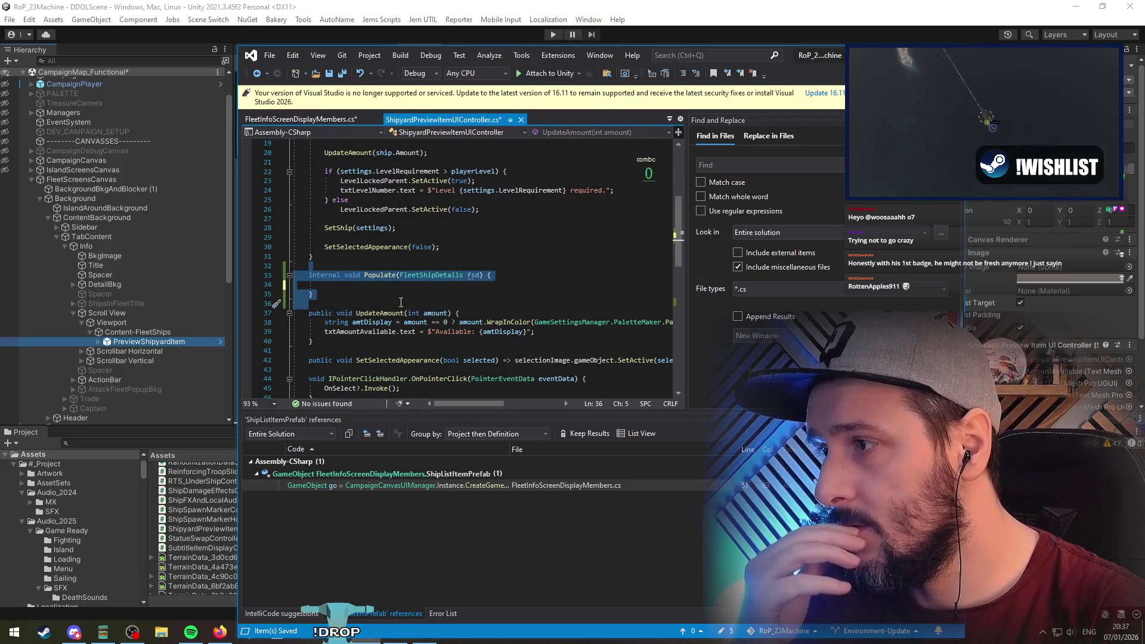
click(510, 5)
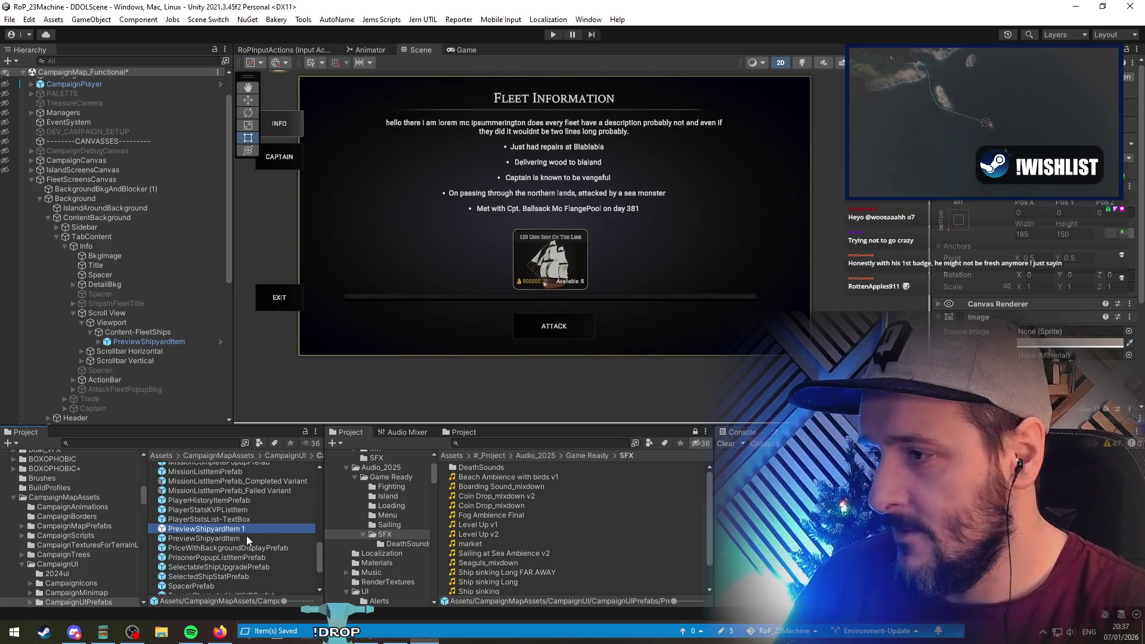
Duplicate the PreviewShipyardItem prefab and rename the copy ShipPreviewDisplayListItemPrefab
key(ctrl+d)
key(BackSpace)
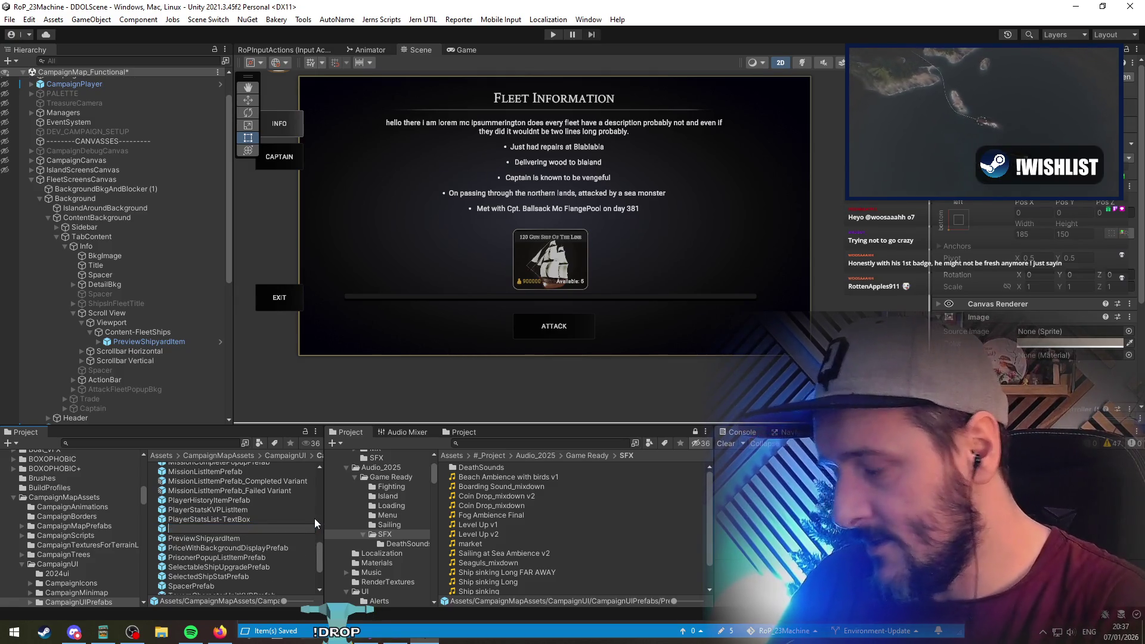
text(ShipDis)
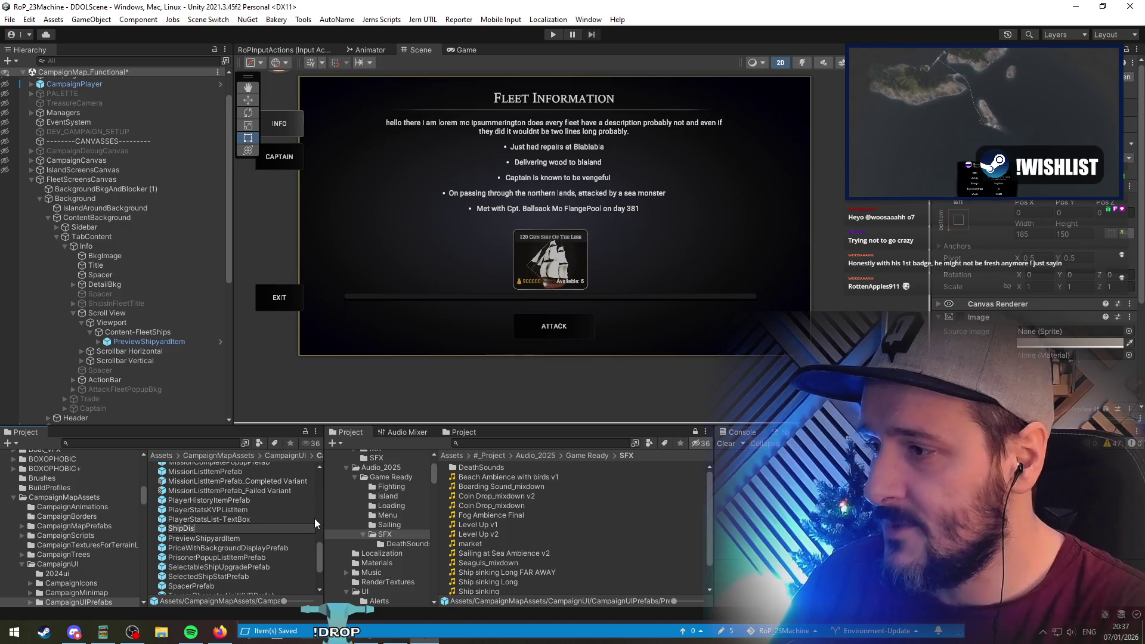
text(playItemPrefab)
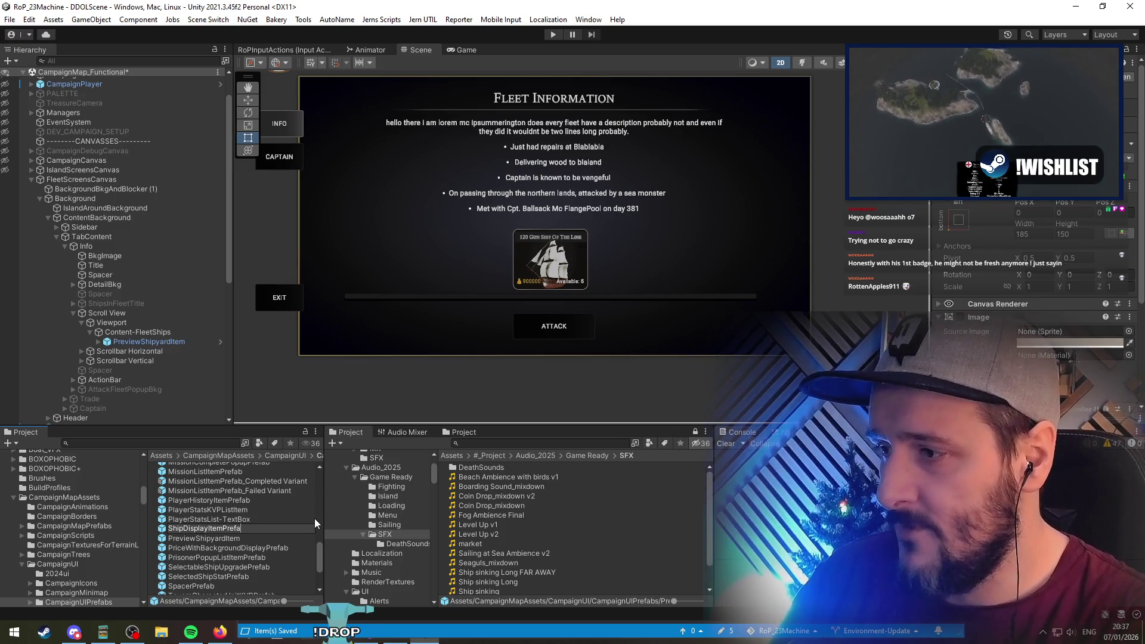
key(Left)
key(Left)
key(Left)
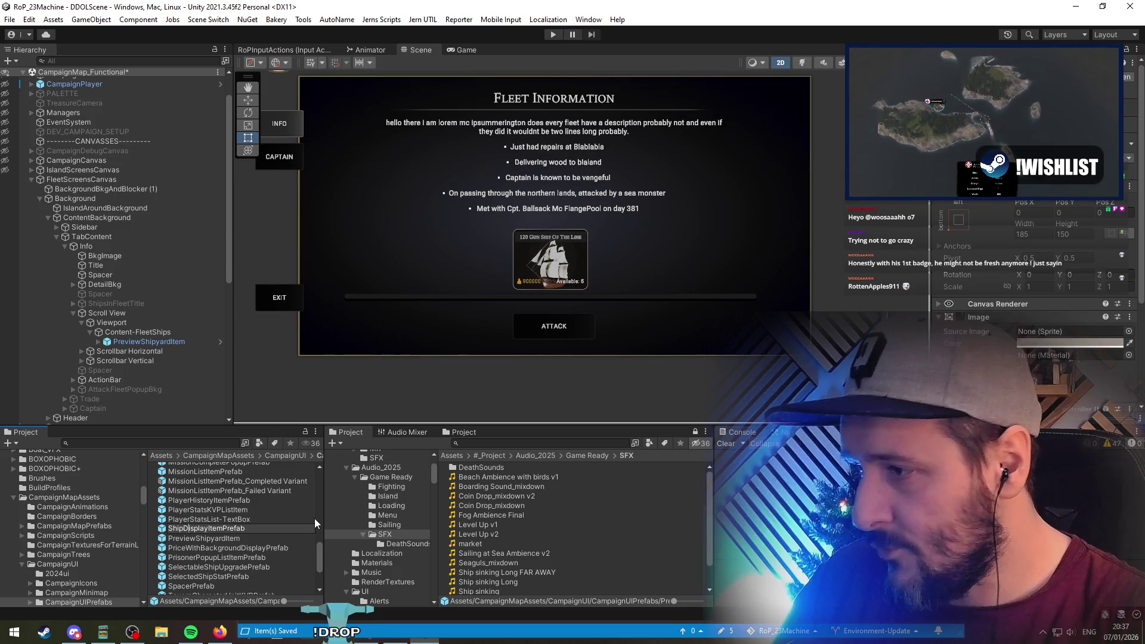
text(List)
key(End)
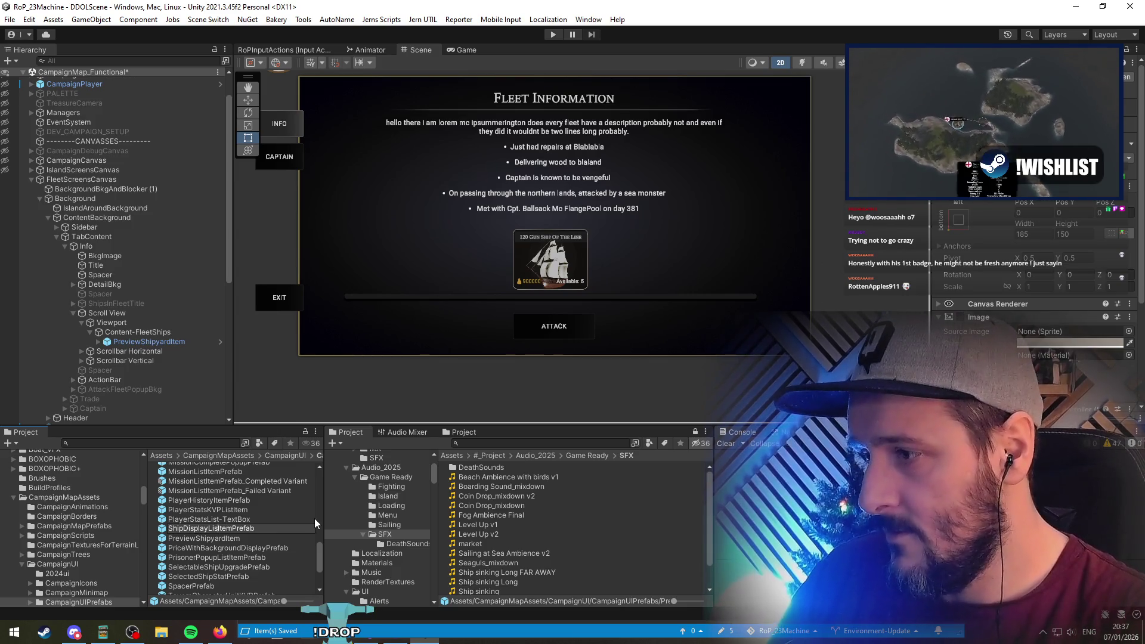
key(Return)
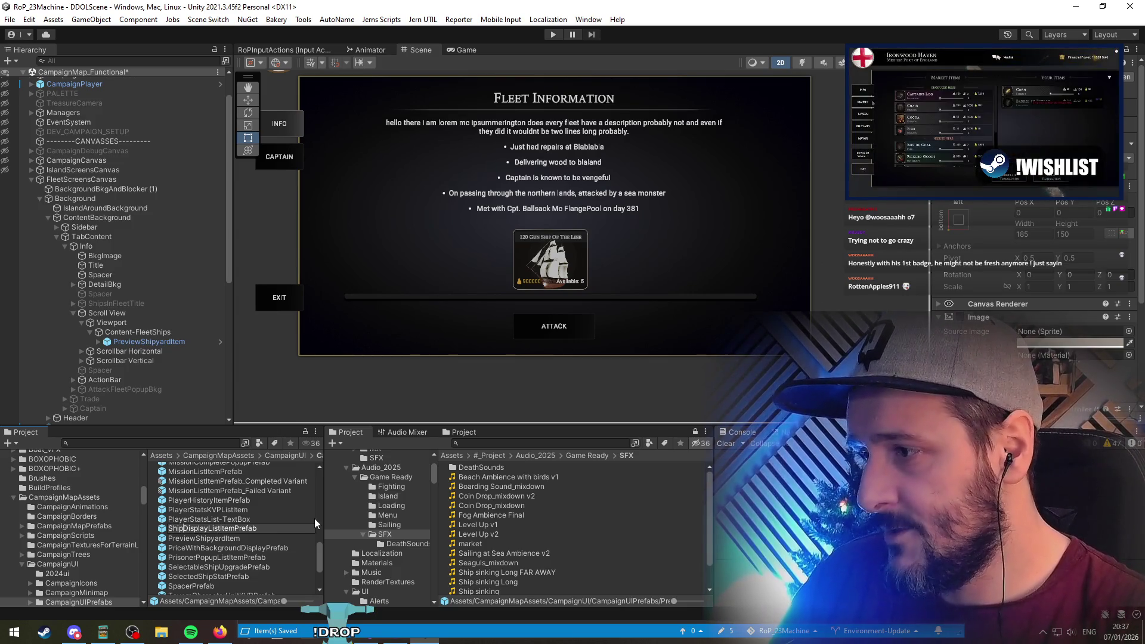
text(Detail)
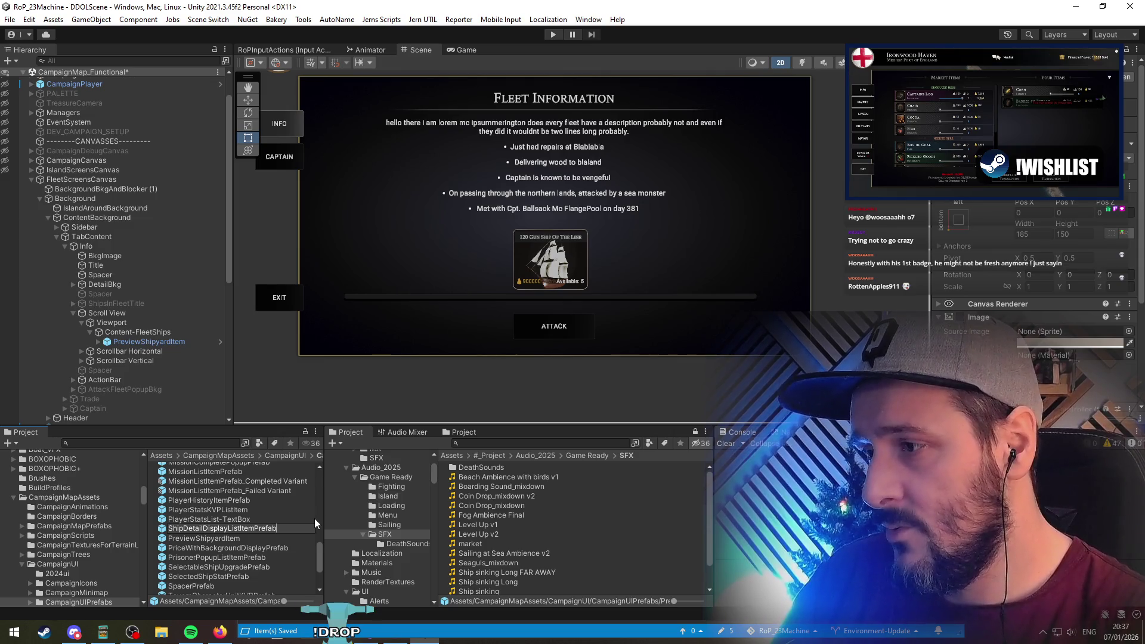
key(BackSpace)
key(BackSpace)
key(BackSpace)
text(Previ)
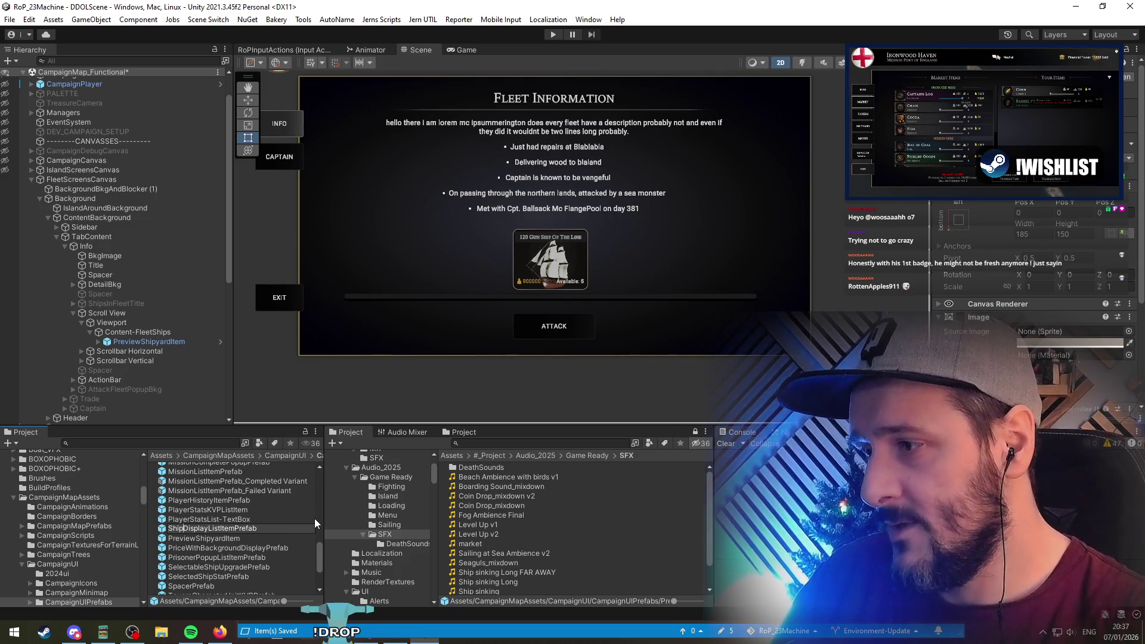
text(ew)
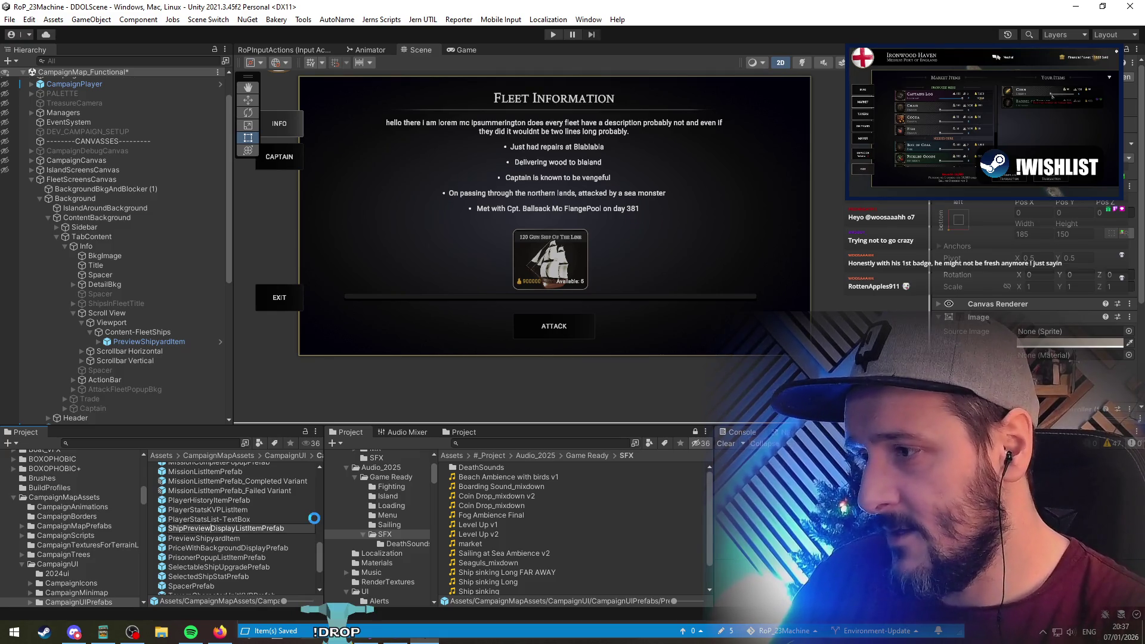
key(Return)
Place the new prefab under Content-FleetShips, delete the old PreviewShipyardItem, and open its controller script
drag(224, 505, 127, 334)
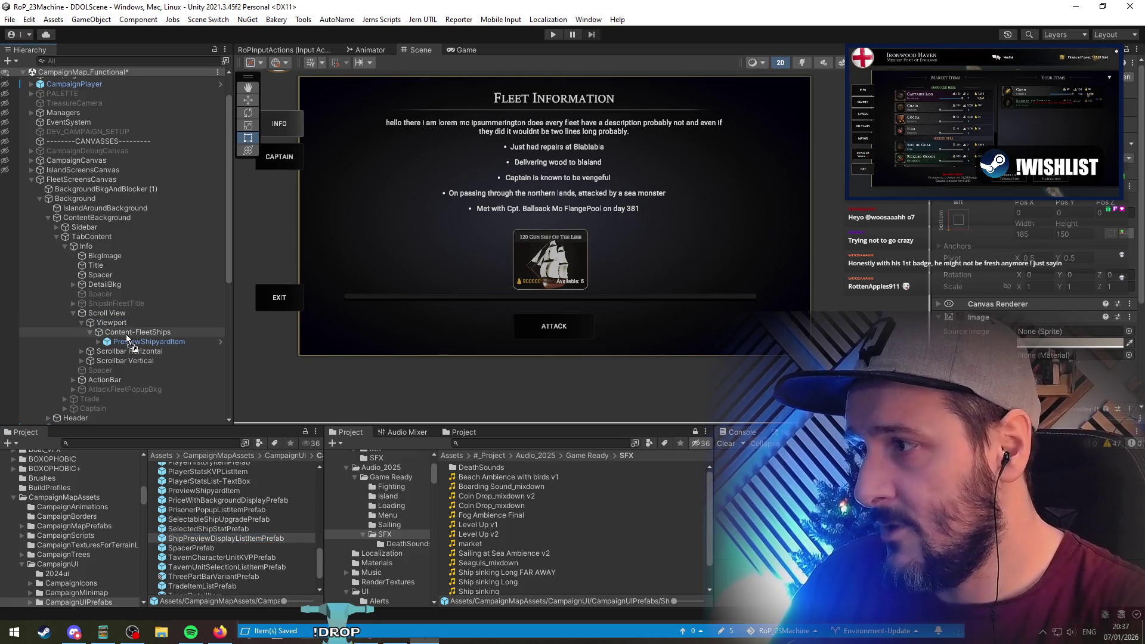
click(138, 343)
key(Delete)
click(137, 343)
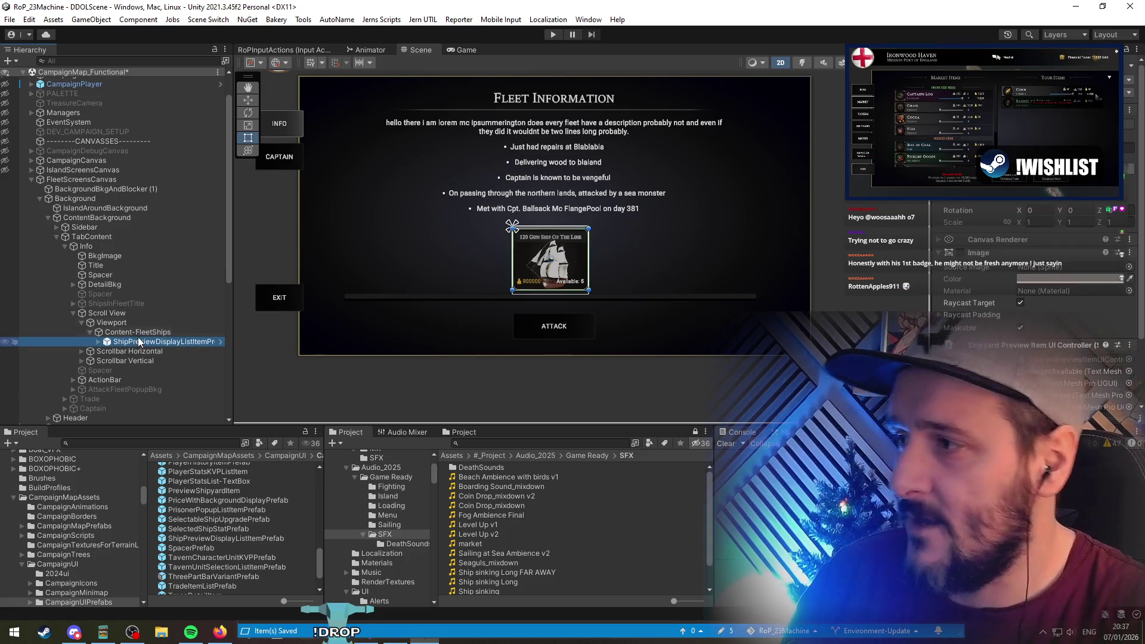
scroll(995, 352, down, 3)
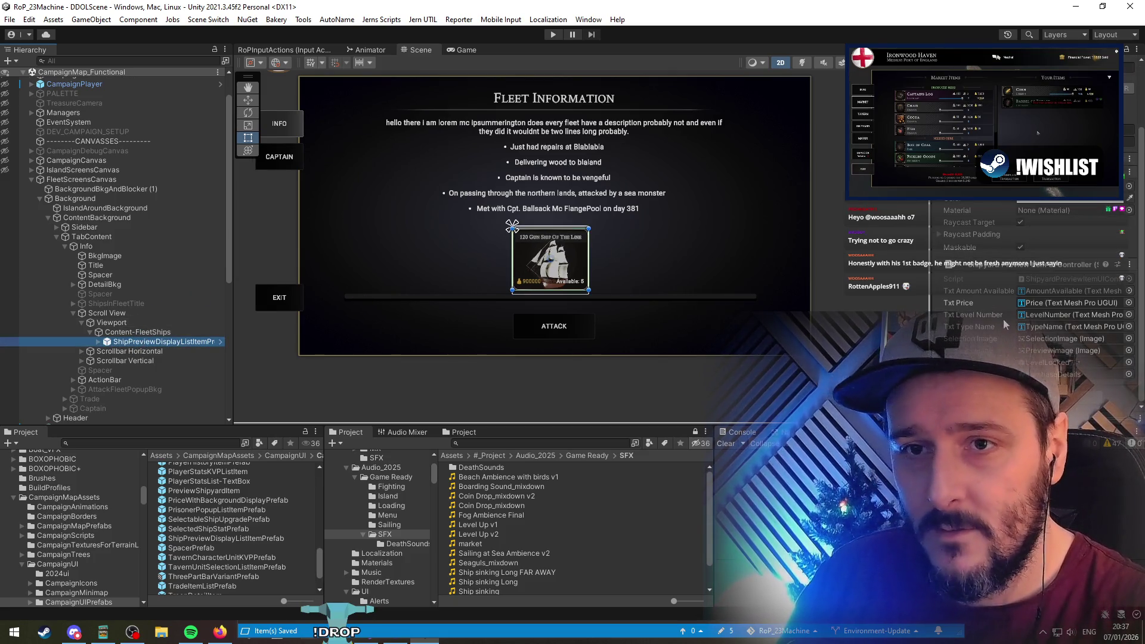
double_click(1044, 278)
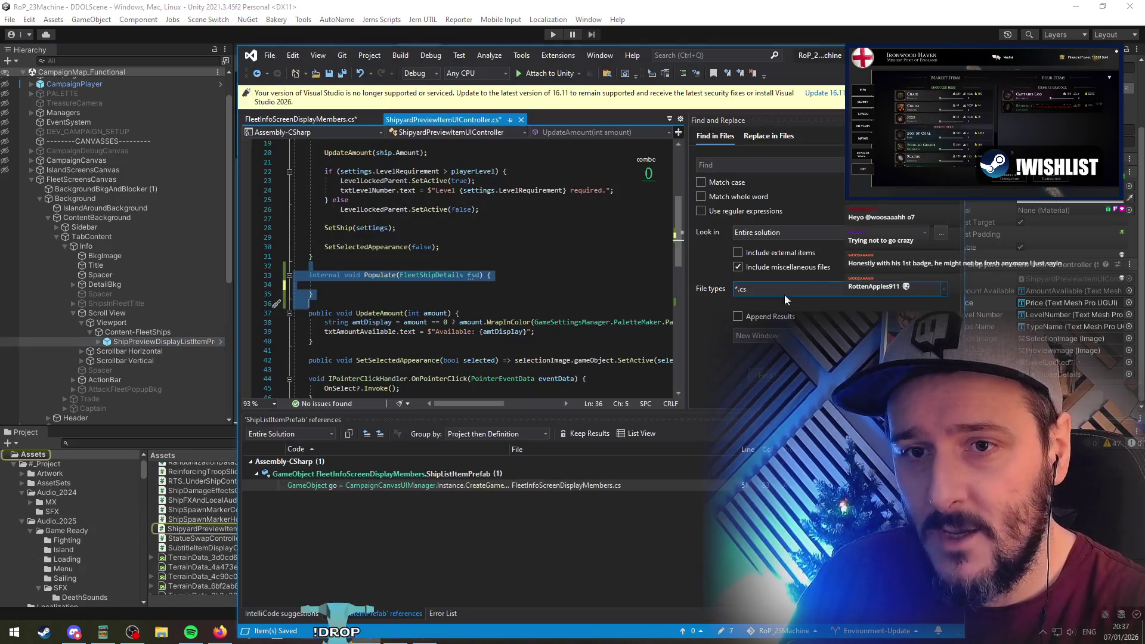
Undo the empty Populate(FleetShipDetails) stub in ShipyardPreviewItemUIController
click(369, 263)
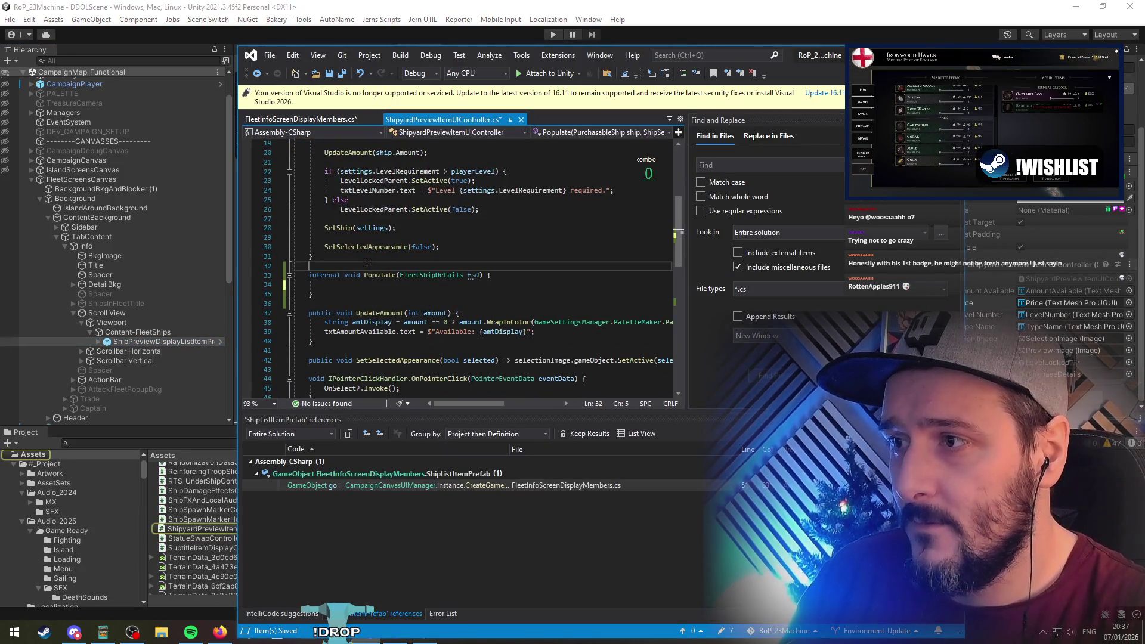
key(ctrl+z)
scroll(378, 310, up, 6)
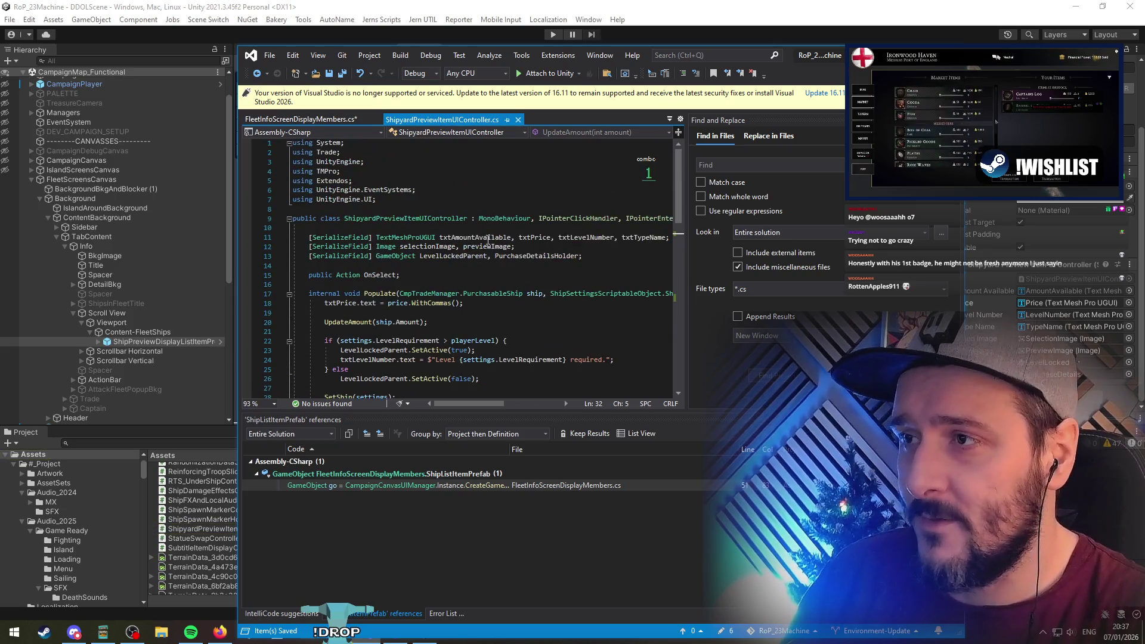
drag(399, 275, 294, 285)
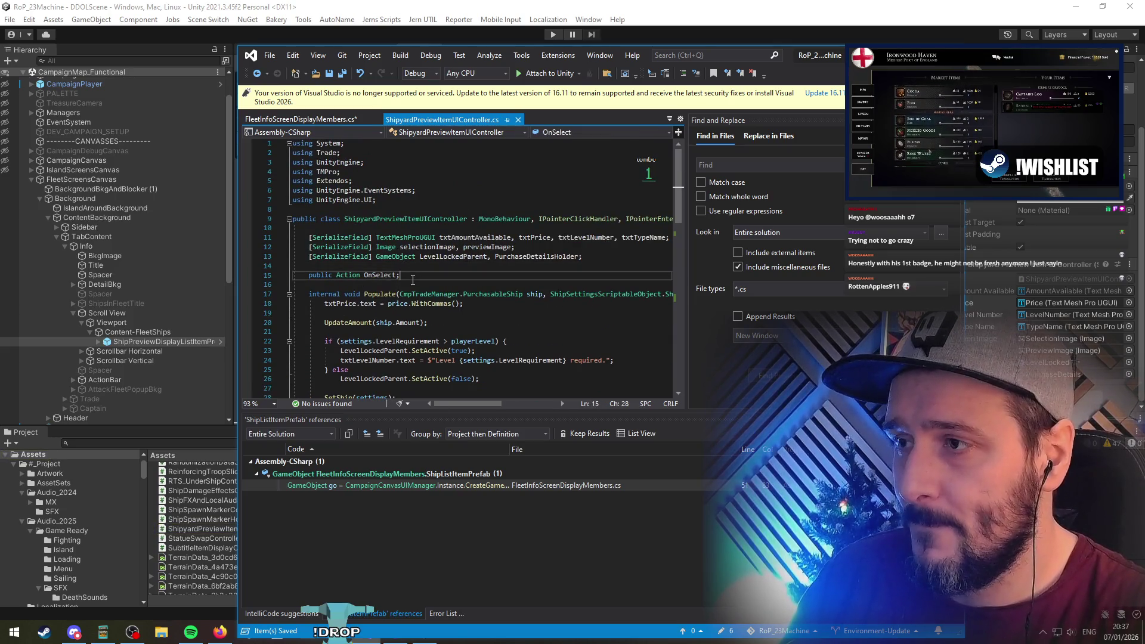
double_click(421, 281)
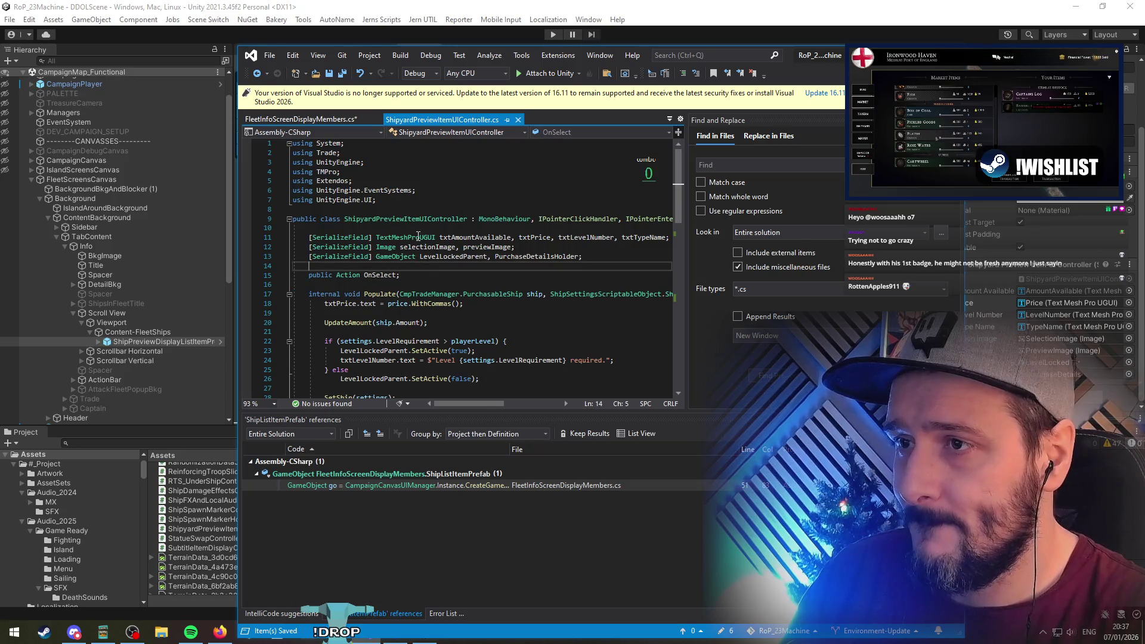
Delete the empty line 10, save the file, and go back to Unity
click(416, 228)
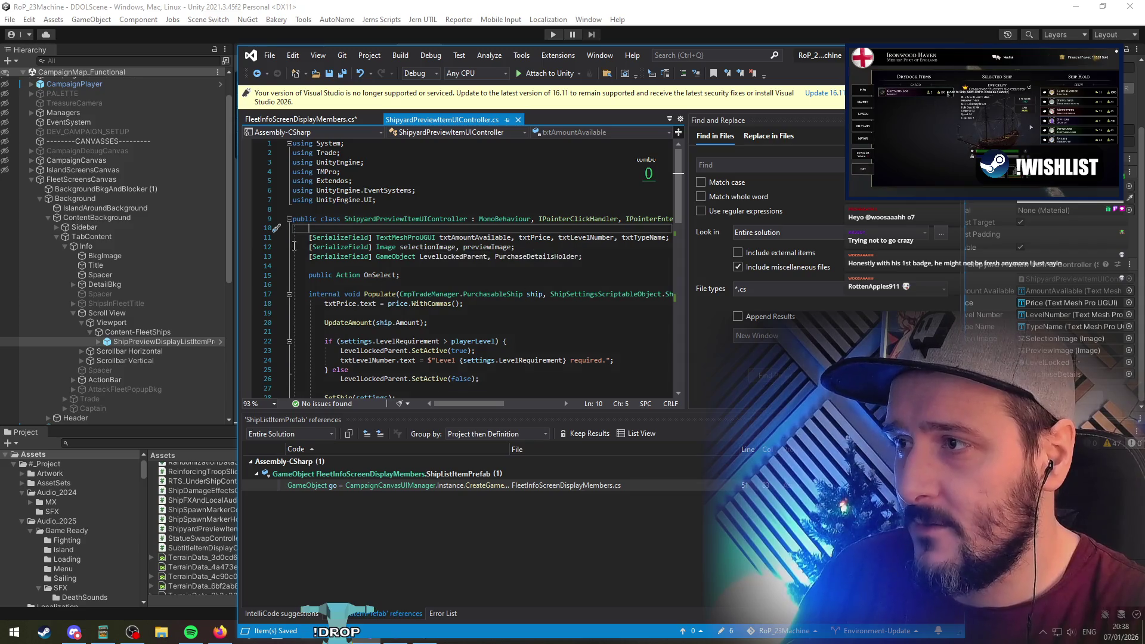
key(Delete)
scroll(409, 306, down, 8)
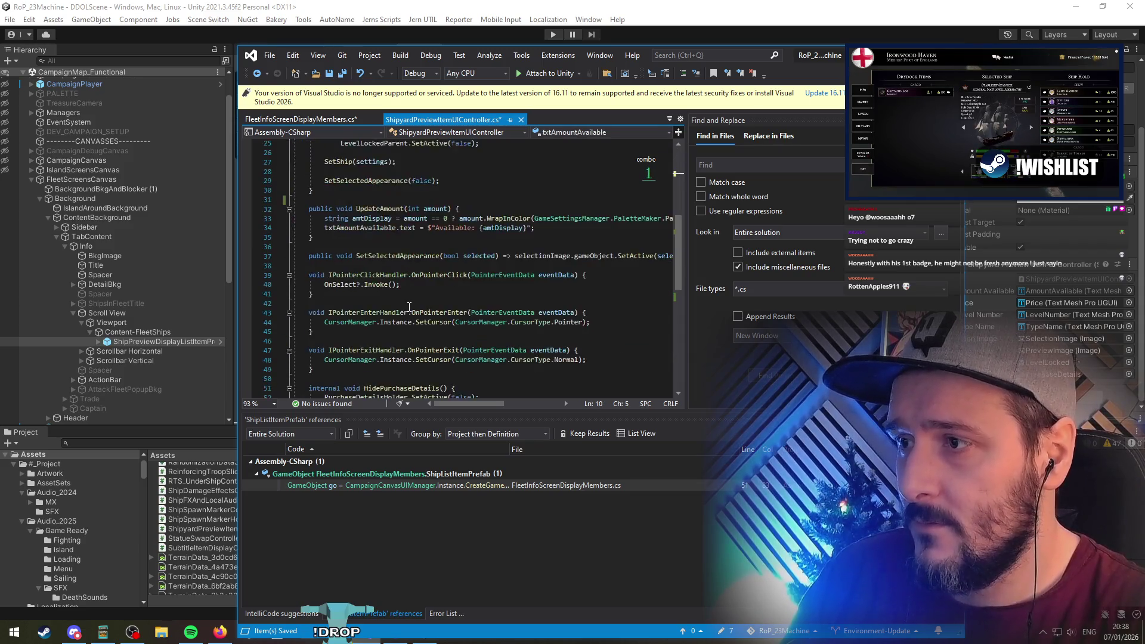
scroll(409, 306, down, 7)
shift+click(376, 259)
scroll(388, 284, up, 15)
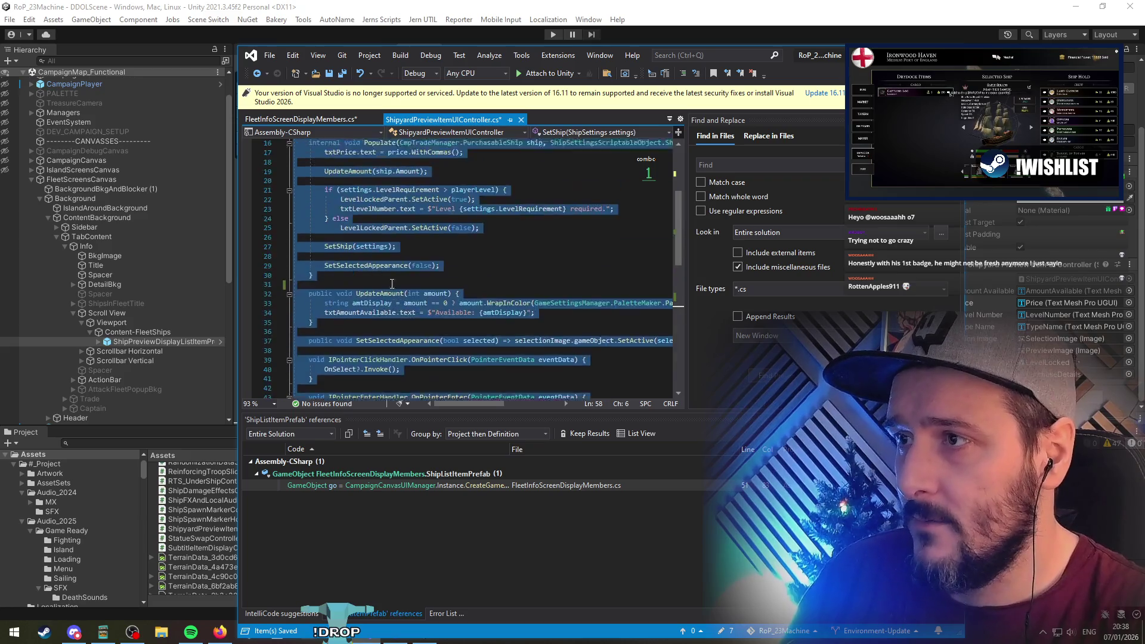
key(ctrl+s)
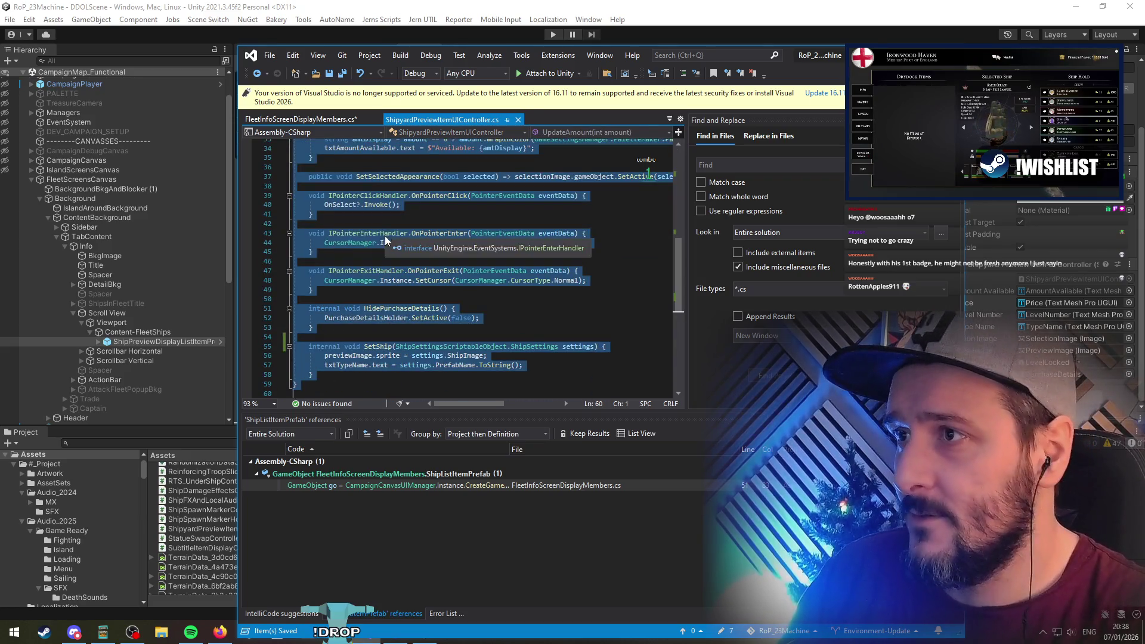
click(978, 300)
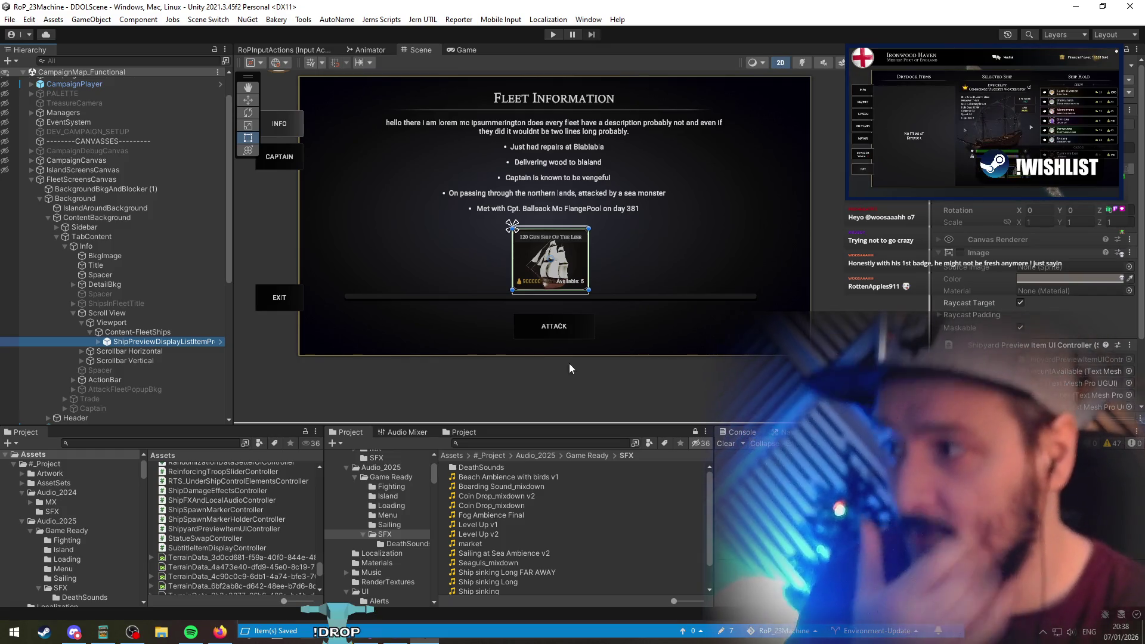
Attach a new ShipPreviewDisplayListItem script component to the ship preview item, searching 'DisplayItem'
key(Right)
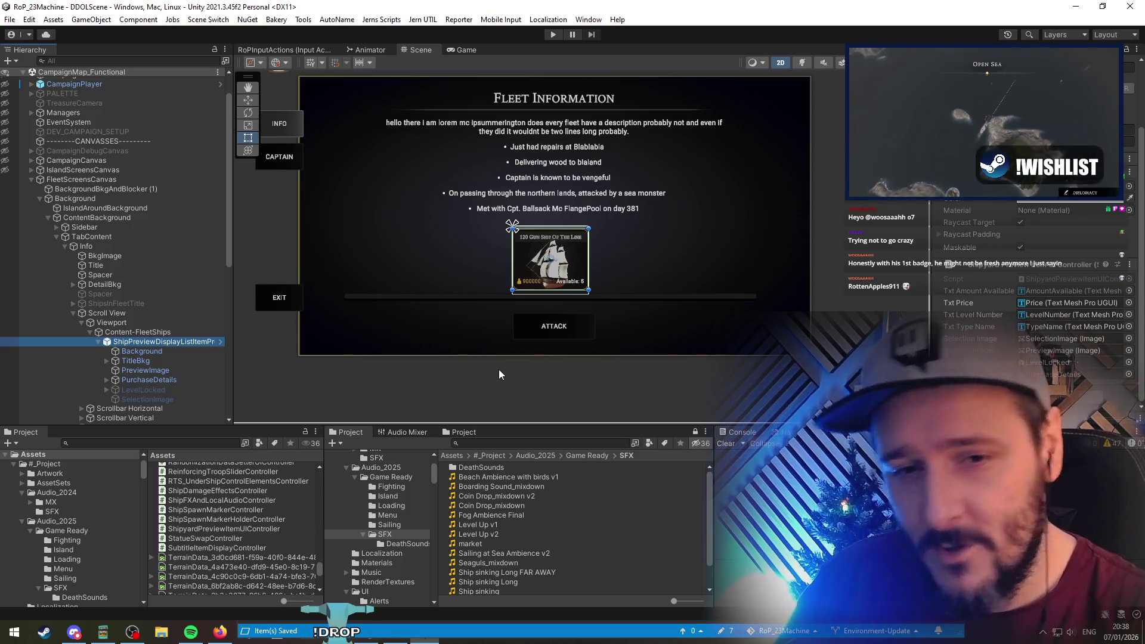
click(1050, 279)
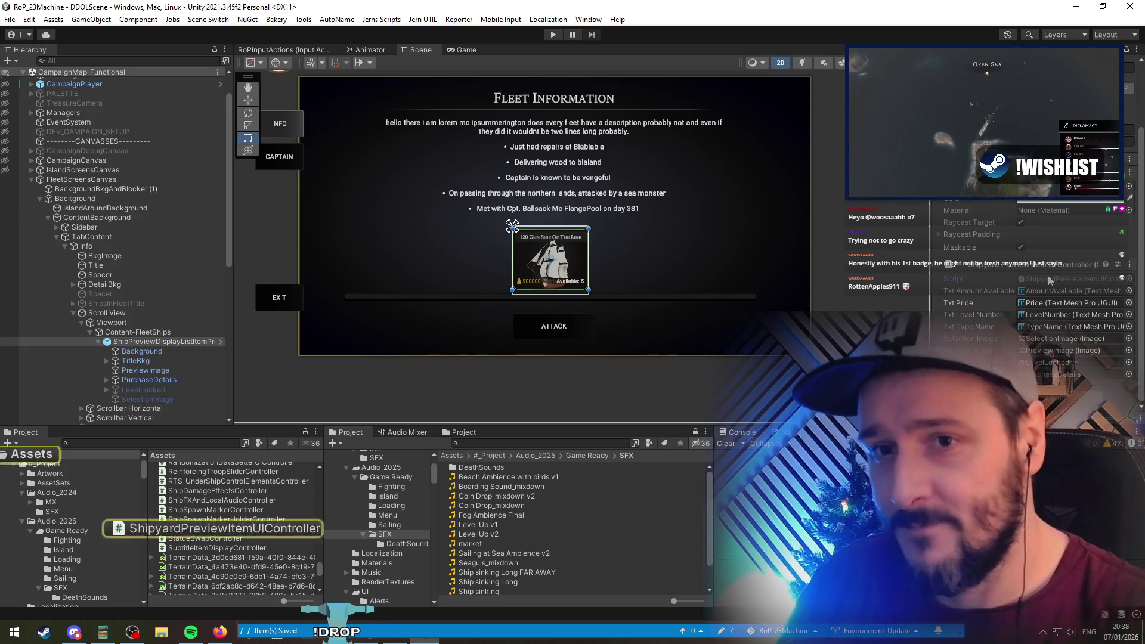
double_click(1047, 276)
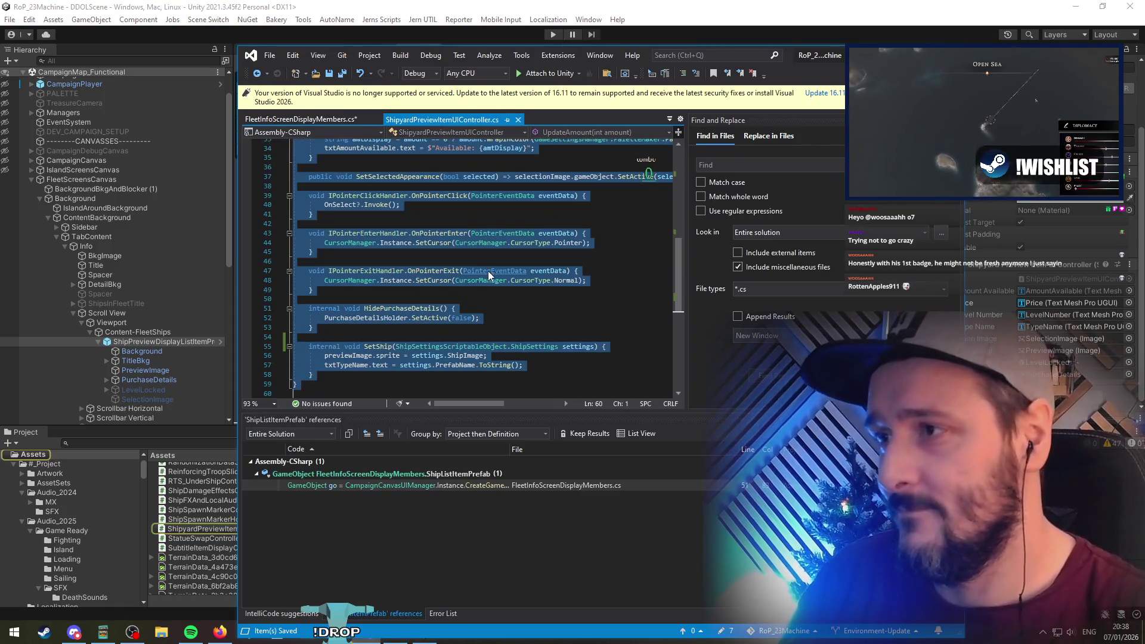
key(alt+Tab)
right_click(1027, 267)
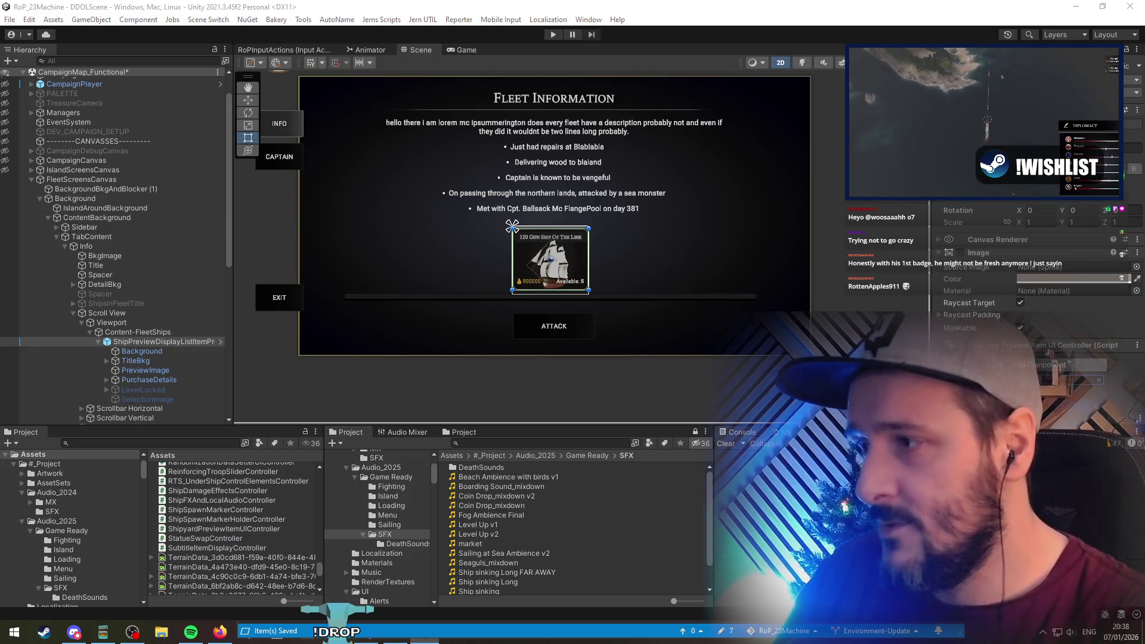
text(DisplayItem)
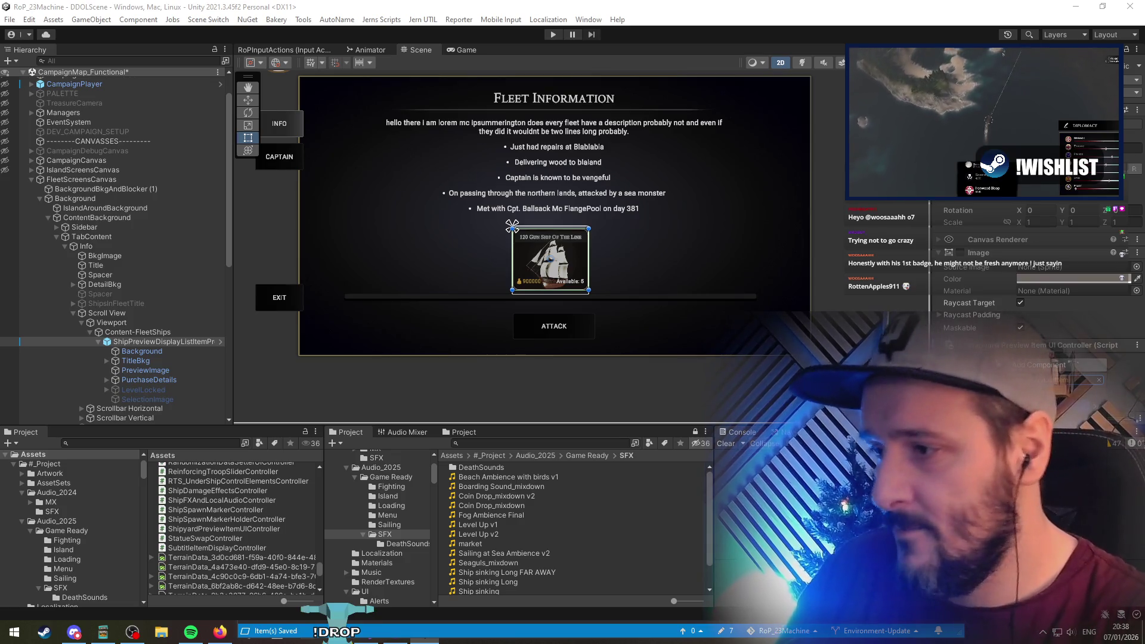
key(Return)
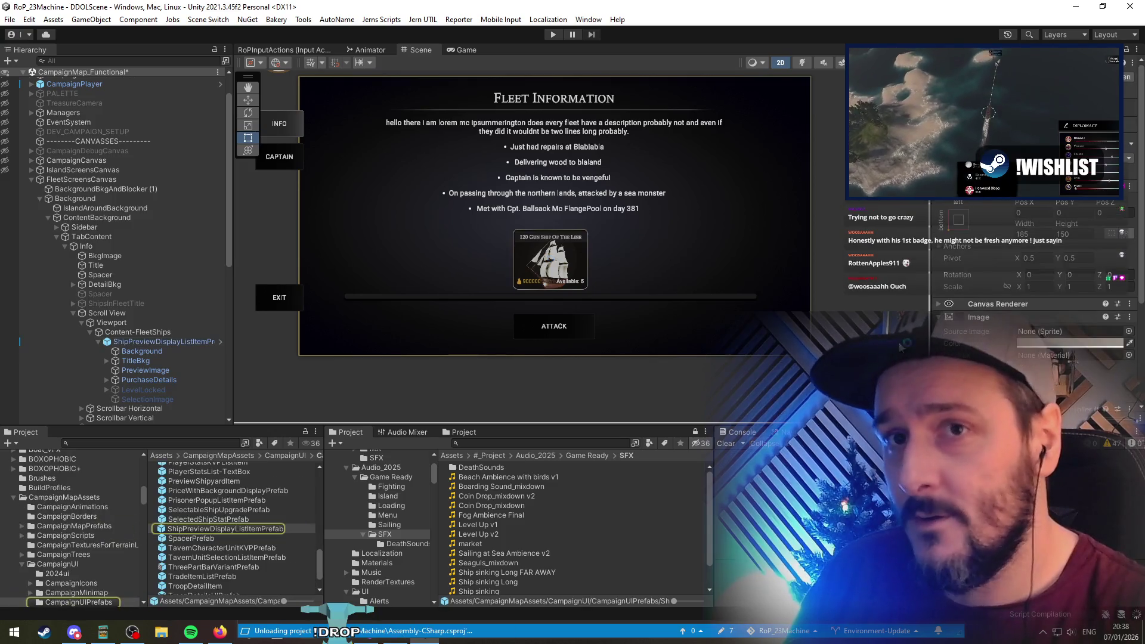
Select the ShipPreviewDisplayListItemPrefab card, let scripts reload, and open the console error's line in FleetInfoScreenDisplayMembers.cs
click(223, 528)
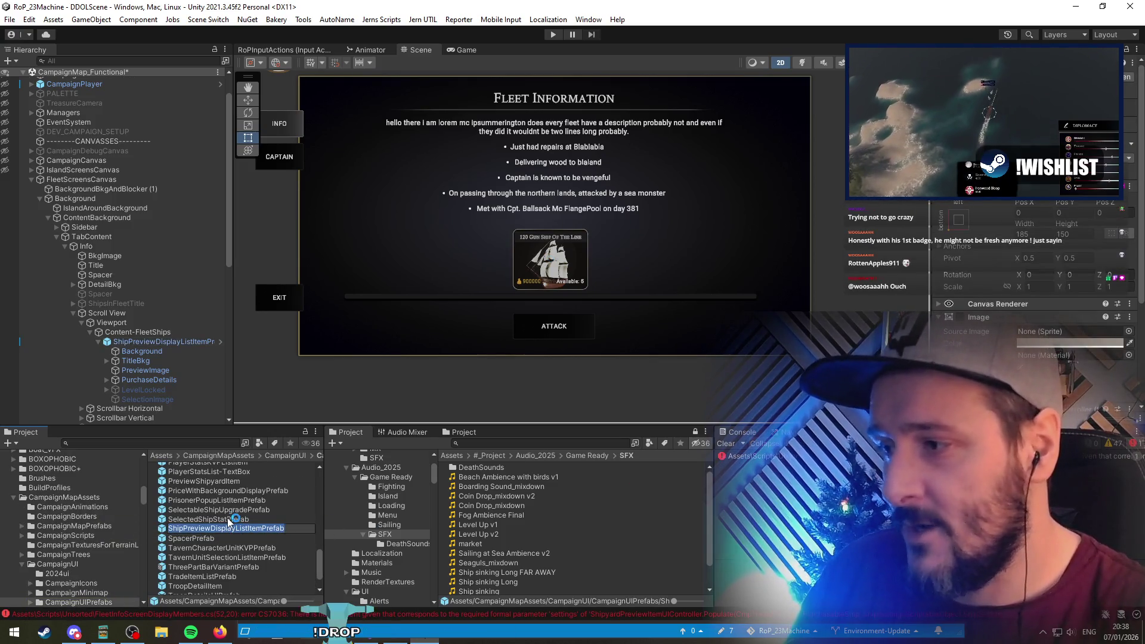
click(209, 480)
scroll(982, 281, down, 5)
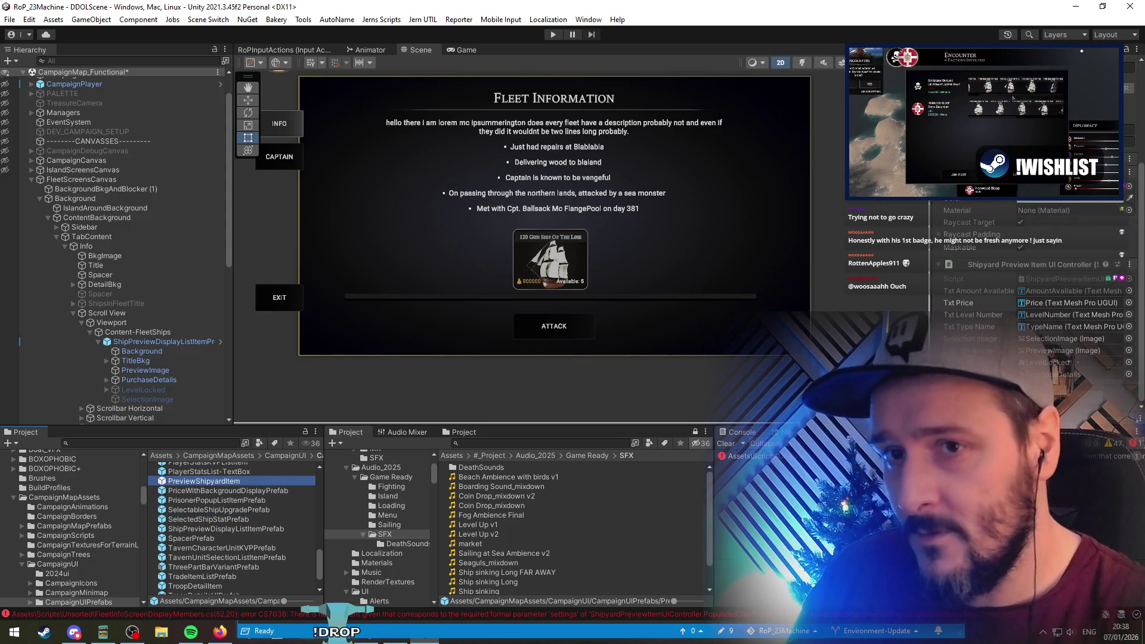
click(181, 341)
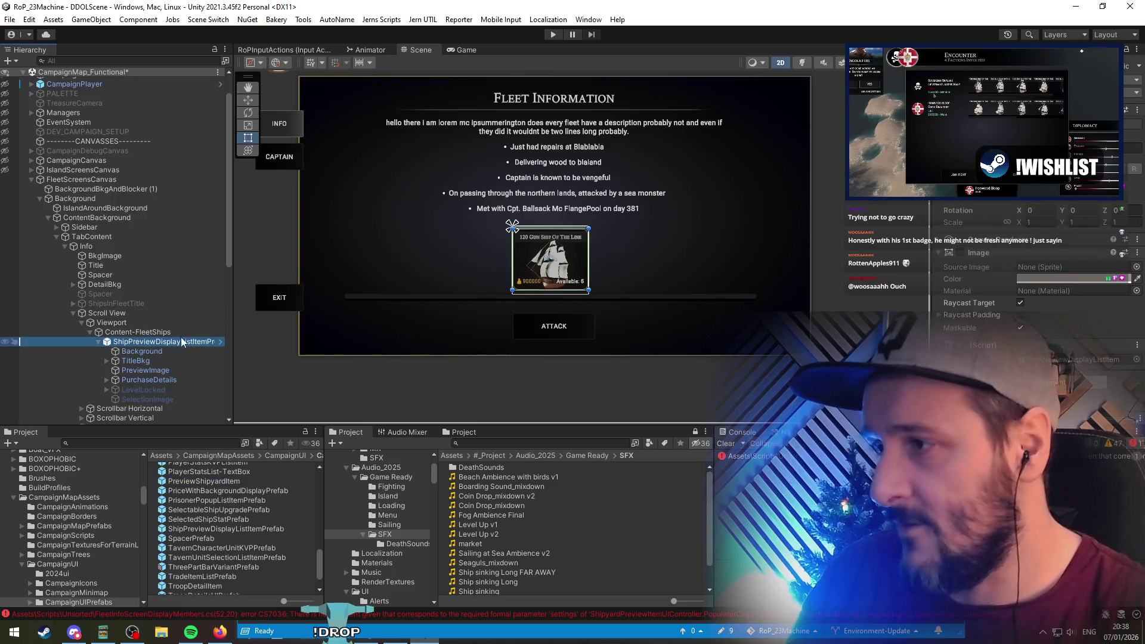
key(alt+Tab)
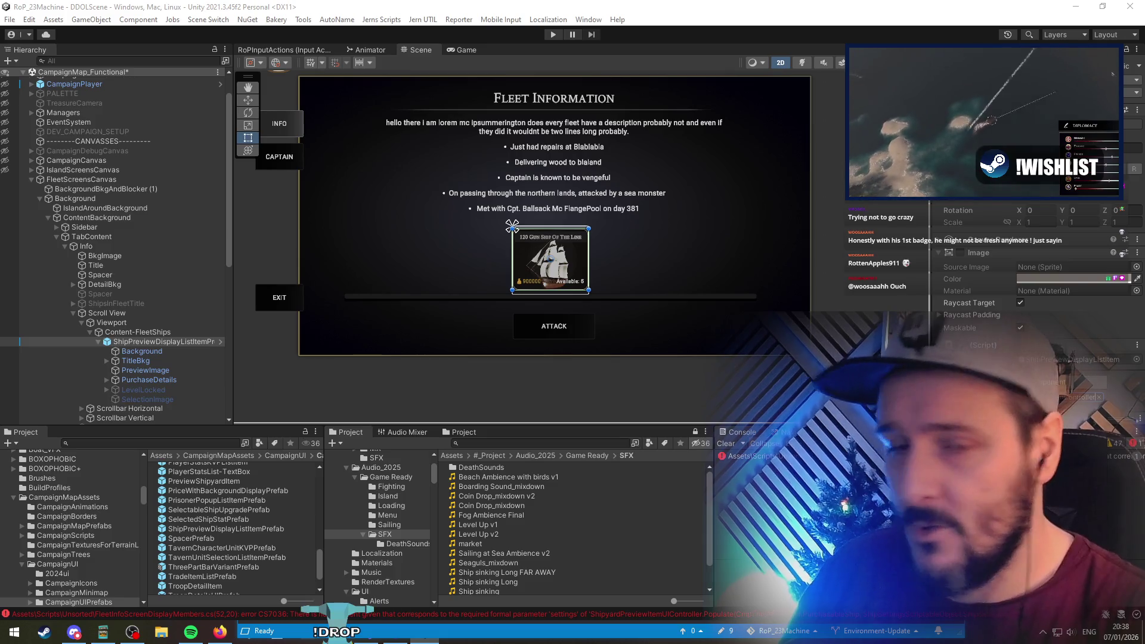
click(1044, 371)
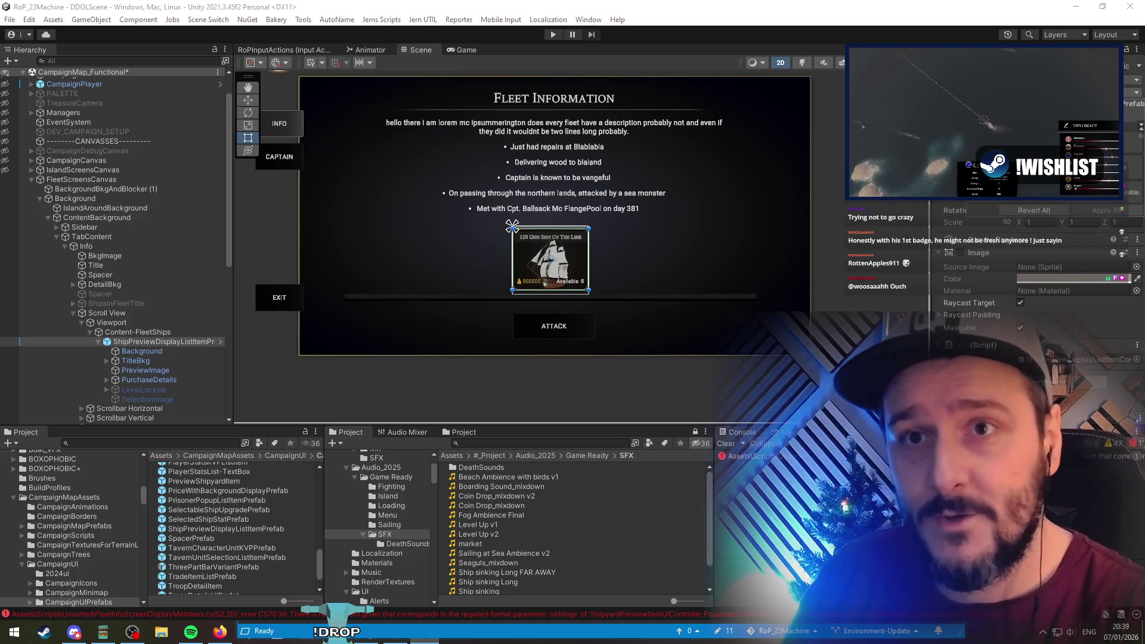
double_click(755, 457)
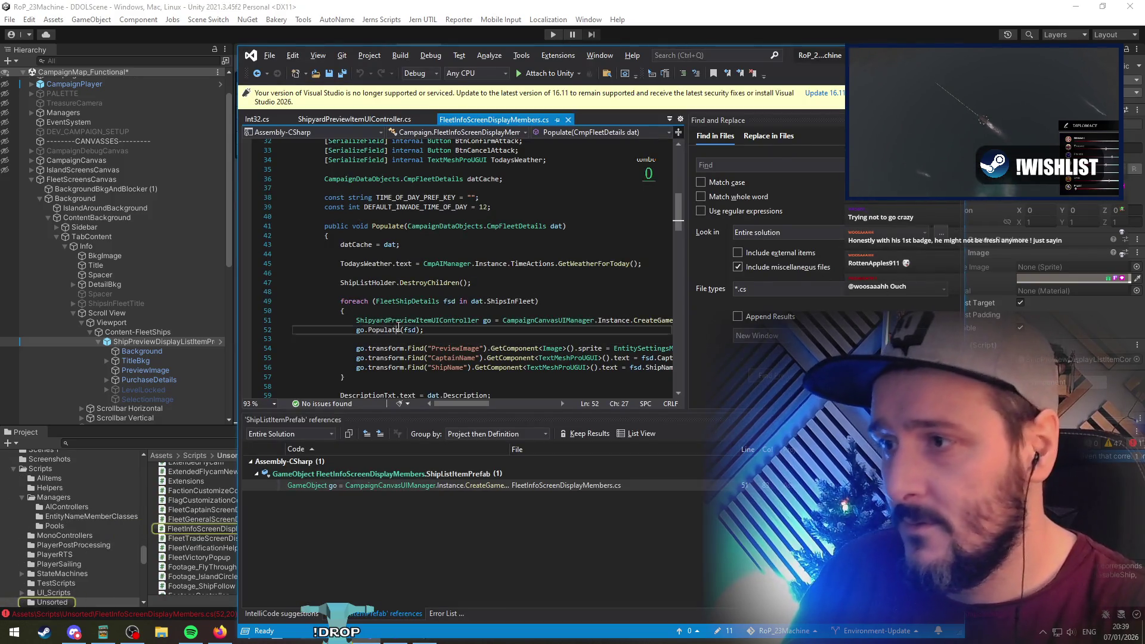
Change line 51's item type from GameObject to ShipPreviewDisplayListItemController
double_click(417, 321)
key(ctrl+v)
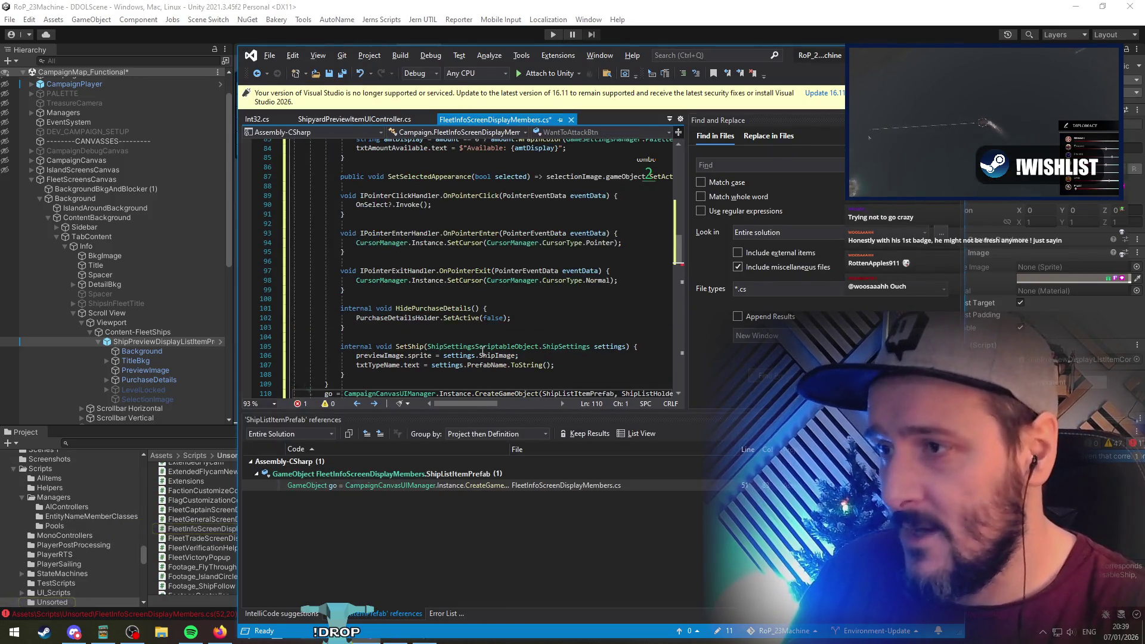
key(ctrl+z)
key(ctrl+z)
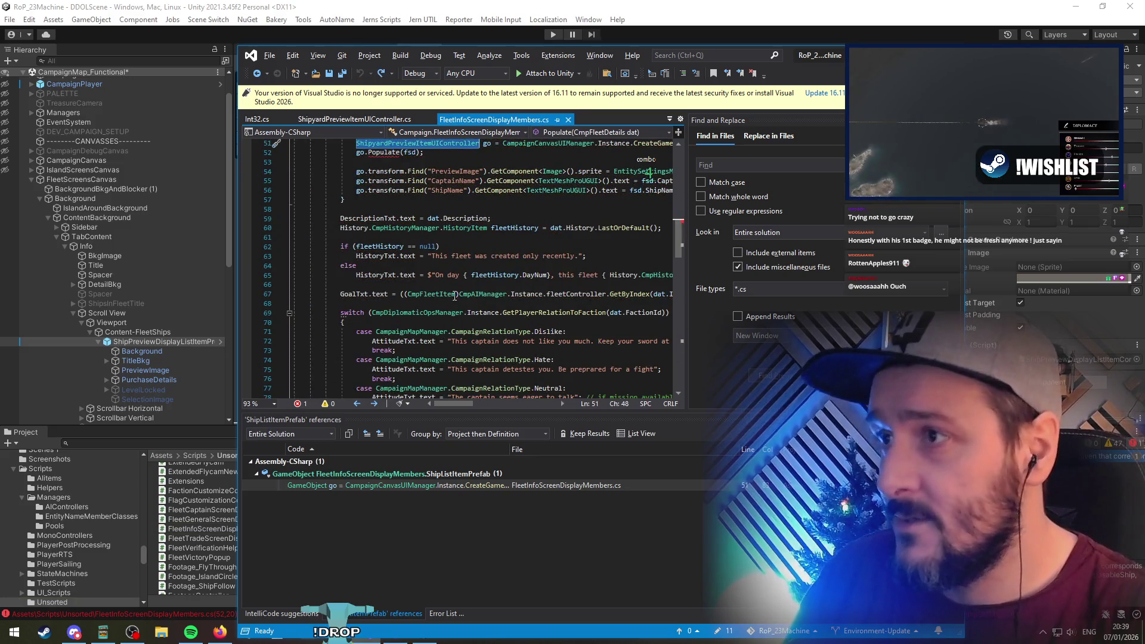
scroll(455, 296, up, 5)
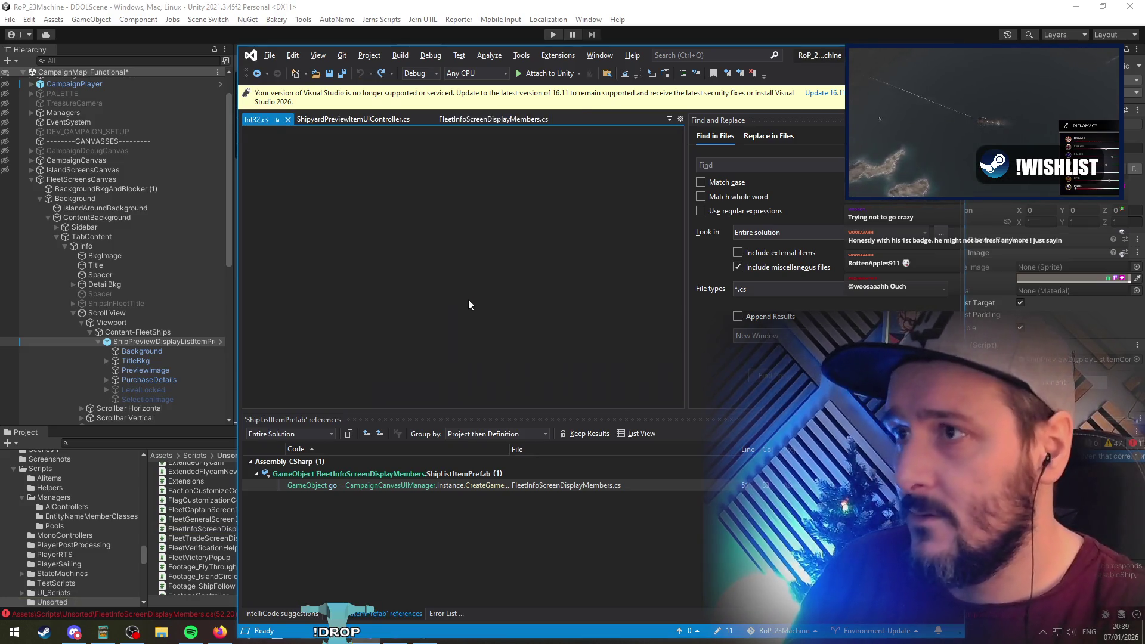
key(alt+Tab)
double_click(1068, 359)
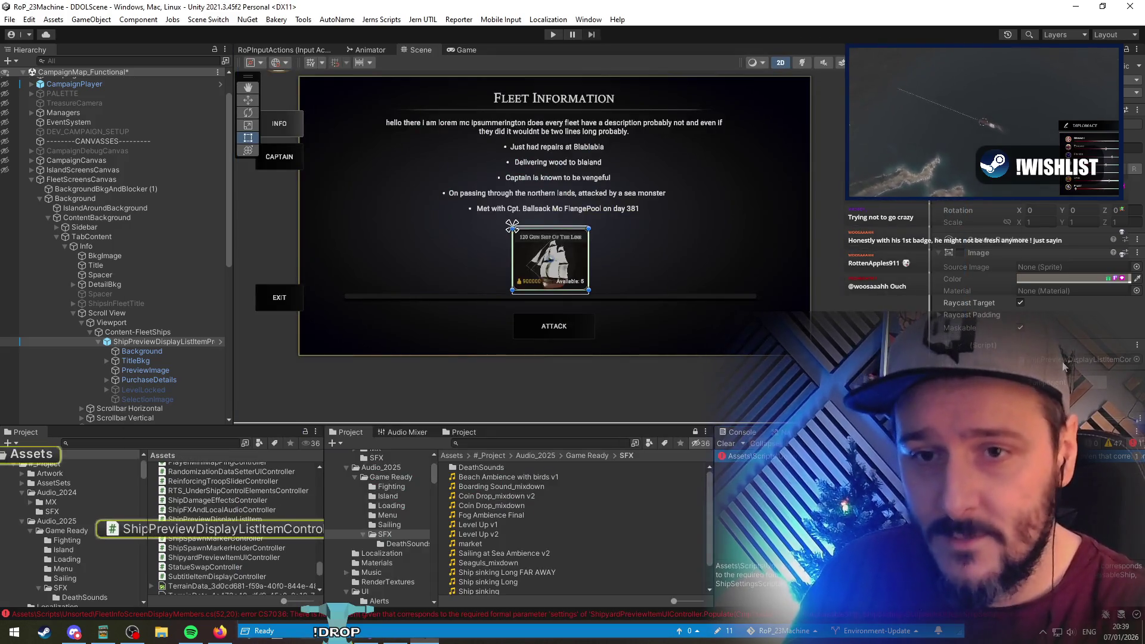
double_click(427, 181)
key(ctrl+c)
key(ctrl+Tab)
key(ctrl+v)
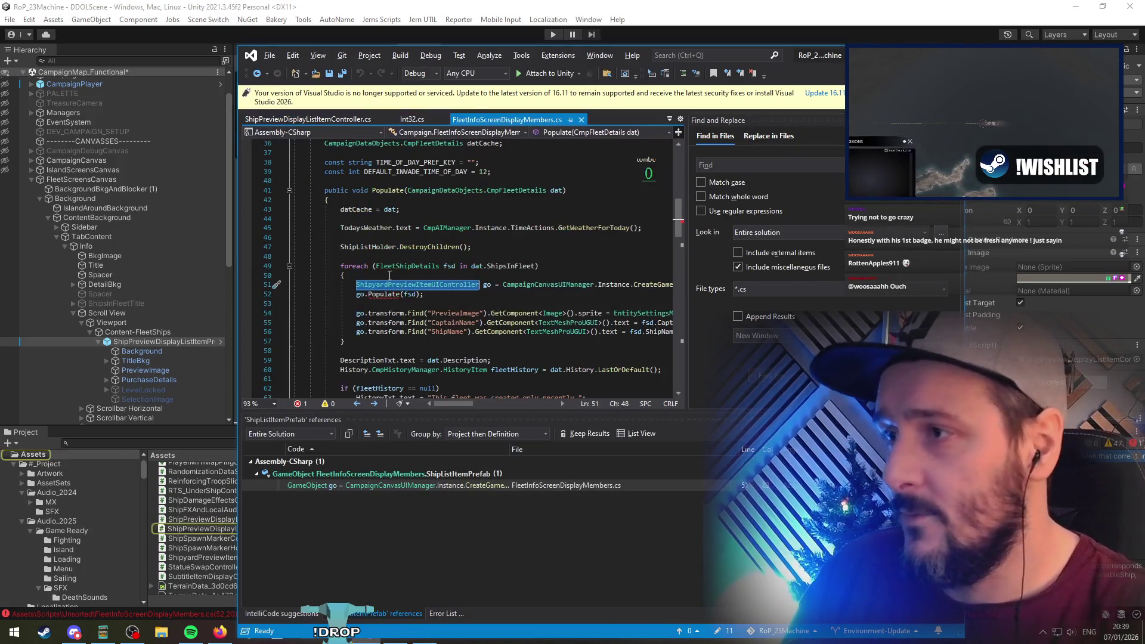
Check the go.Populate call's code actions on the new controller type
key(End)
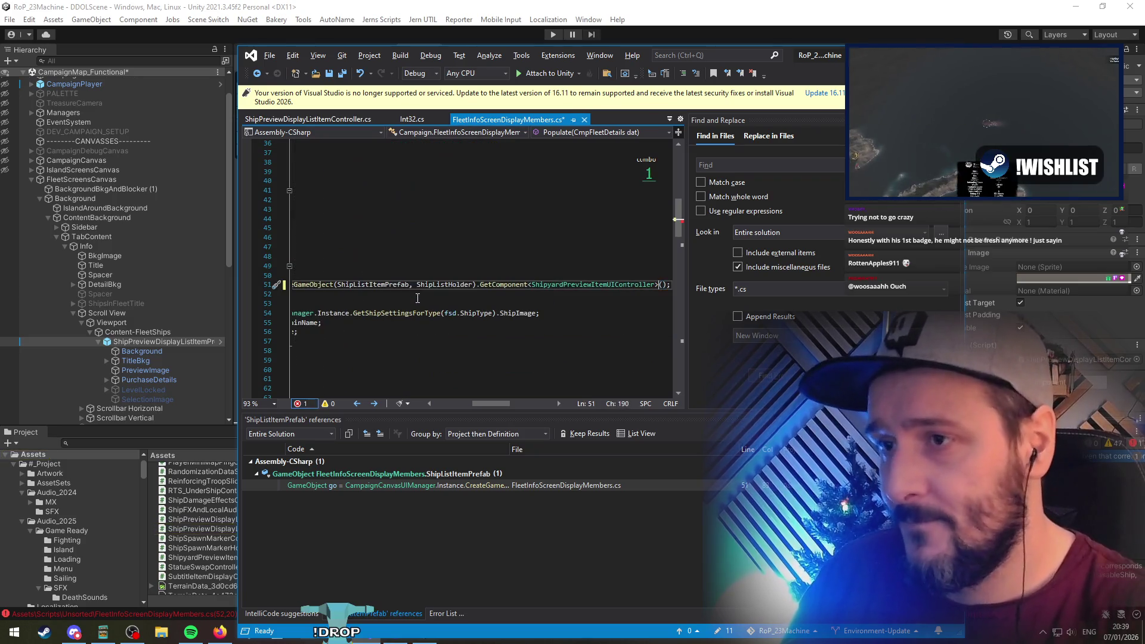
key(Down)
key(Home)
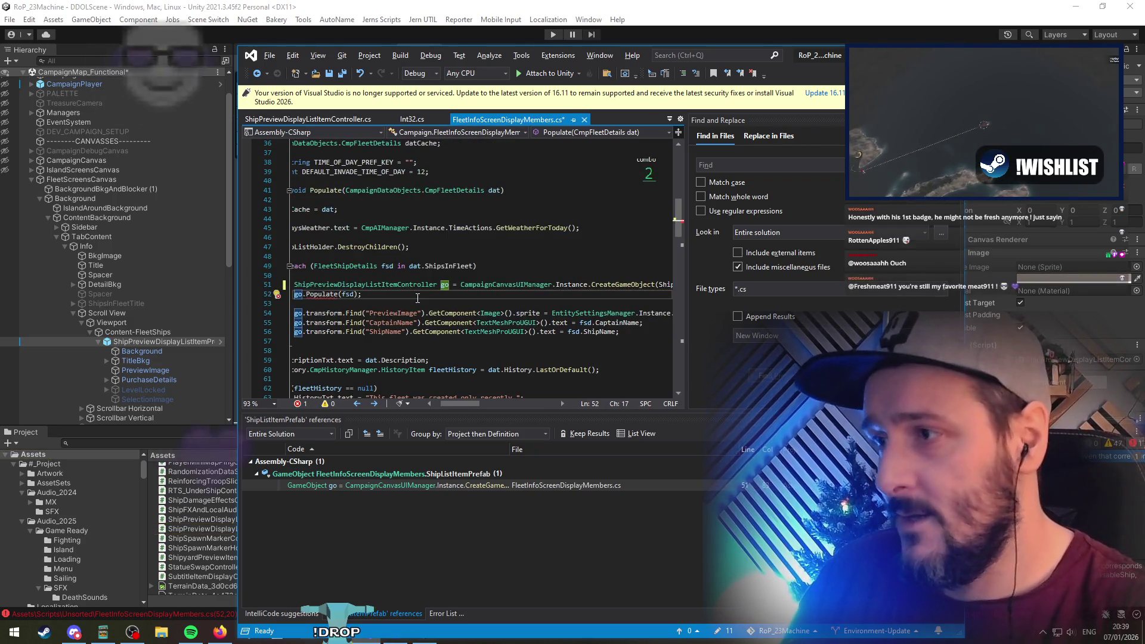
key(ctrl+Right)
key(ctrl+Right)
key(ctrl+Right)
key(shift+F10)
key(Escape)
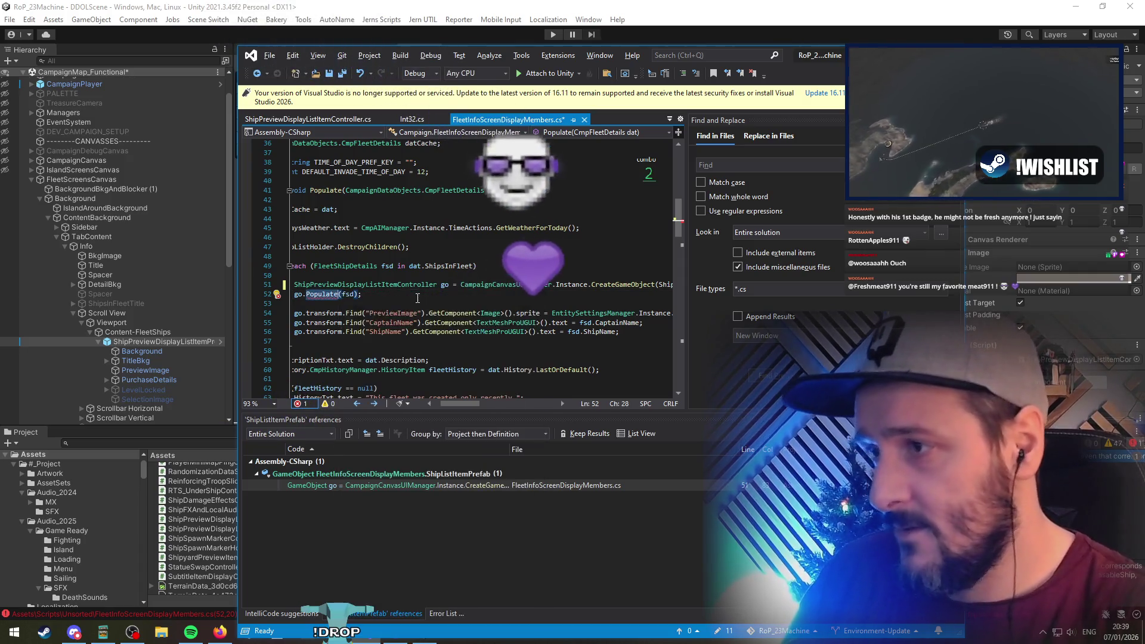
Comment out the old transform.Find field-setting lines with Ctrl+K,C
key(Down)
key(Down)
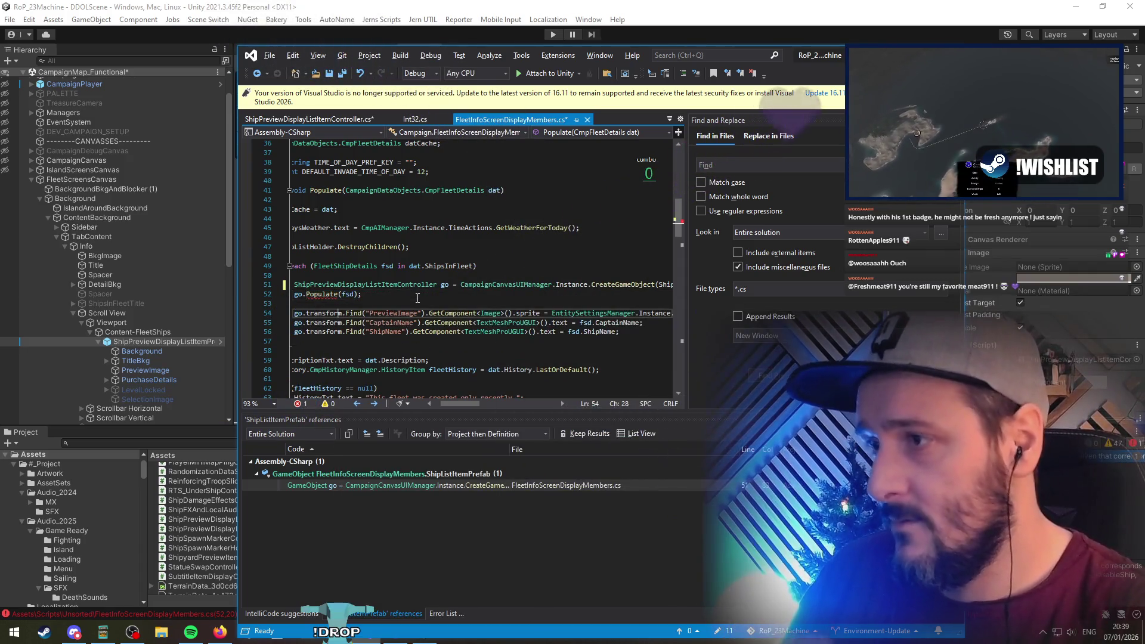
key(Up)
key(Home)
key(shift+Down)
key(shift+Down)
key(shift+Down)
key(shift+End)
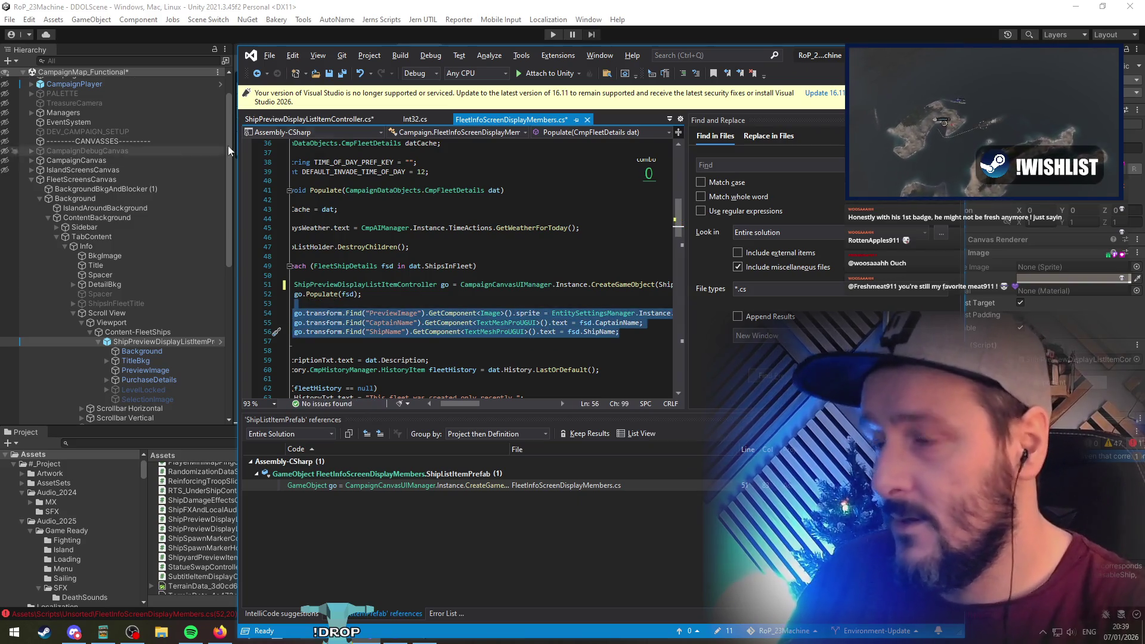
key(ctrl+k)
key(ctrl+c)
Save, then delete the empty Start and Update methods from ShipPreviewDisplayListItemController
mouse_move(362, 294)
mouse_down()
mouse_move(596, 286)
mouse_move(394, 287)
mouse_up()
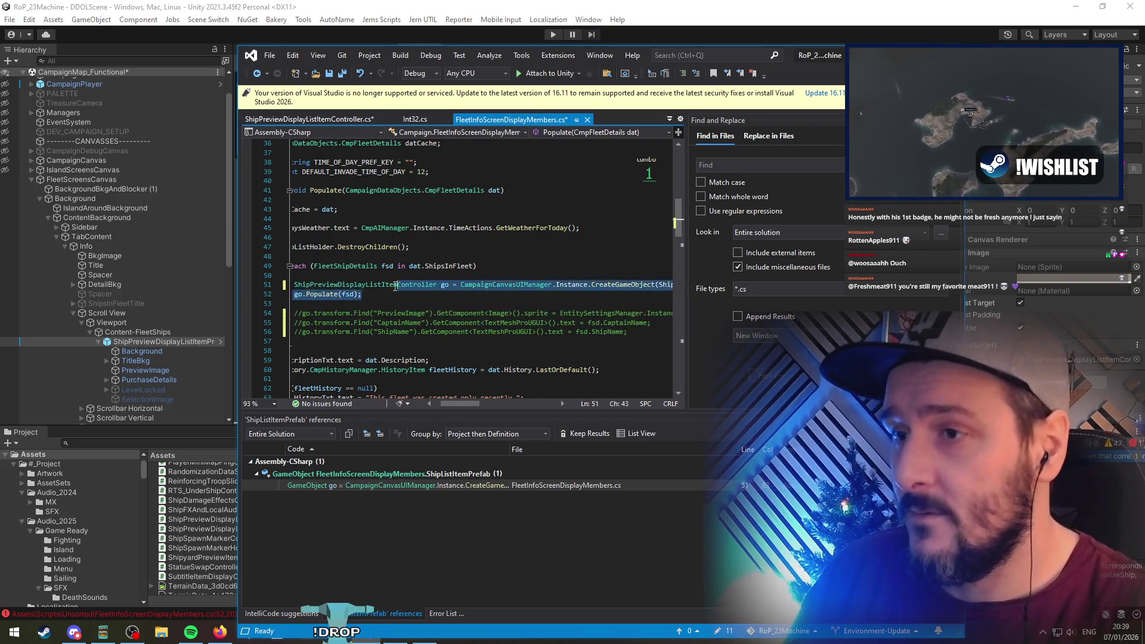
key(ctrl+s)
key(F12)
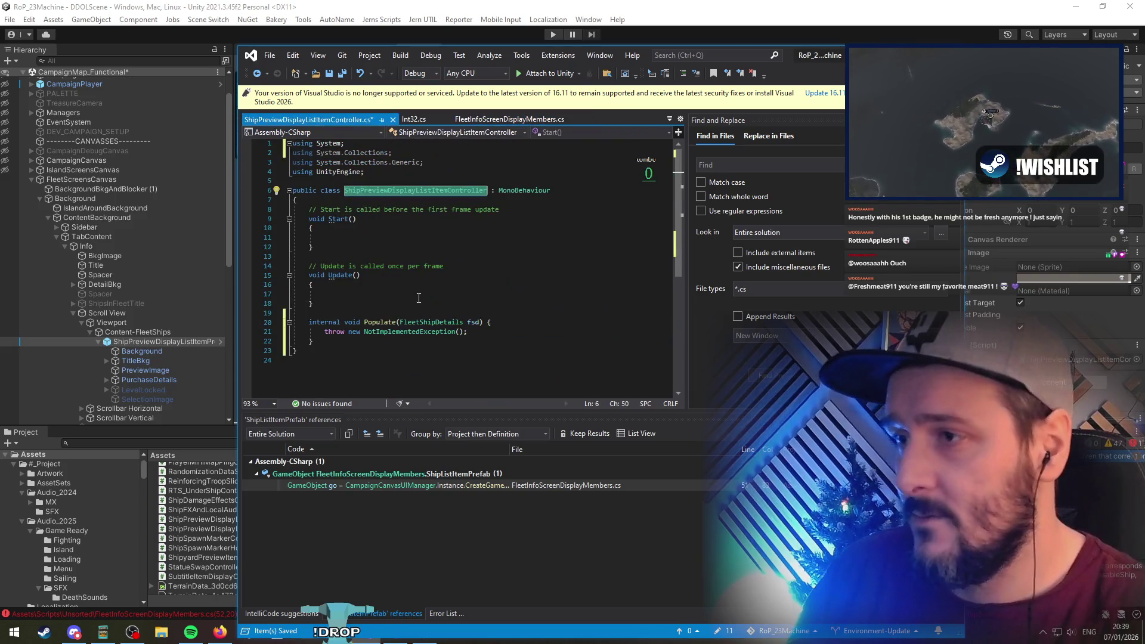
key(ctrl+s)
click(338, 209)
shift+click(352, 309)
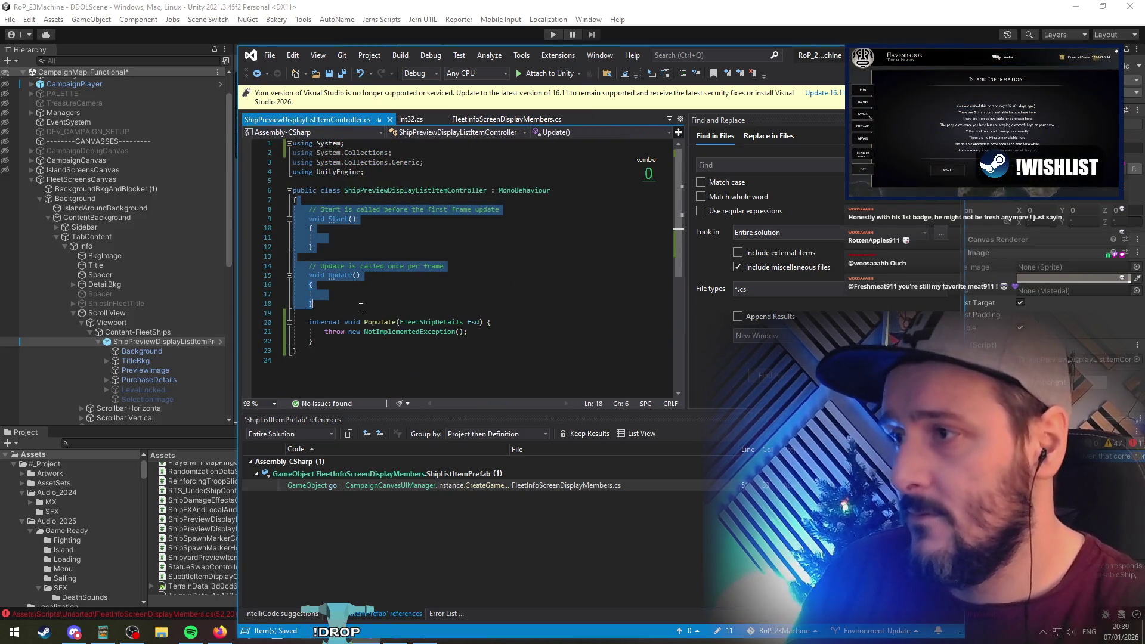
key(Delete)
Select all of ShipyardPreviewItemUIController.cs and return to ShipPreviewDisplayListItemController.cs
key(ctrl+Tab)
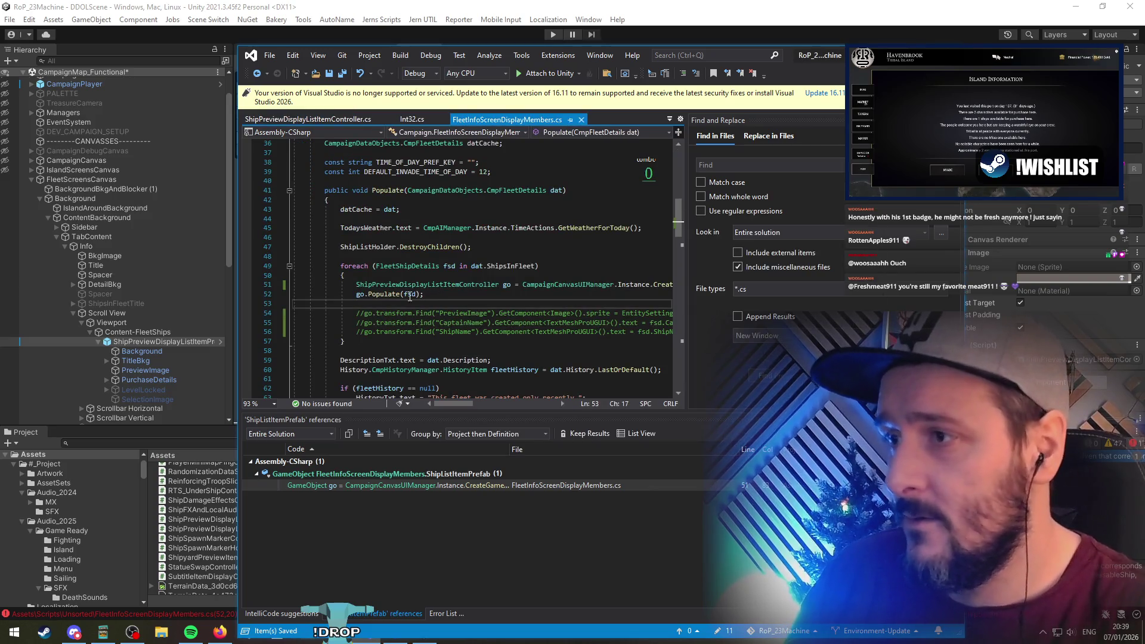
key(ctrl+Tab)
key(ctrl+Tab)
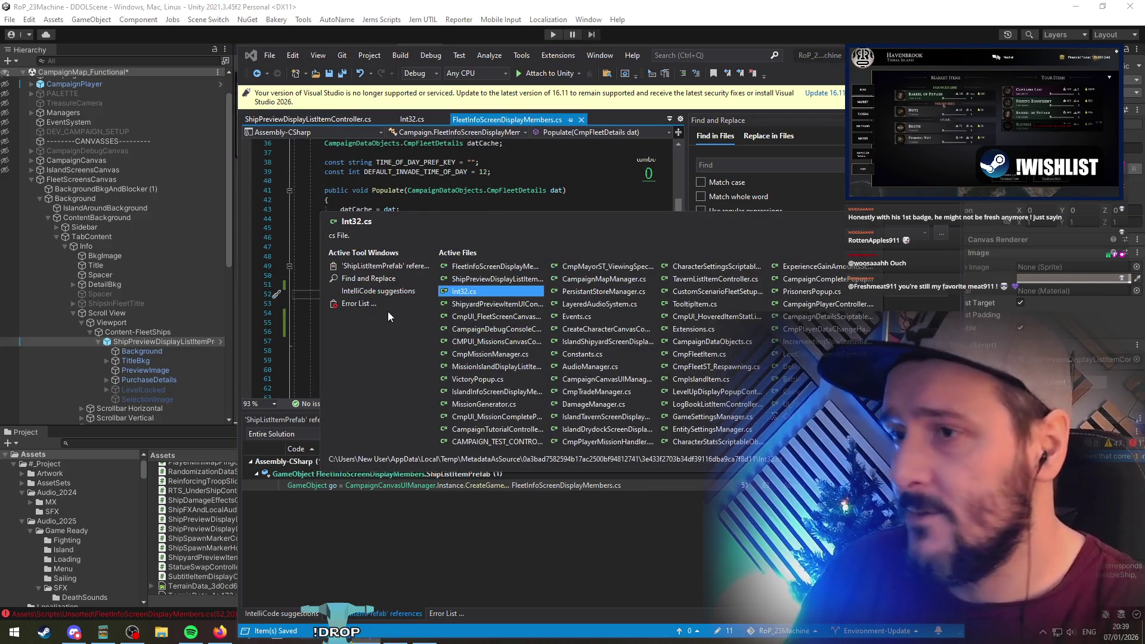
key(ctrl+Tab)
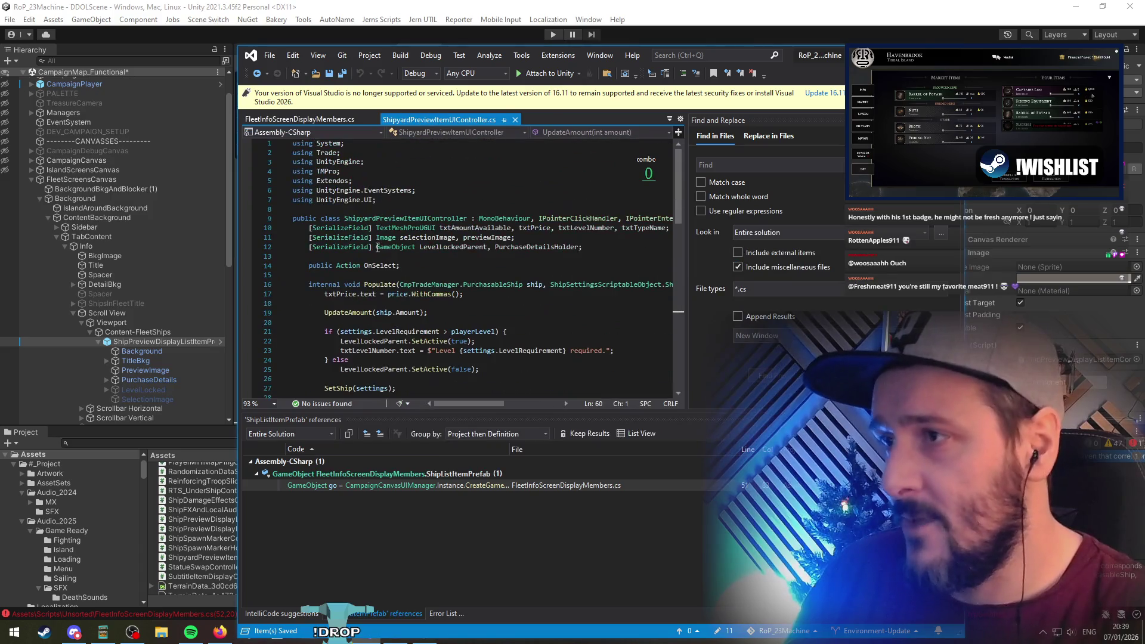
key(ctrl+a)
key(ctrl+Tab)
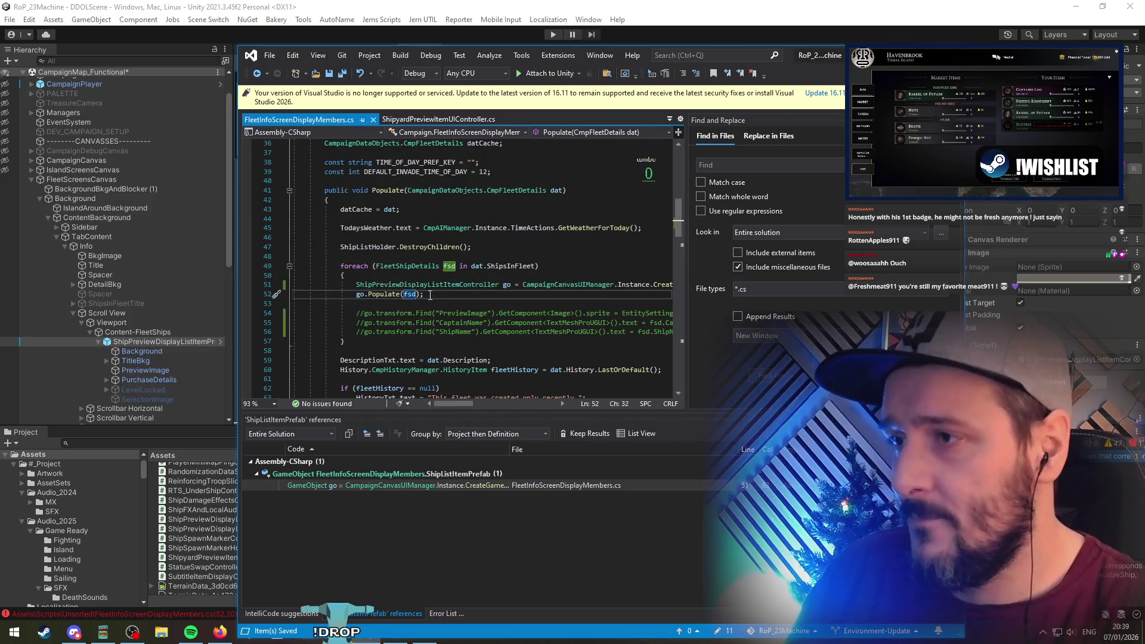
key(F12)
key(ctrl+a)
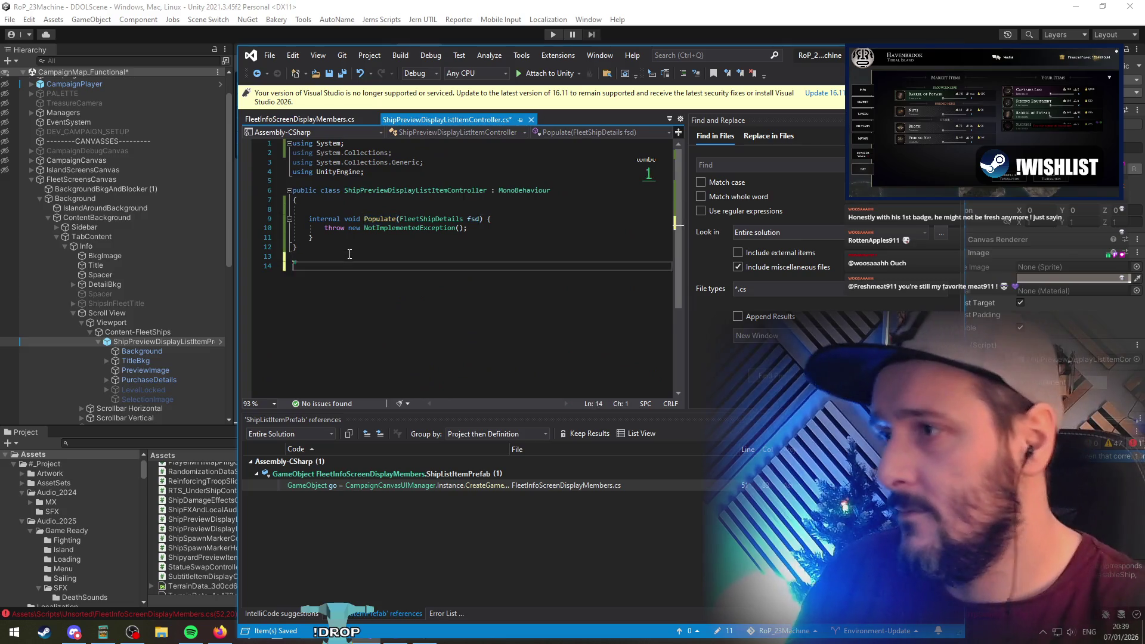
Paste the shipyard item controller code, moving its using statements to the top of the file
key(ctrl+v)
scroll(394, 282, up, 10)
scroll(395, 281, up, 5)
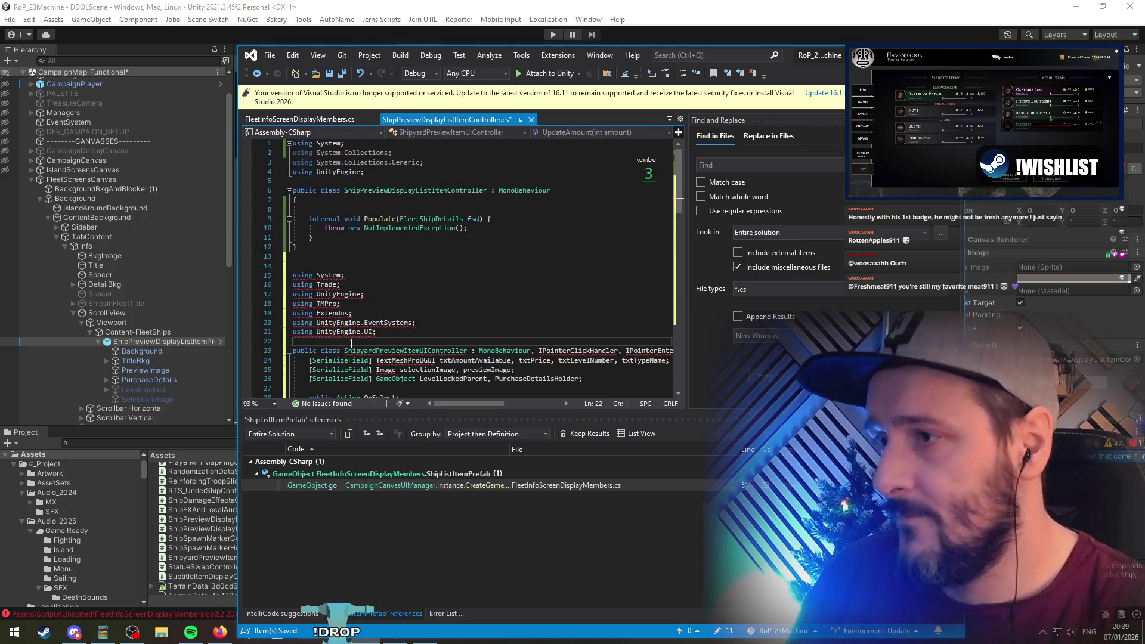
drag(378, 331, 334, 247)
key(ctrl+x)
key(ctrl+v)
mouse_move(364, 172)
mouse_down()
mouse_move(292, 143)
mouse_move(337, 149)
mouse_up()
key(Delete)
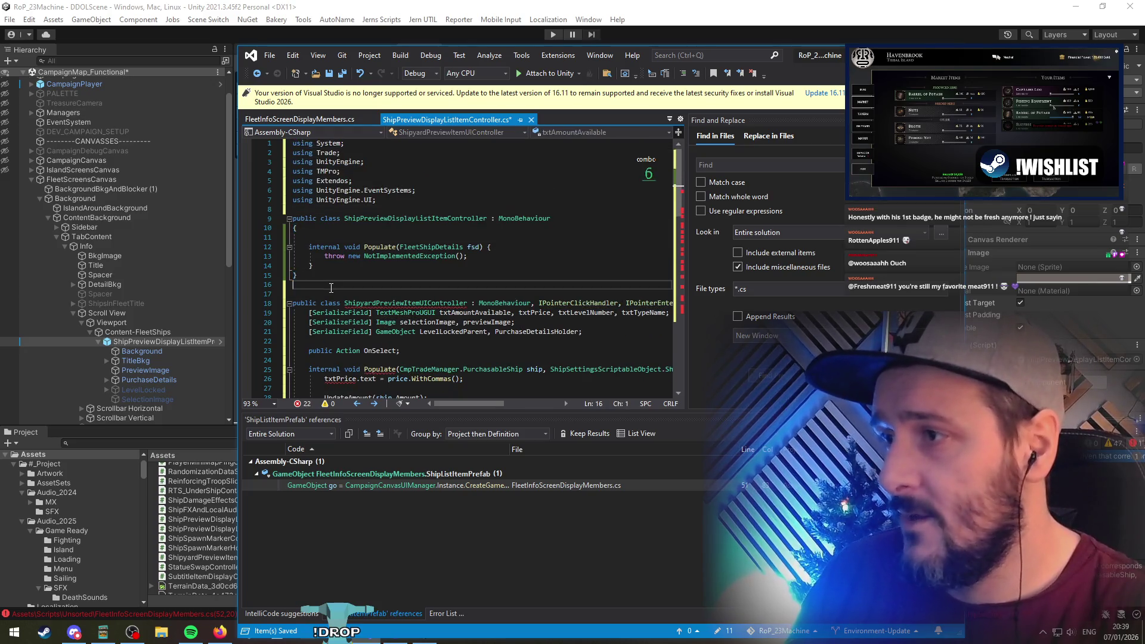
Move the shipyard class's pointer interfaces onto the ShipPreviewDisplayListItemController declaration
click(334, 237)
key(Delete)
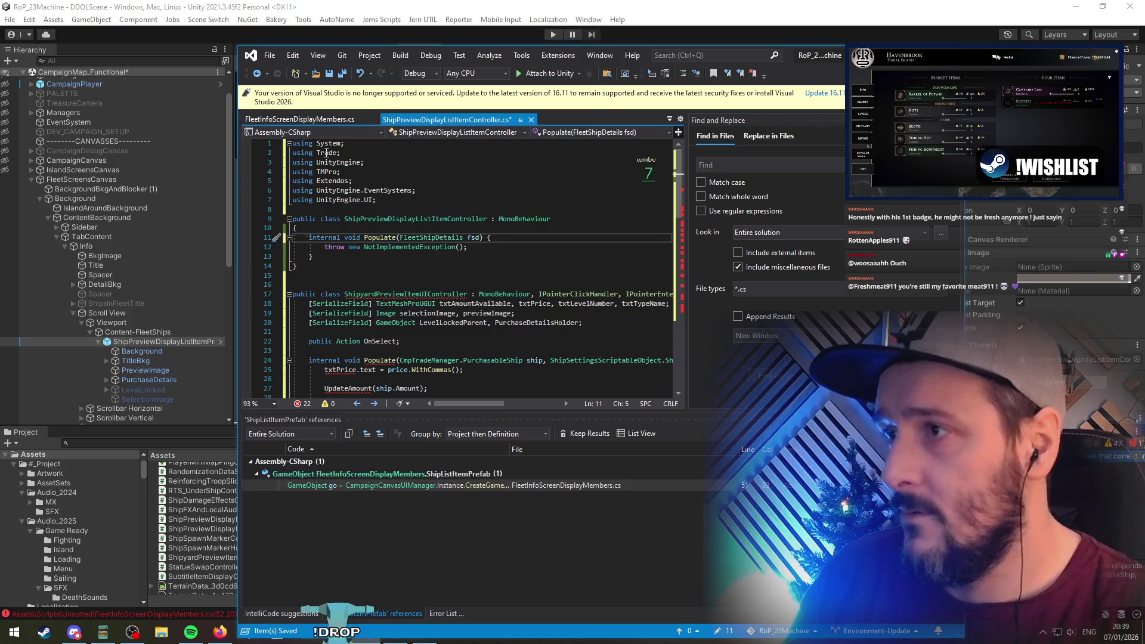
click(406, 285)
key(Delete)
double_click(406, 284)
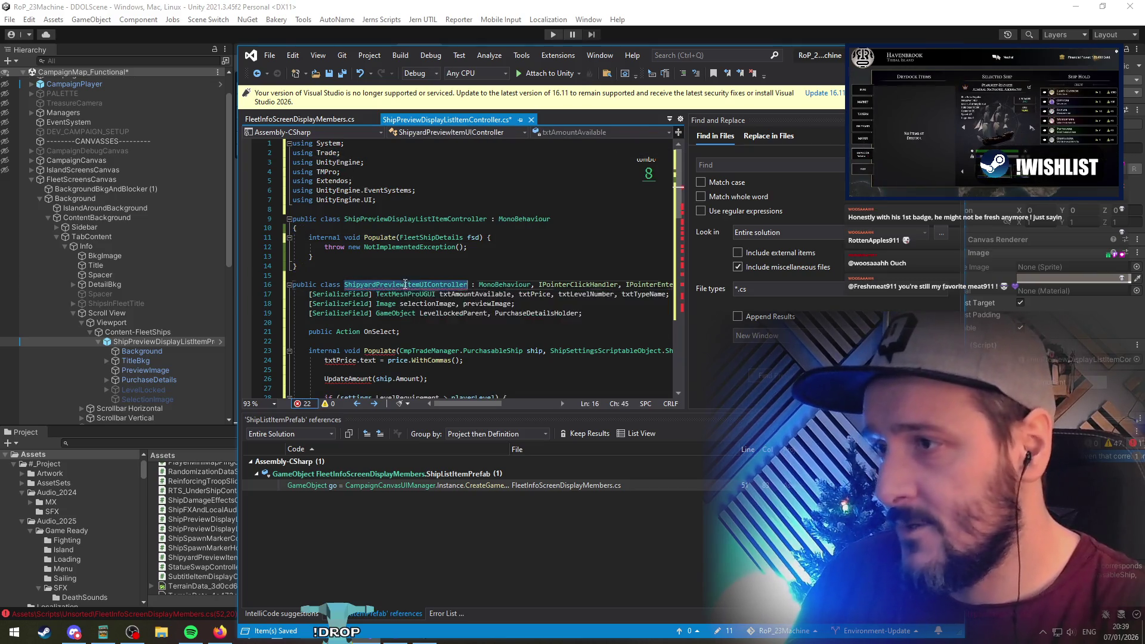
click(570, 285)
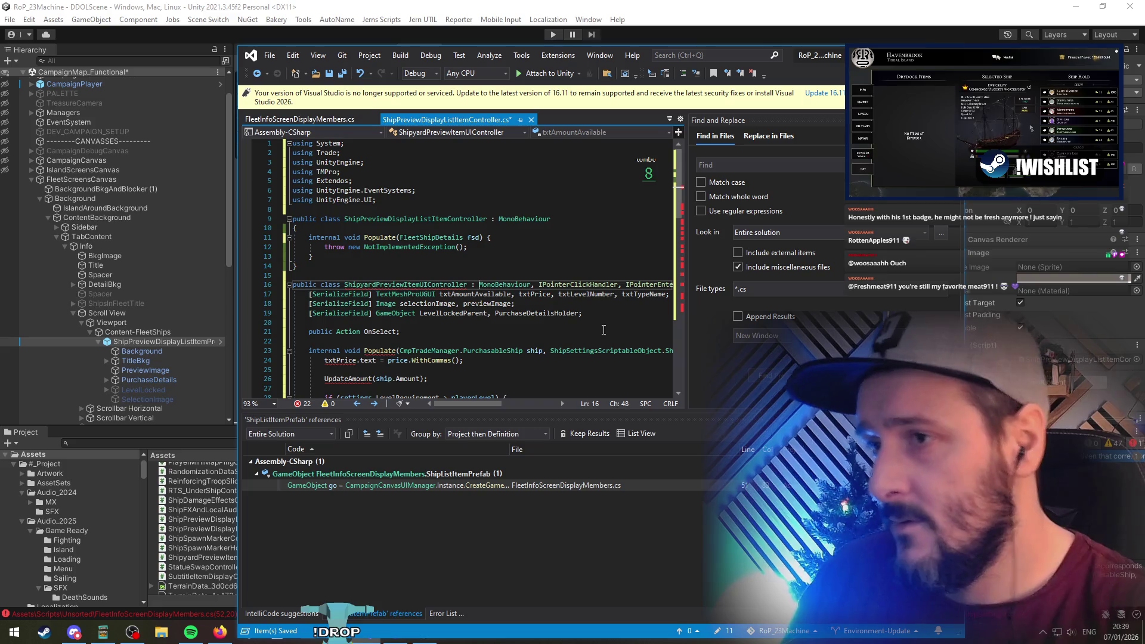
key(shift+End)
key(ctrl+x)
key(Up)
key(Up)
key(Up)
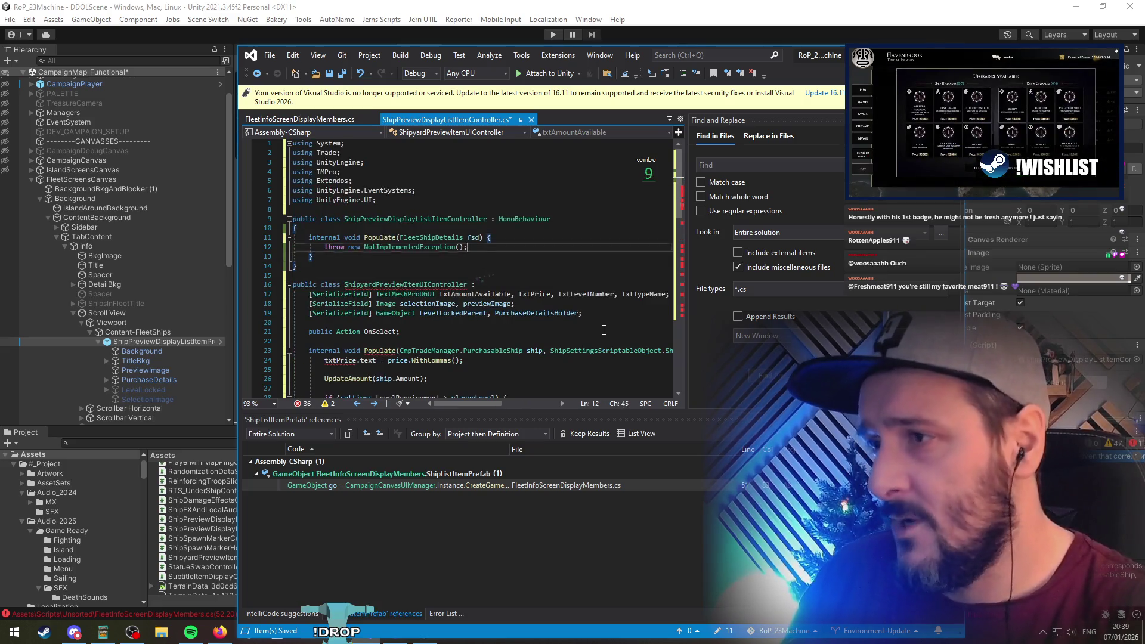
key(Up)
key(Up)
key(Up)
key(End)
key(ctrl+v)
Delete the not-implemented throw line and the old shipyard class header
key(Down)
key(Down)
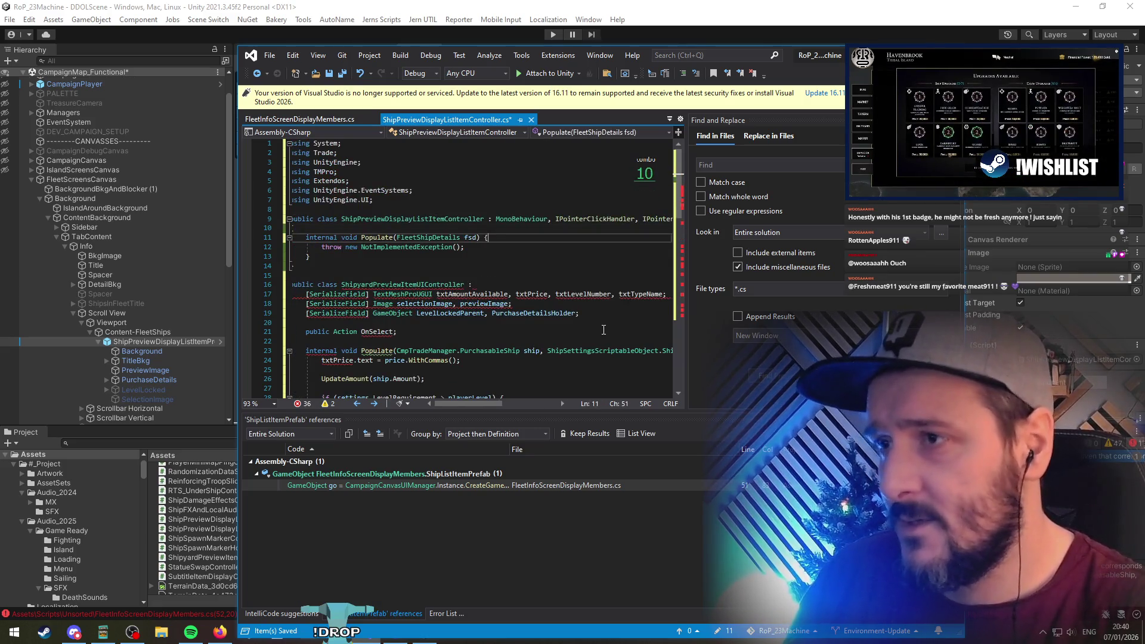
key(Down)
key(Home)
key(ctrl+x)
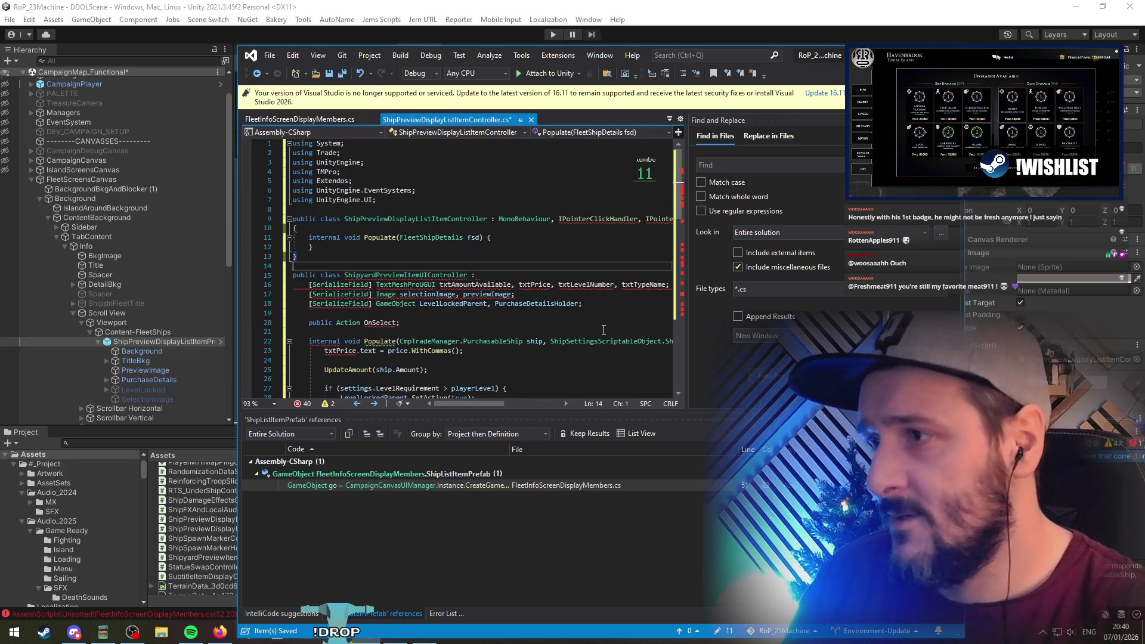
key(Down)
key(Down)
key(Down)
key(ctrl+x)
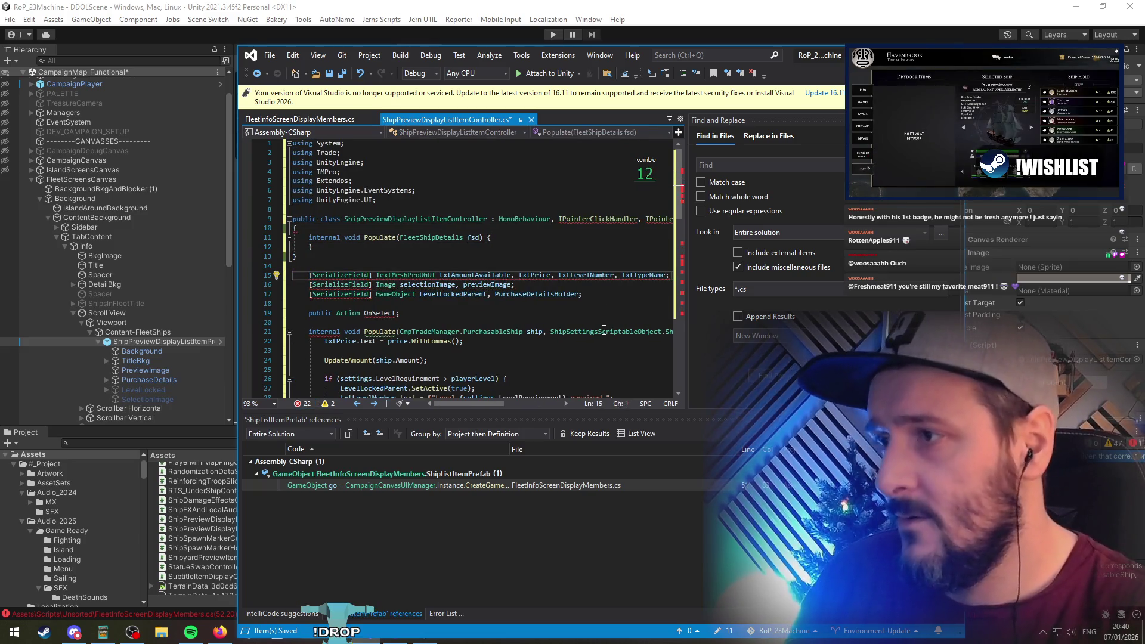
Move the serialized fields and OnSelect above Populate(fsd), tidying the moved lines
key(shift+Down)
key(shift+Down)
key(shift+Down)
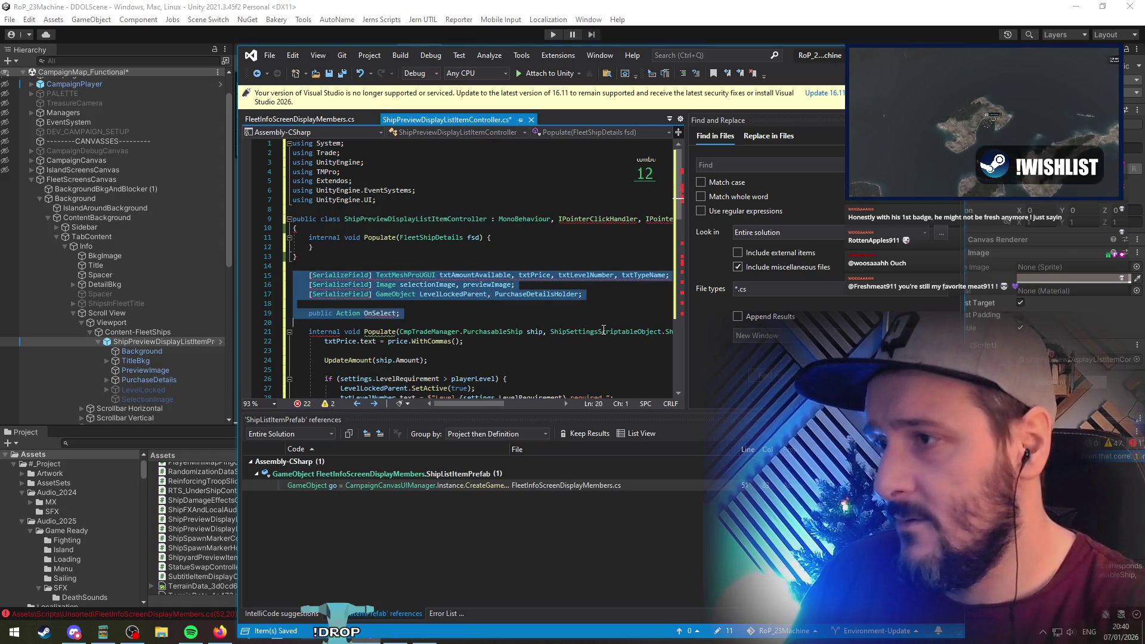
key(ctrl+x)
key(Up)
key(Up)
key(Up)
key(ctrl+v)
key(Return)
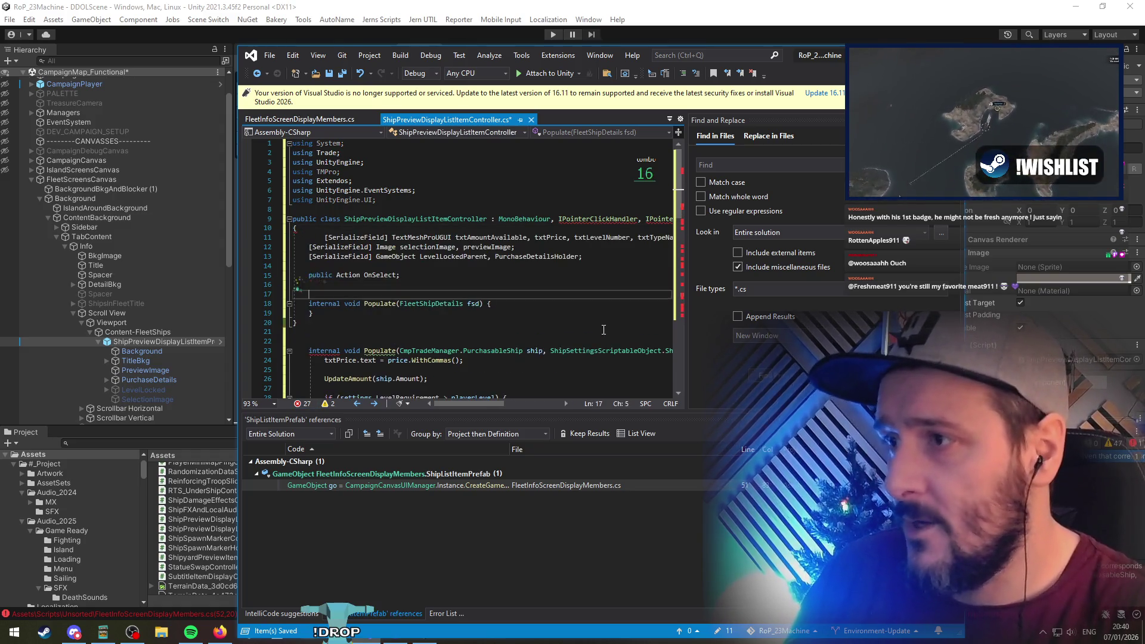
key(Up)
key(Up)
key(Up)
key(End)
key(BackSpace)
text(;)
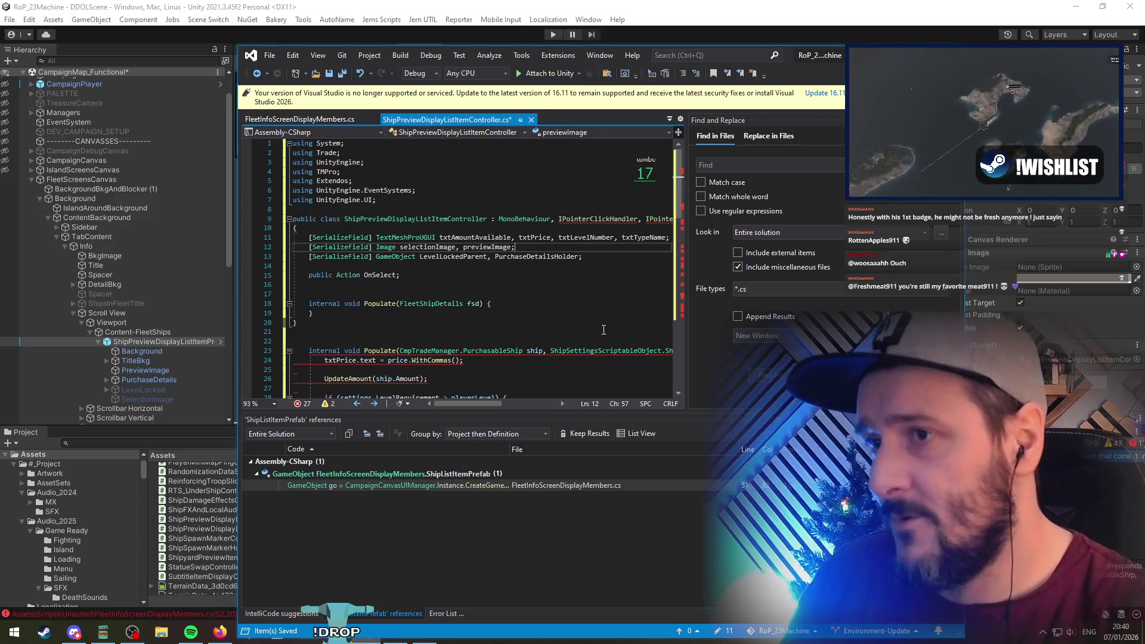
key(Down)
key(Down)
key(Down)
key(Delete)
key(Down)
key(Down)
key(Down)
Try removing the old code through SetShip and a stray brace, then undo the accidental deletion
scroll(440, 345, down, 3)
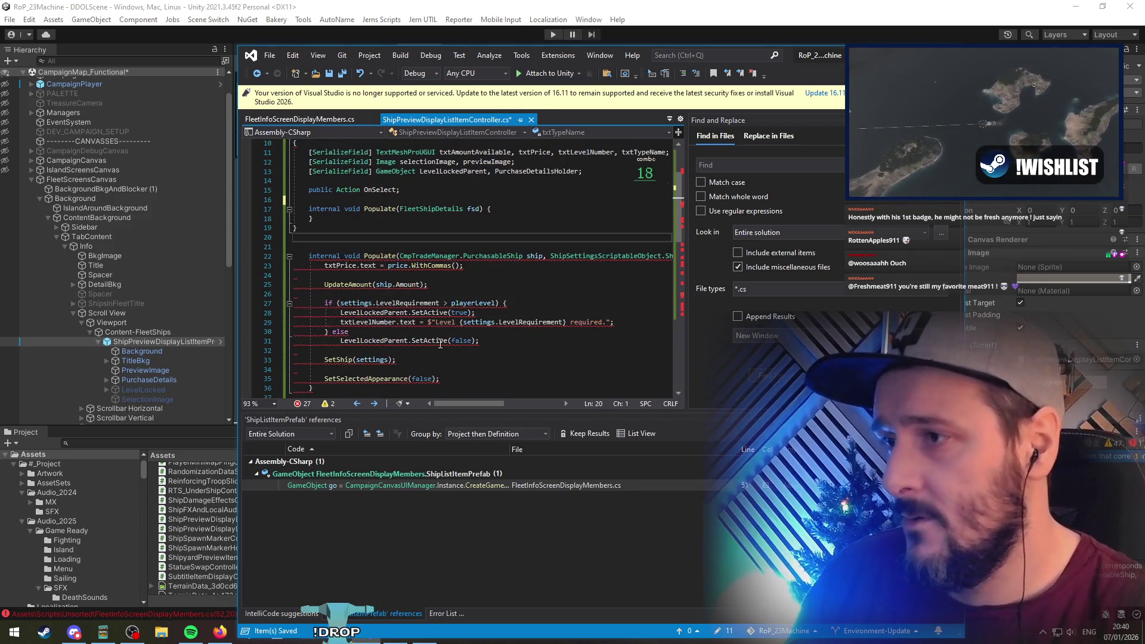
scroll(440, 345, down, 10)
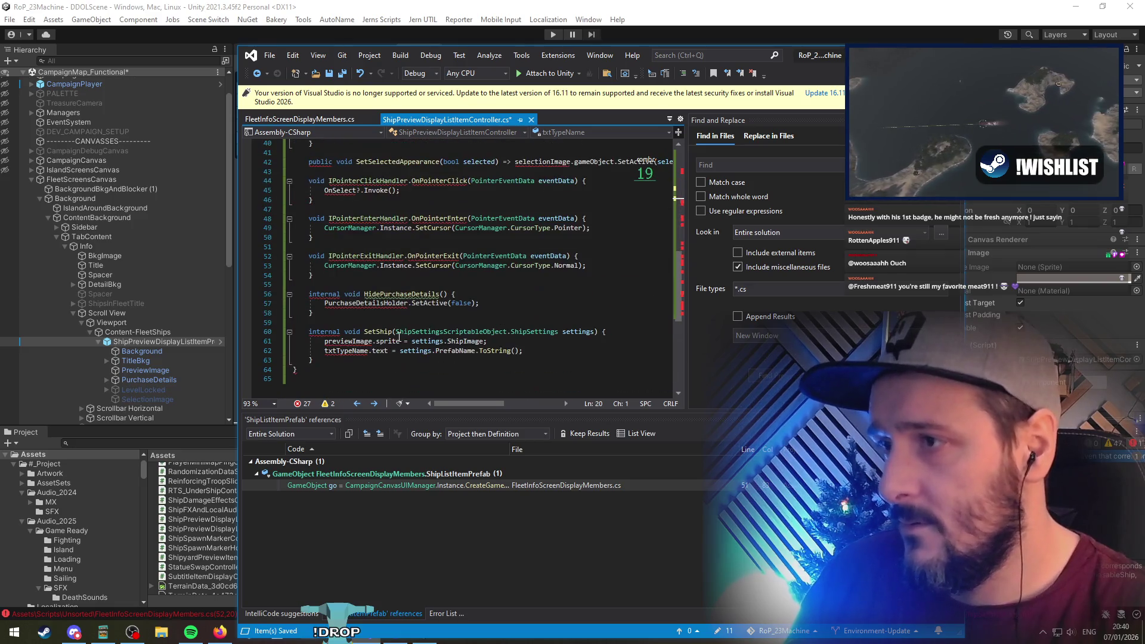
shift+click(320, 360)
key(Delete)
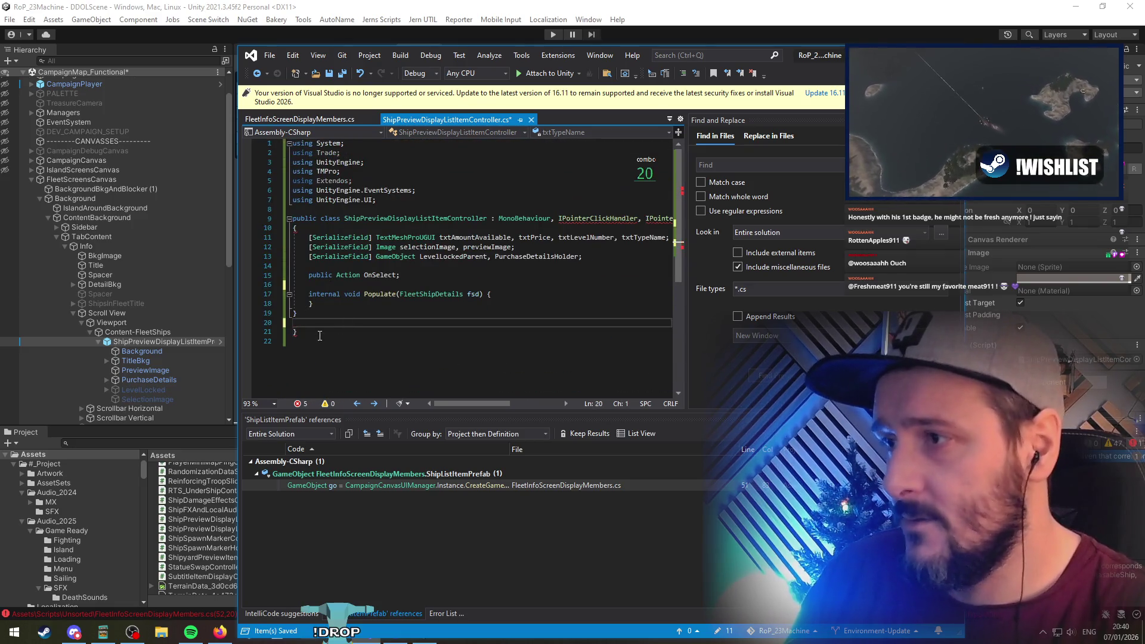
click(304, 314)
key(ctrl+x)
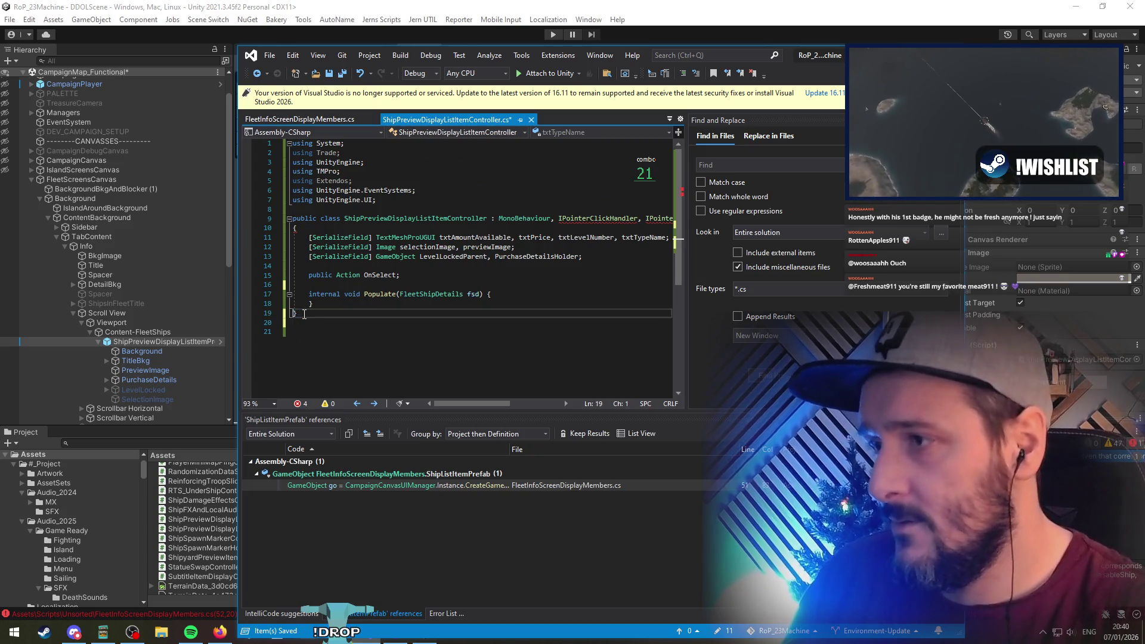
key(ctrl+x)
key(ctrl+z)
key(ctrl+z)
key(ctrl+z)
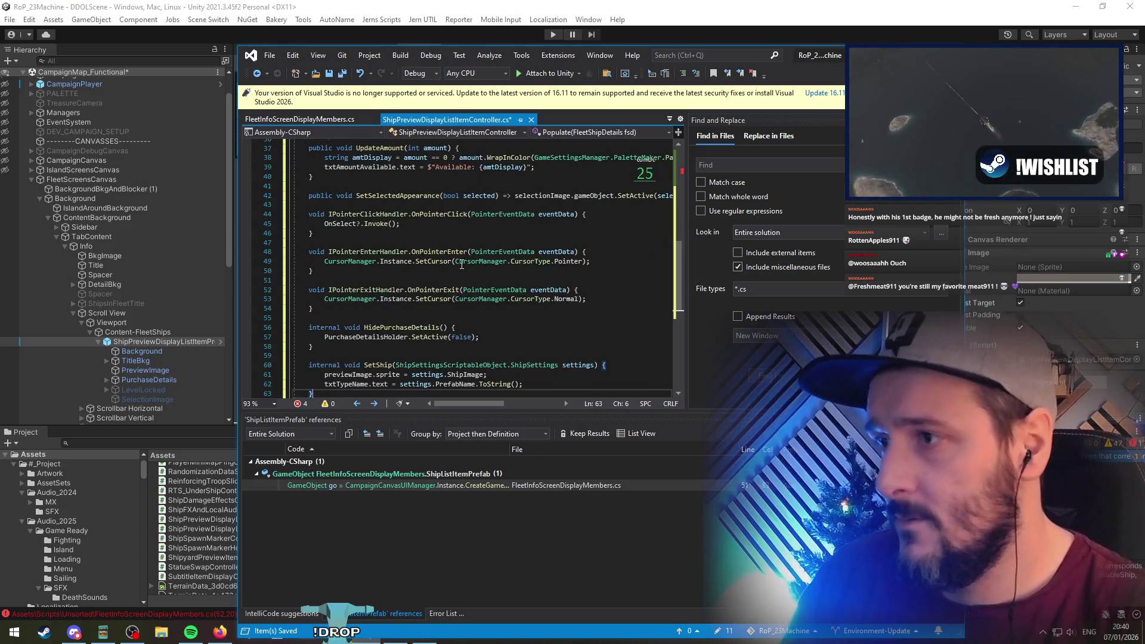
Remove the duplicate Populate header with its brace and blank line, then save
scroll(415, 296, up, 10)
click(429, 322)
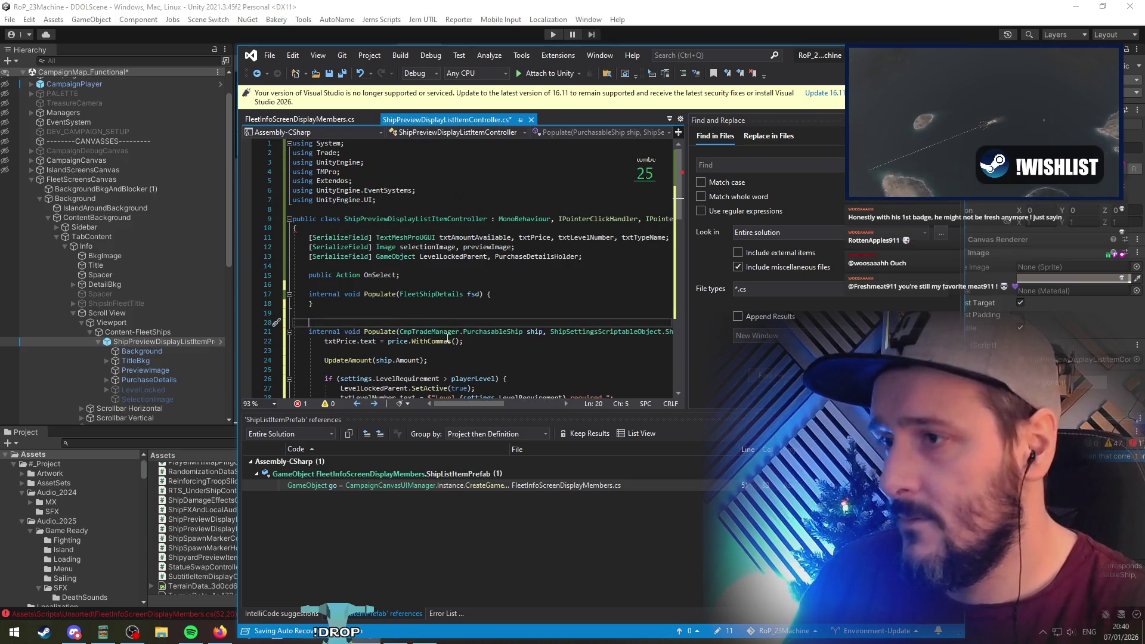
key(ctrl+x)
key(ctrl+x)
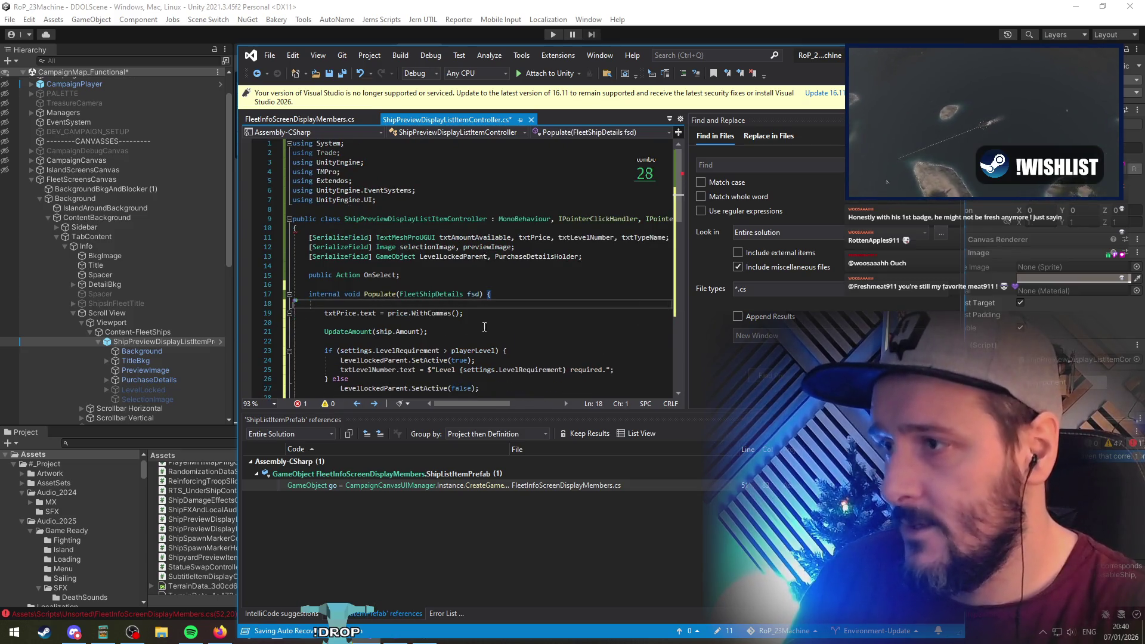
key(Up)
key(Up)
key(ctrl+x)
key(ctrl+x)
key(ctrl+s)
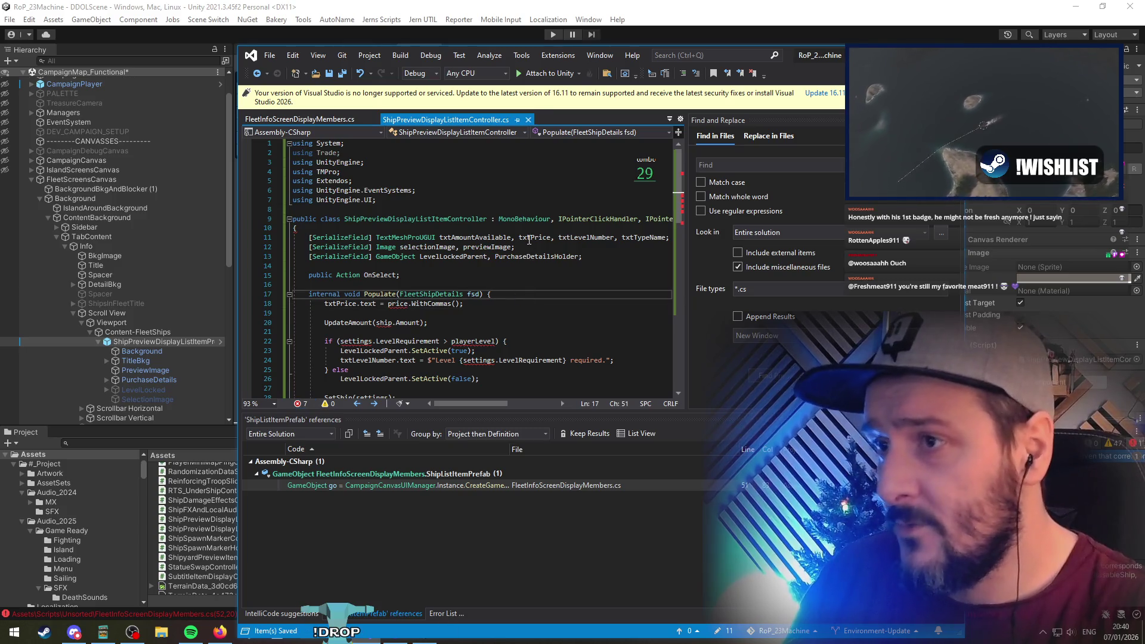
Remove the txtAmountAvailable, txtPrice and selectionImage field declarations
click(436, 237)
shift+click(614, 237)
text(txt)
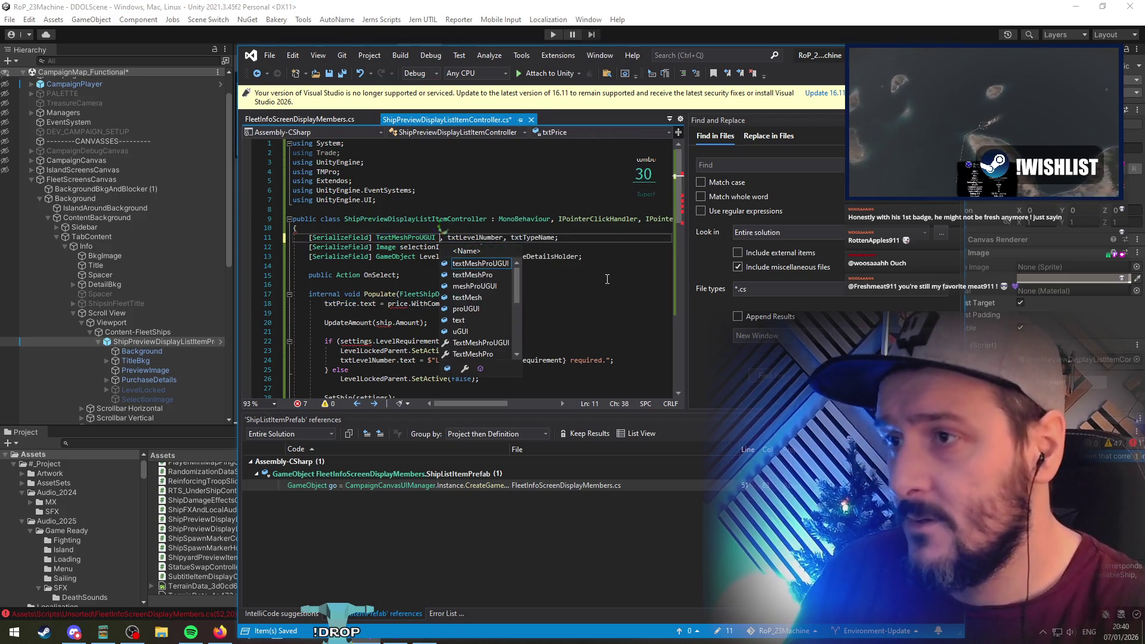
key(Tab)
key(ctrl+z)
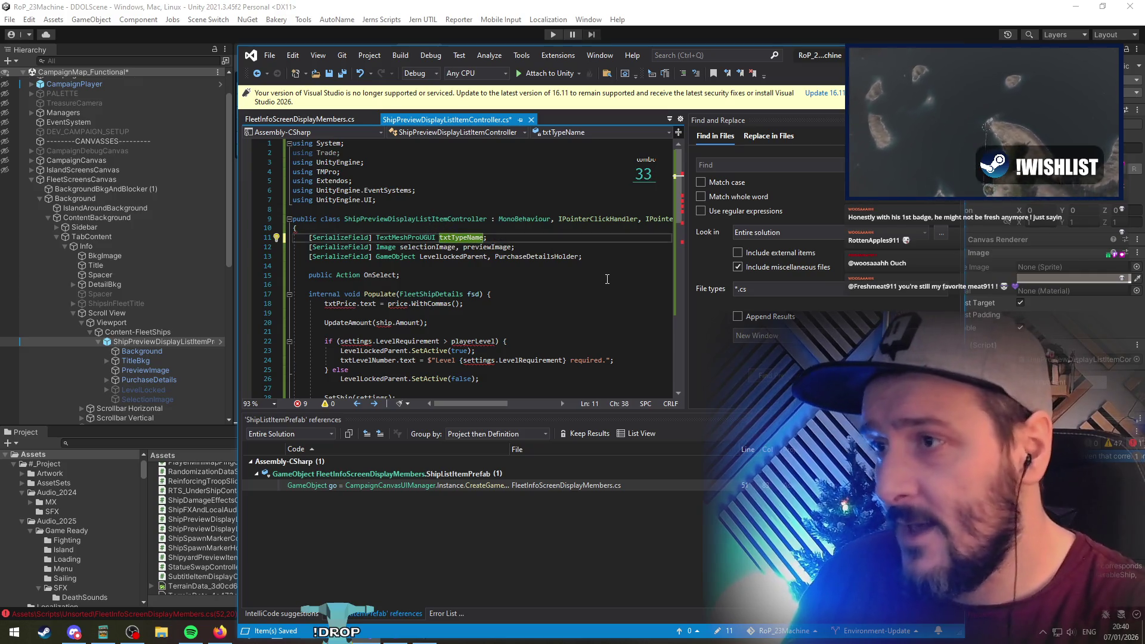
key(Down)
key(ctrl+Left)
key(ctrl+Left)
key(ctrl+Left)
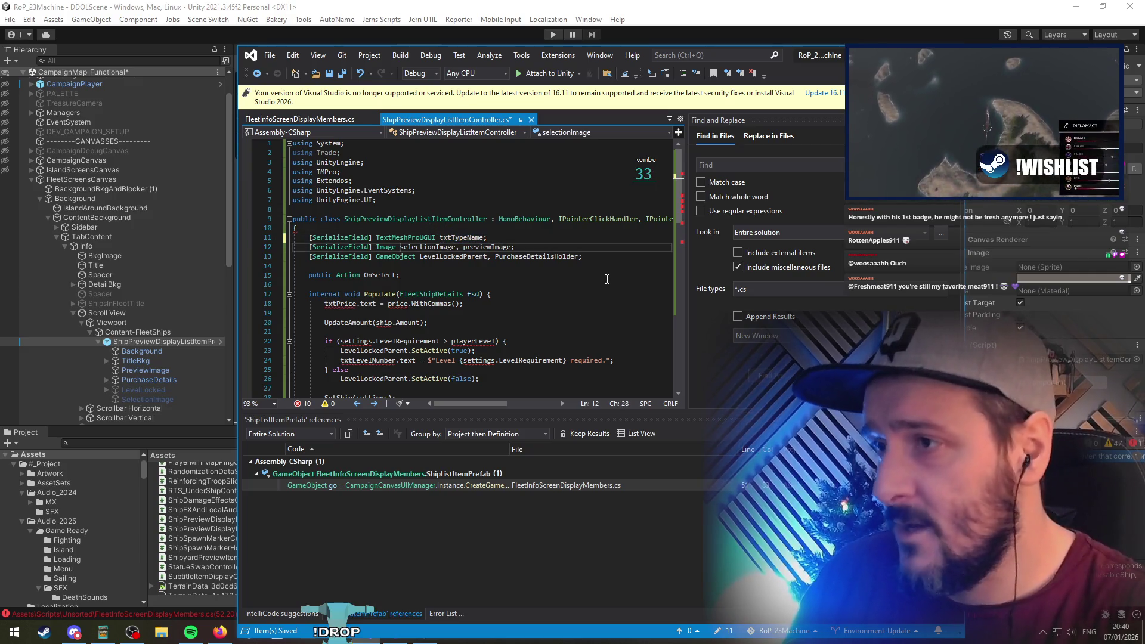
key(ctrl+shift+Right)
key(ctrl+shift+Right)
key(Delete)
text(,)
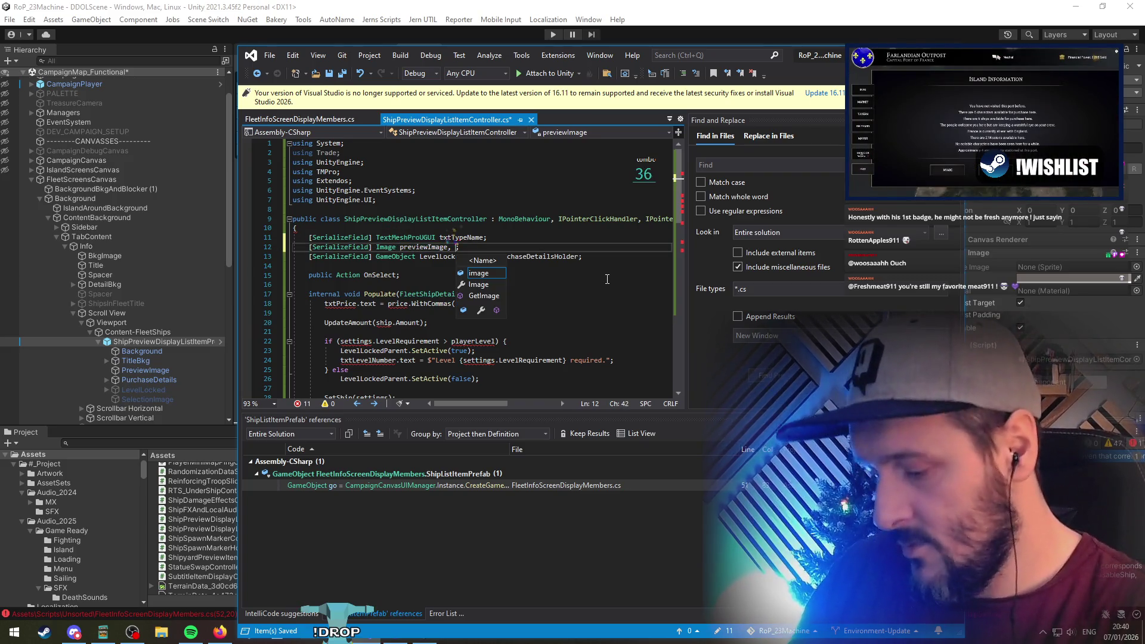
Add the flagshipIndicatorImage field and delete the LevelLockedParent and PurchaseDetailsHolder line
text(flagshipIndicatorImage)
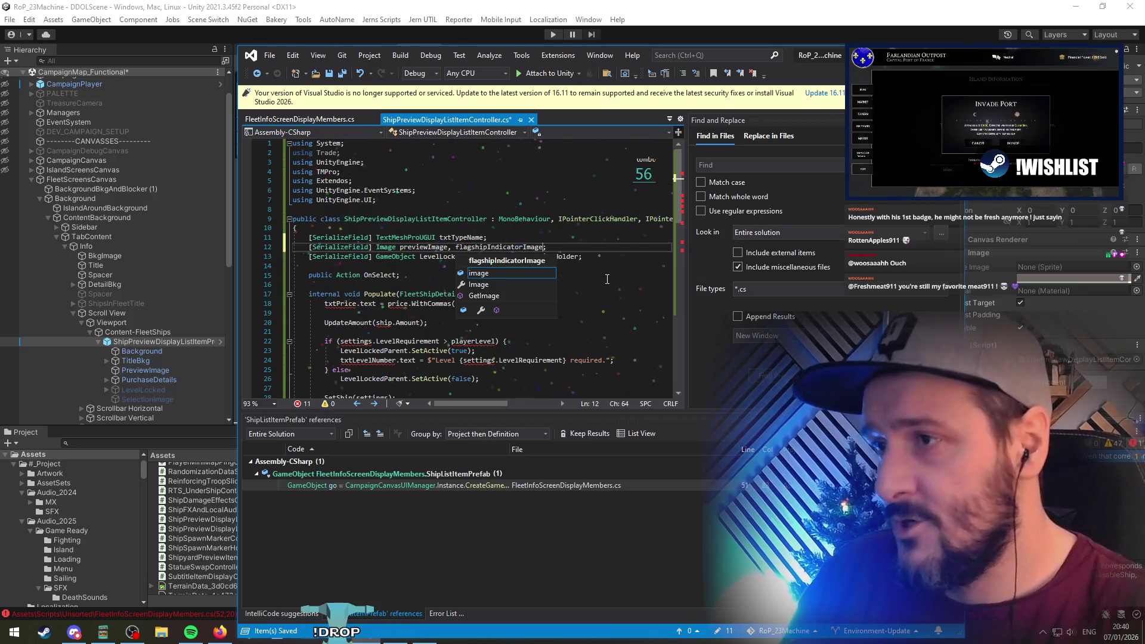
key(End)
key(Down)
key(ctrl+Left)
key(ctrl+Left)
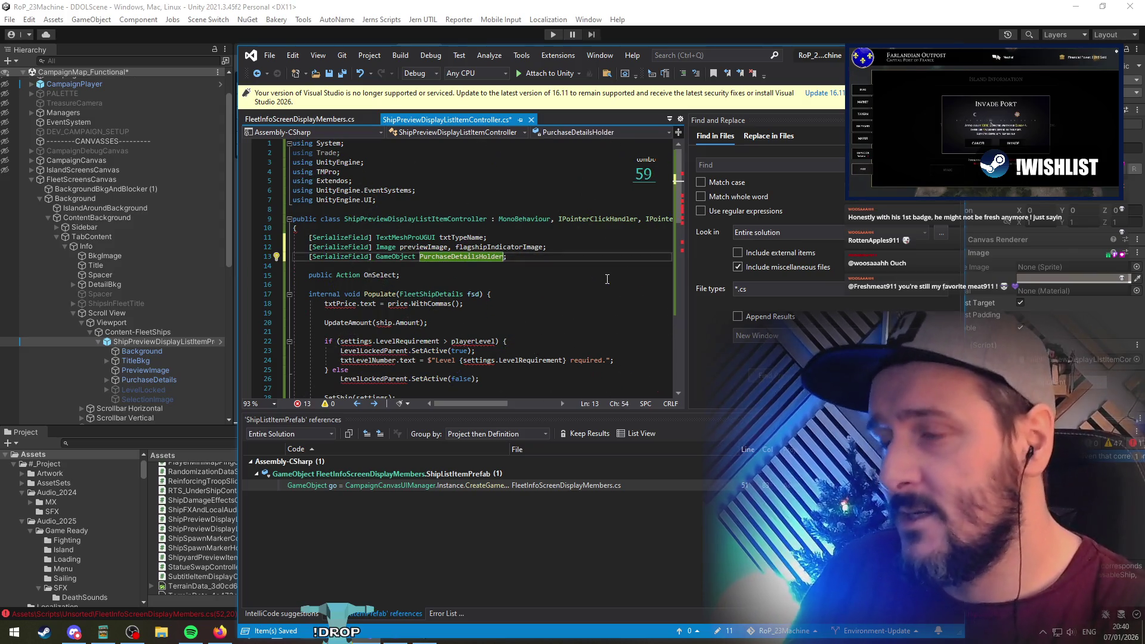
key(shift+Home)
key(BackSpace)
key(BackSpace)
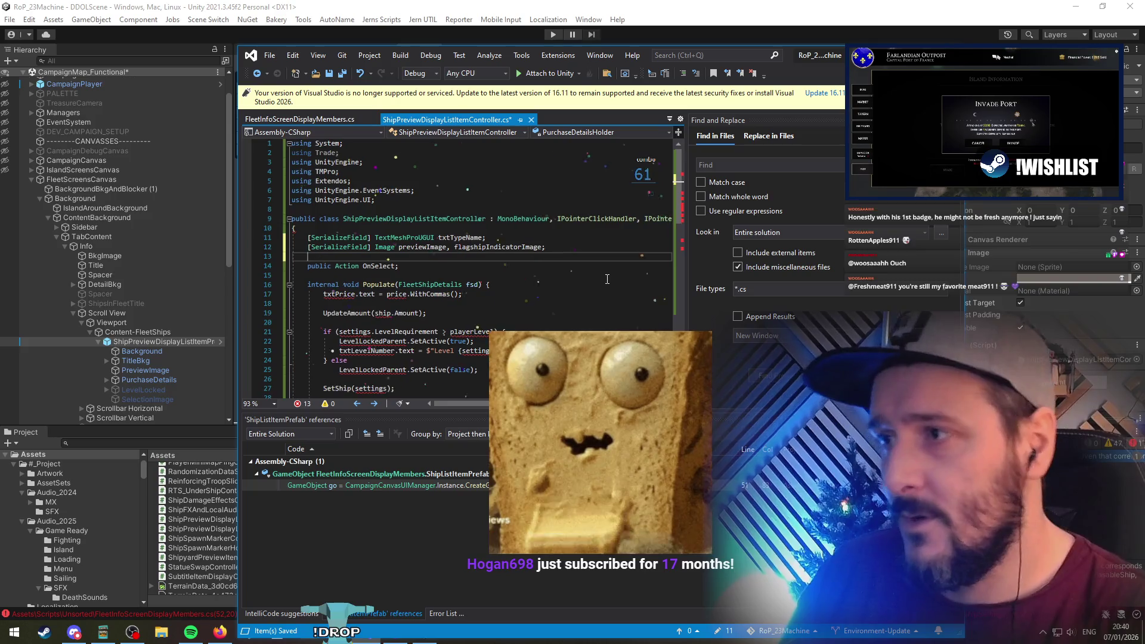
Add a txtSubtitle text field after txtTypeName and save the file
key(Up)
key(Left)
text(,)
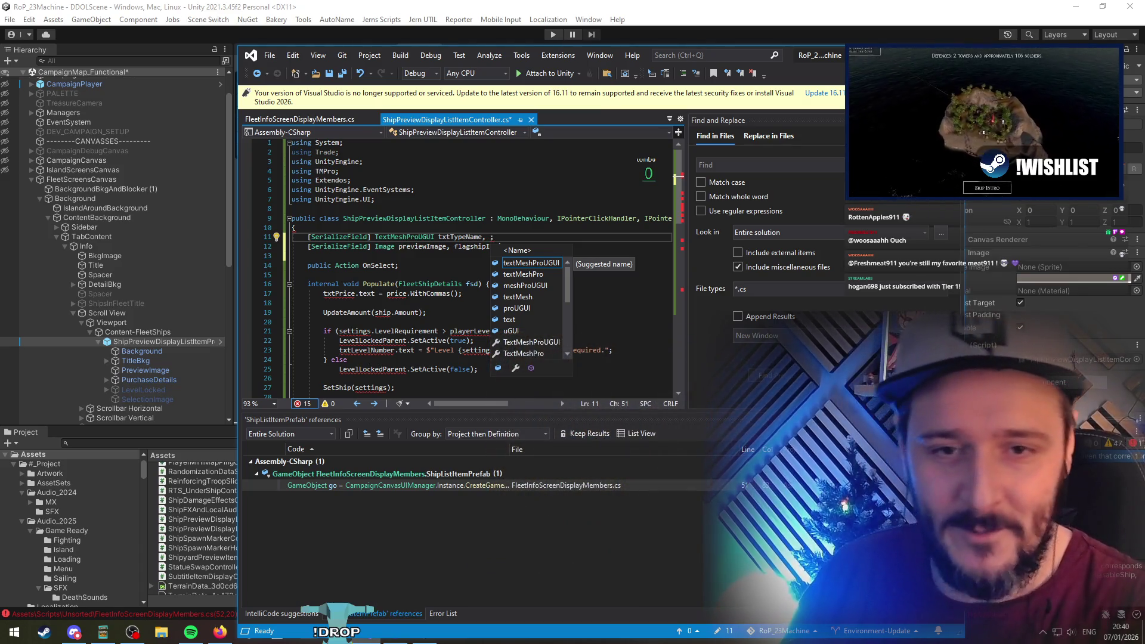
key(Escape)
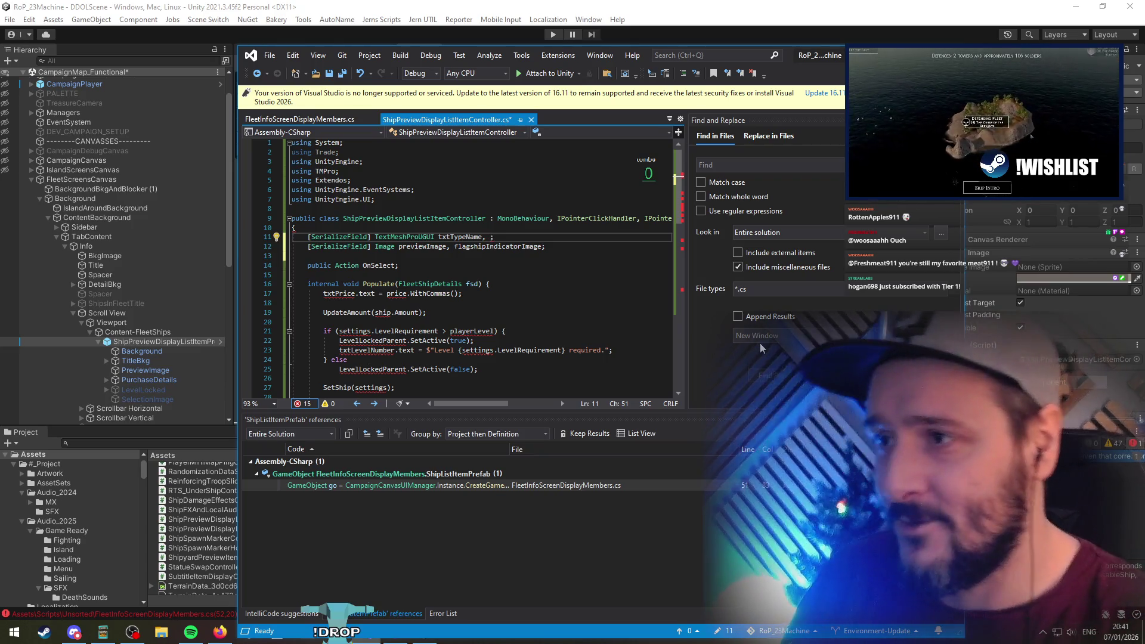
text(txtDesc)
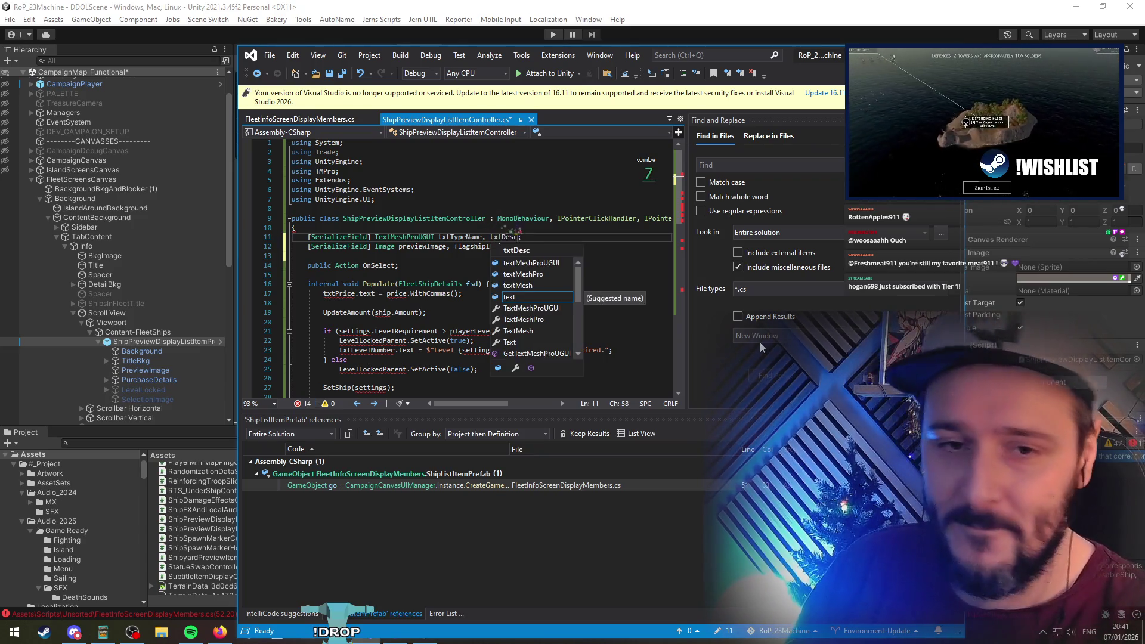
text(tSub)
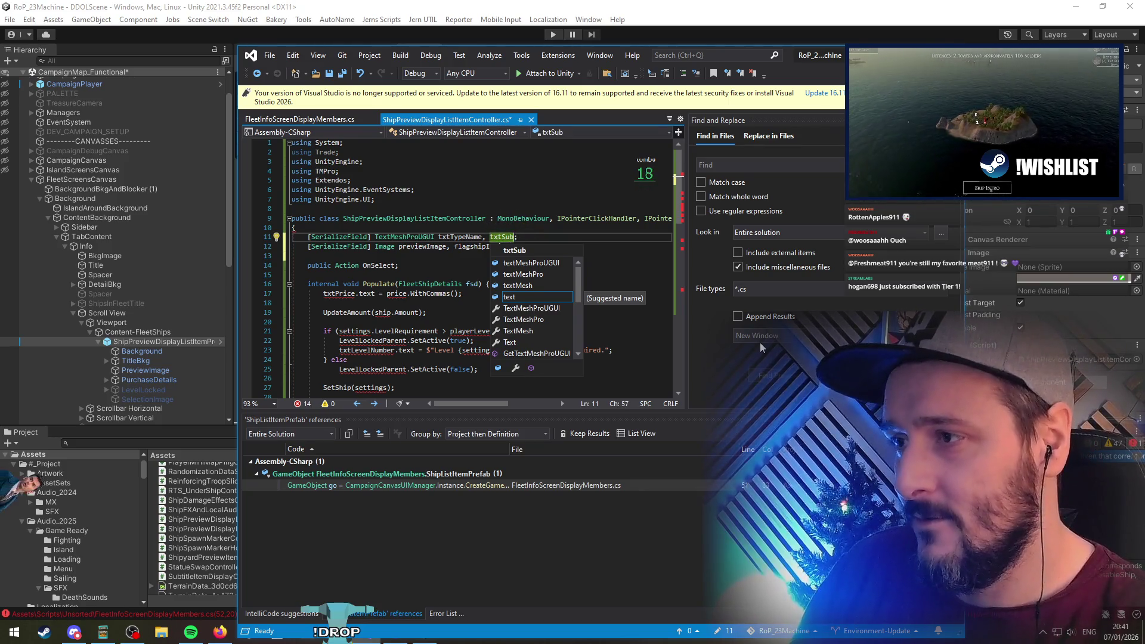
text(title)
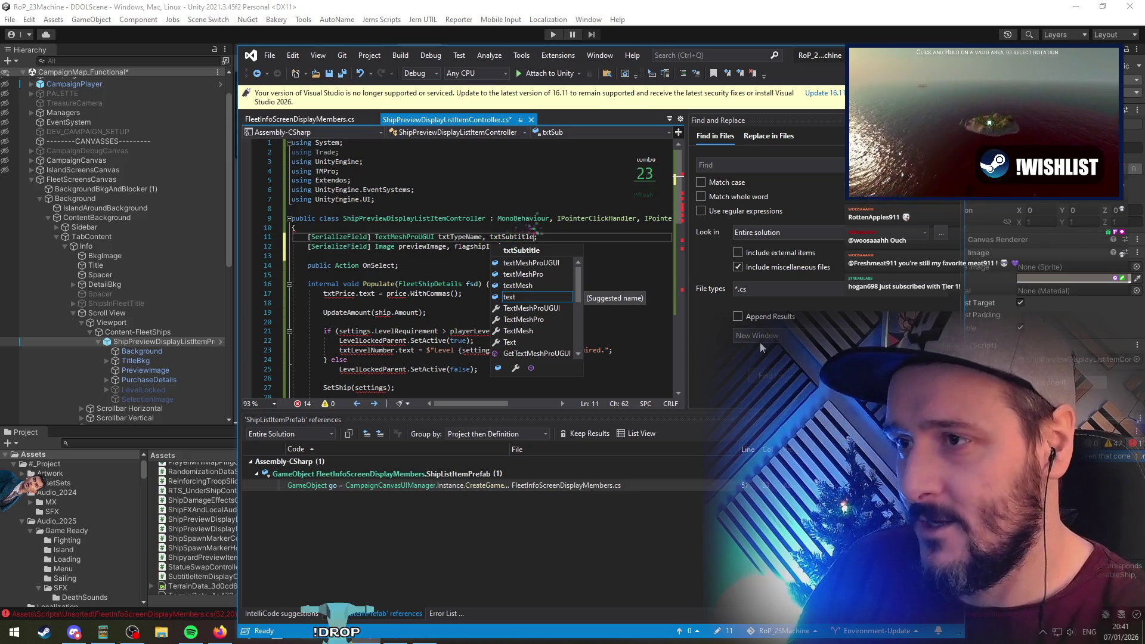
key(Escape)
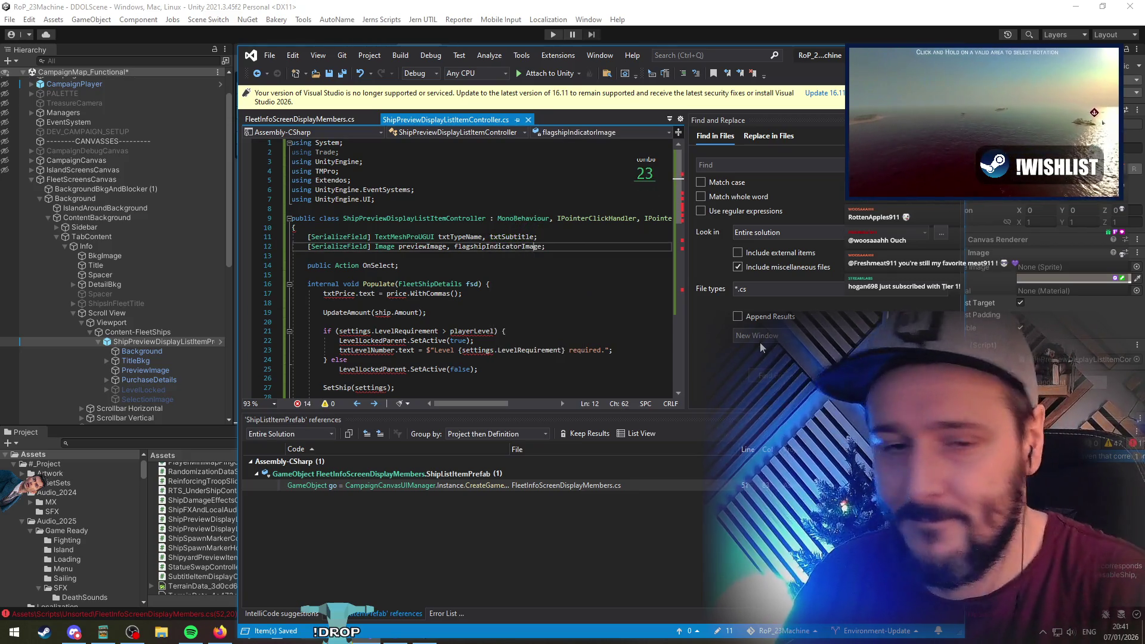
key(Down)
key(ctrl+s)
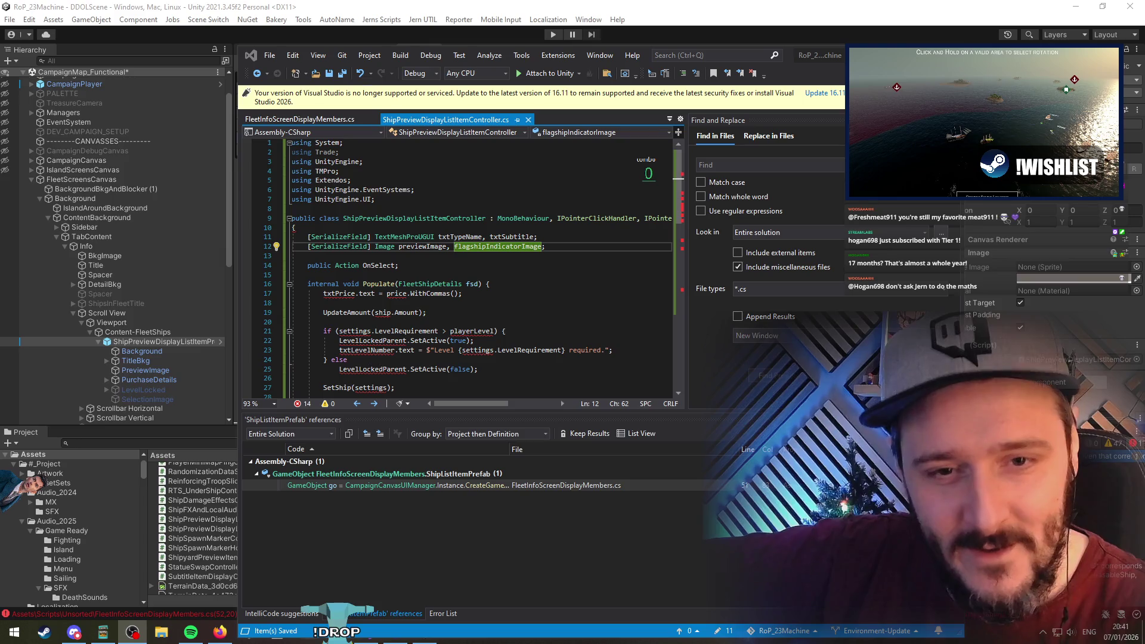
Strip the price text line, UpdateAmount call and level-requirement if/else from Populate, then save
click(507, 294)
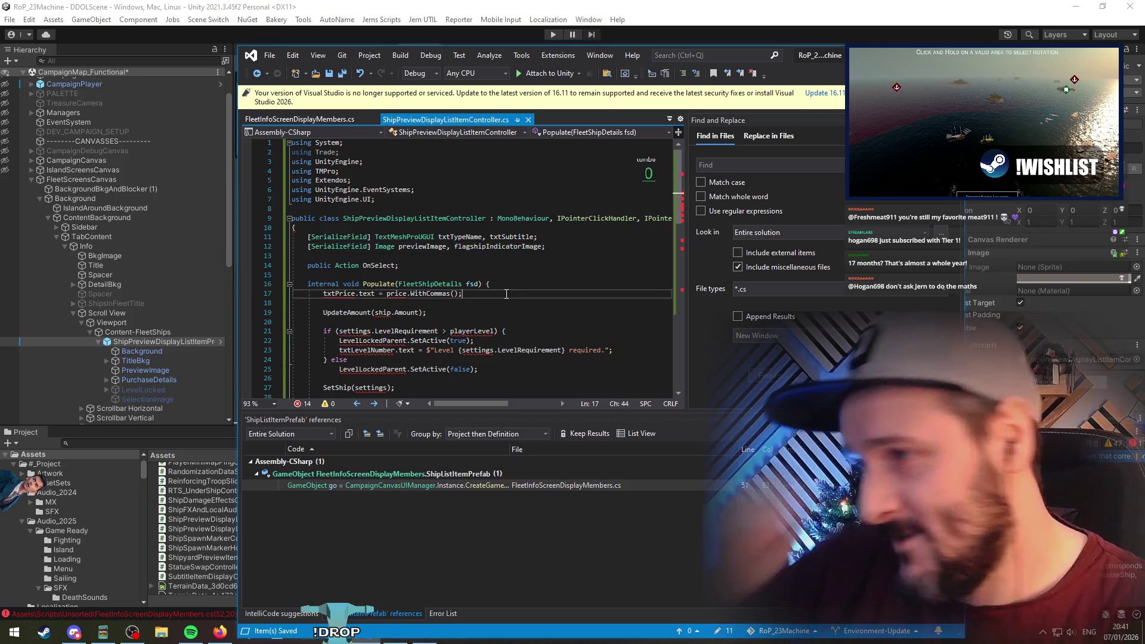
click(353, 297)
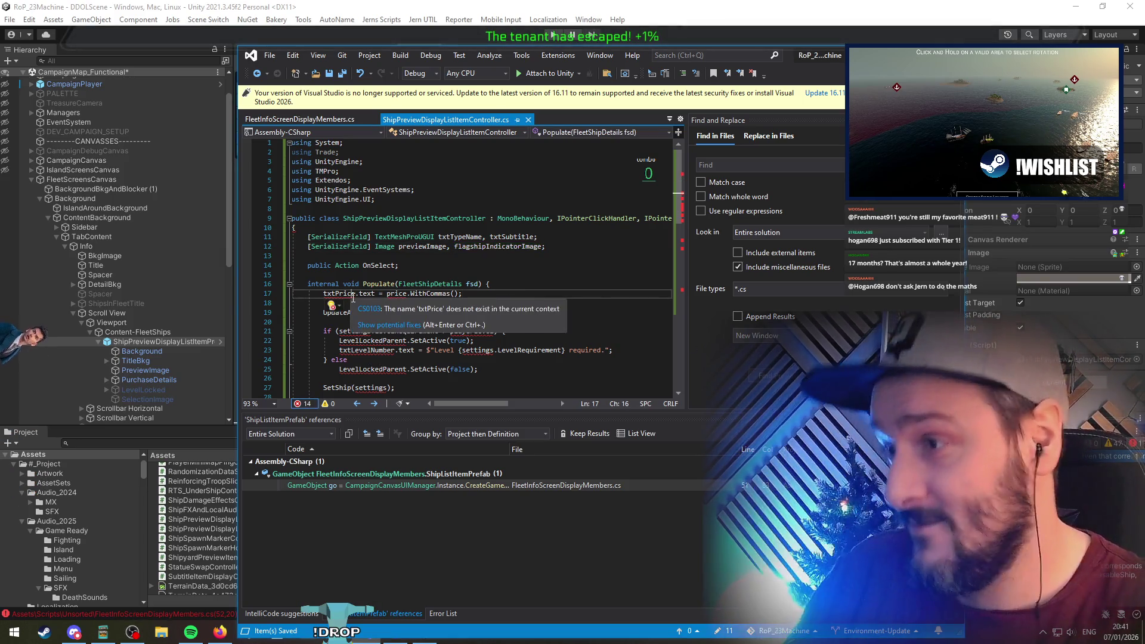
key(Home)
key(shift+End)
key(Delete)
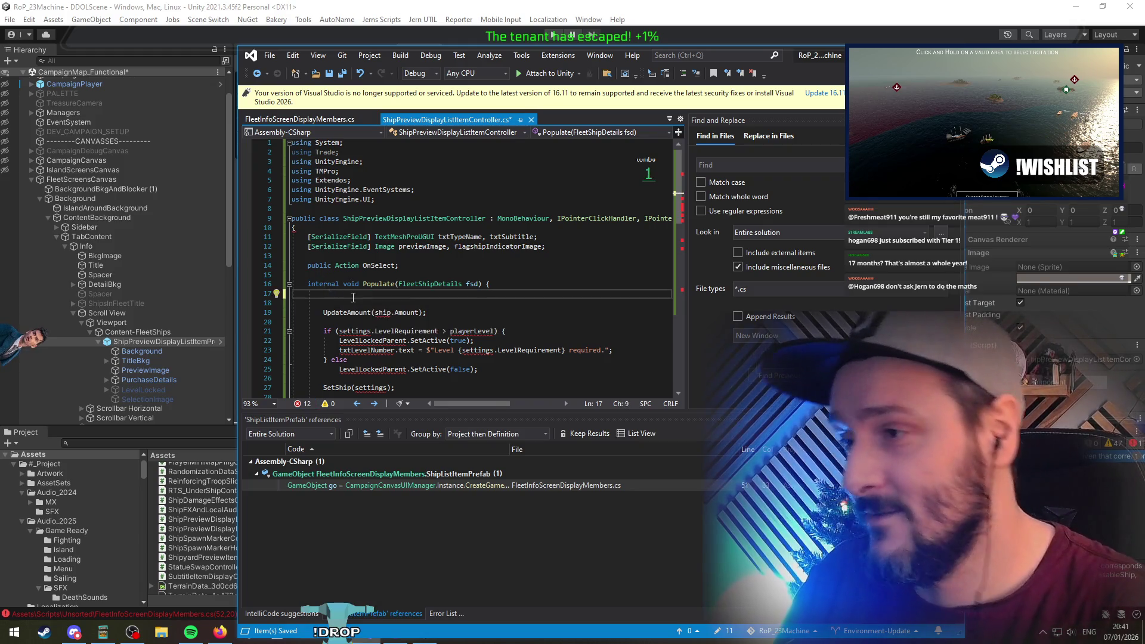
key(Delete)
key(Delete)
key(ctrl+x)
key(ctrl+x)
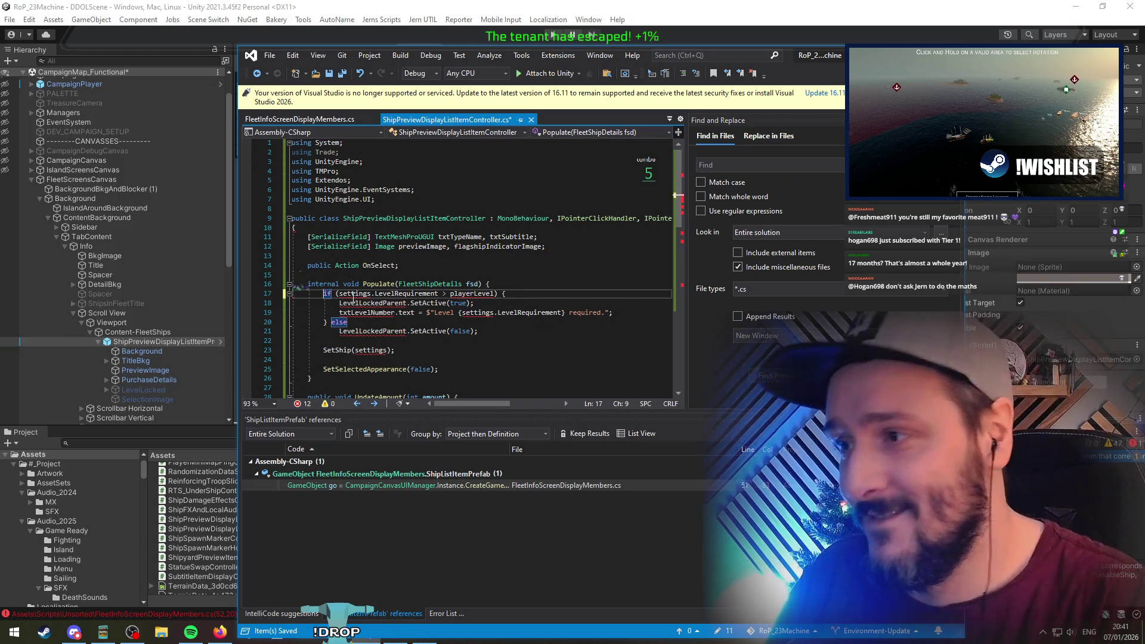
key(ctrl+x)
key(ctrl+x)
key(ctrl+x)
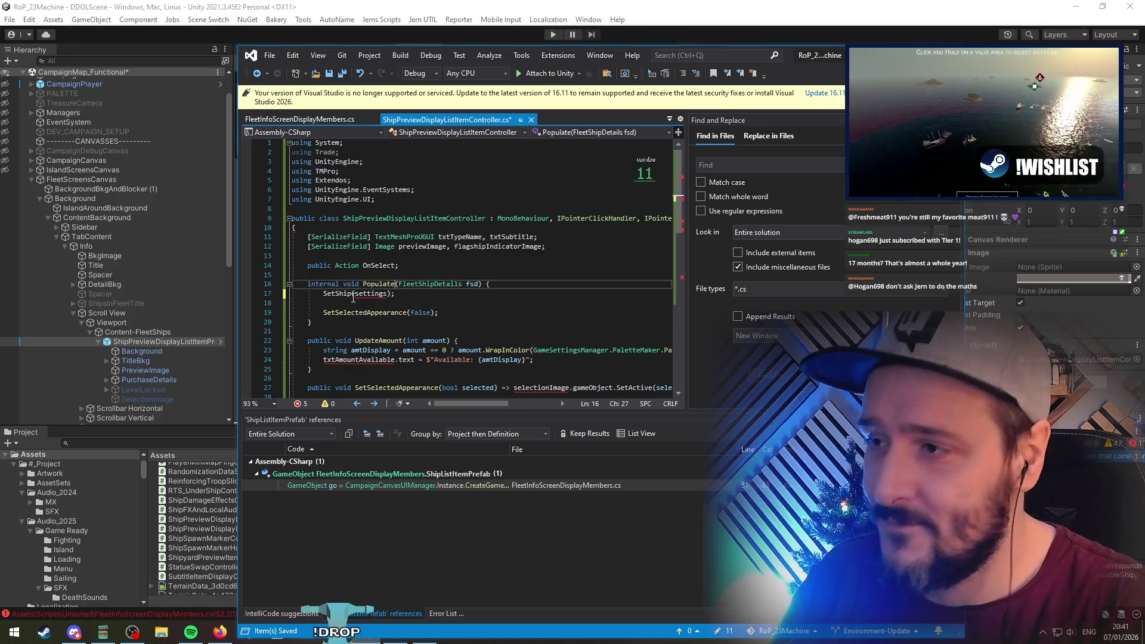
key(ctrl+s)
key(ctrl+minus)
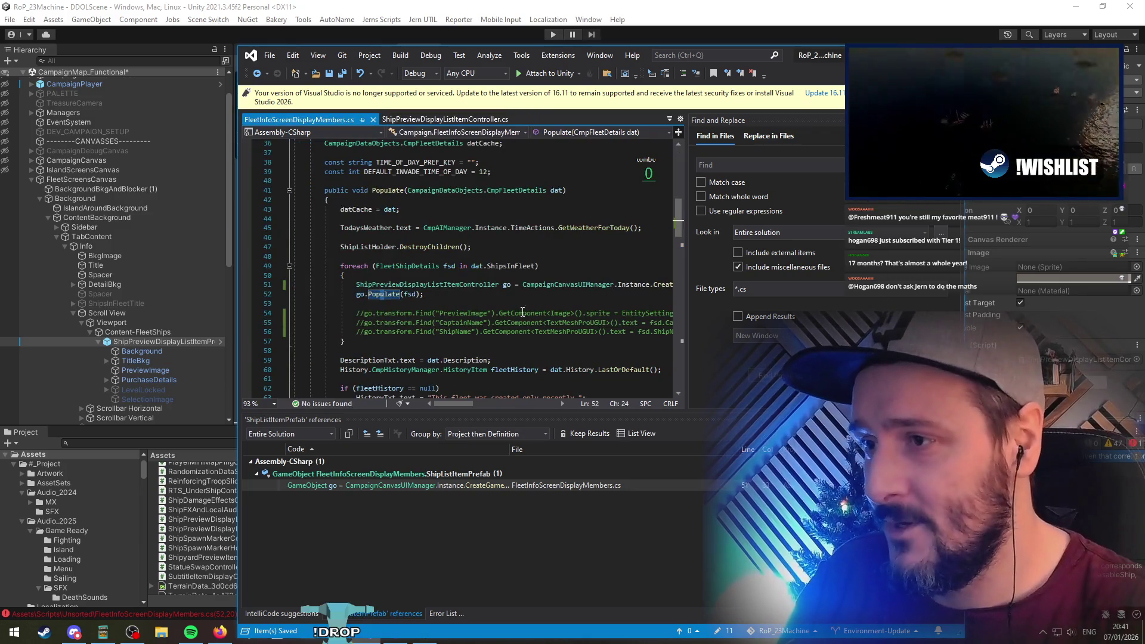
Copy the GetShipSettingsForType(fsd.ShipType) expression from line 54 into Populate without .ShipImage
key(Down)
drag(622, 313, 672, 313)
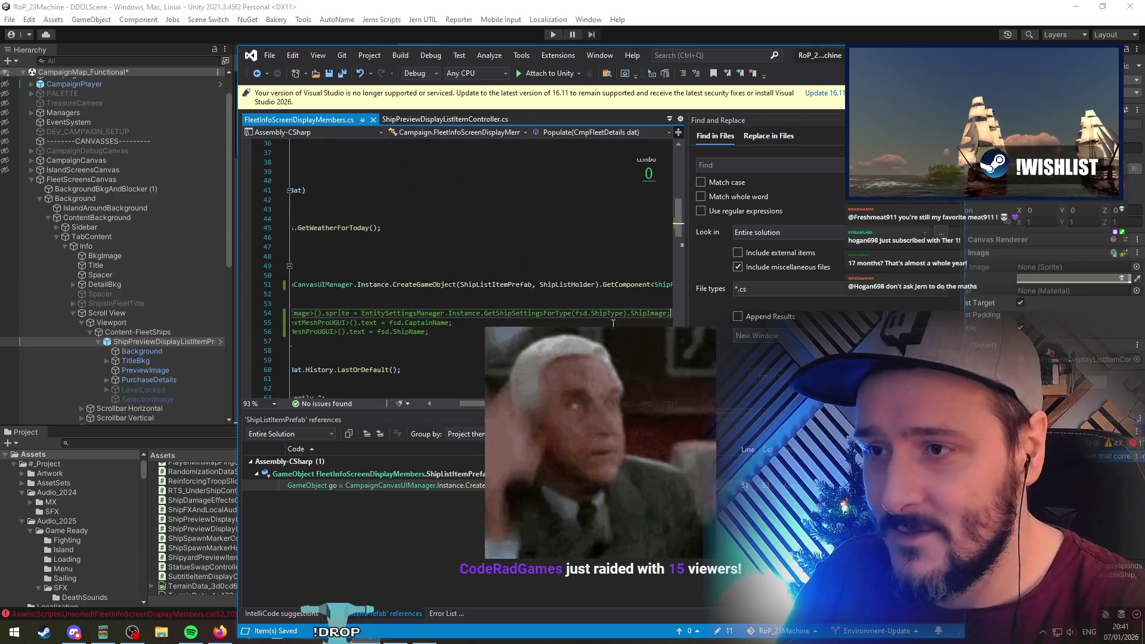
key(ctrl+c)
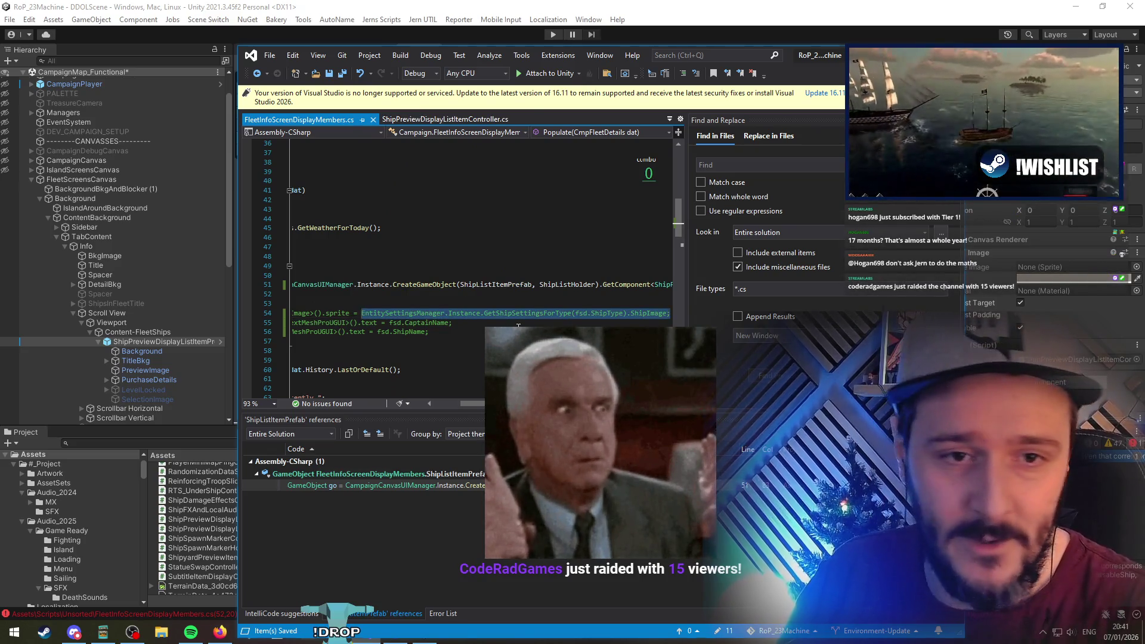
key(ctrl+Tab)
key(ctrl+v)
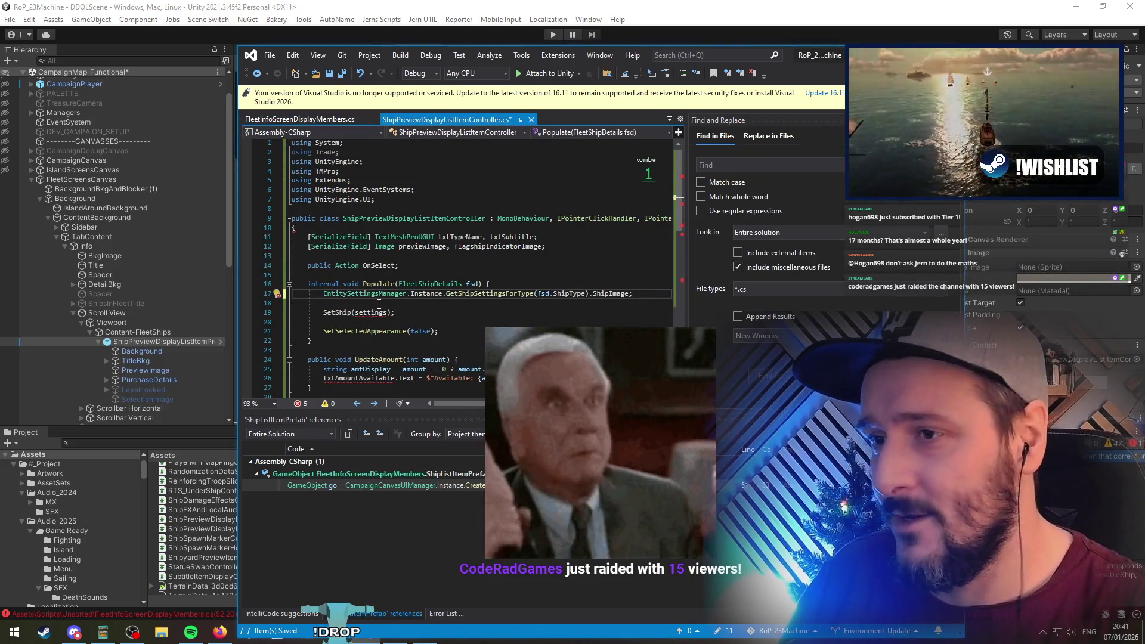
key(Left)
key(ctrl+BackSpace)
key(ctrl+BackSpace)
key(Home)
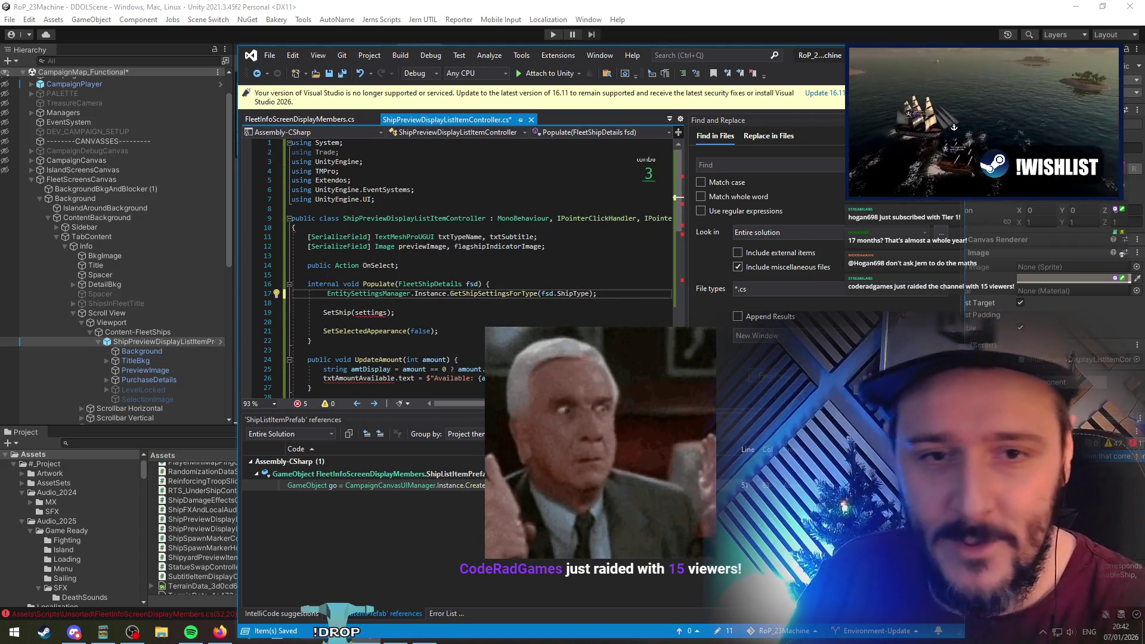
Assign the pasted lookup to 'var settings =' on line 17 of Populate
click(398, 307)
key(Up)
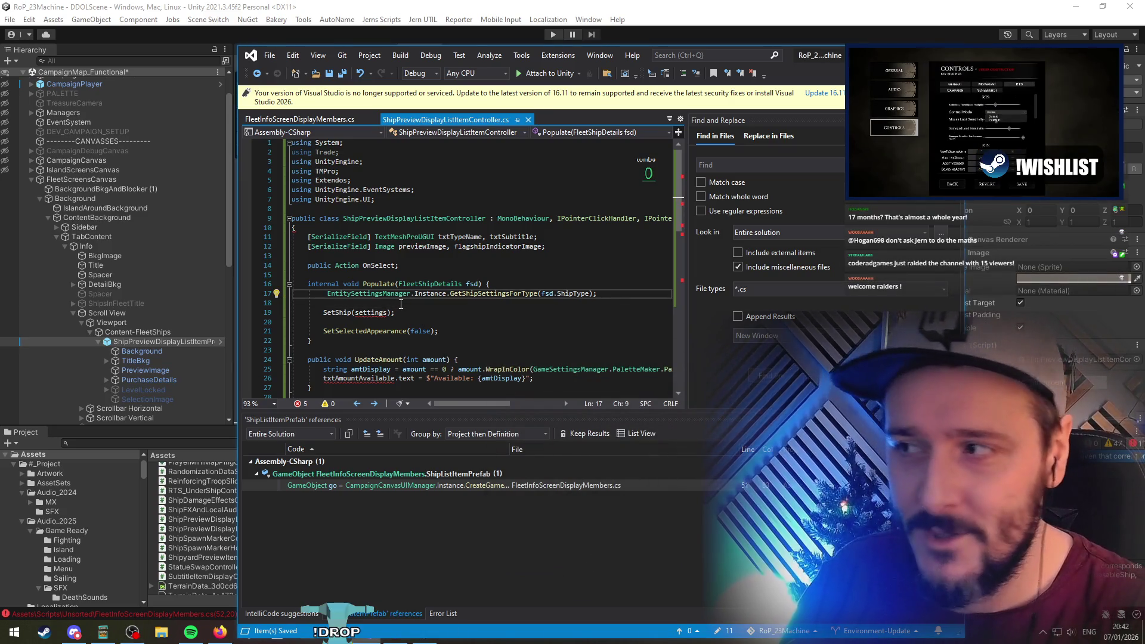
text(var)
key(Escape)
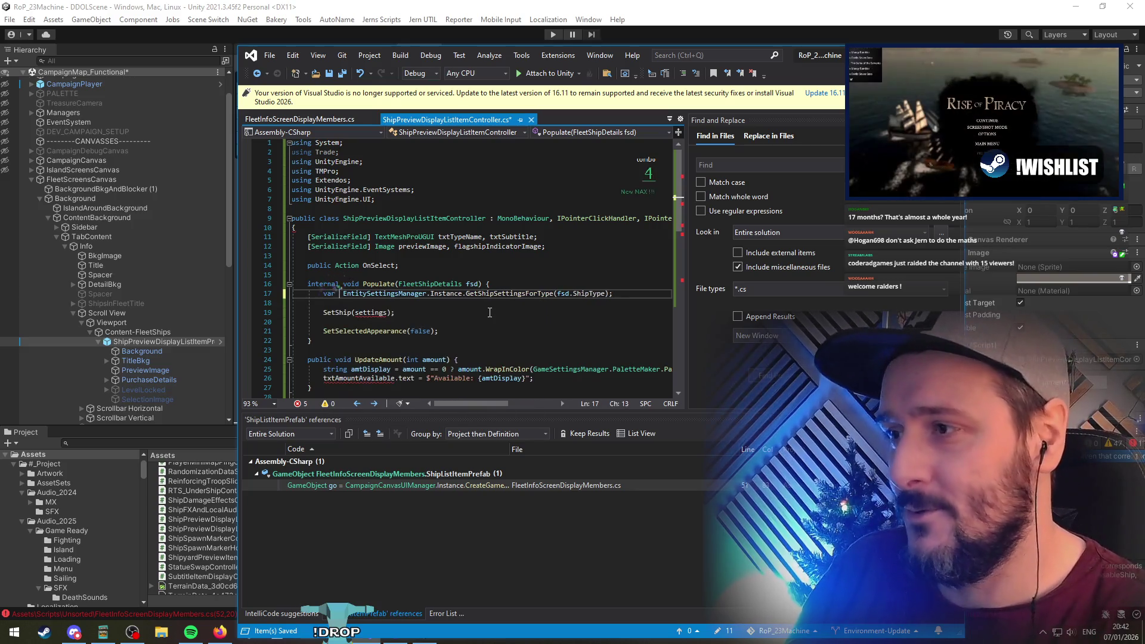
key(Down)
key(Down)
key(ctrl+Right)
key(ctrl+Right)
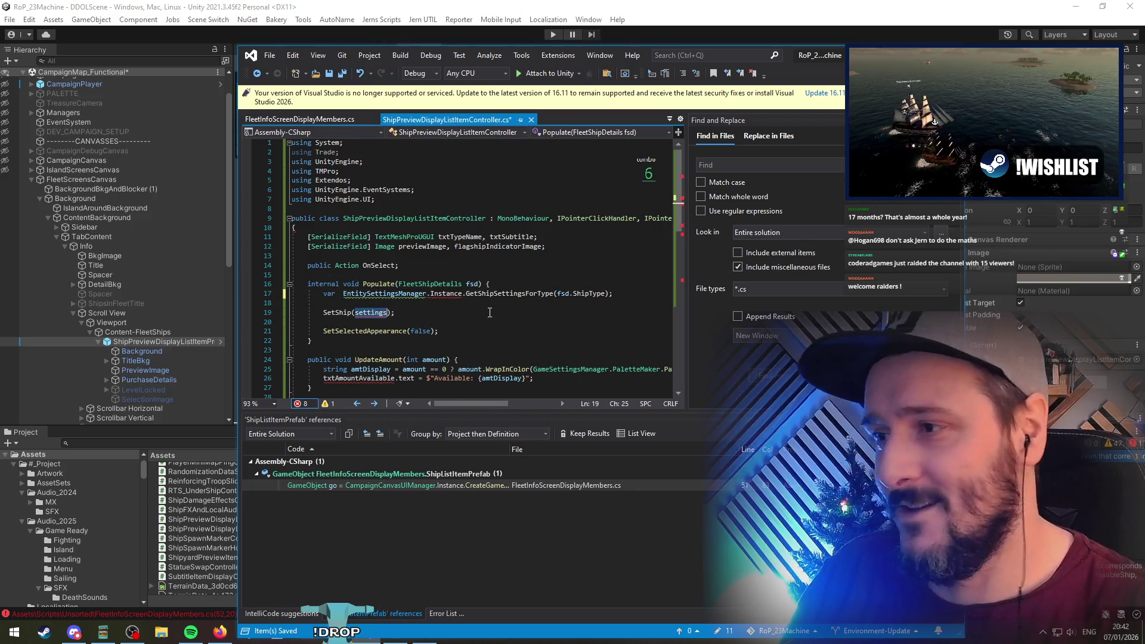
key(Up)
key(Up)
key(Home)
text(=)
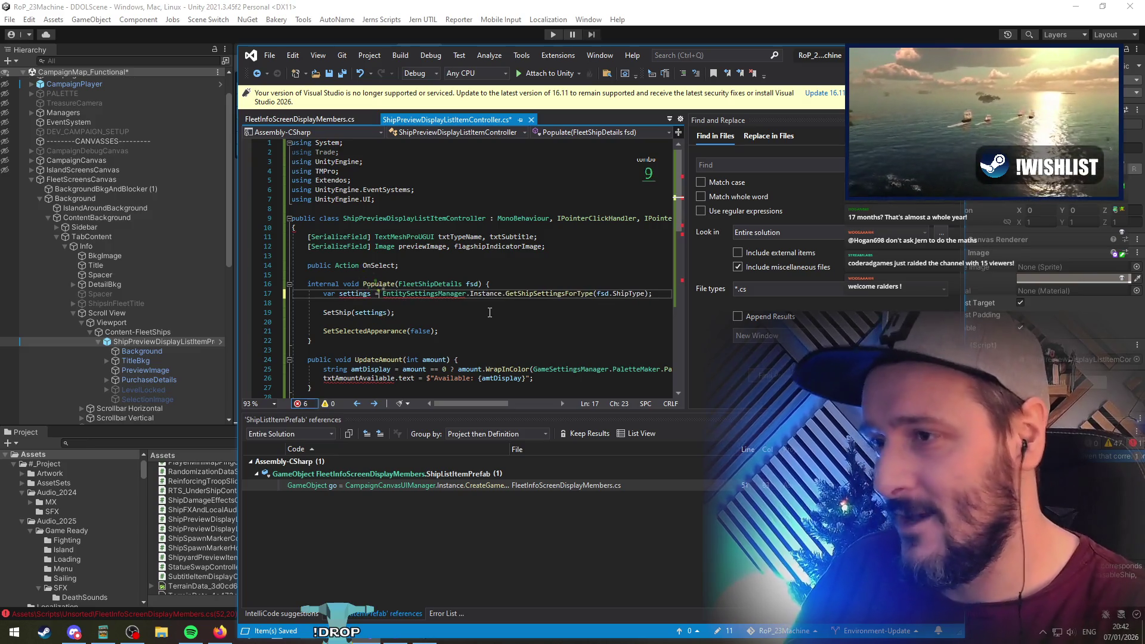
key(Down)
key(Down)
key(Down)
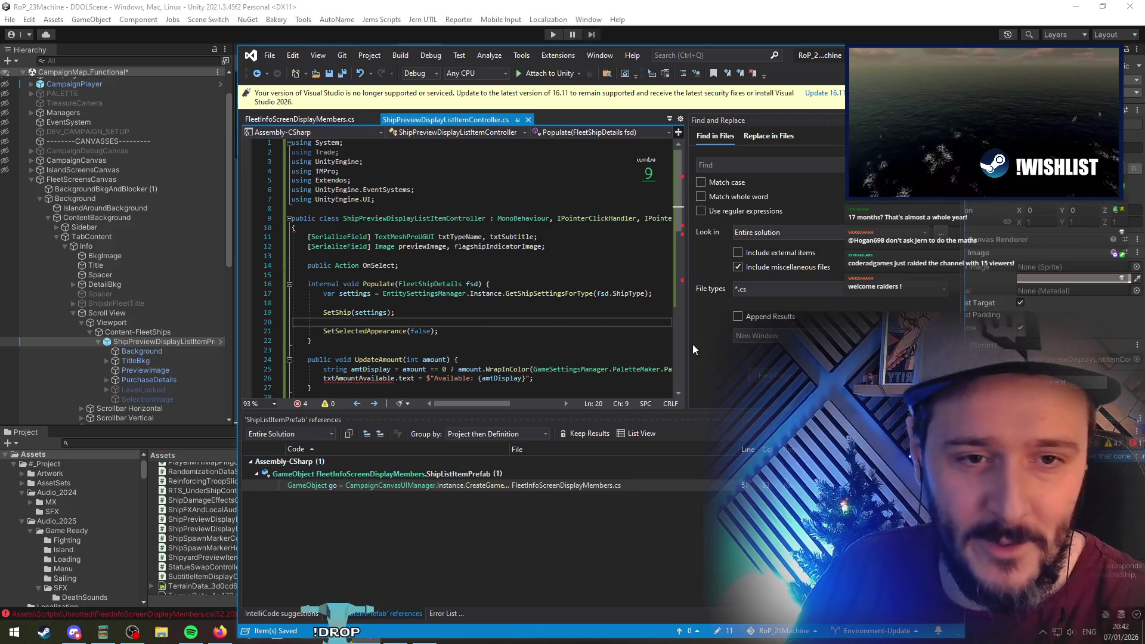
Switch to Firefox showing the Rise of Piracy Steam store page
key(alt+Tab)
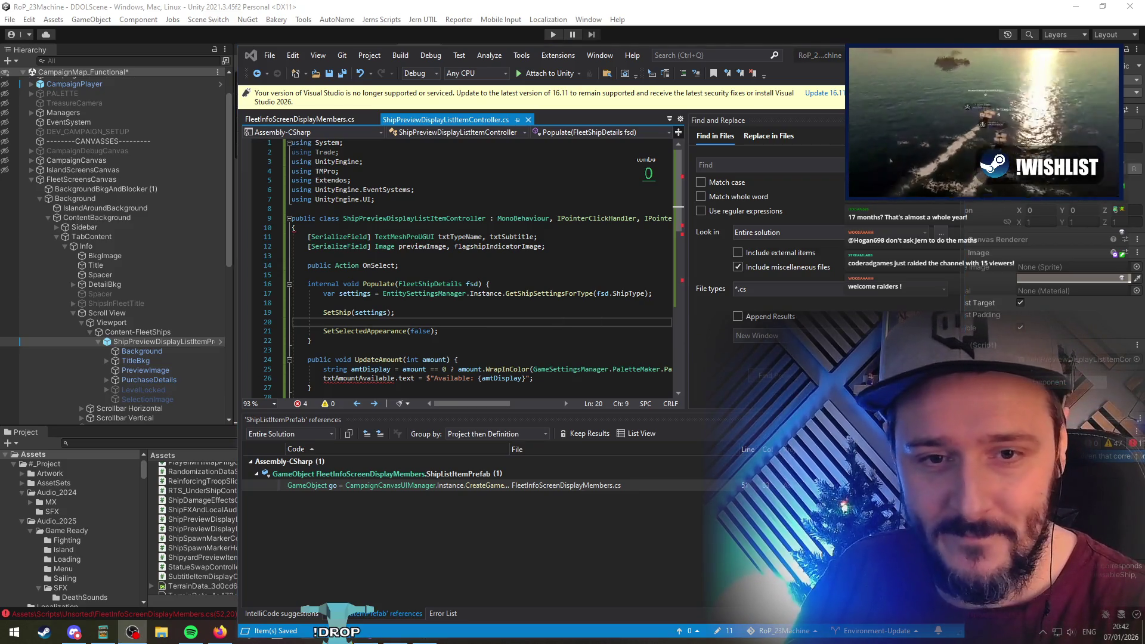
key(alt+Tab)
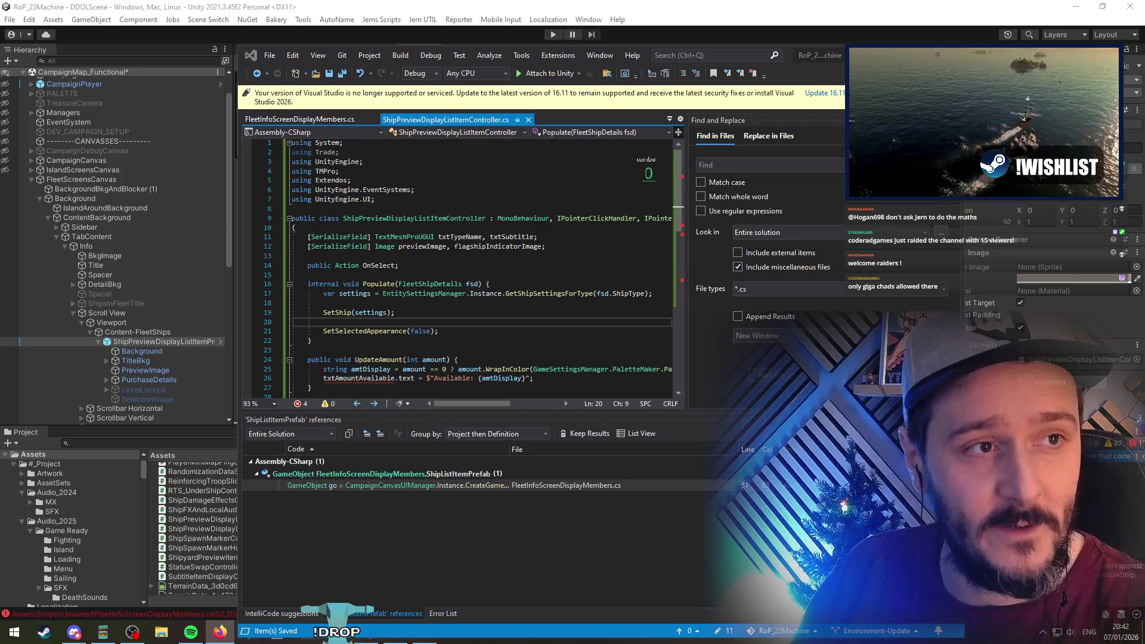
key(alt+Tab)
scroll(223, 383, down, 3)
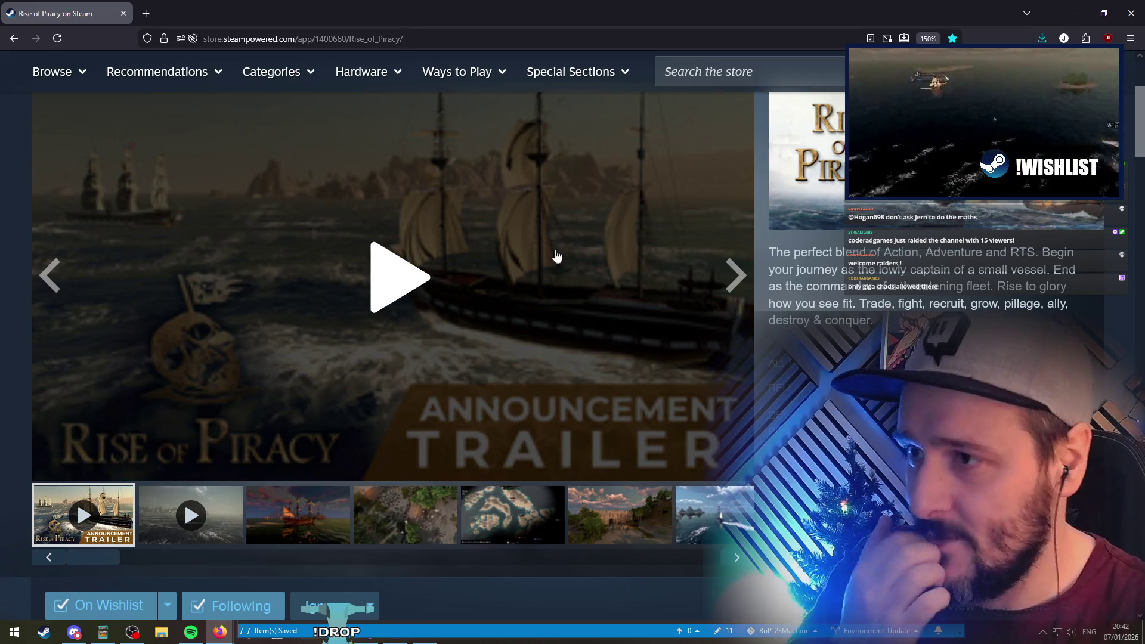
Page through the Rise of Piracy screenshots up to 8 of 19, close the viewer, return to Visual Studio
click(286, 520)
click(244, 384)
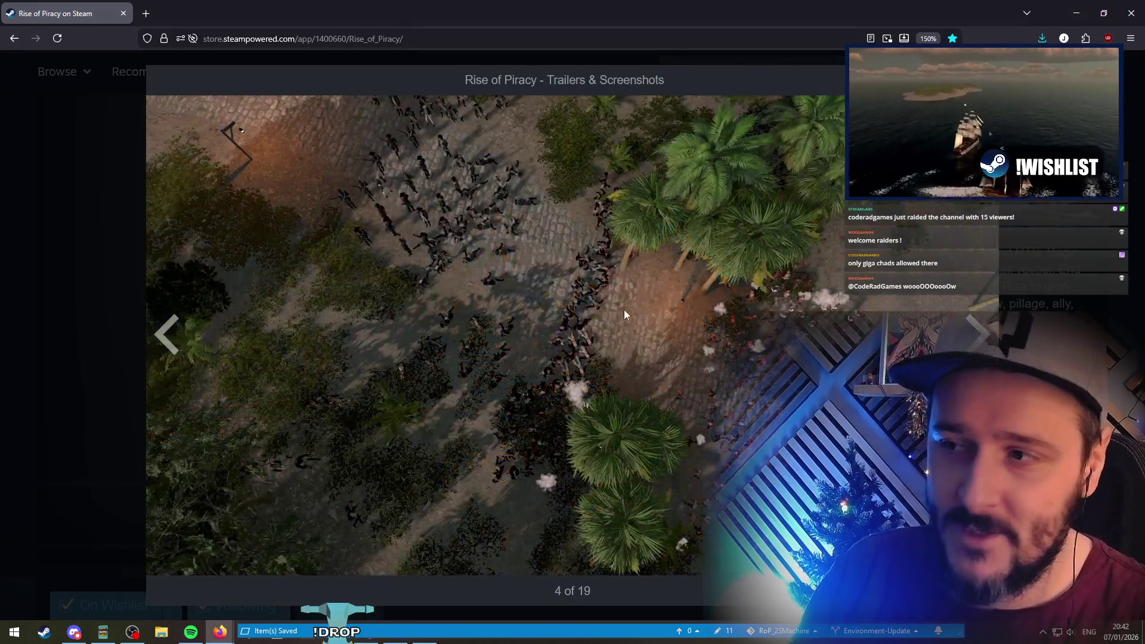
click(981, 328)
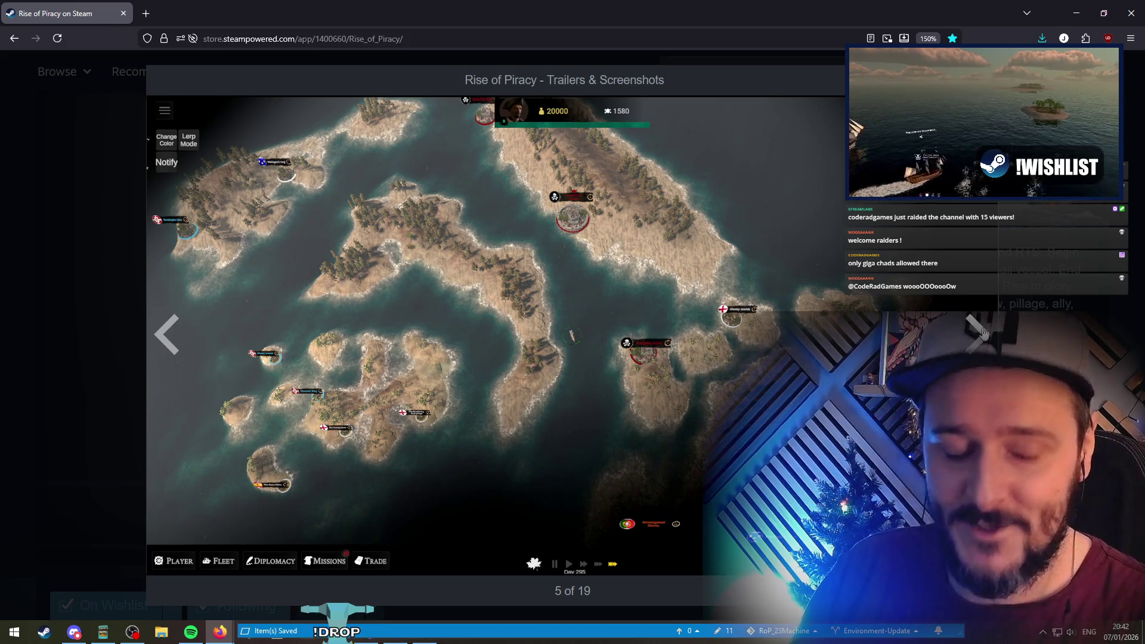
click(982, 333)
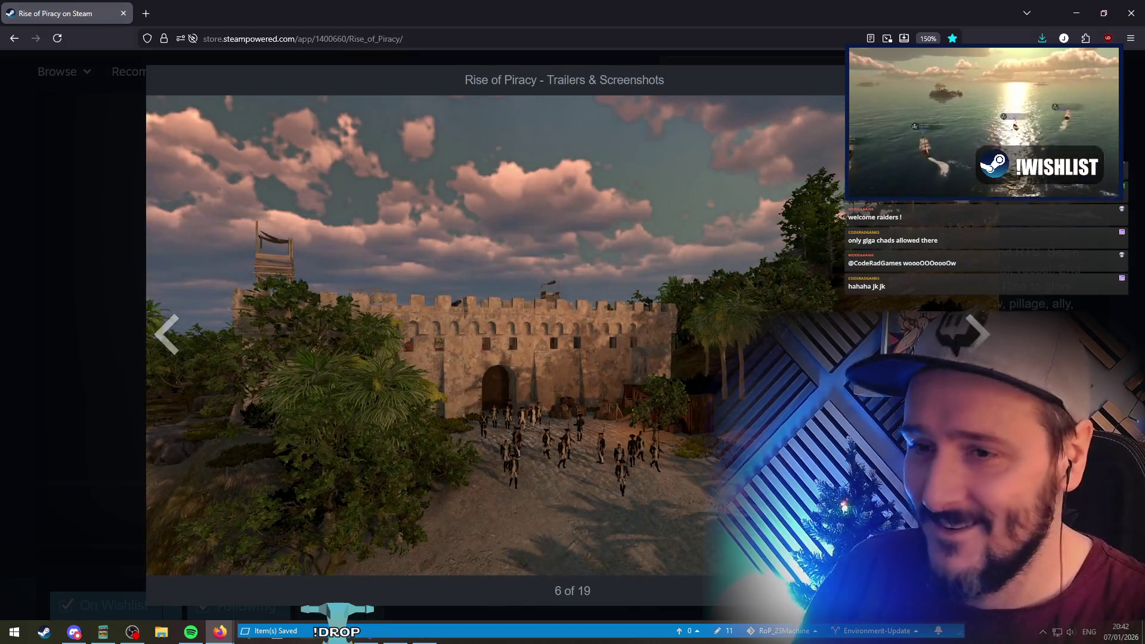
click(986, 332)
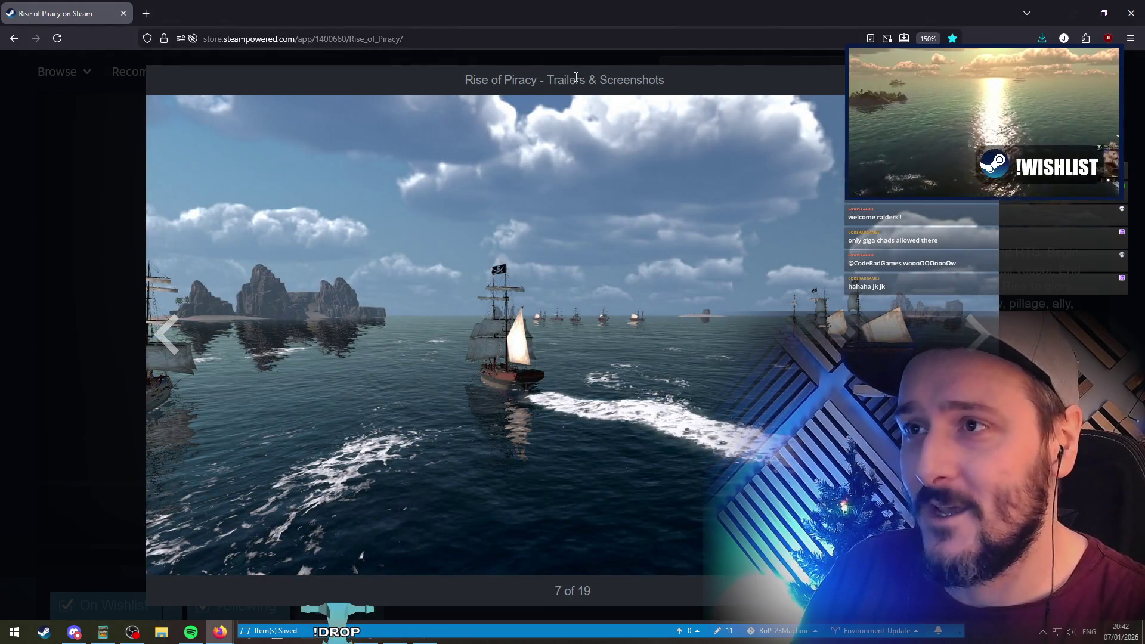
triple_click(622, 81)
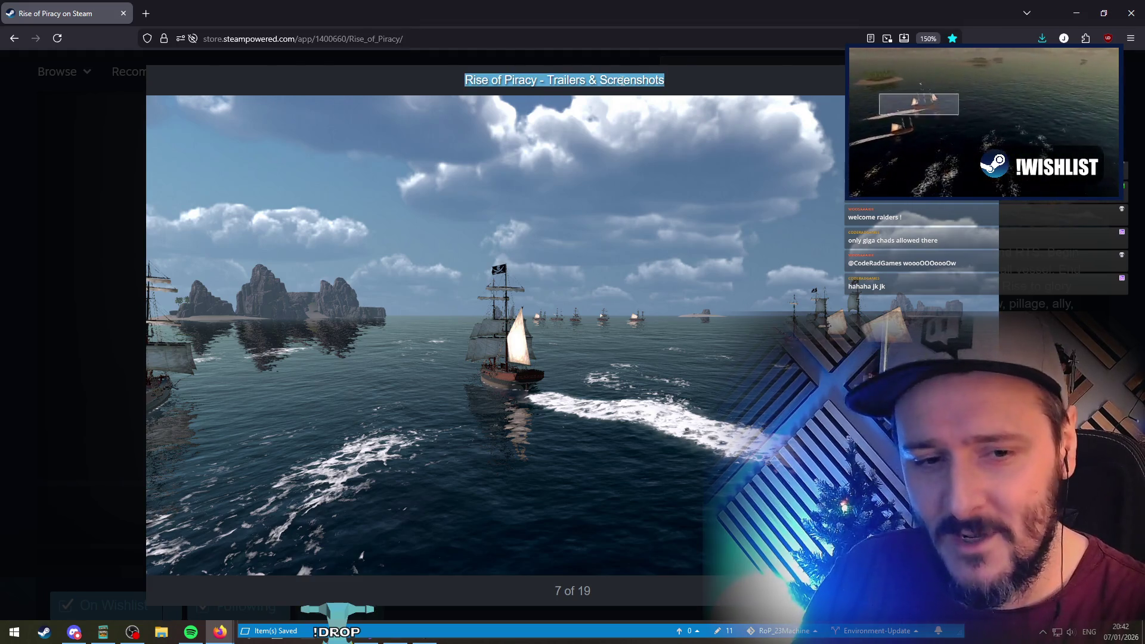
click(981, 333)
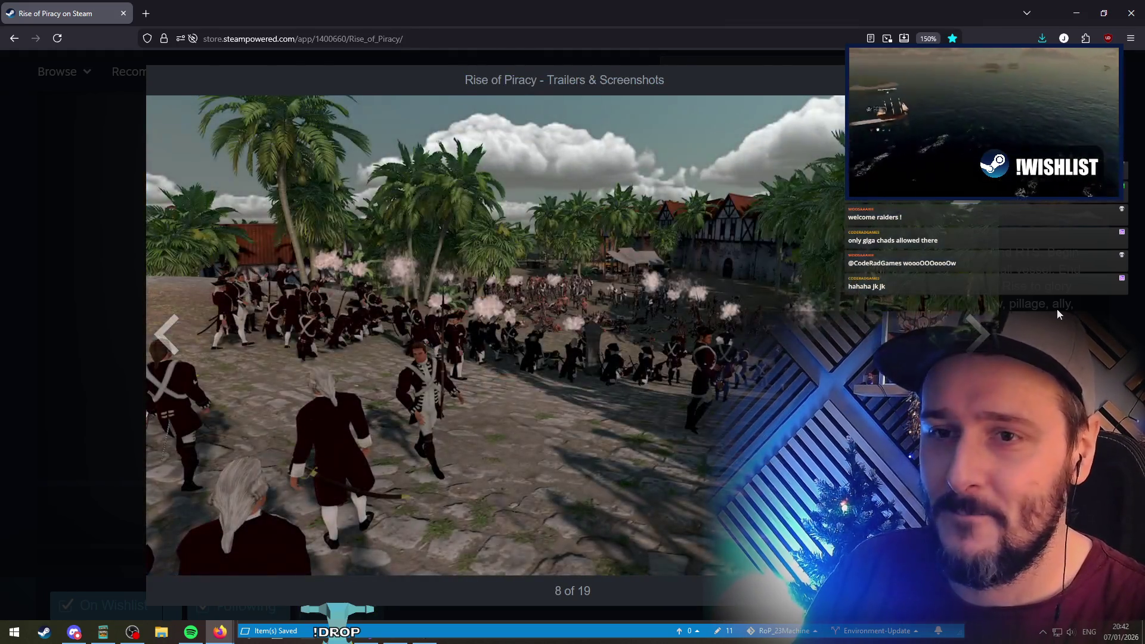
click(1057, 309)
key(alt+Tab)
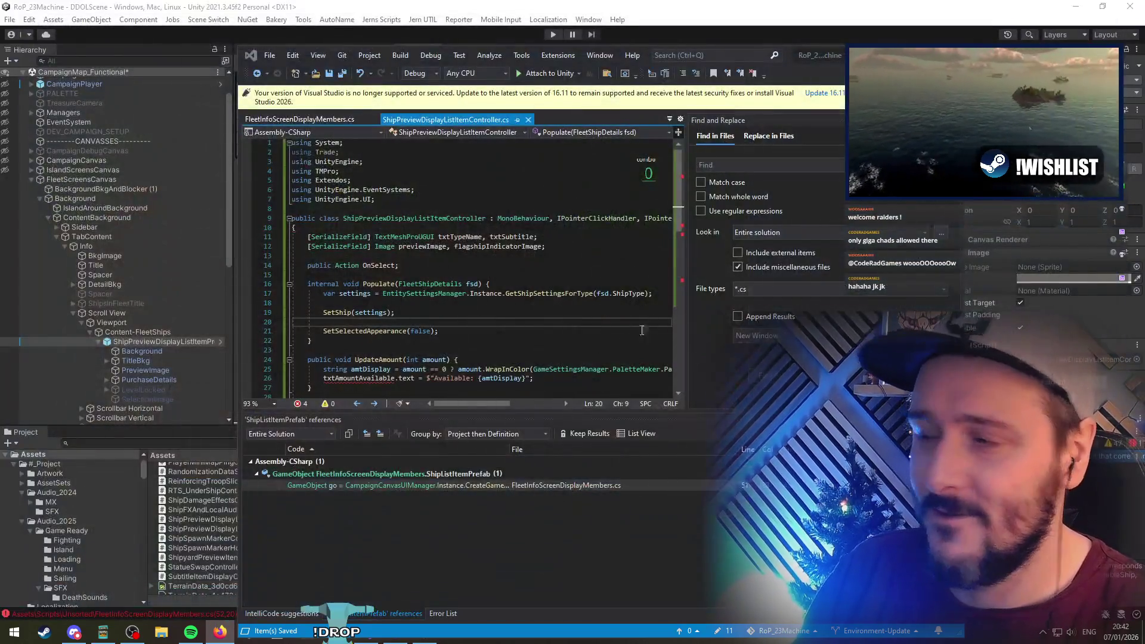
Move to line 18 in Visual Studio, then bring up the Rogue Blight store page in Firefox
key(Up)
key(Up)
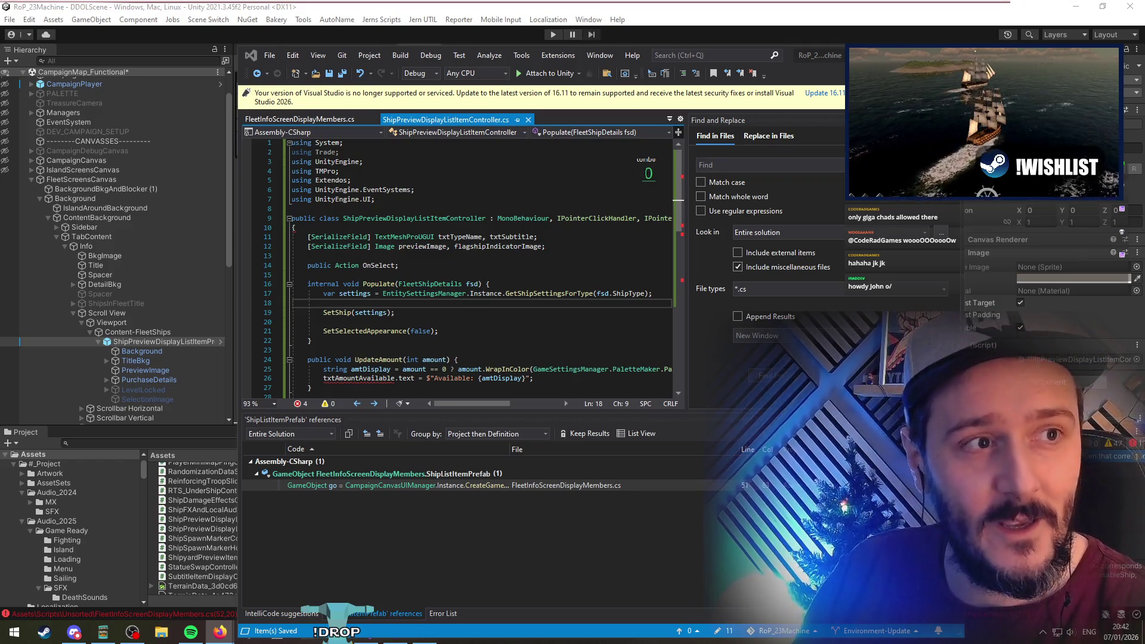
key(alt+Tab)
scroll(610, 364, down, 3)
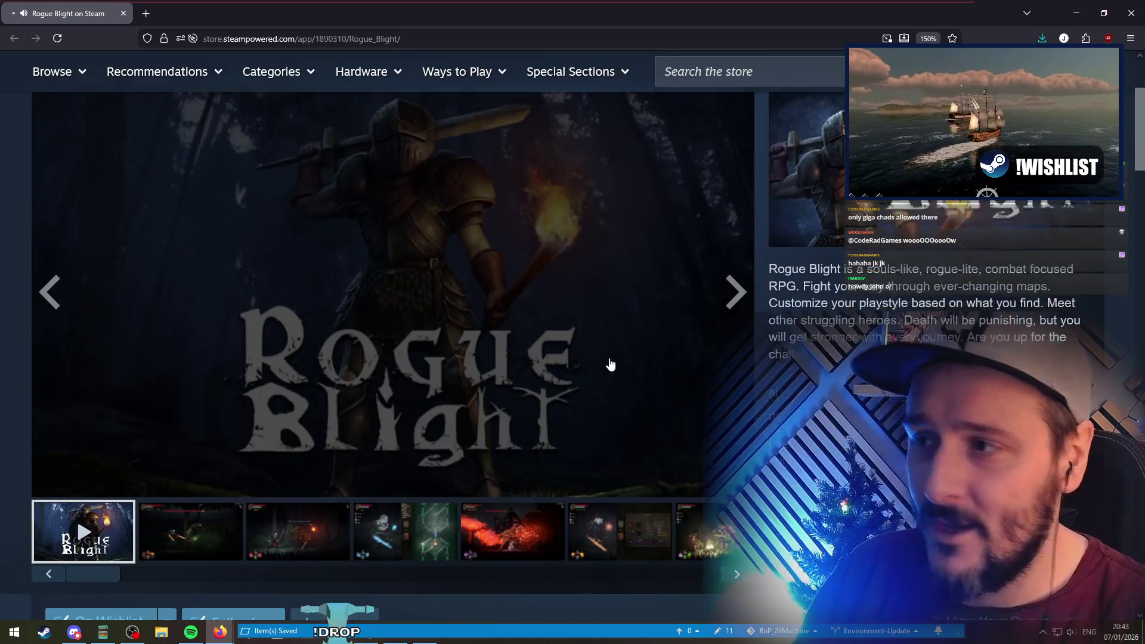
Play the Rogue Blight trailer, scroll the store page, and expand the Character Progression details
click(611, 365)
scroll(610, 364, up, 1)
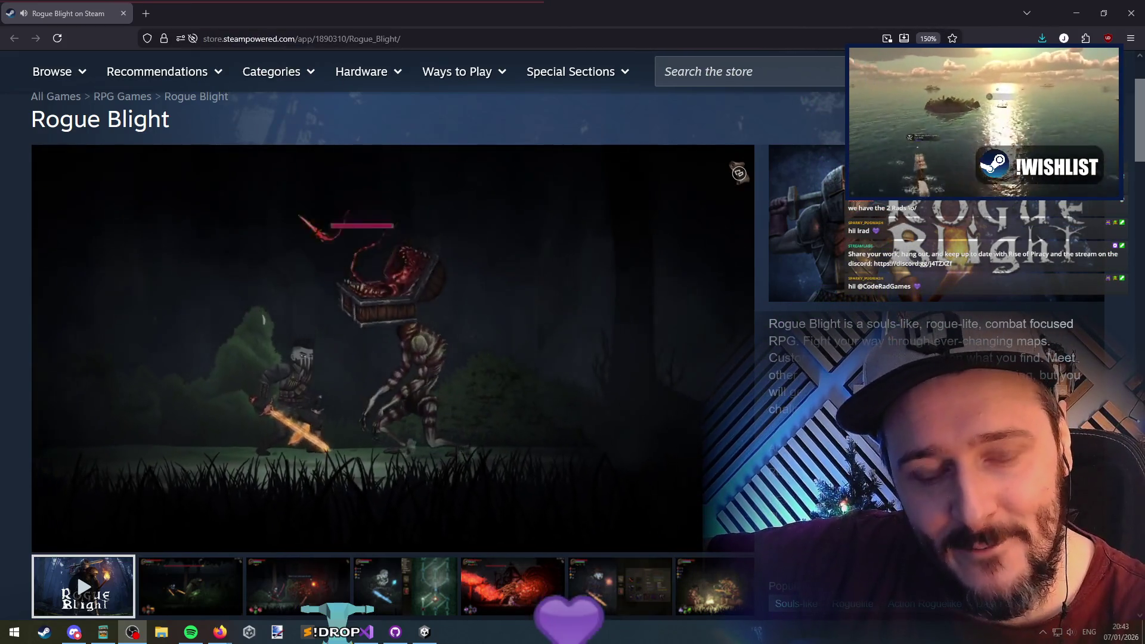
key(alt+Tab)
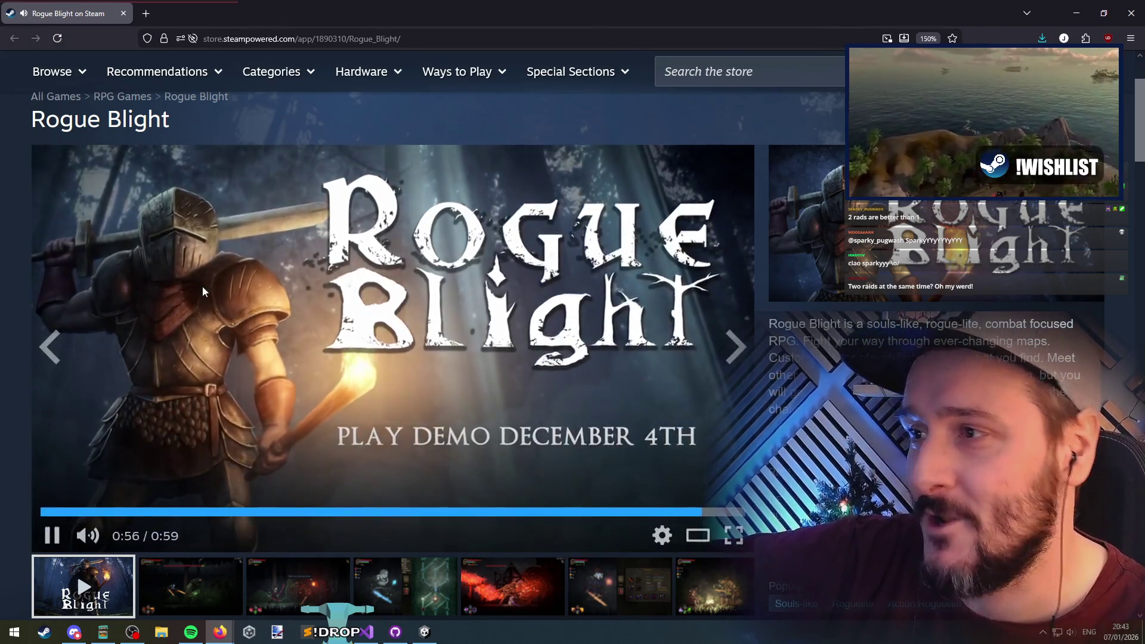
scroll(191, 436, down, 5)
scroll(24, 298, down, 10)
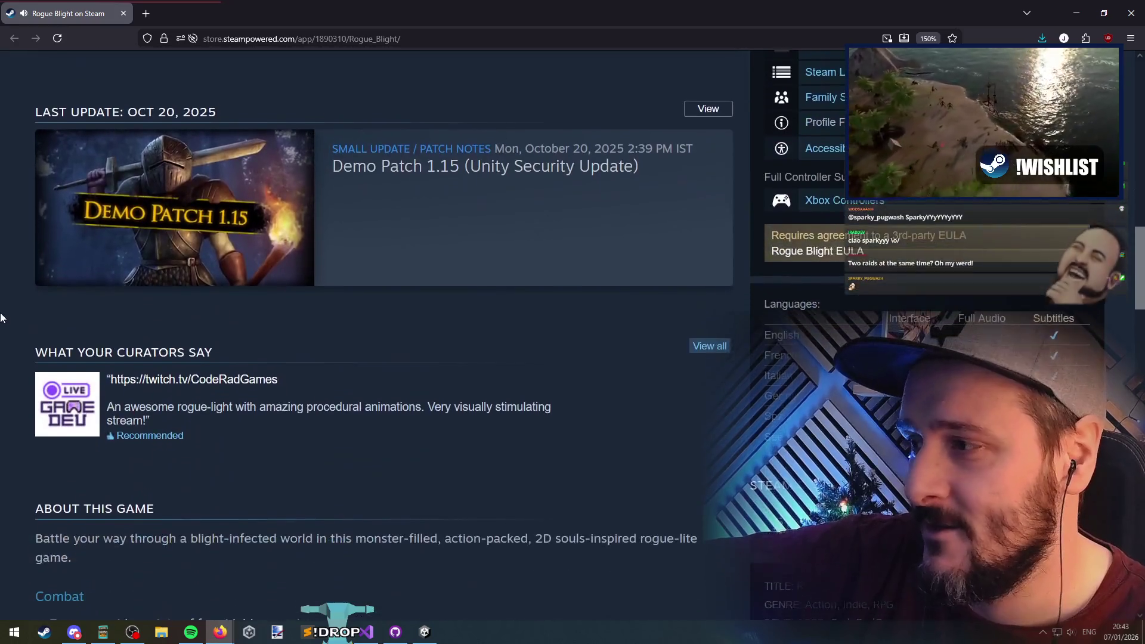
scroll(1, 325, down, 8)
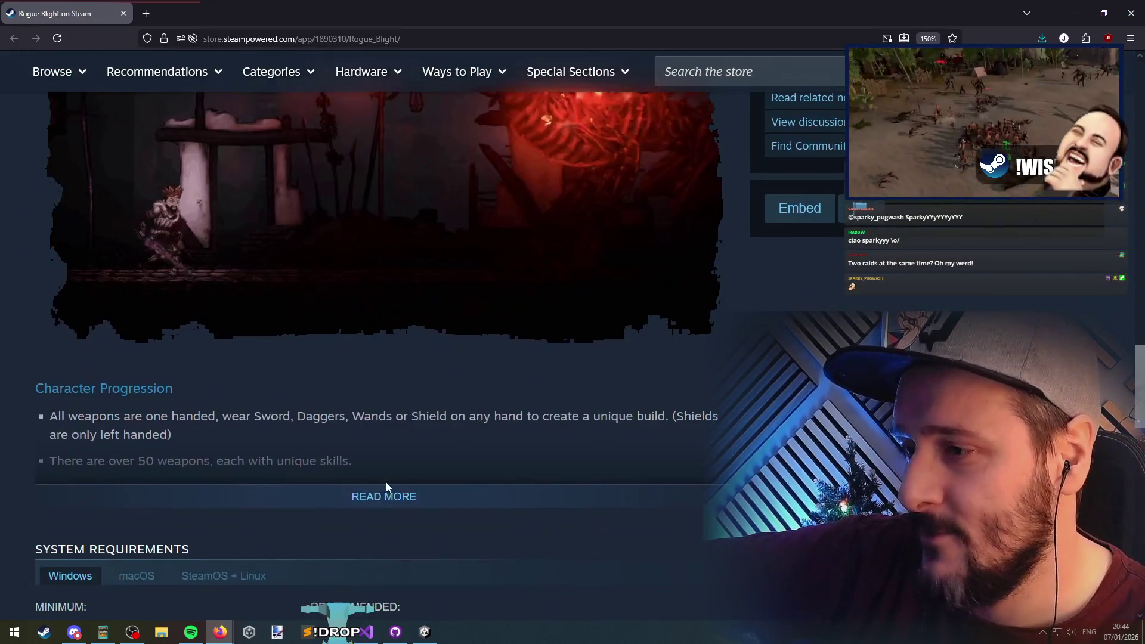
click(385, 495)
scroll(427, 378, up, 11)
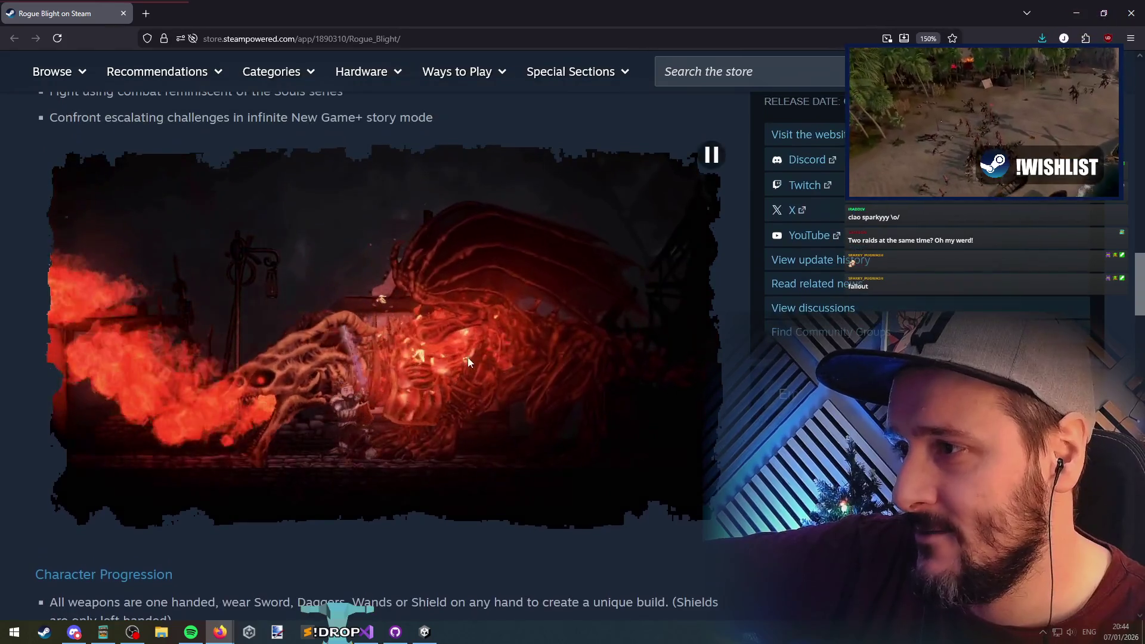
scroll(427, 378, up, 10)
scroll(460, 342, down, 1)
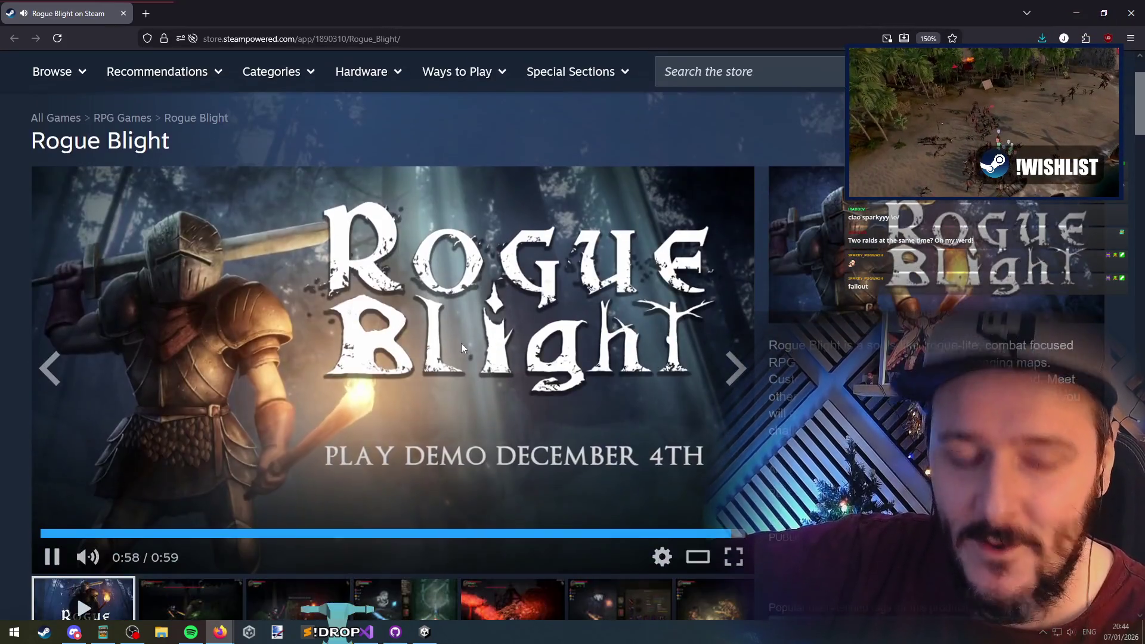
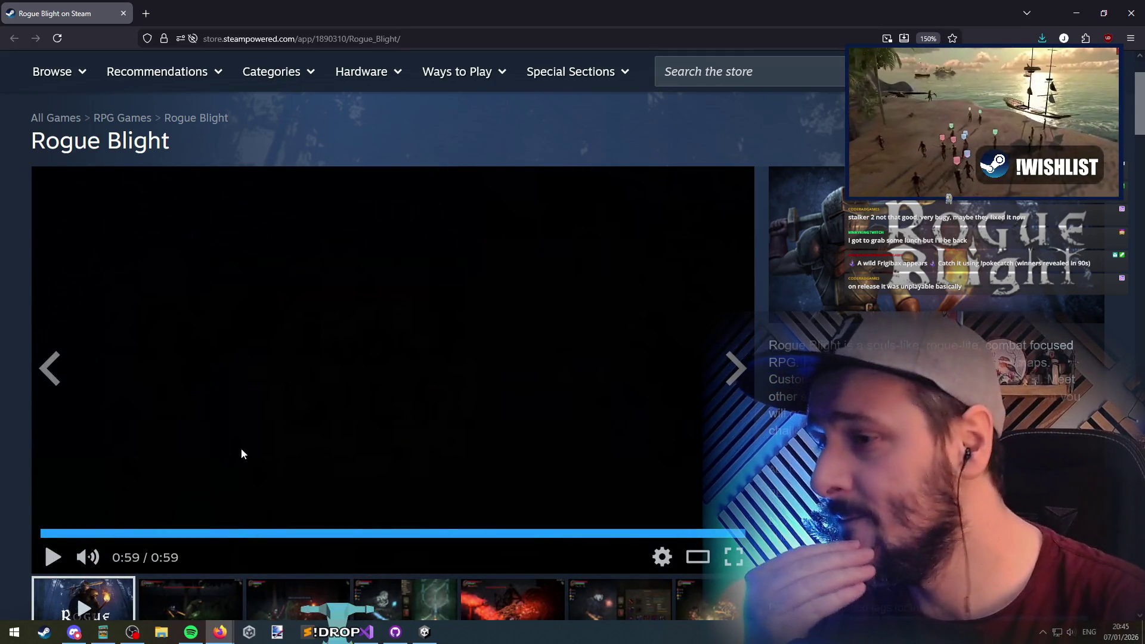
View the second Rogue Blight media item on the Steam page, then return to Visual Studio
click(226, 591)
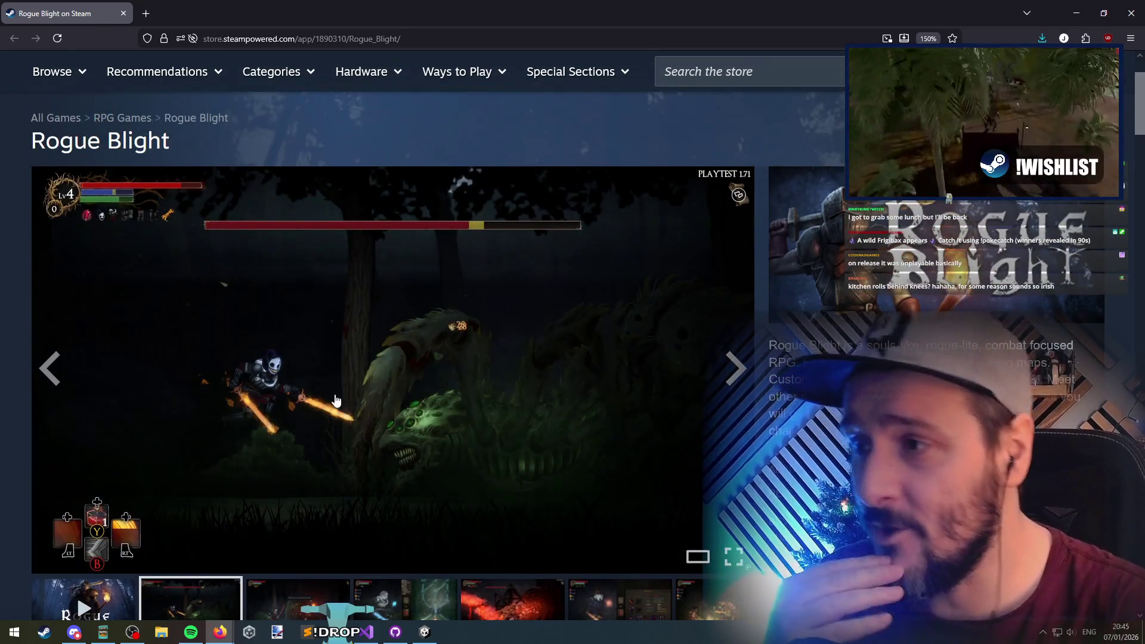
key(alt+Tab)
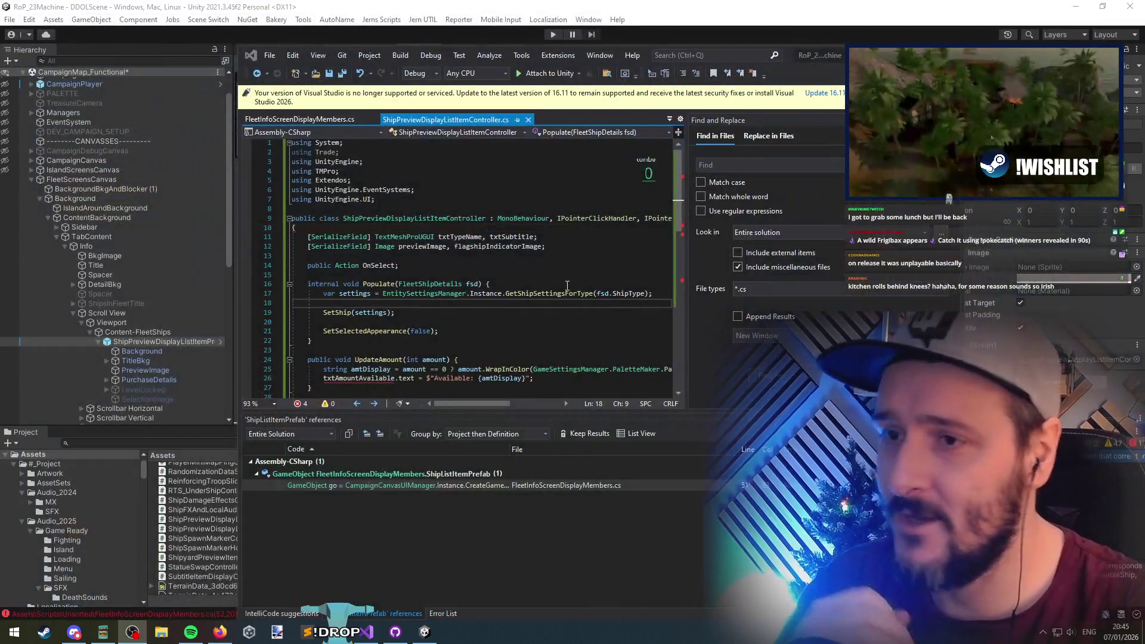
Move Visual Studio aside to check the Fleet Information panel in Unity's Scene view
click(566, 303)
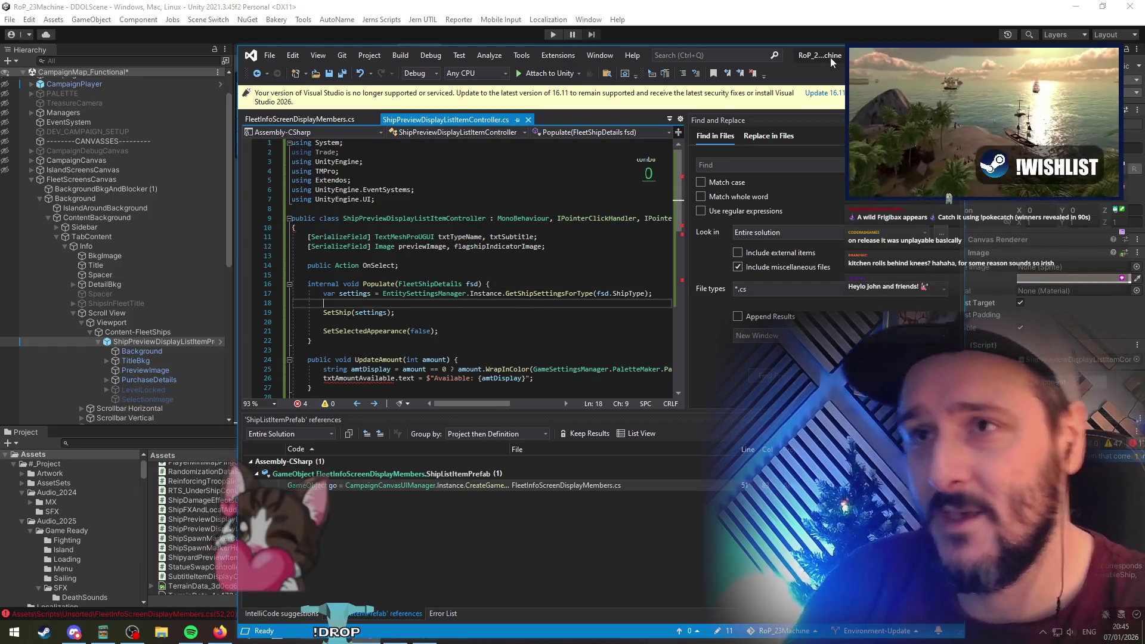
drag(788, 53, 782, 51)
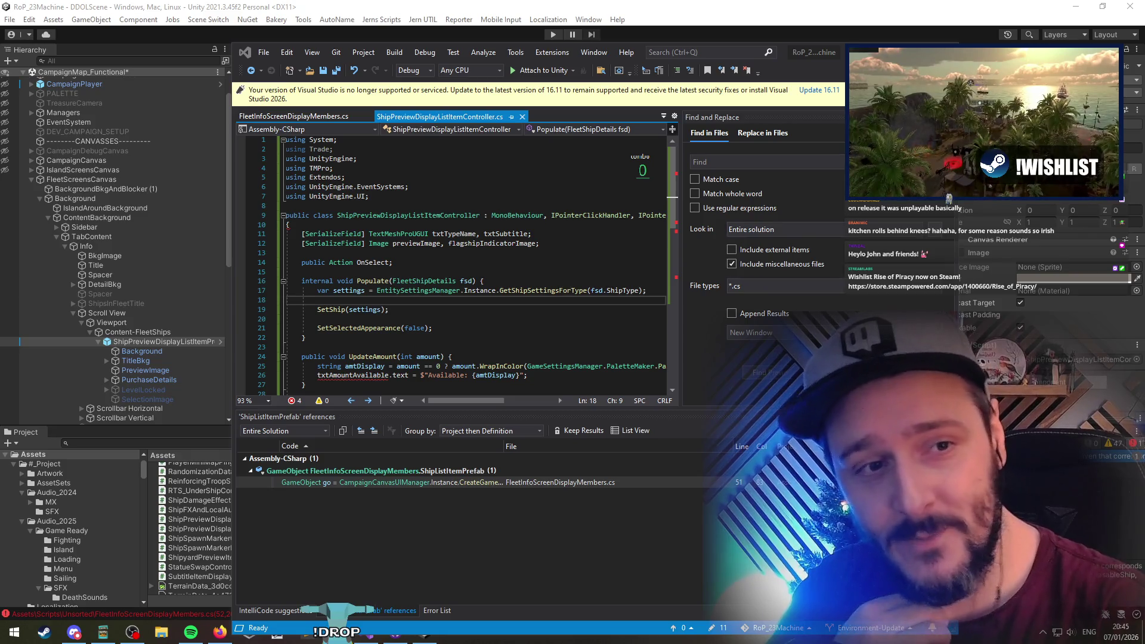
click(423, 305)
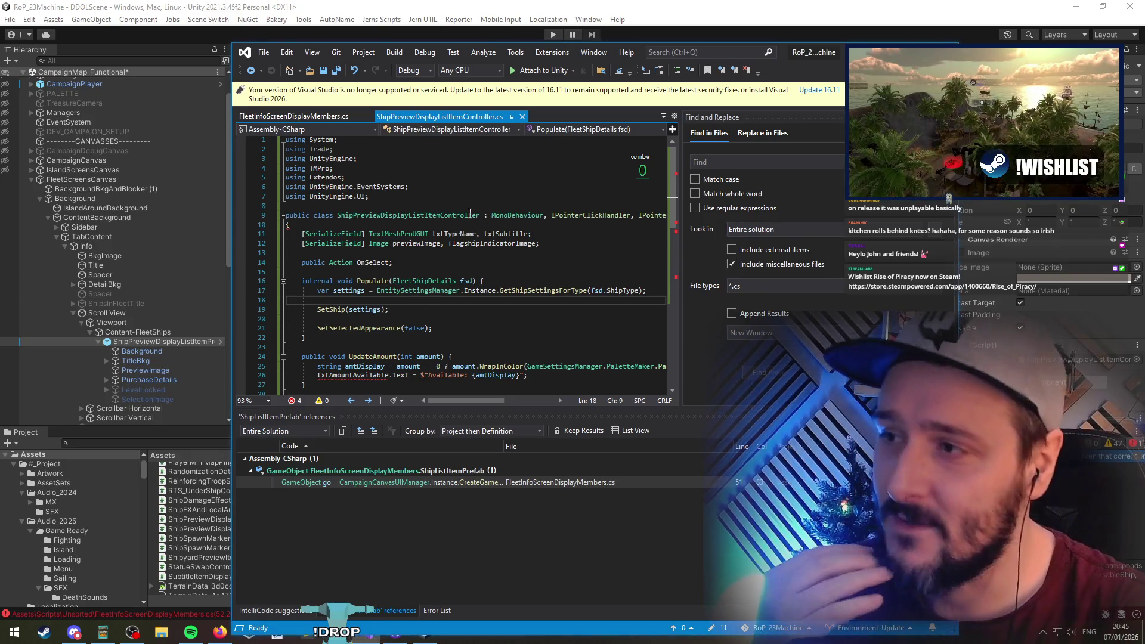
drag(637, 53, 570, 313)
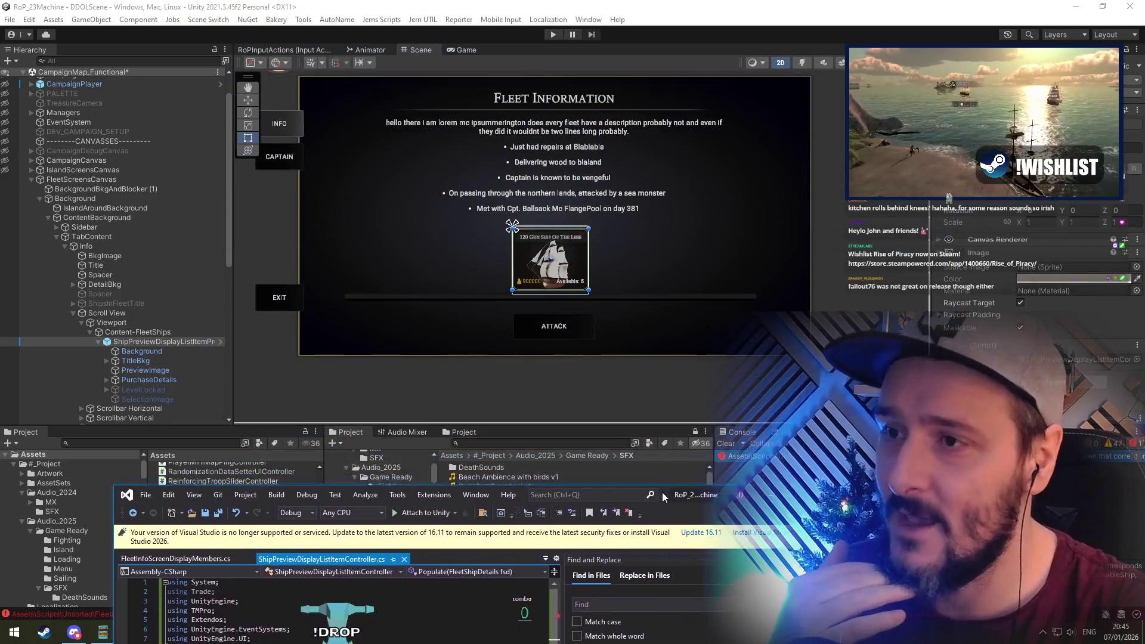
mouse_move(721, 322)
mouse_down()
mouse_move(730, 355)
mouse_move(735, 121)
mouse_move(751, 300)
mouse_up()
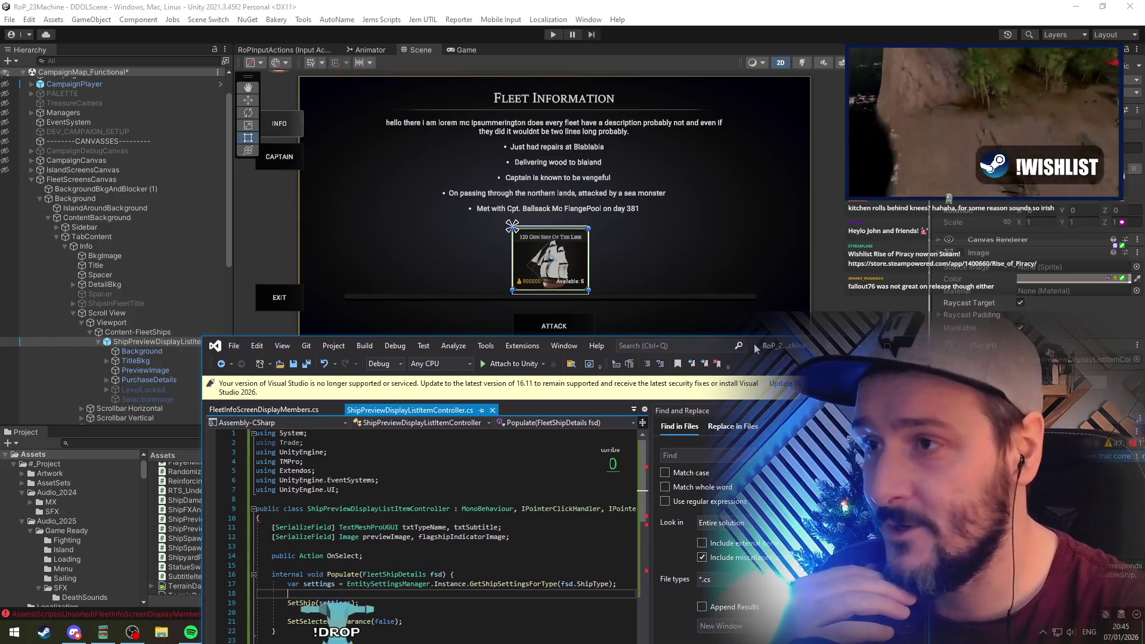
Maximize Visual Studio so ShipPreviewDisplayListItemController.cs fills the screen
scroll(501, 215, up, 3)
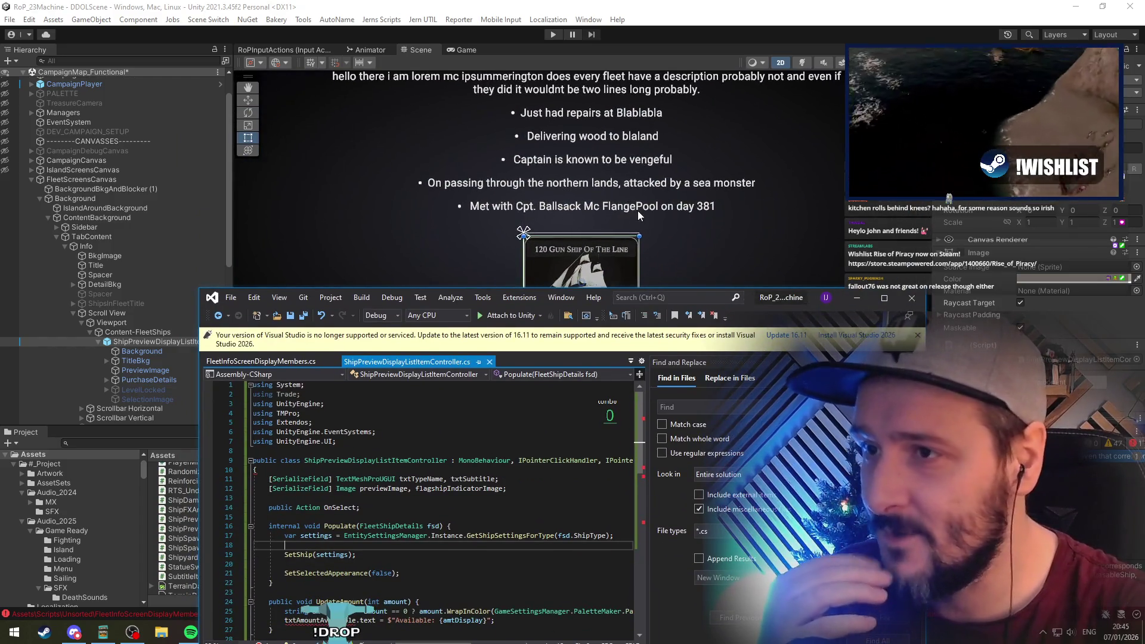
drag(753, 298, 735, 3)
click(260, 267)
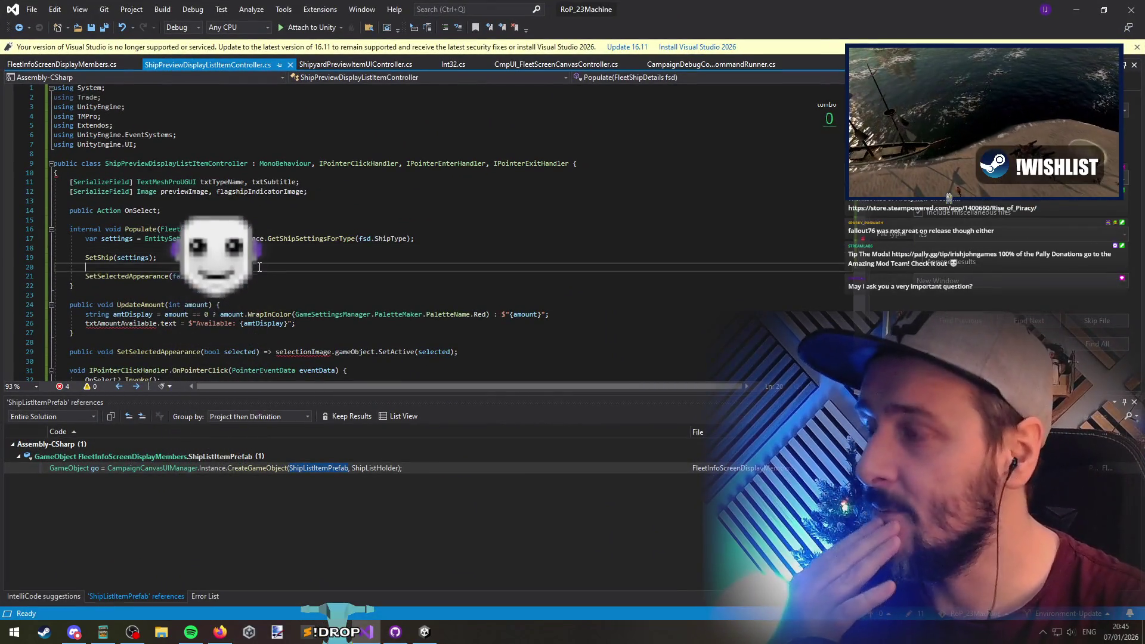
click(205, 251)
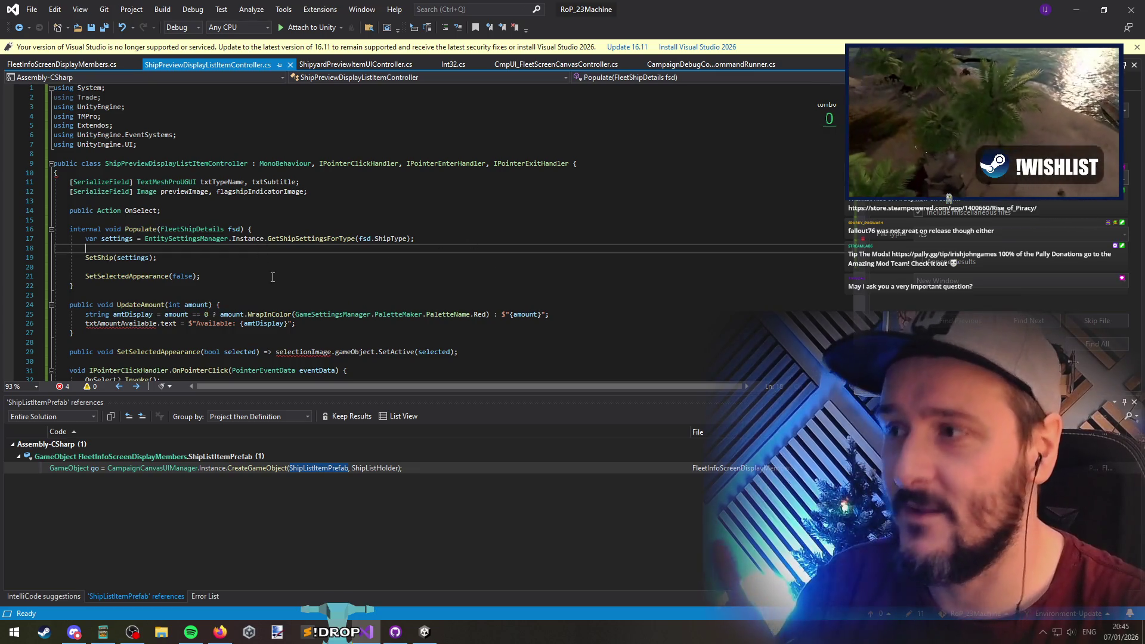
click(244, 267)
click(226, 248)
click(214, 265)
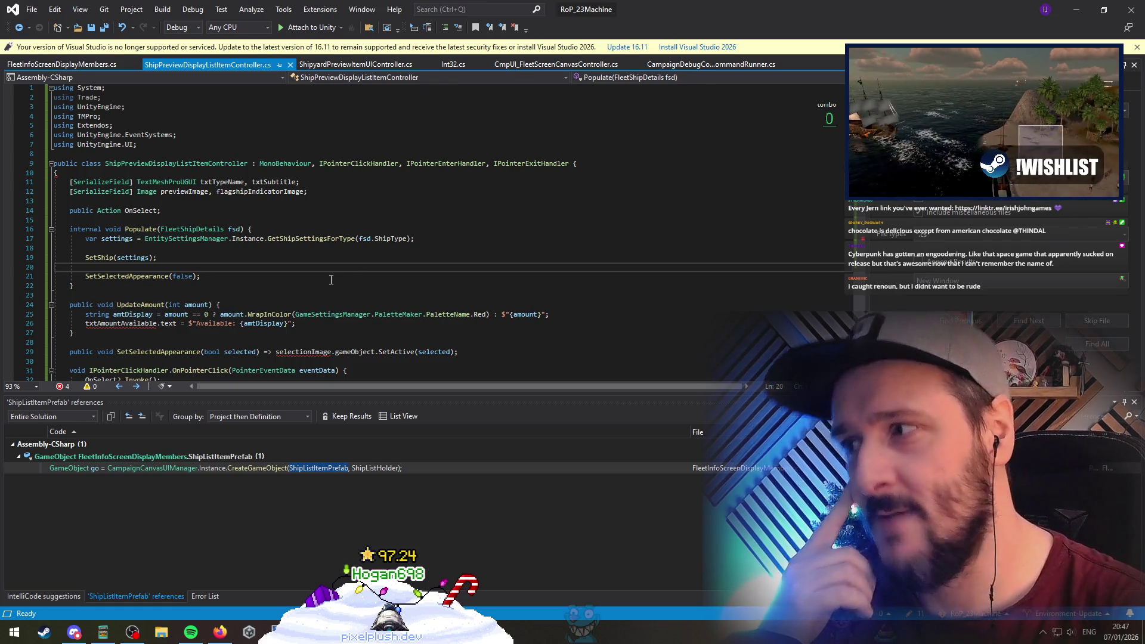
Remove the SetSelectedAppearance(false) call from Populate and the one-line SetSelectedAppearance method
key(ctrl+x)
key(ctrl+x)
scroll(180, 325, down, 2)
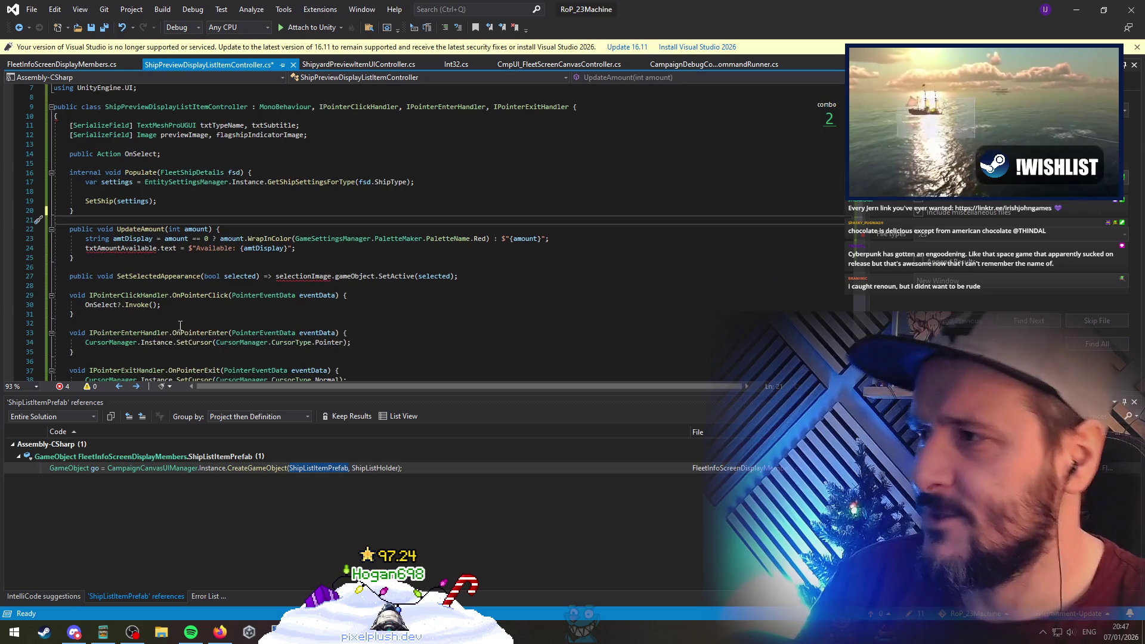
click(167, 276)
key(ctrl+x)
key(ctrl+x)
scroll(165, 254, down, 2)
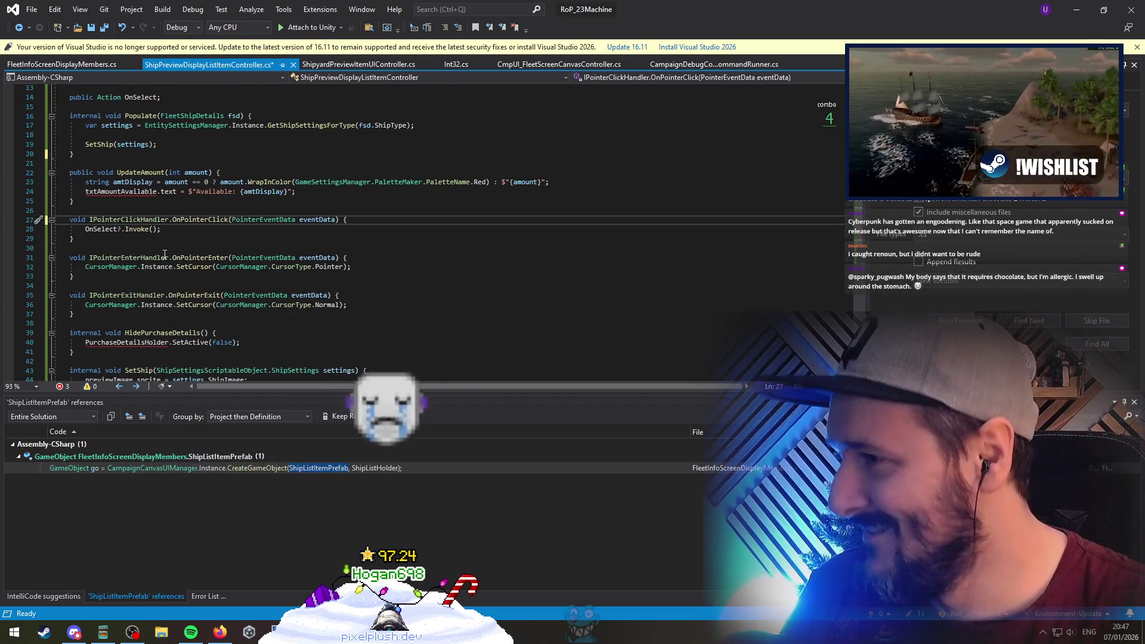
Remove the SetCursor calls from the OnPointerEnter and OnPointerExit handlers
mouse_move(164, 254)
mouse_down()
mouse_move(177, 267)
mouse_move(71, 323)
mouse_up()
key(Escape)
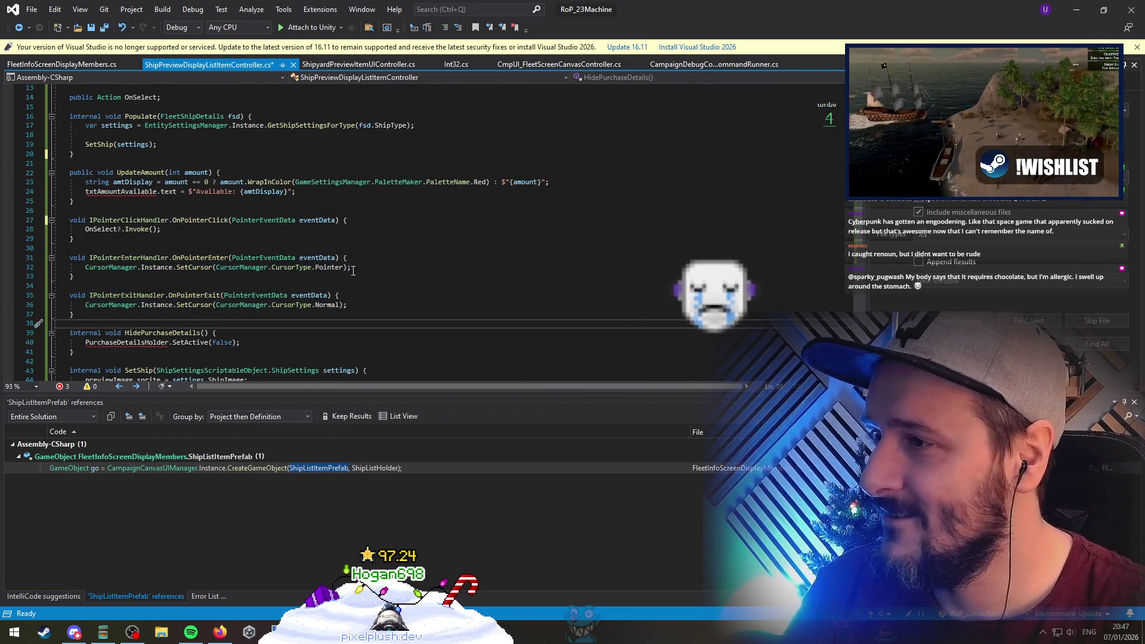
click(191, 305)
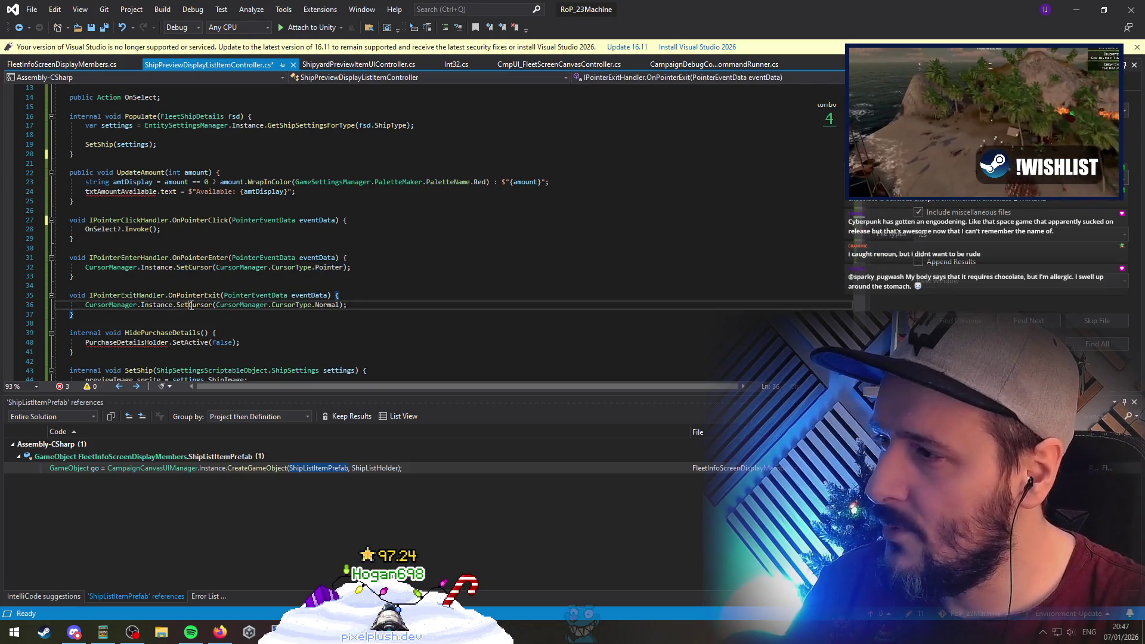
mouse_move(71, 257)
mouse_down()
mouse_move(120, 280)
mouse_move(72, 324)
mouse_up()
click(194, 267)
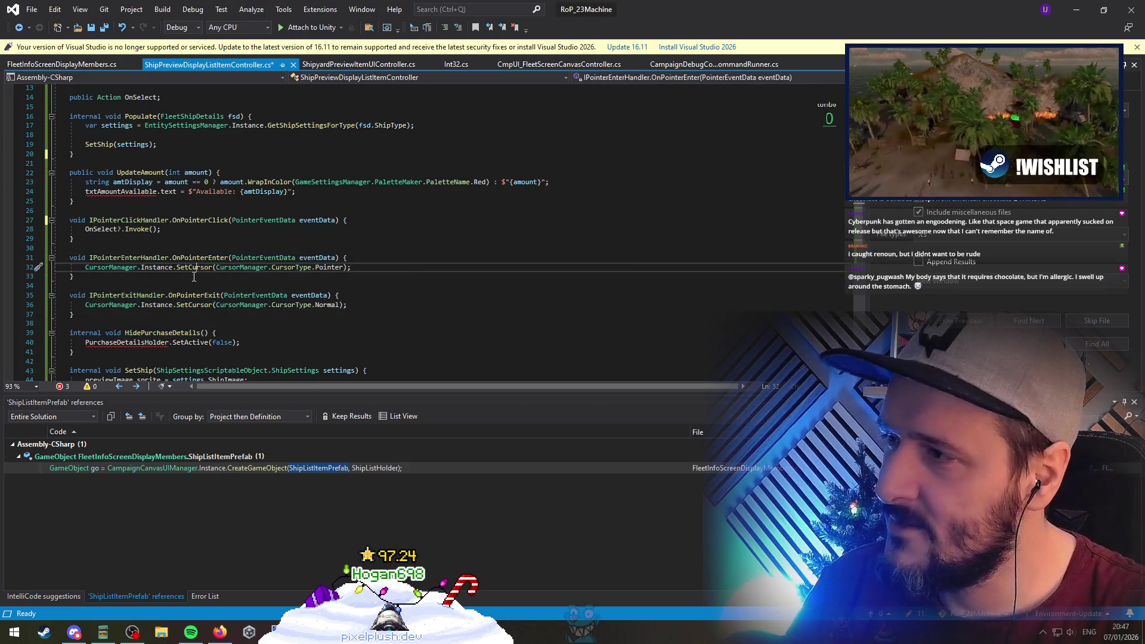
click(373, 261)
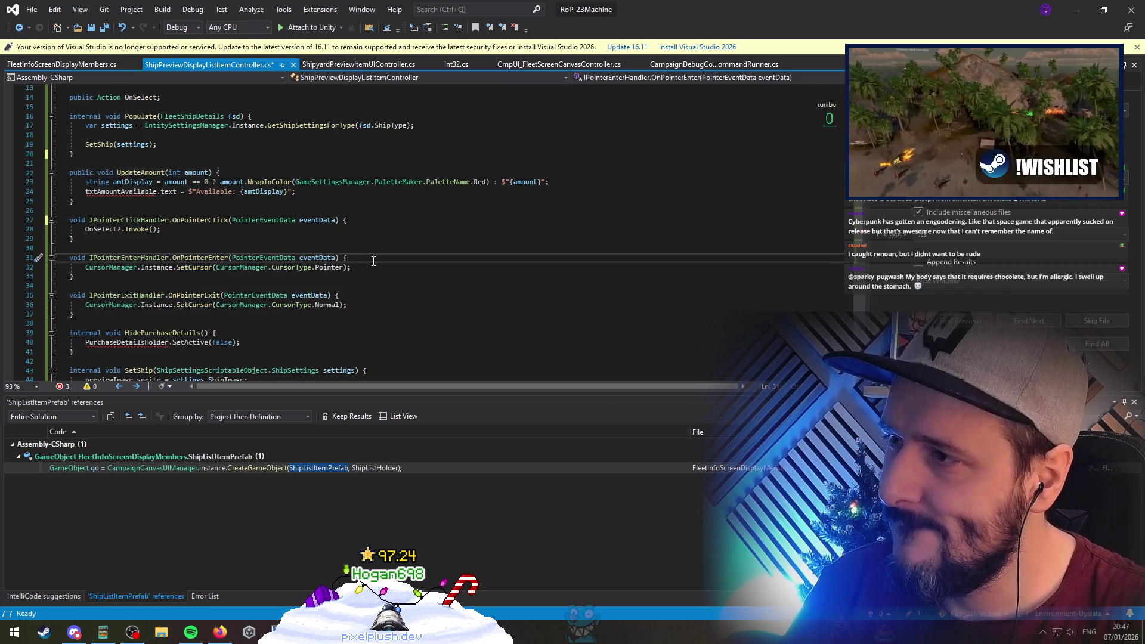
click(374, 266)
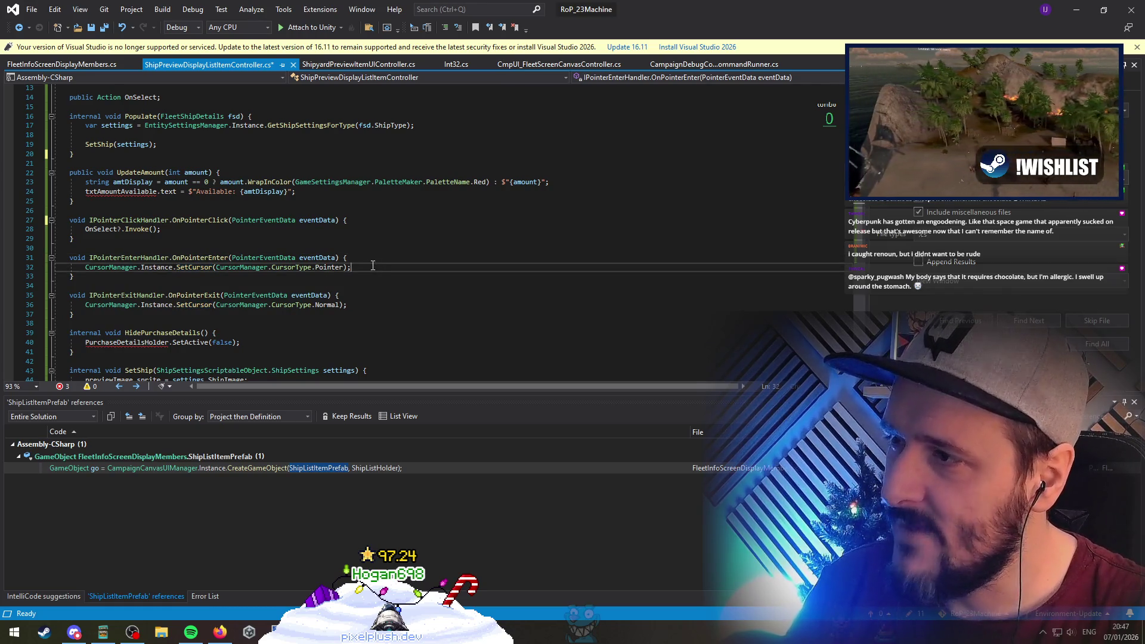
key(ctrl+x)
click(365, 296)
key(ctrl+x)
Save the controller script and delete the HidePurchaseDetails method
click(259, 315)
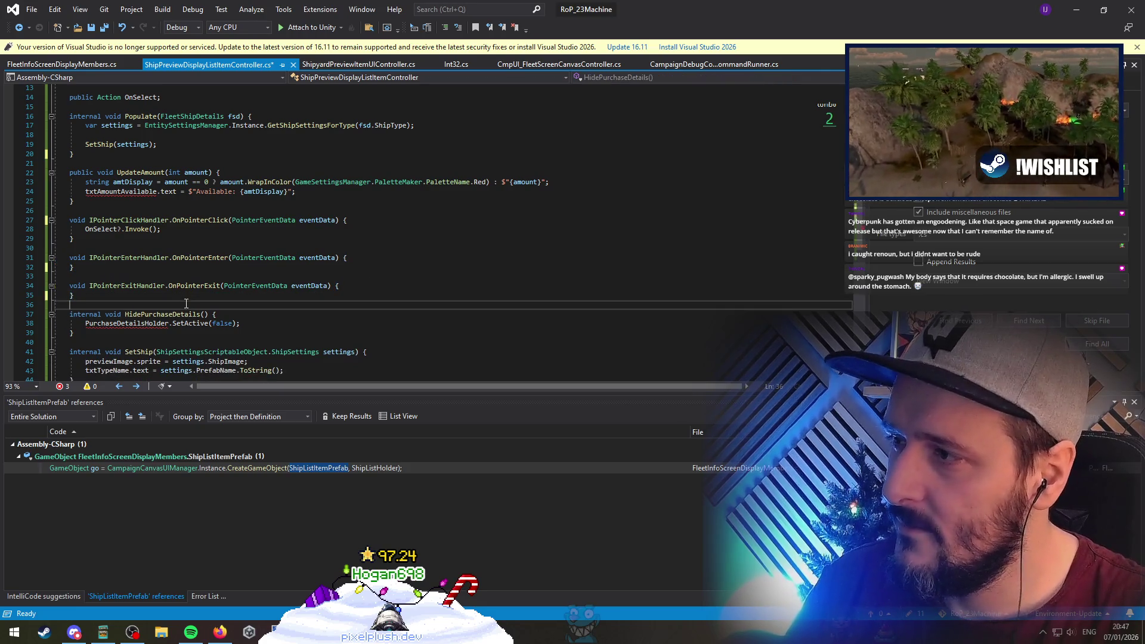
key(ctrl+s)
scroll(203, 275, down, 3)
click(150, 238)
scroll(174, 296, up, 3)
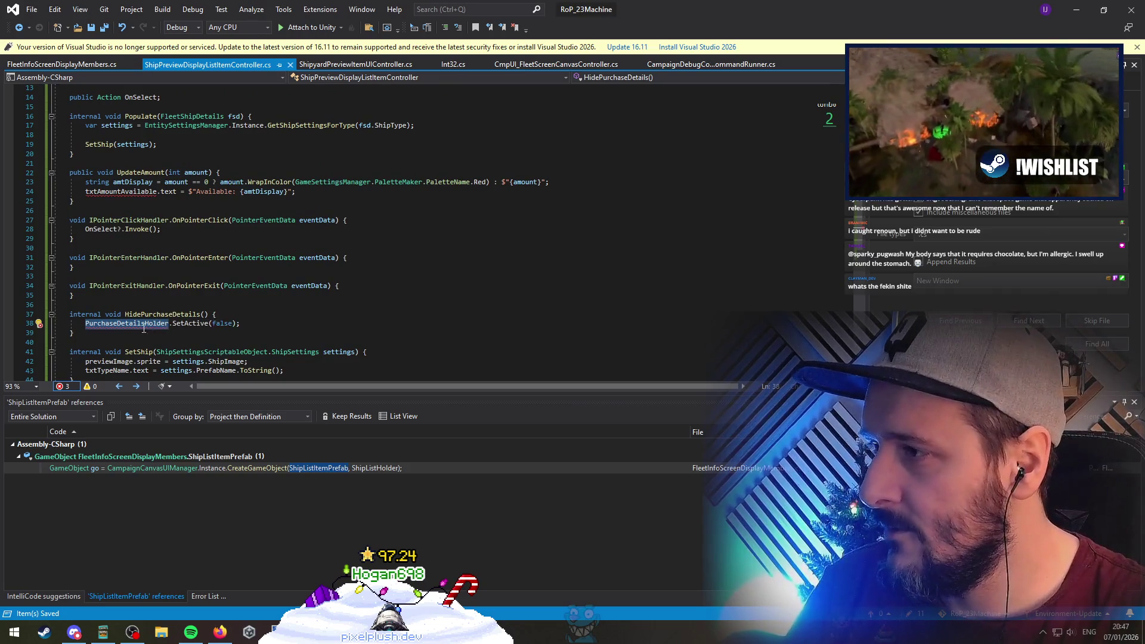
click(246, 310)
key(ctrl+x)
key(ctrl+x)
key(ctrl+x)
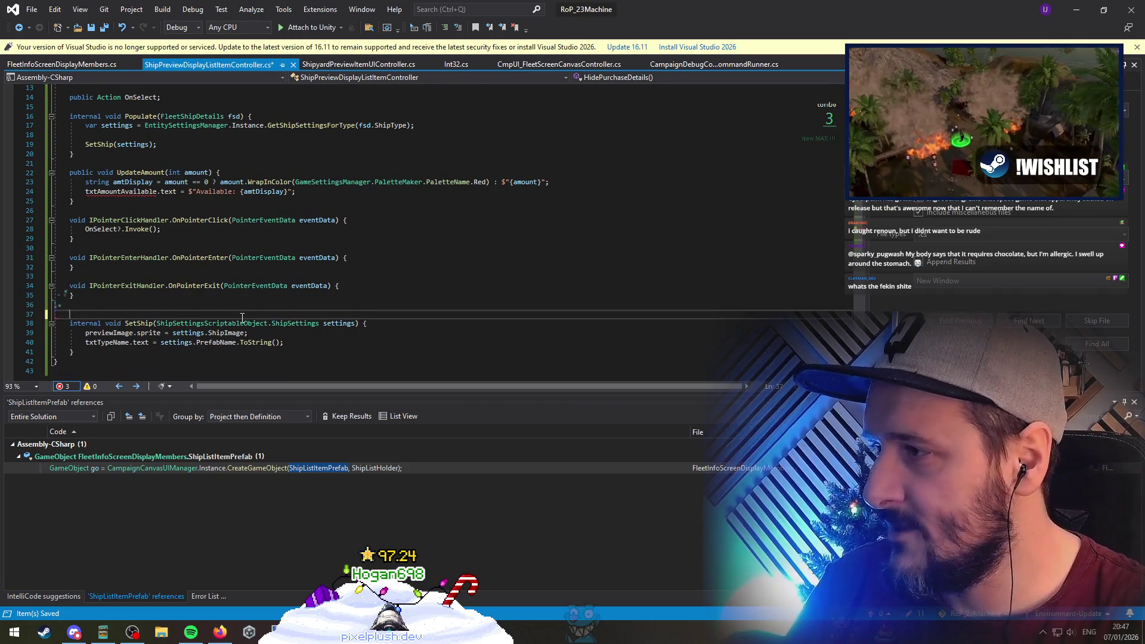
key(Up)
Review the rest of the class and go to the UpdateAmount method
click(135, 344)
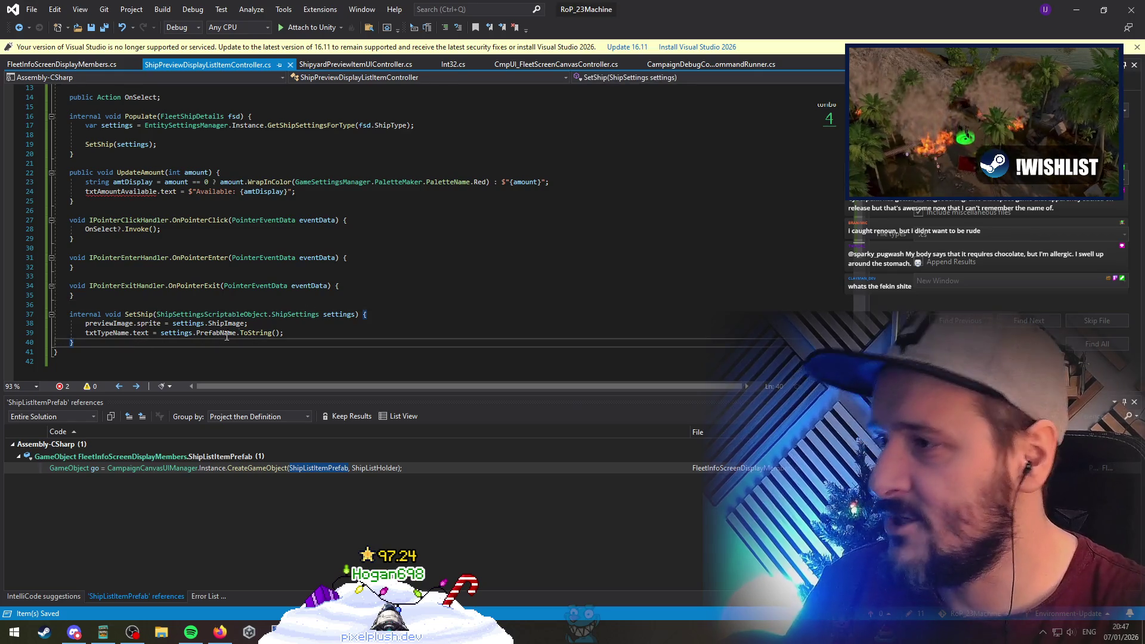
scroll(229, 340, up, 4)
scroll(238, 352, down, 4)
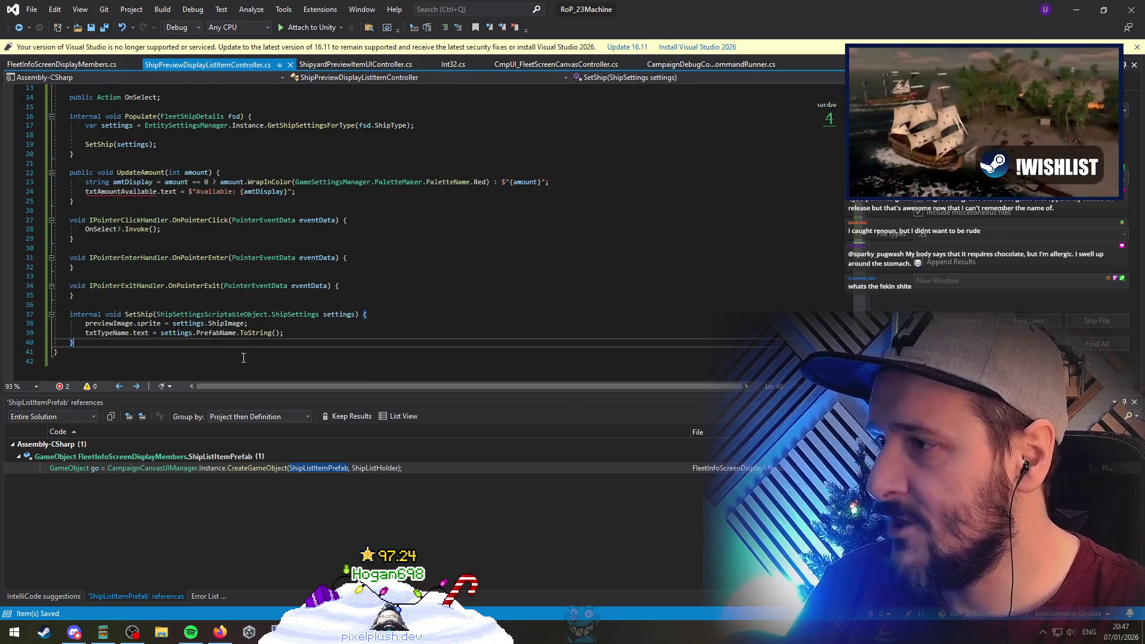
click(350, 315)
scroll(358, 308, up, 2)
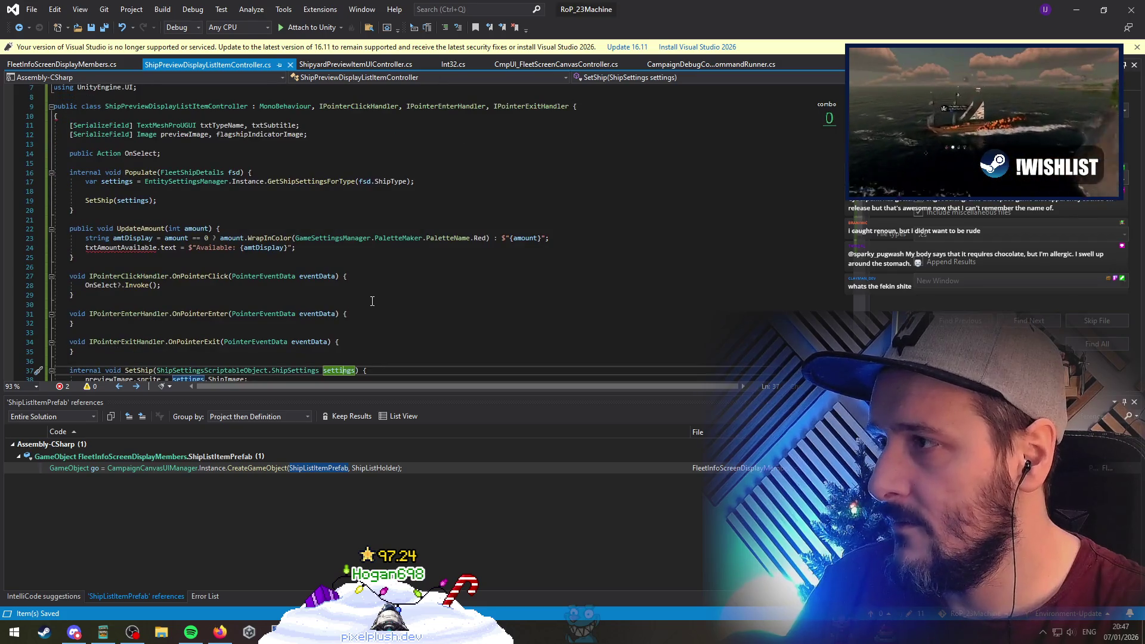
click(122, 247)
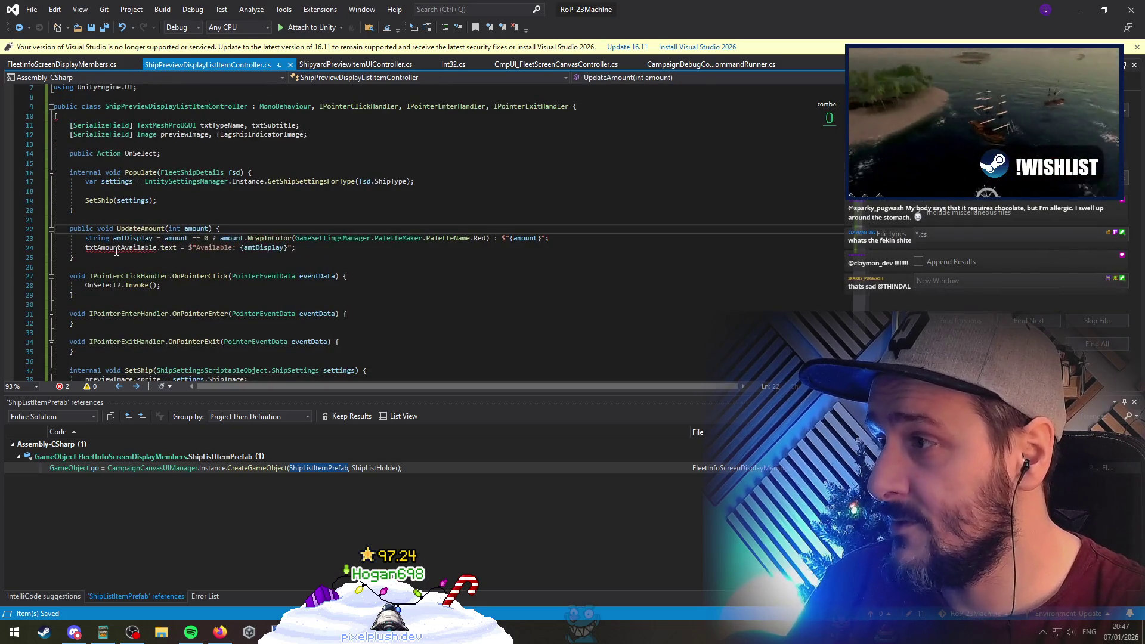
Delete the UpdateAmount method and add a new line below SetShip(settings) in Populate
key(shift+Down)
key(shift+Up)
key(shift+Up)
key(shift+Up)
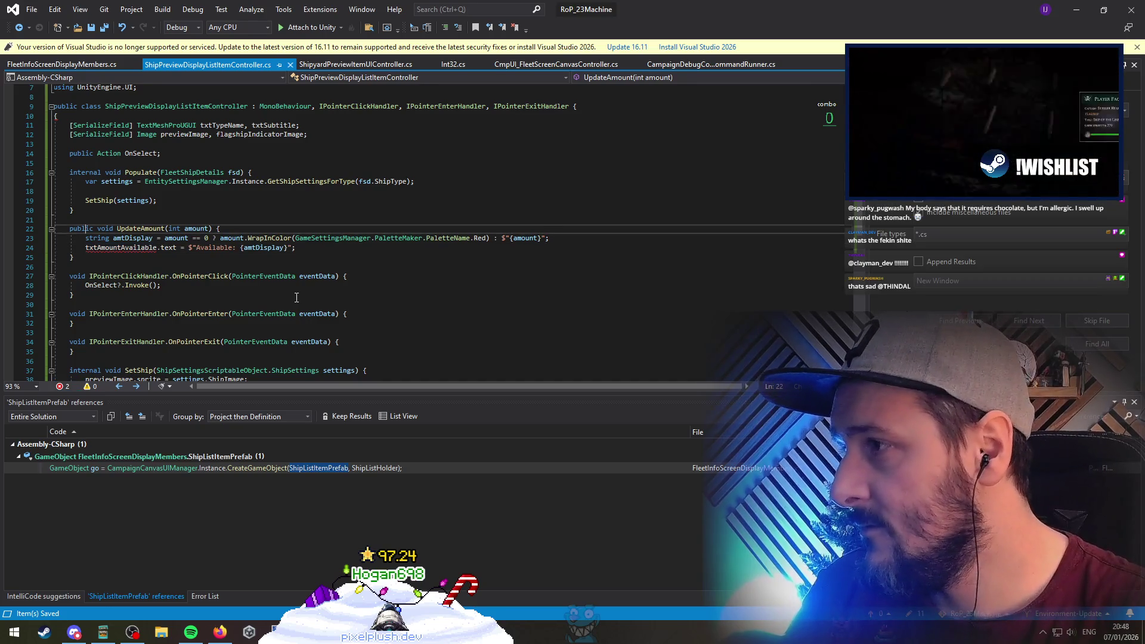
key(Delete)
key(Delete)
key(Up)
key(Up)
key(Up)
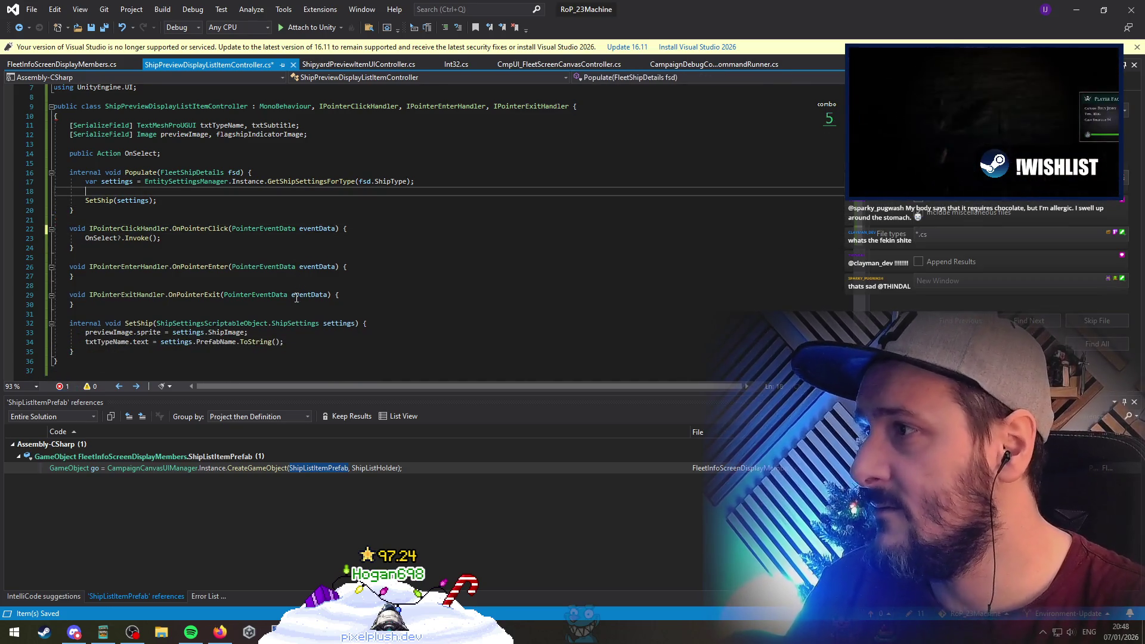
key(Down)
key(Return)
key(Return)
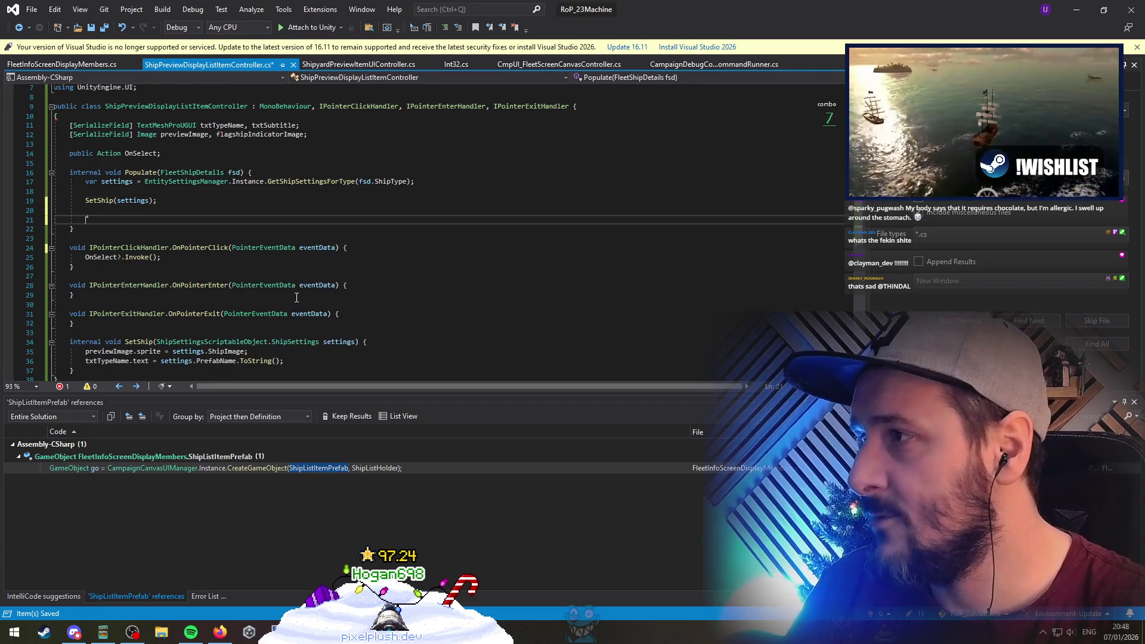
key(ctrl+s)
Write txtTypeName = settings.TypeName and go to the TypeName definition with F12
text(txtTy)
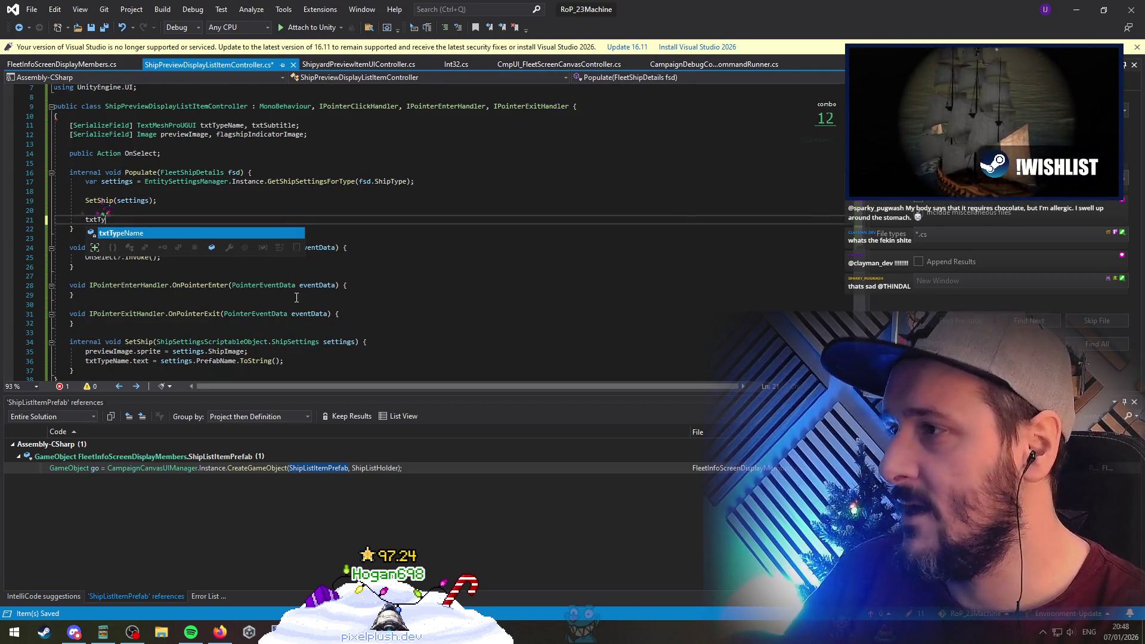
key(Tab)
text(= settings.typ)
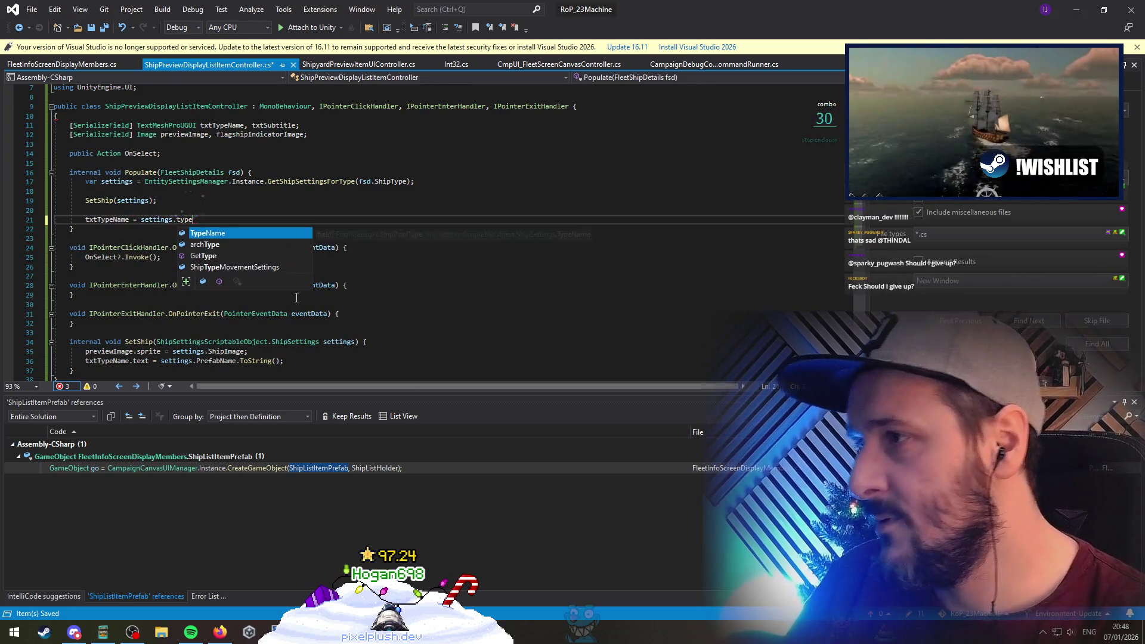
text(e)
key(Up)
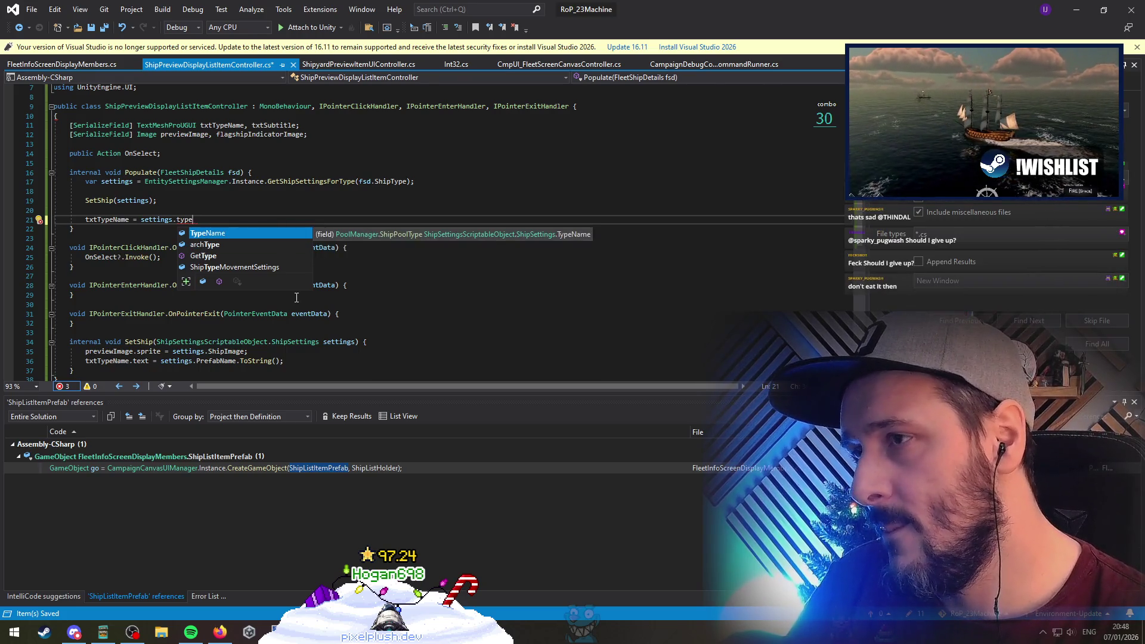
key(Tab)
key(F12)
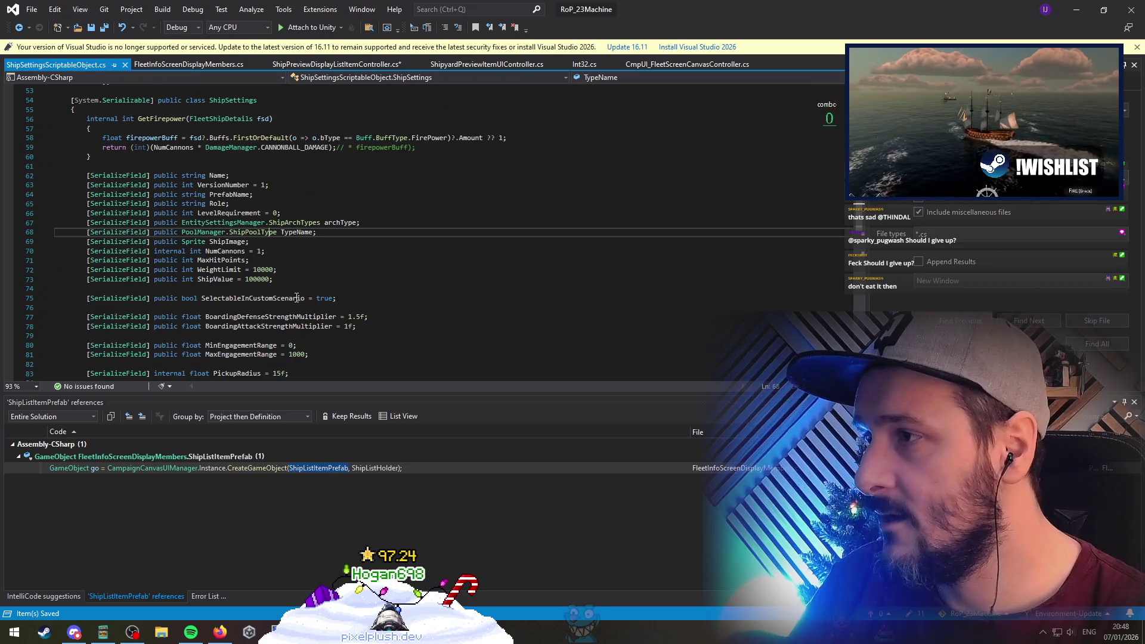
Look up the ShipPoolType enum definition, then navigate back to the list item controller
key(F12)
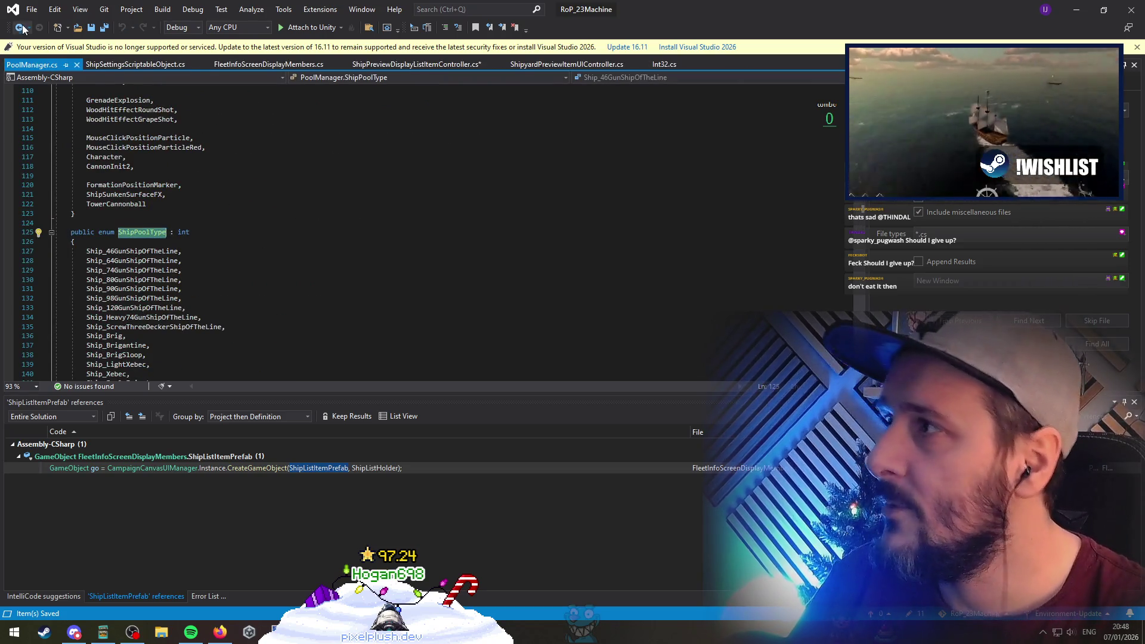
click(20, 28)
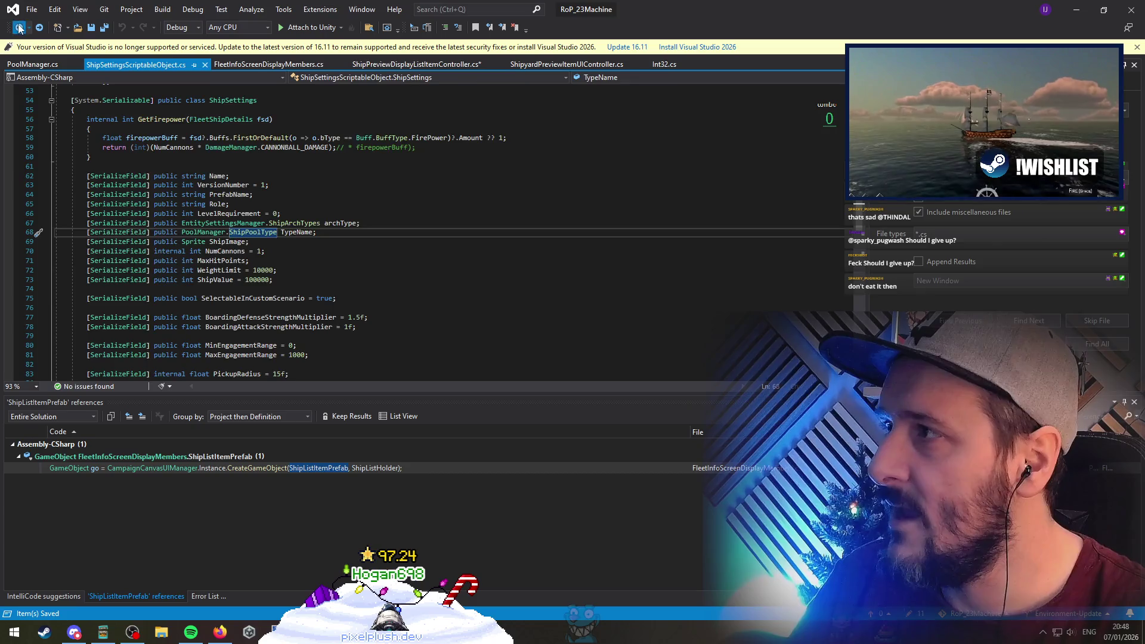
click(19, 28)
Switch the txtTypeName assignment to settings.PrefabName and review the ShipSettings fields at its definition
text(frie)
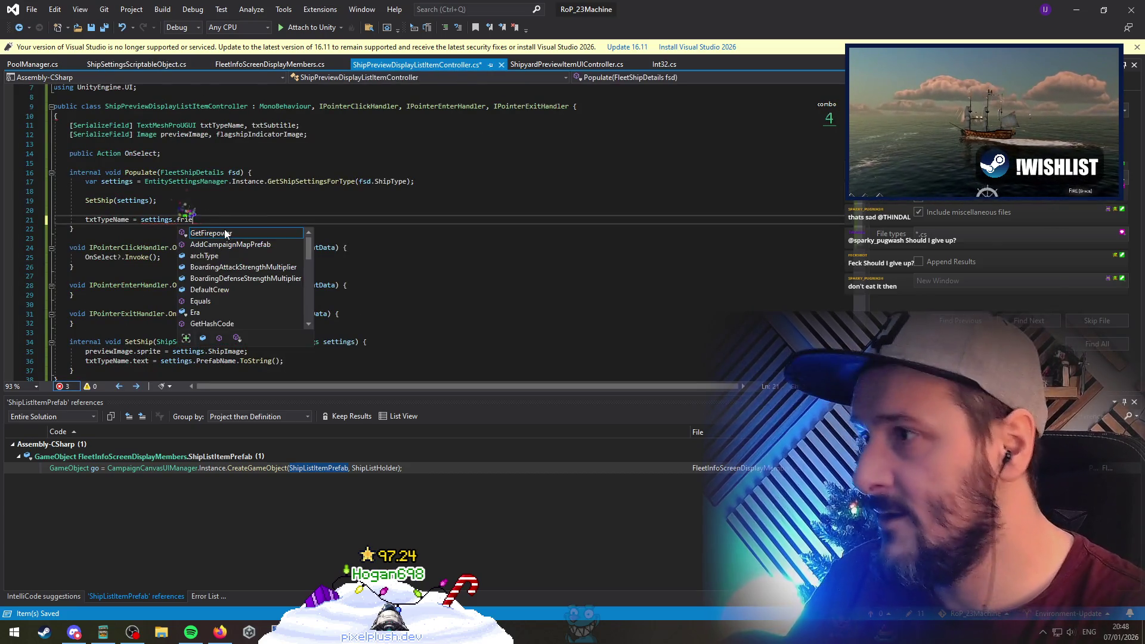
text(ndly)
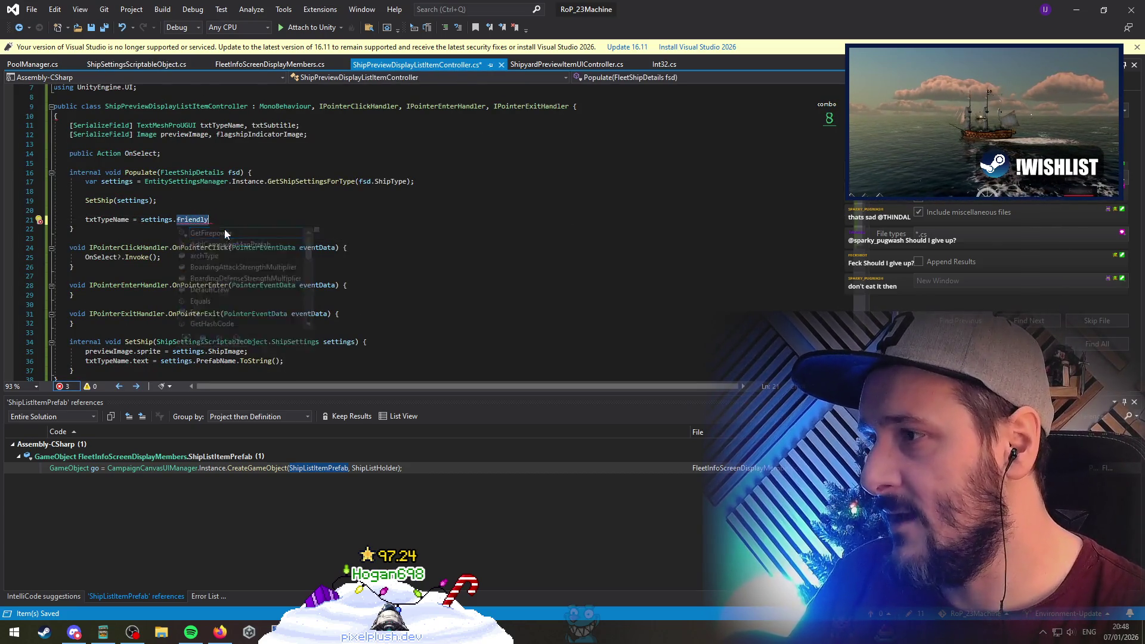
text(pre)
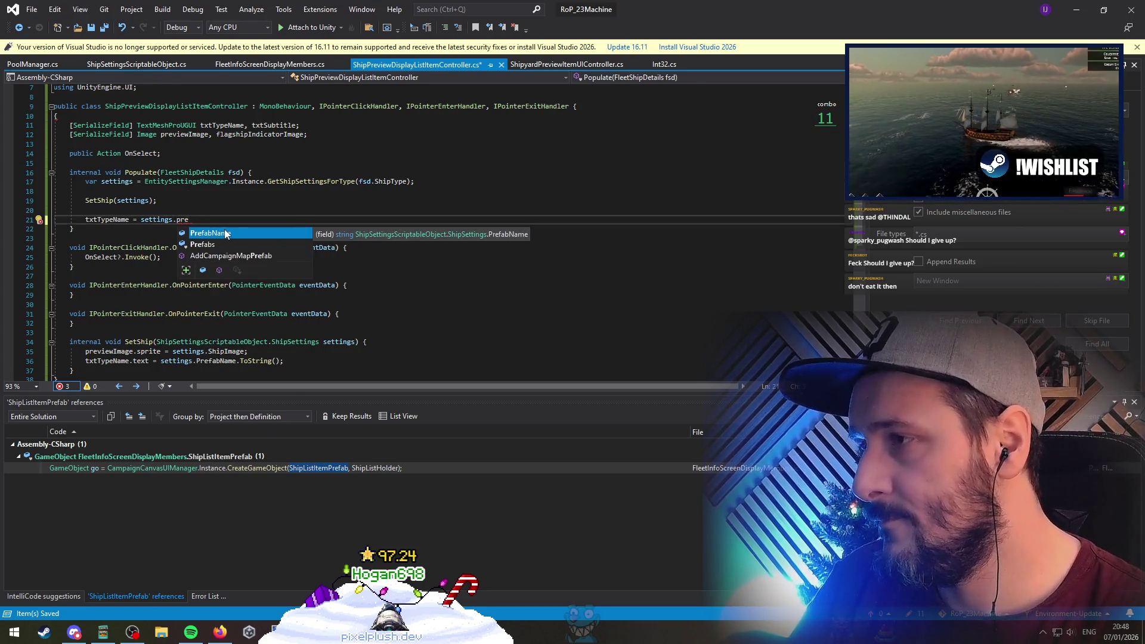
double_click(226, 234)
key(F12)
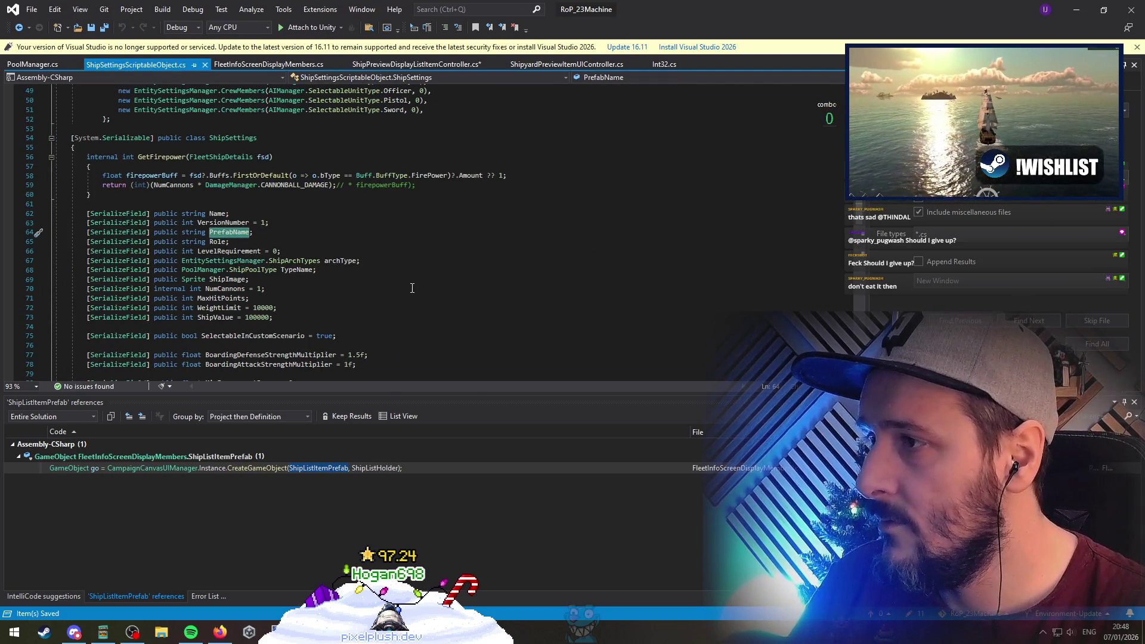
double_click(219, 242)
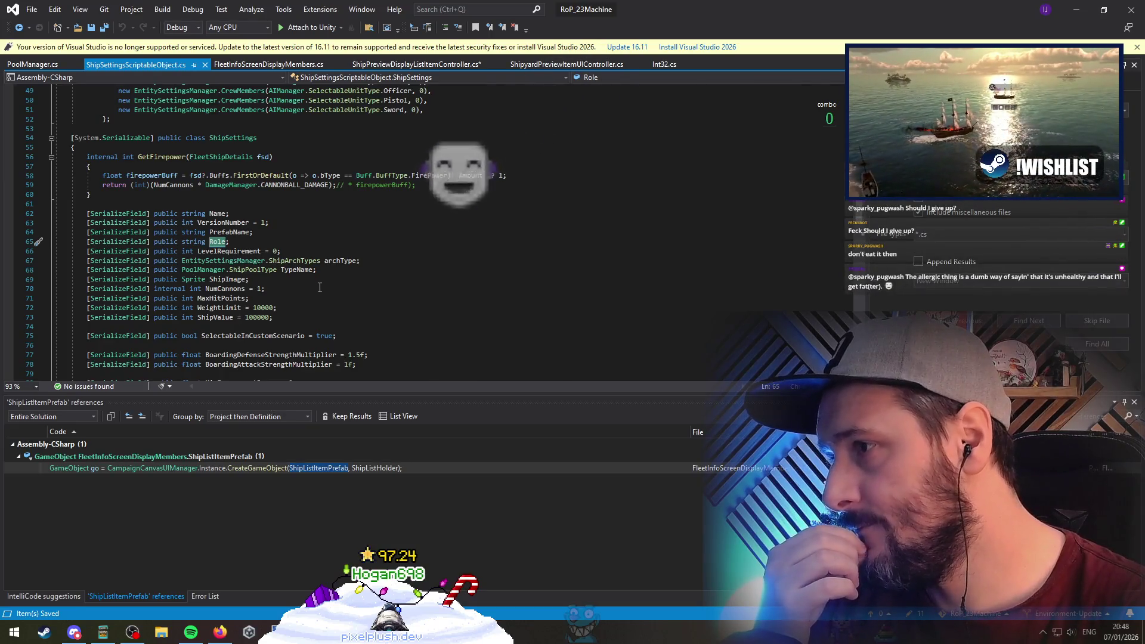
scroll(322, 285, down, 3)
scroll(320, 300, down, 7)
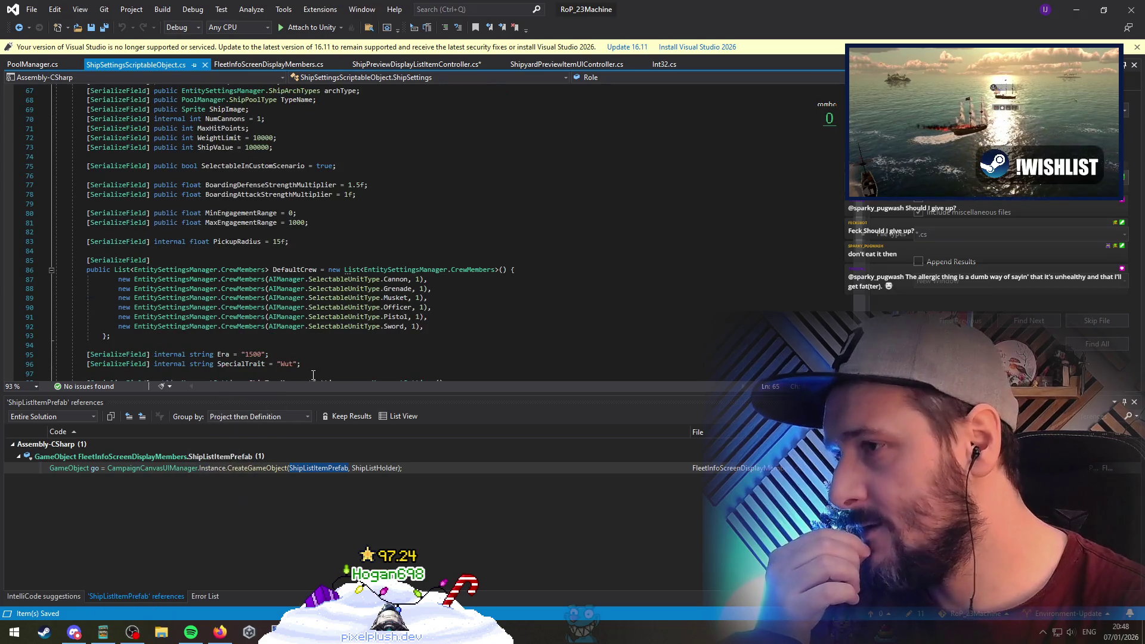
scroll(316, 353, down, 2)
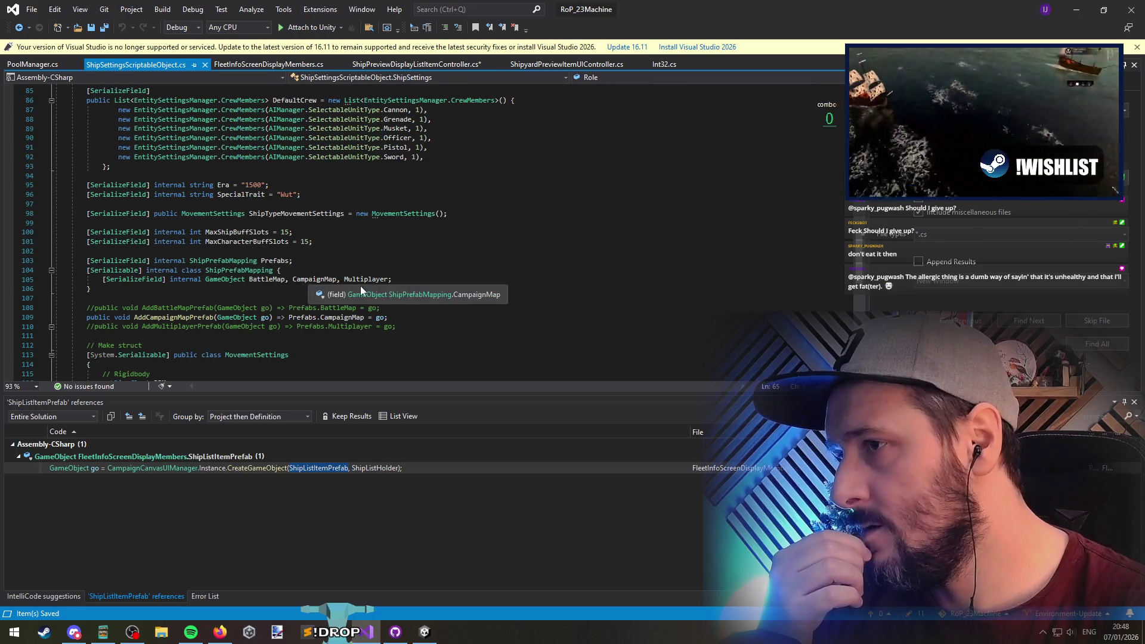
Simplify the EmptyCrew initializer to new() using the quick-fix suggestion
scroll(342, 339, down, 4)
scroll(341, 339, up, 20)
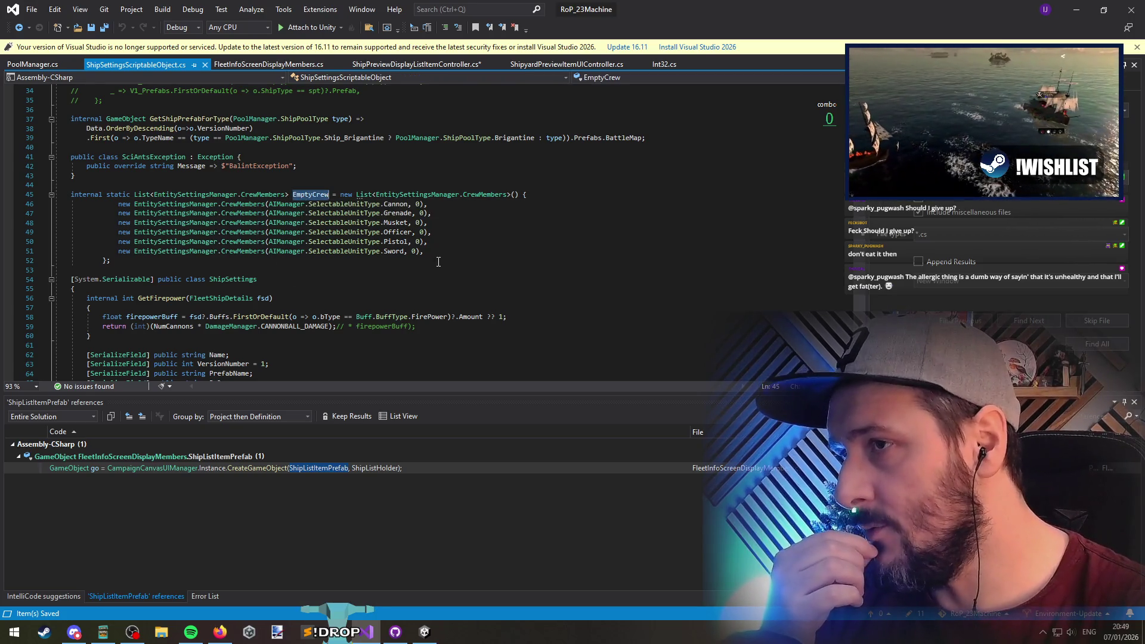
click(360, 196)
key(ctrl+period)
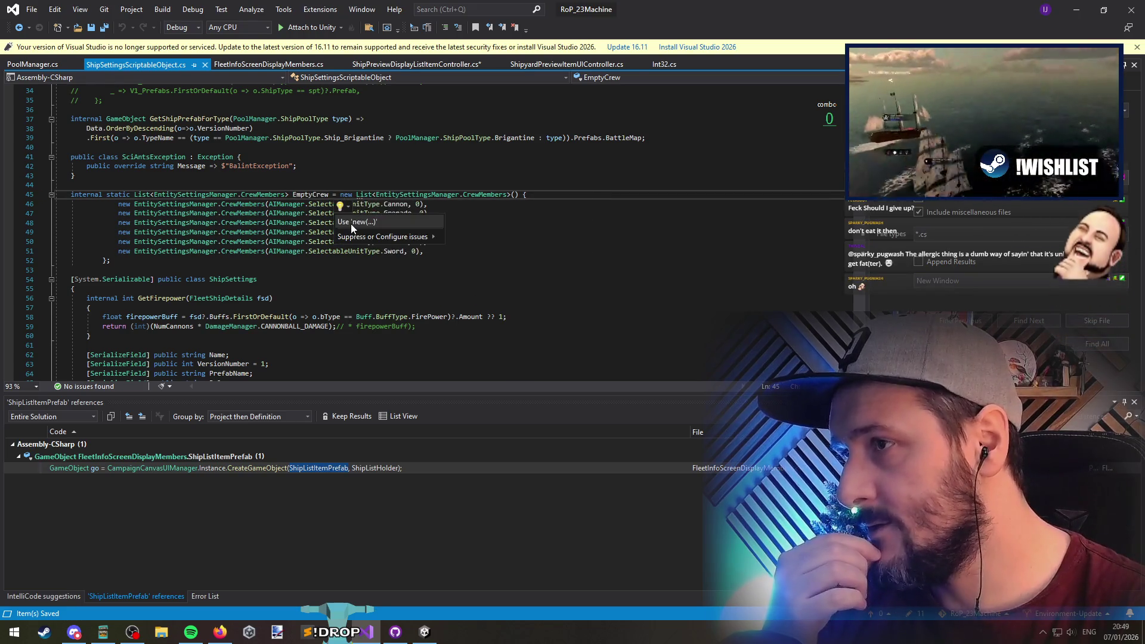
click(351, 223)
Remove the System prefix from the attribute above ShipSettings and check its references
click(438, 272)
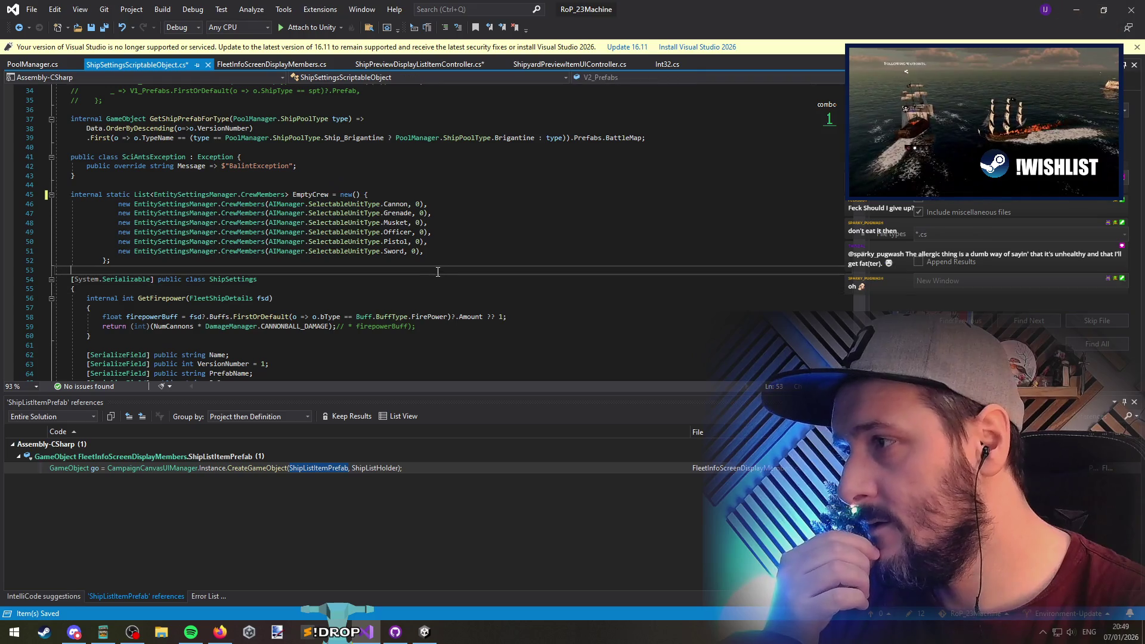
click(87, 279)
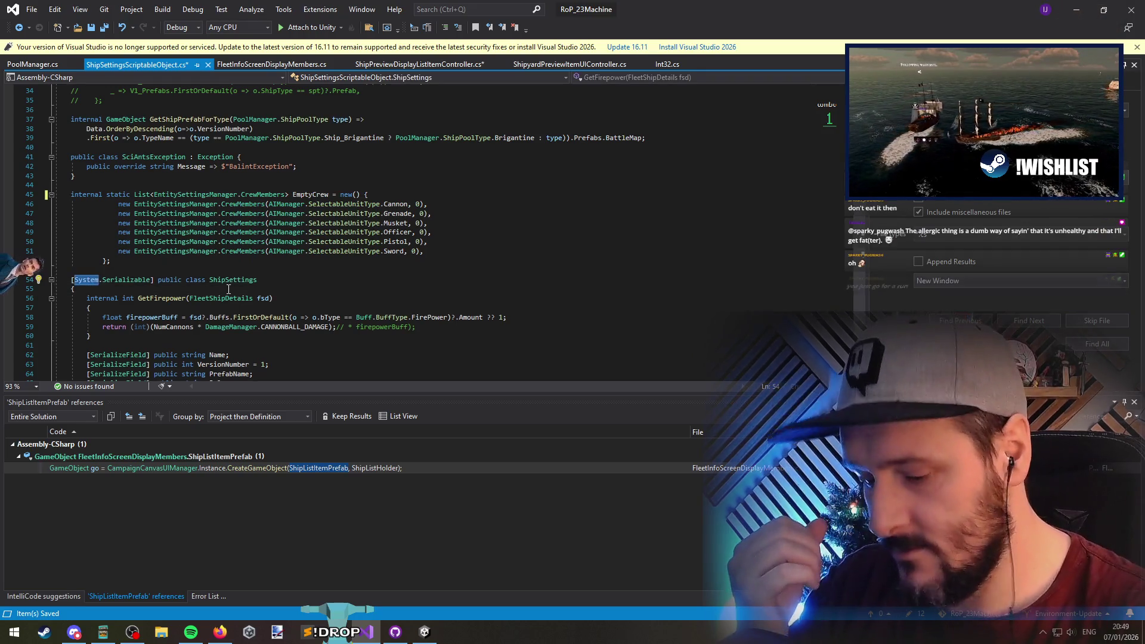
key(ctrl+period)
key(Return)
click(229, 297)
scroll(229, 290, up, 2)
click(272, 346)
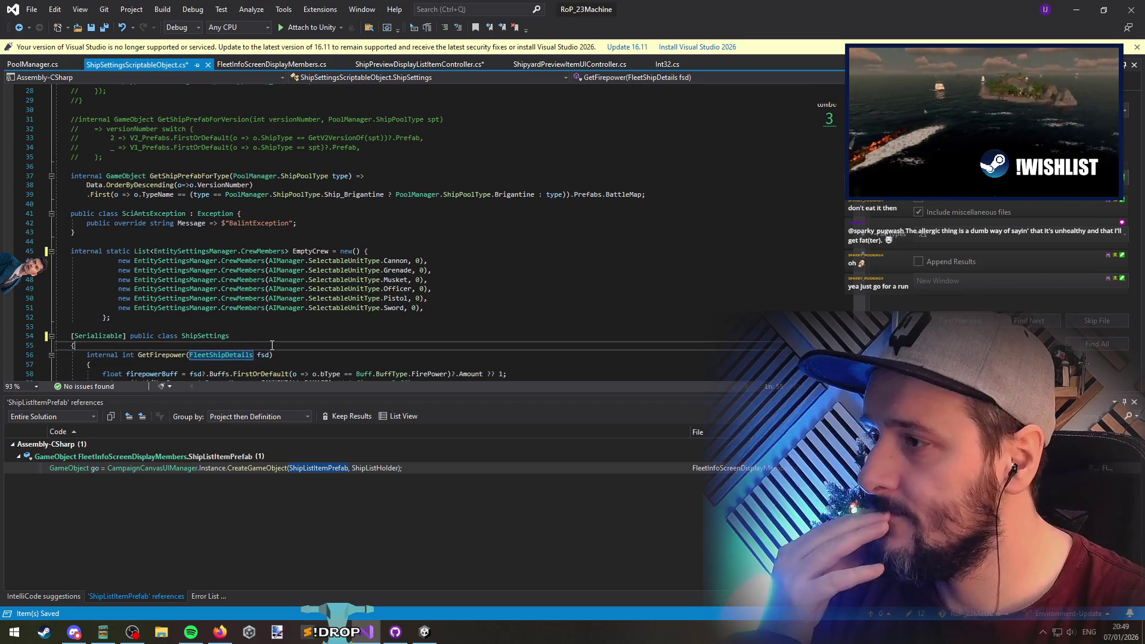
click(268, 337)
scroll(298, 328, up, 7)
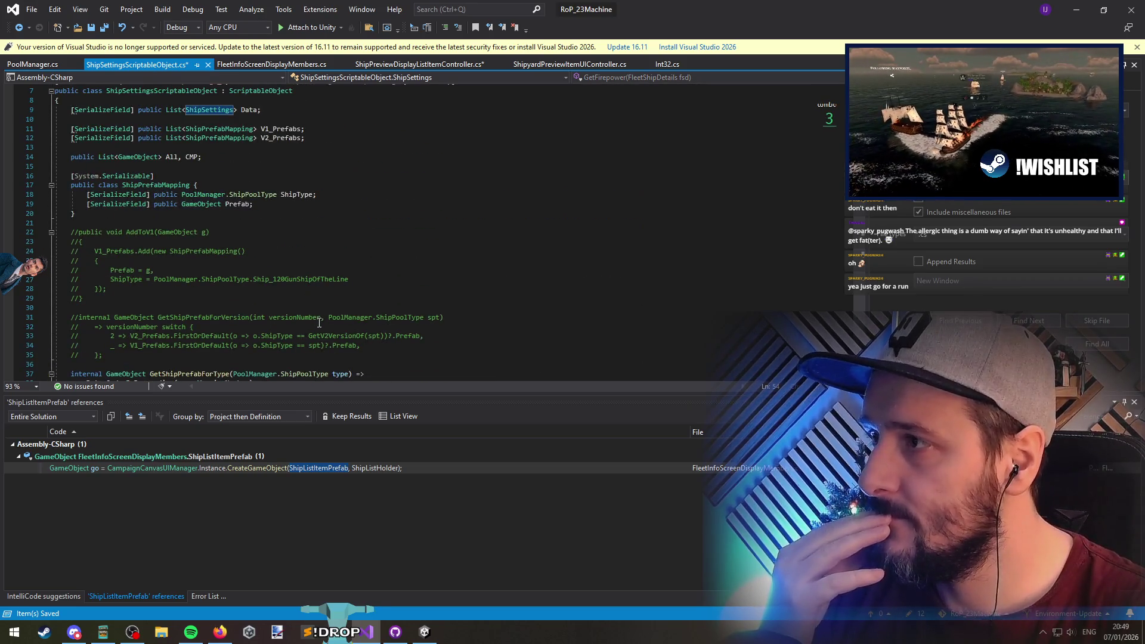
scroll(320, 322, down, 20)
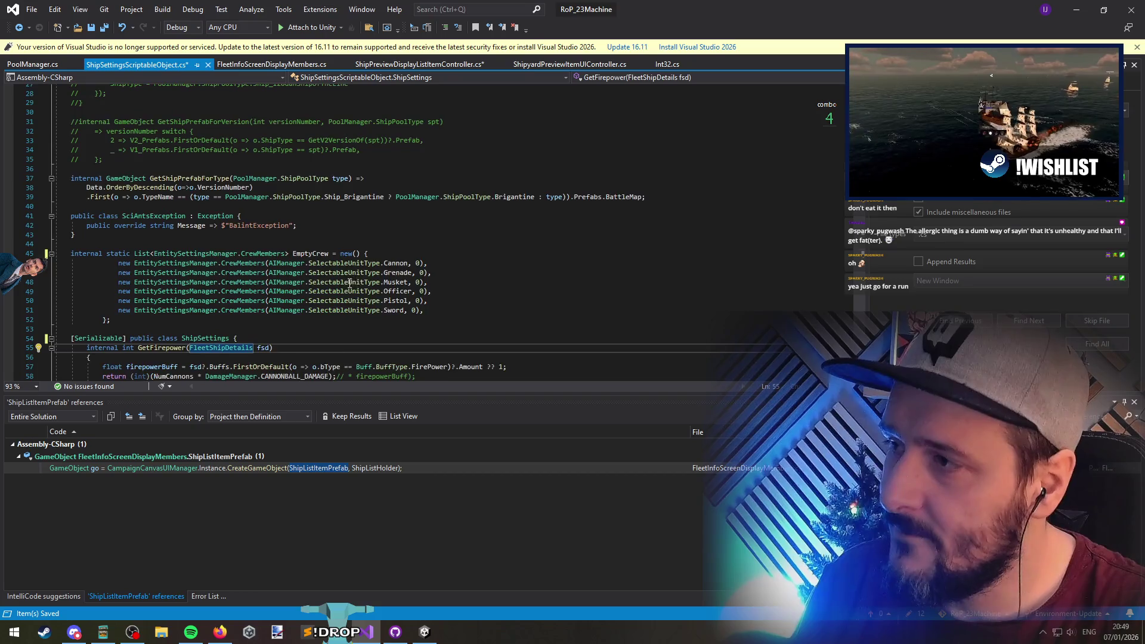
Try to format the whole file via Ctrl+K shortcuts, then dismiss the search and clear the selection
key(ctrl+a)
key(ctrl+f)
key(ctrl+k)
key(ctrl+s)
key(alt+Down)
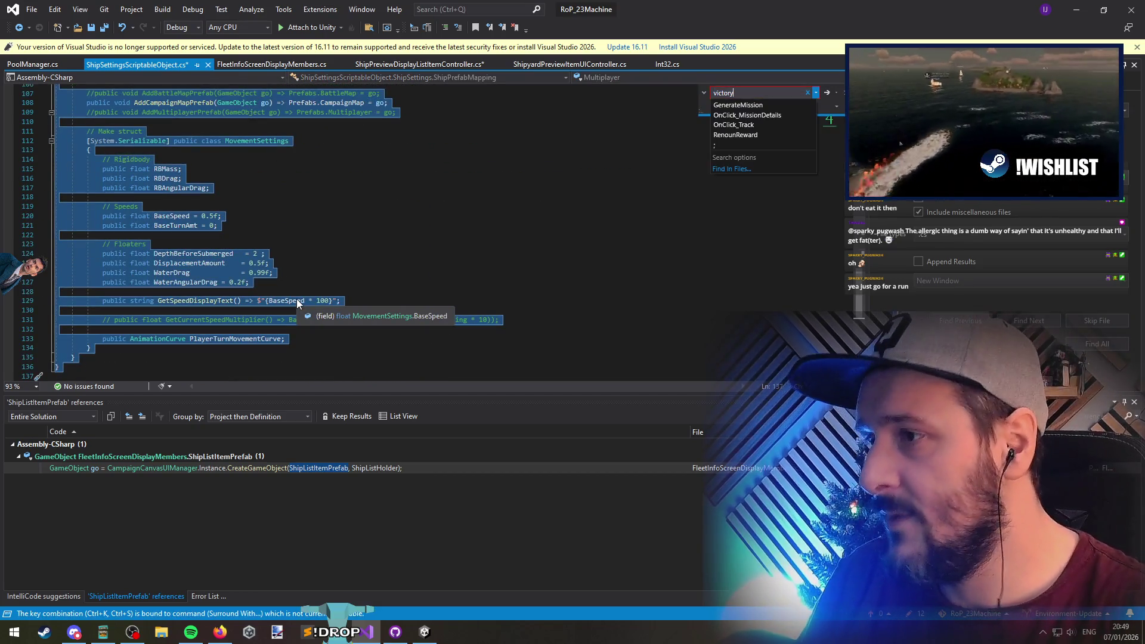
click(463, 229)
scroll(343, 305, up, 4)
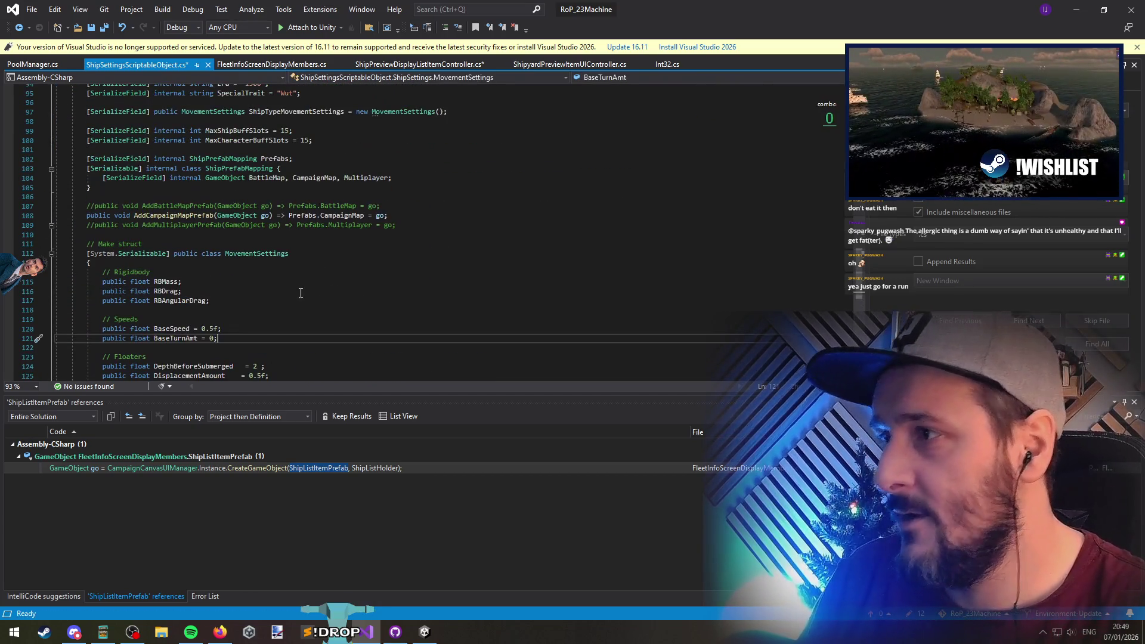
Drop the System prefix from the MovementSettings attribute, fix its line breaks, and save
double_click(116, 254)
key(Return)
key(ctrl+s)
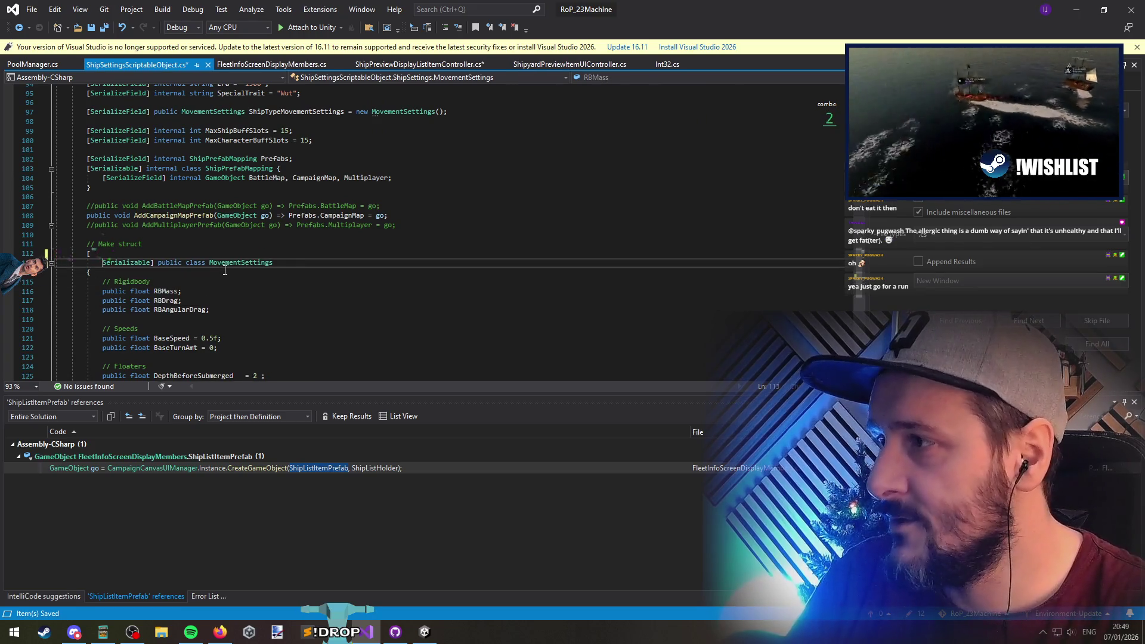
click(159, 255)
drag(103, 260, 112, 269)
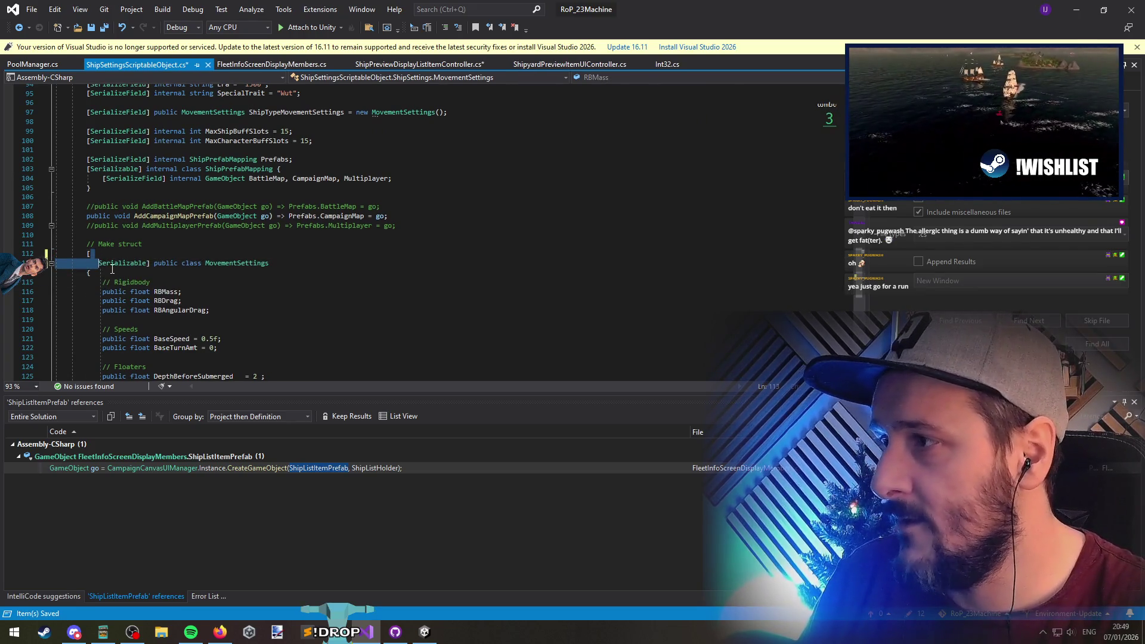
key(Delete)
key(End)
key(Delete)
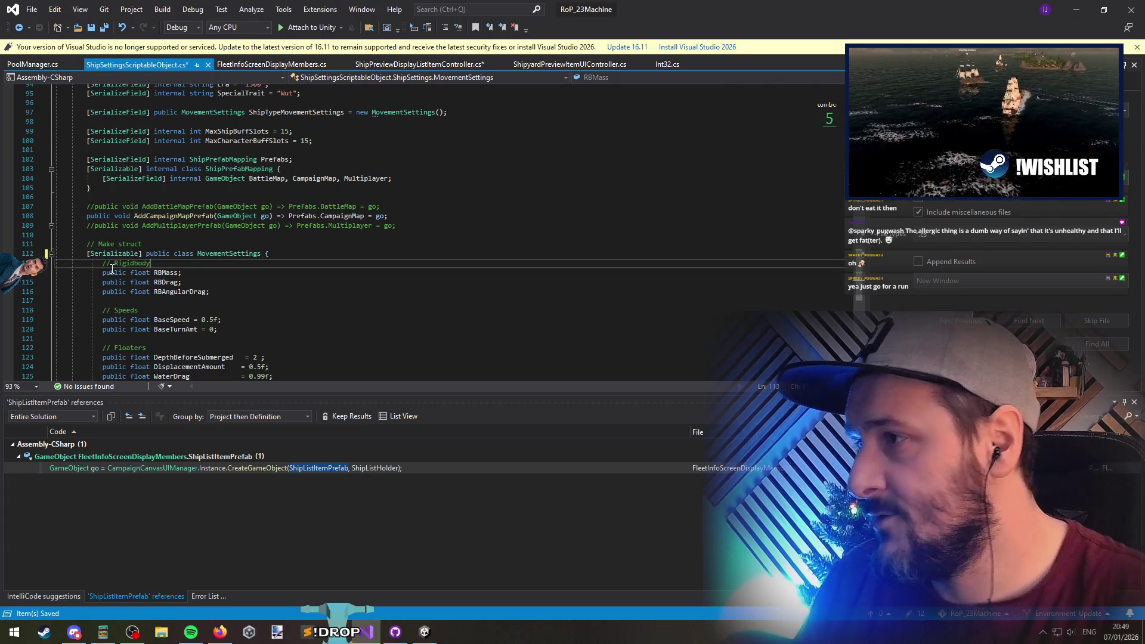
key(ctrl+s)
Inspect the DefaultCrew and EmptyCrew list initializers in the ship settings file
scroll(359, 307, down, 3)
click(365, 308)
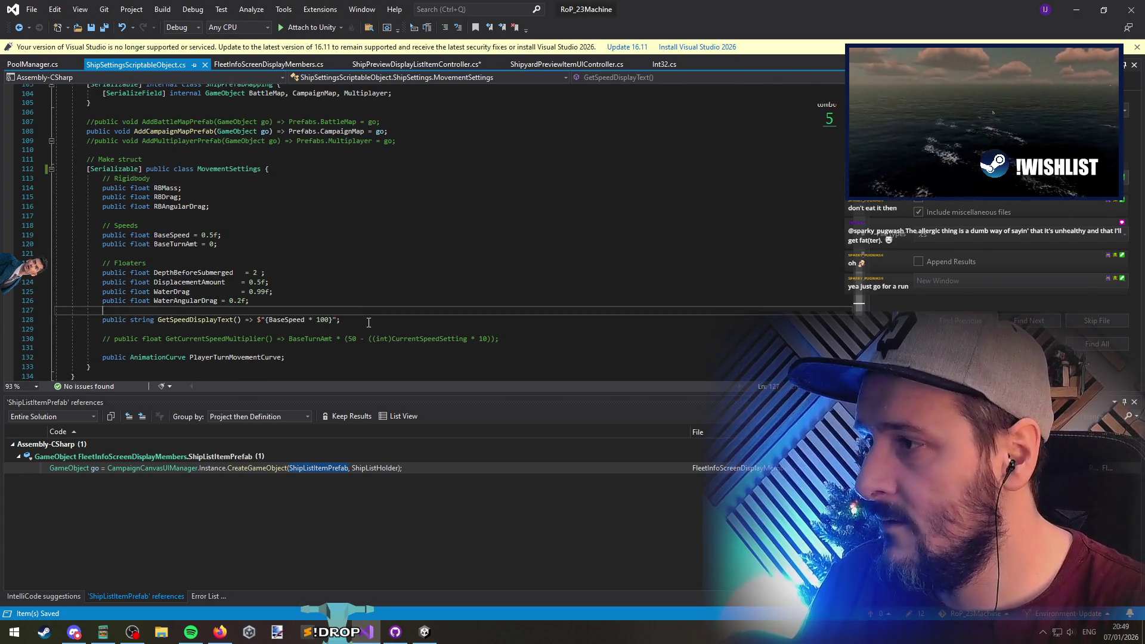
scroll(105, 300, up, 11)
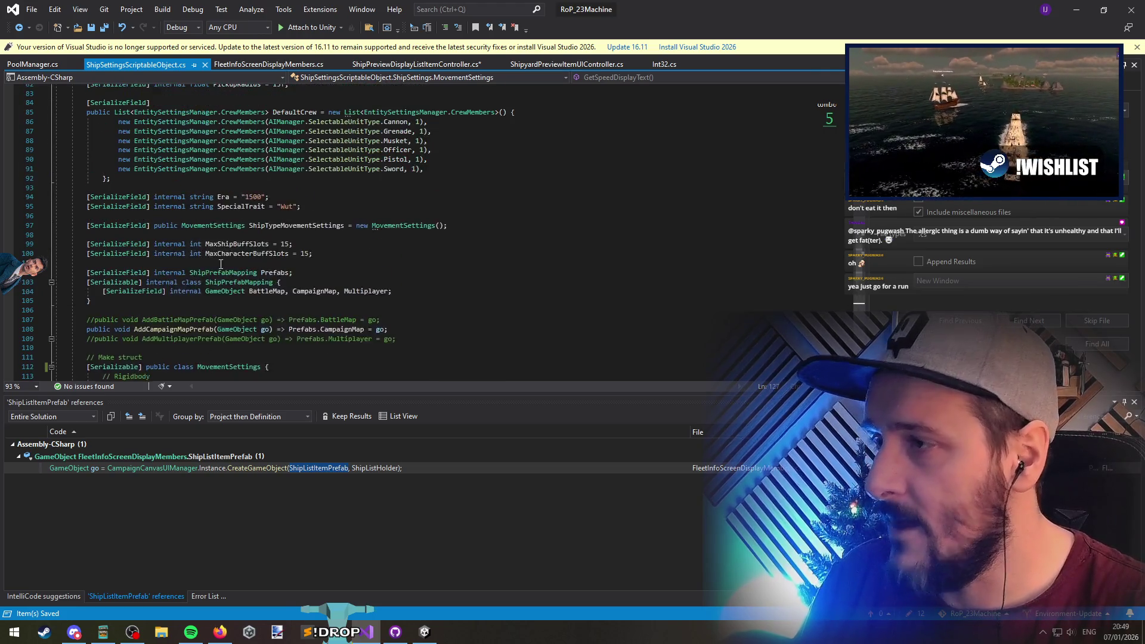
click(105, 300)
scroll(333, 252, up, 2)
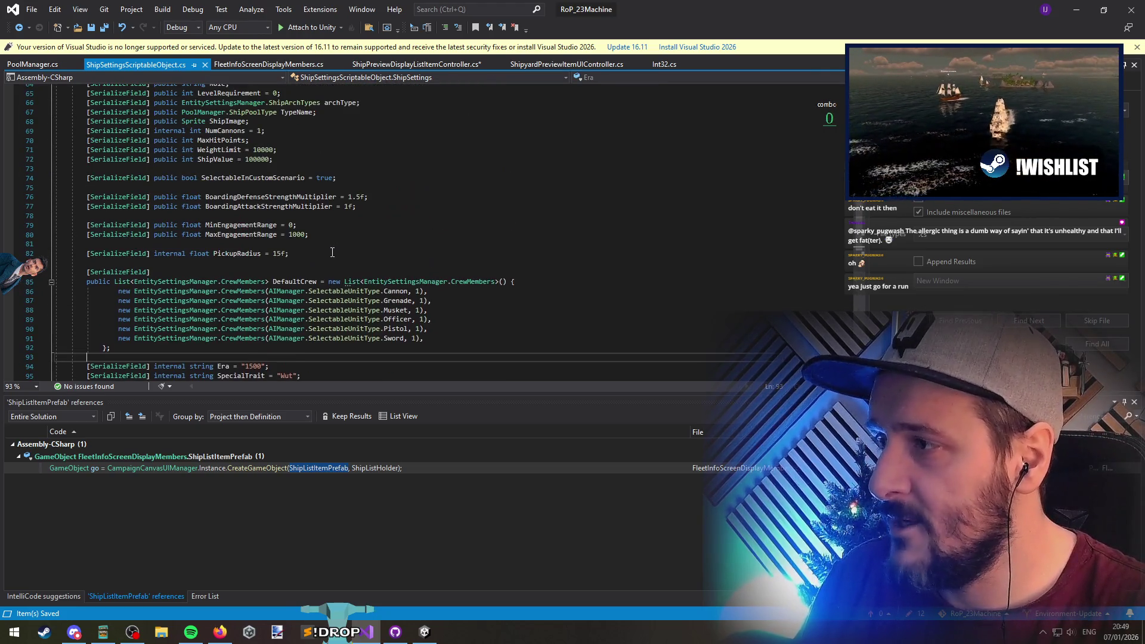
click(322, 285)
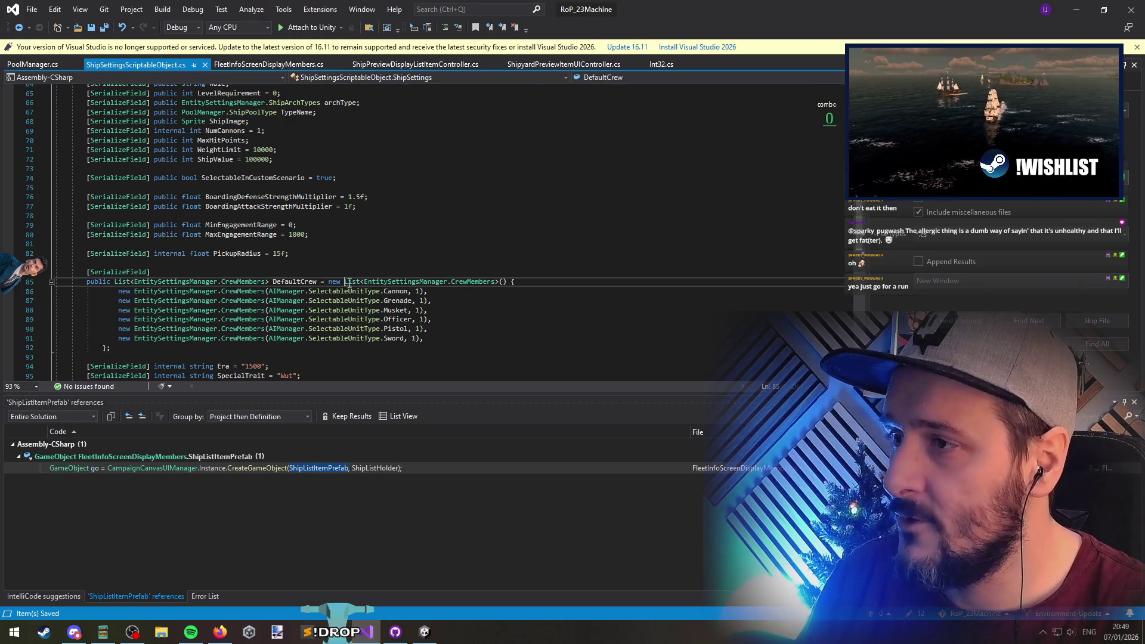
drag(344, 281, 499, 282)
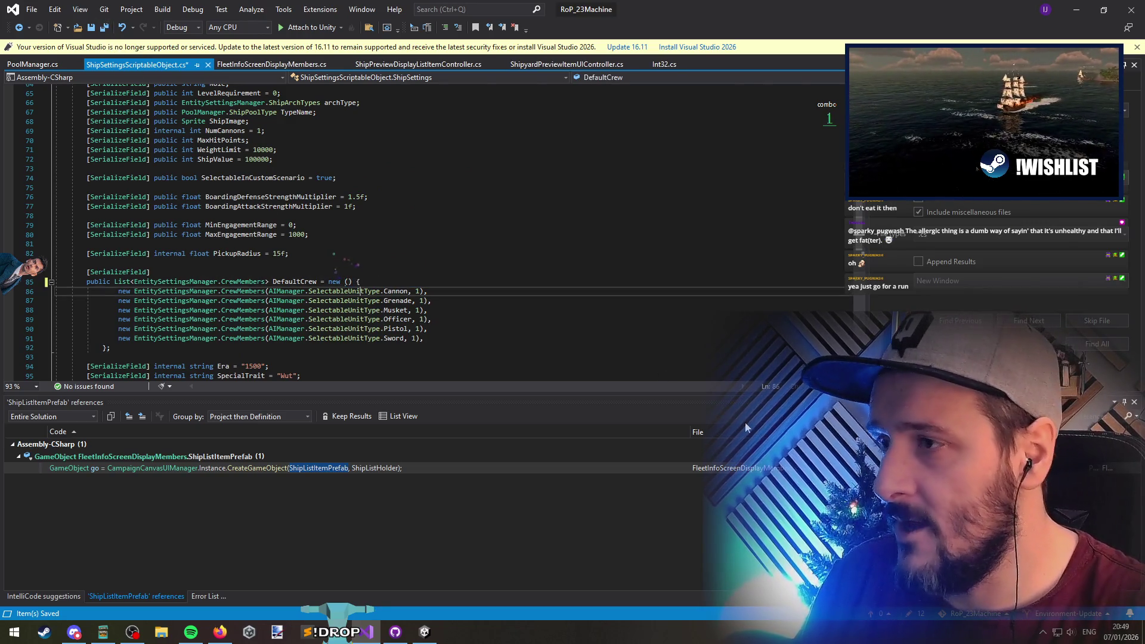
click(358, 292)
scroll(376, 247, up, 11)
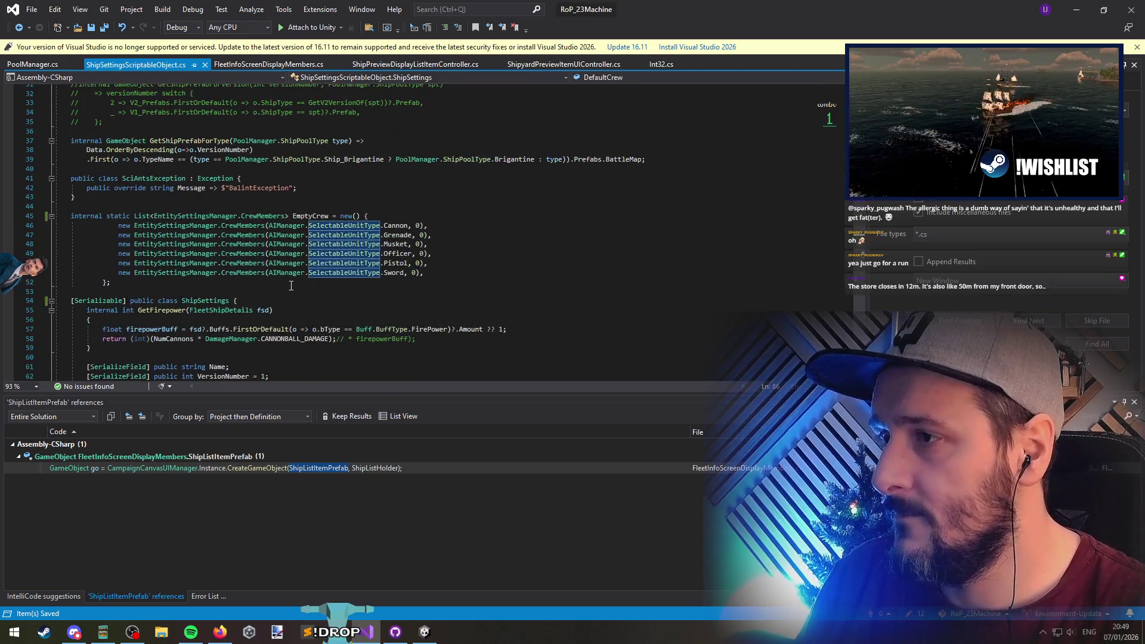
click(291, 285)
scroll(179, 226, up, 6)
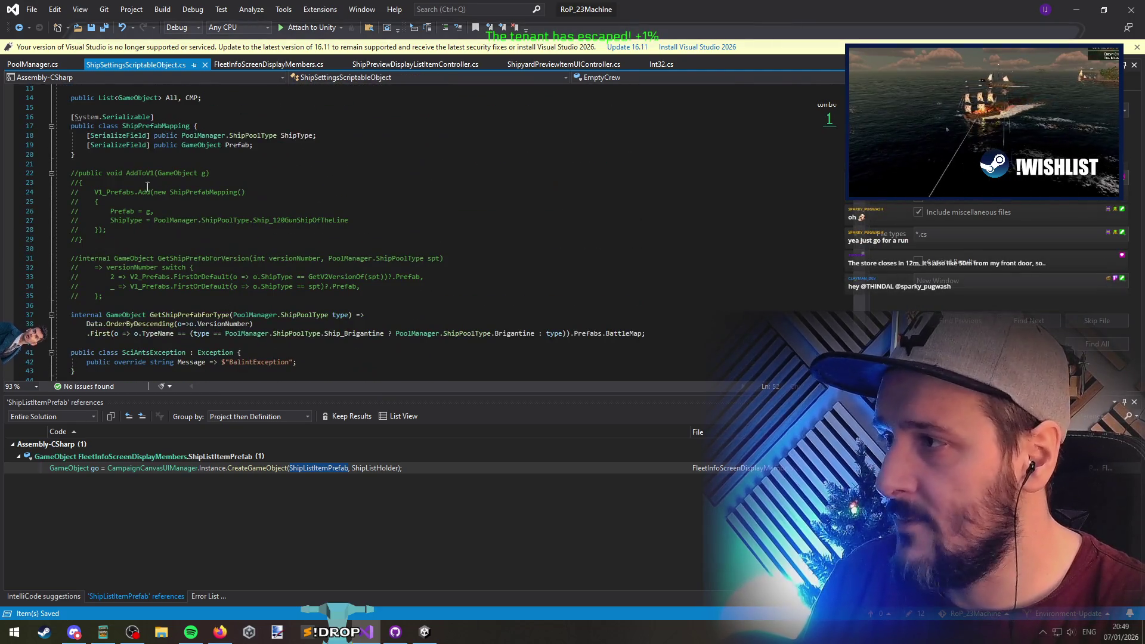
Delete the commented-out AddToV1 and GetShipPrefabForVersion methods on lines 21–36
click(148, 164)
shift+click(146, 306)
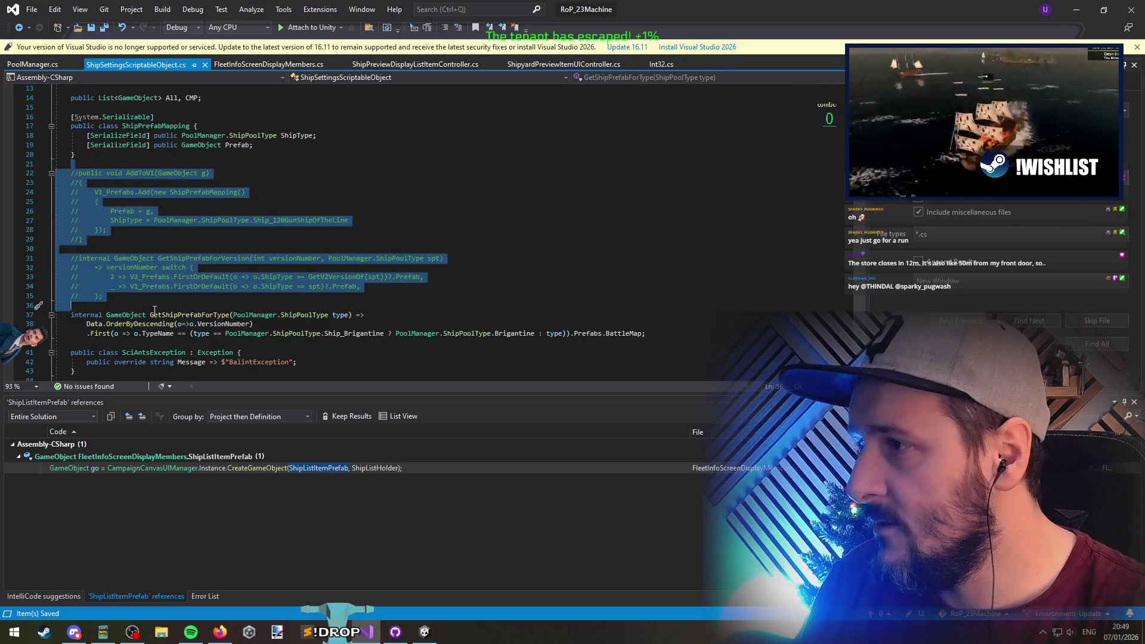
key(Delete)
Shorten the ShipPrefabMapping attribute to [Serializable], join the class line onto it, and Save All
scroll(171, 307, up, 4)
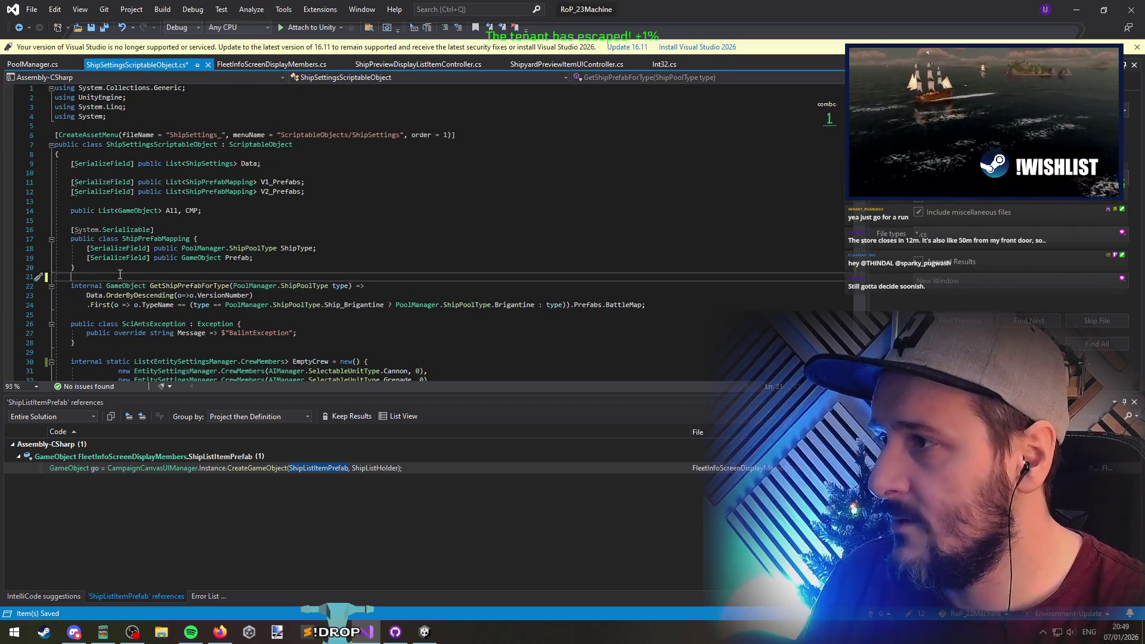
double_click(88, 230)
key(Delete)
key(Delete)
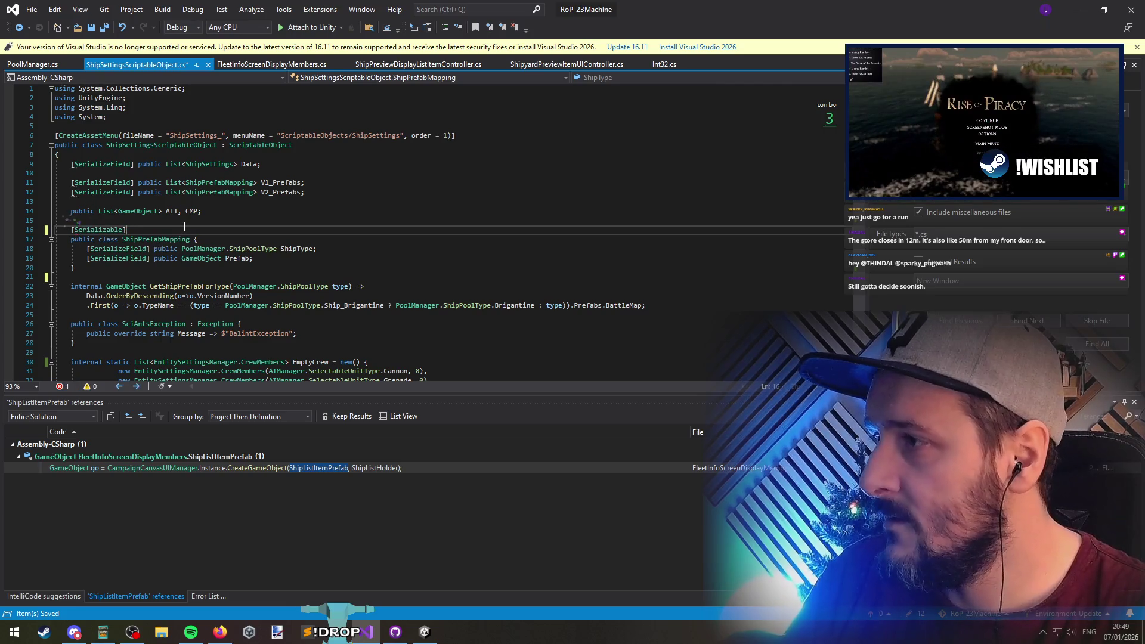
key(Delete)
key(Up)
key(Up)
key(Up)
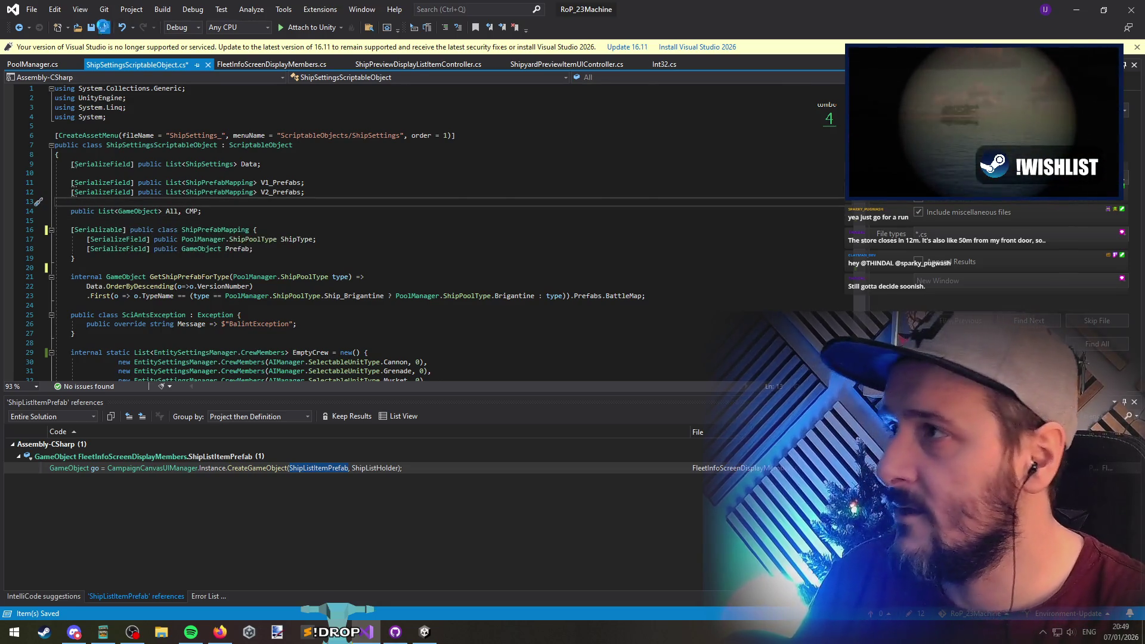
click(105, 27)
key(ctrl+Tab)
Complete line 21 as txtTypeName.text = $"{settings.PrefabName}"; and save the script
click(247, 222)
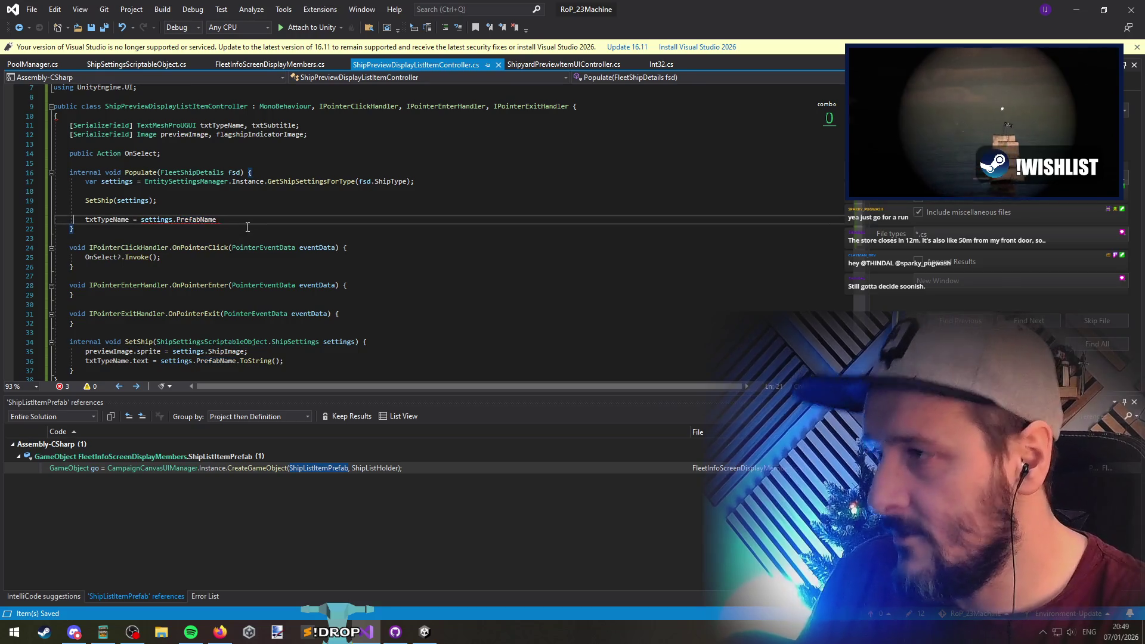
text(;)
text($")
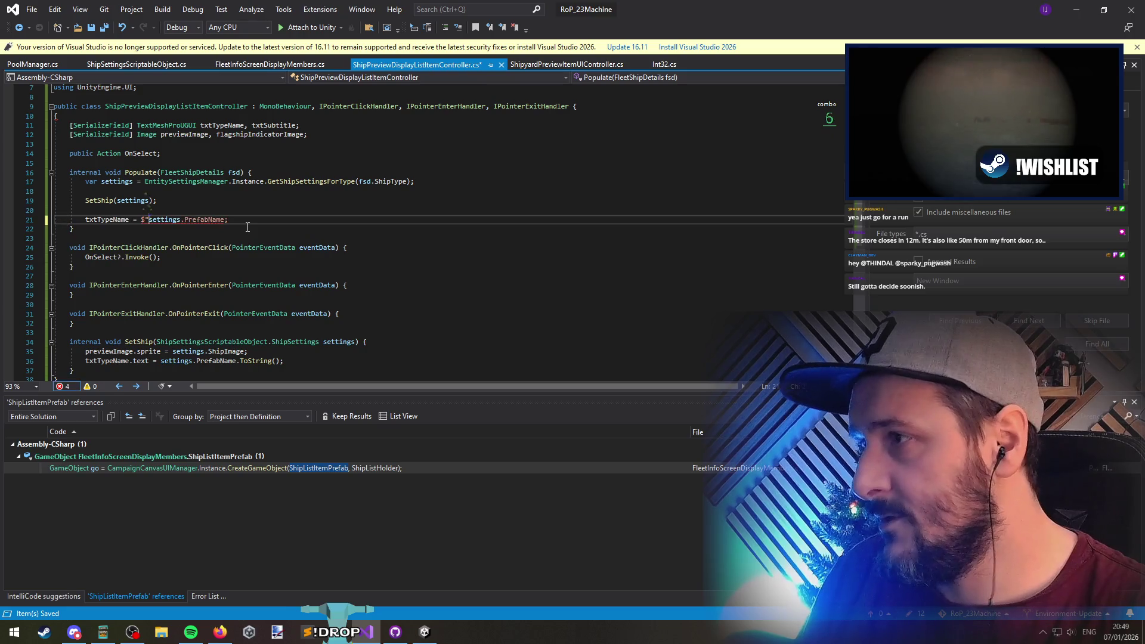
text({)
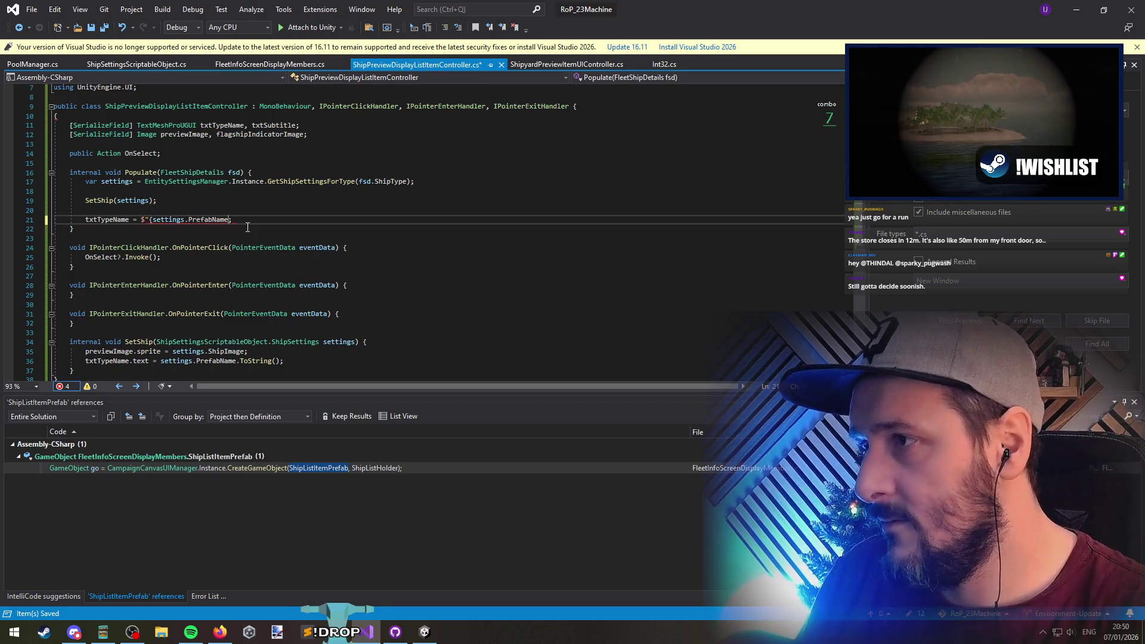
text(}")
key(Return)
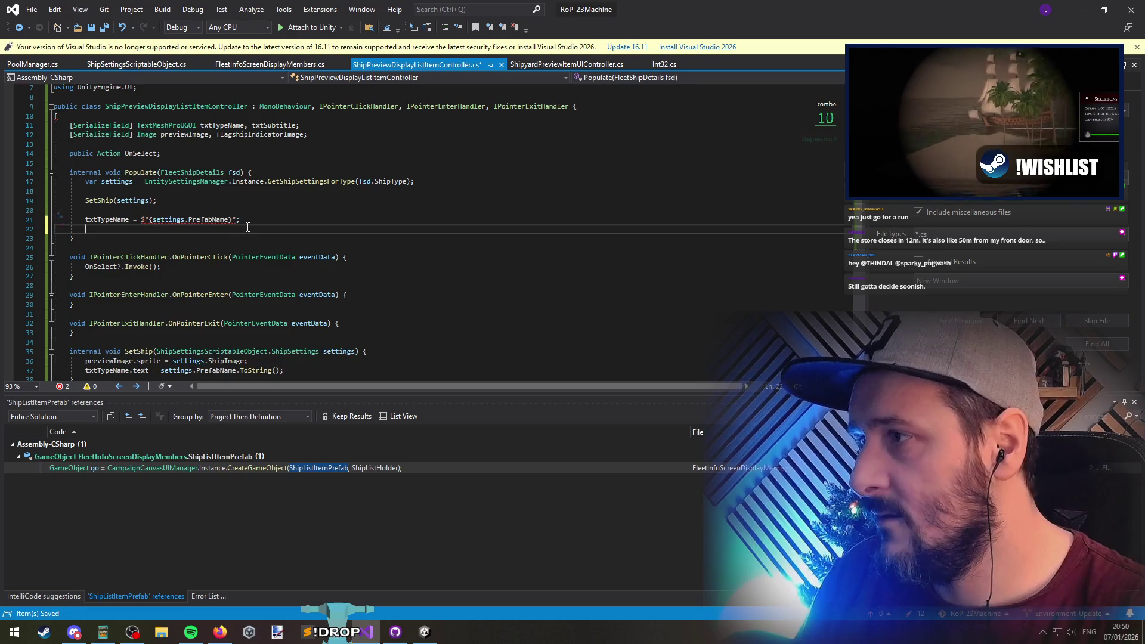
key(Up)
key(ctrl+Right)
key(Left)
text(.tex)
key(Tab)
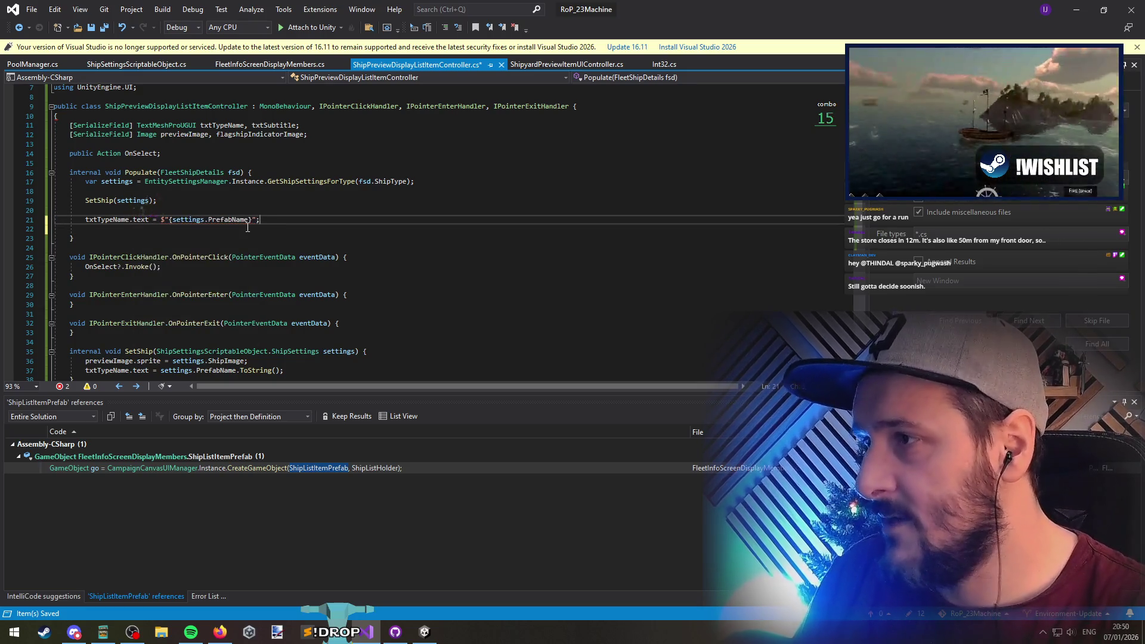
click(247, 224)
key(Down)
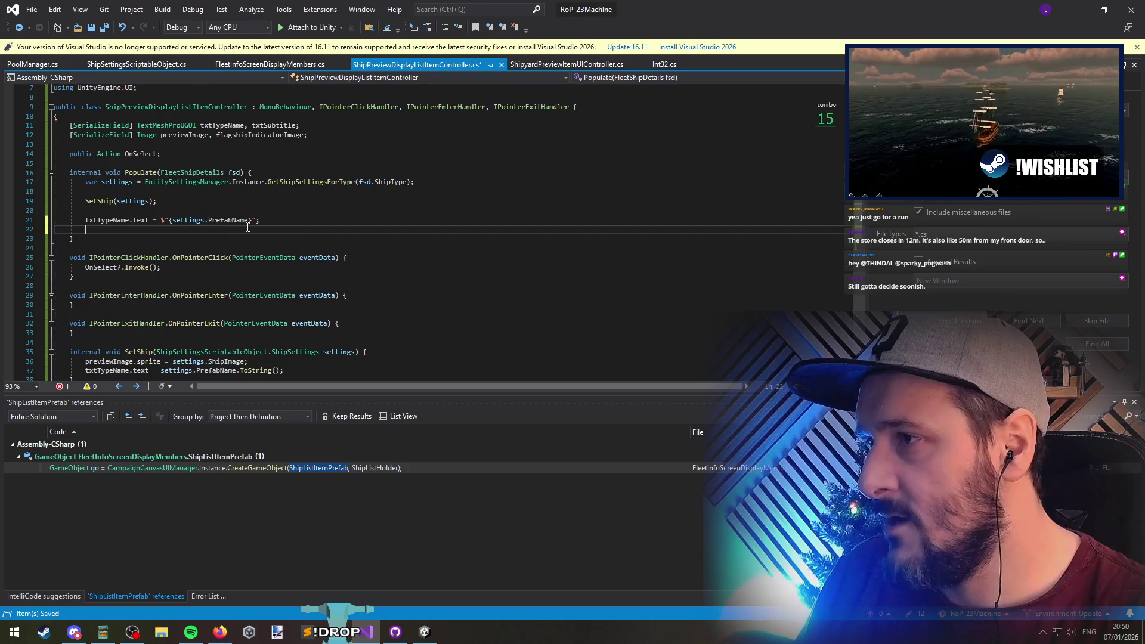
key(ctrl+s)
Add txtSubtitle.text = $"{settings.Role}"; on the line below, reusing the copied string
click(272, 126)
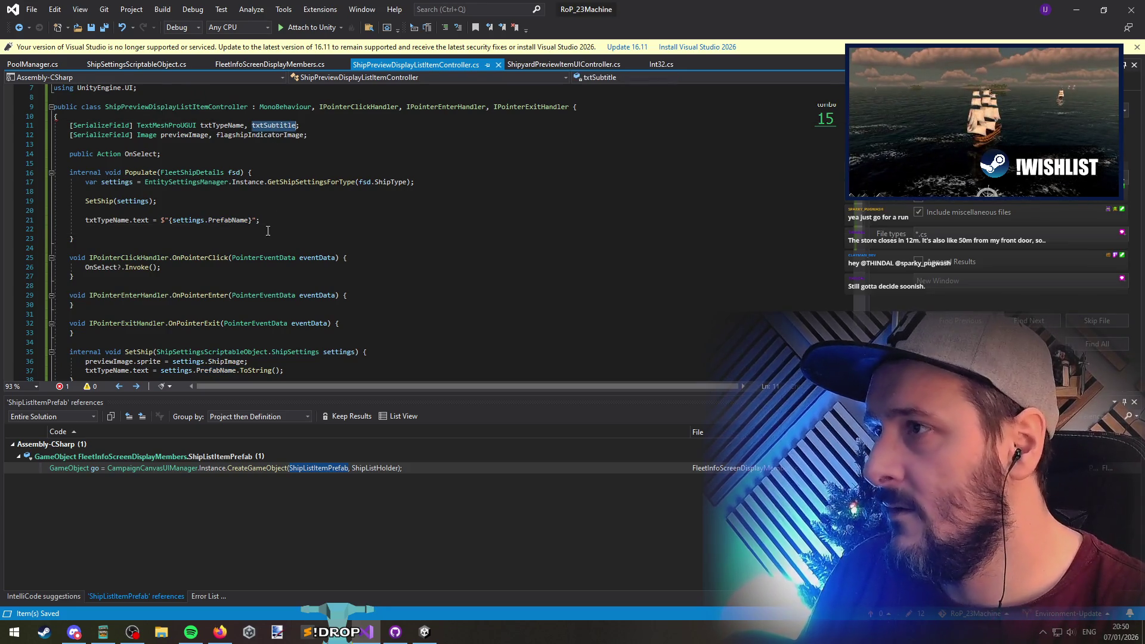
click(209, 230)
text(txtSubtitle)
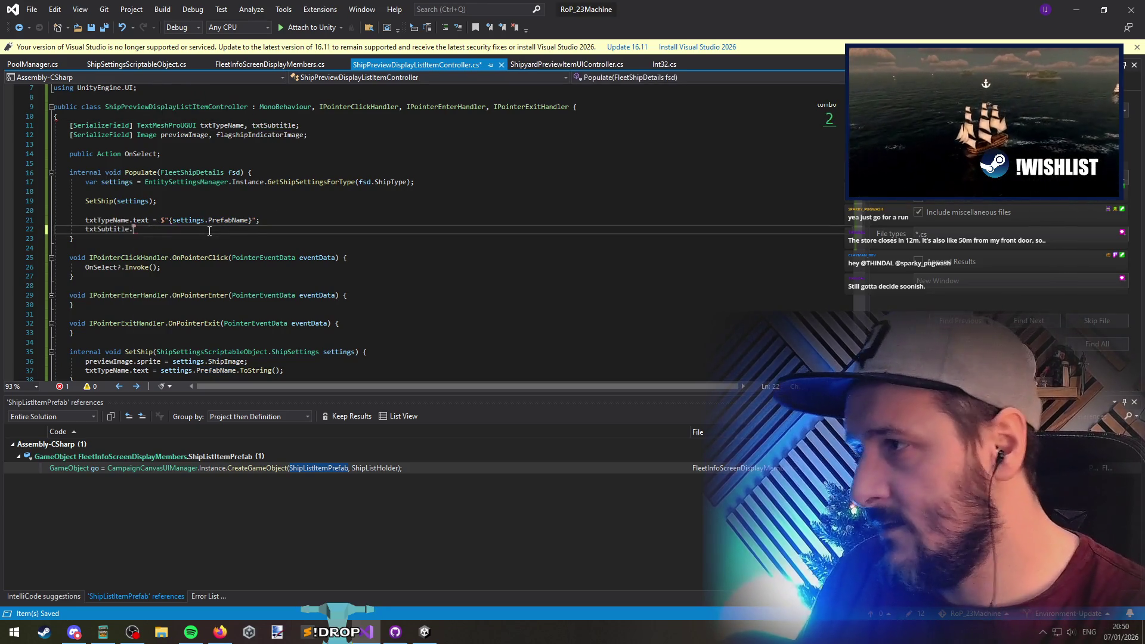
text(text =)
key(Up)
key(shift+End)
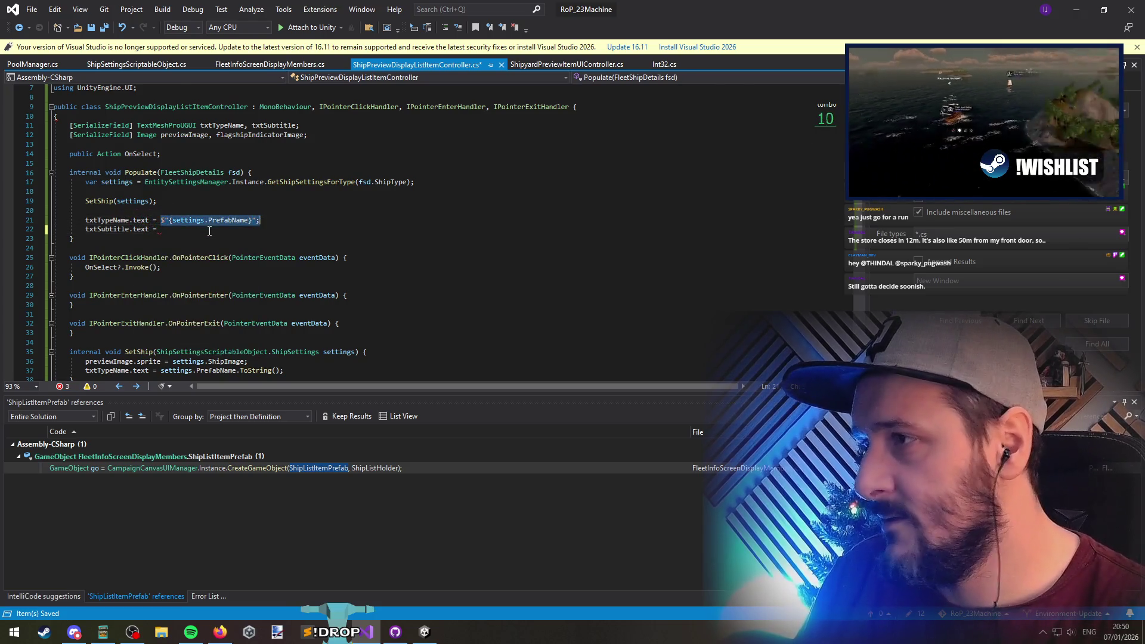
key(ctrl+c)
key(Down)
key(ctrl+v)
key(Delete)
key(Delete)
double_click(210, 230)
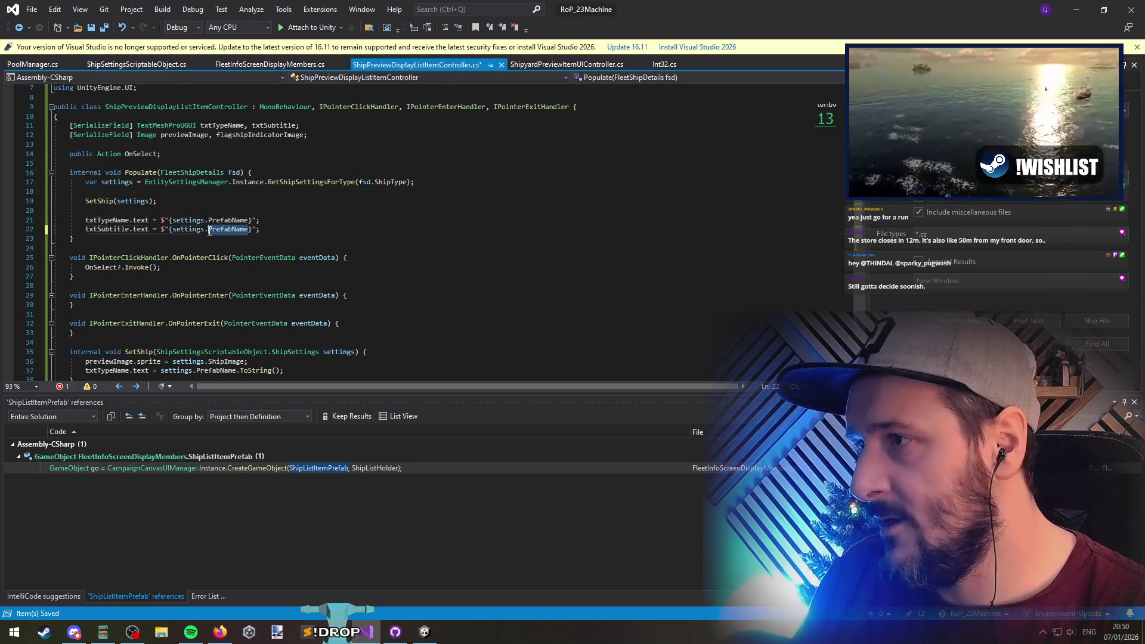
text(Role)
key(Return)
key(Return)
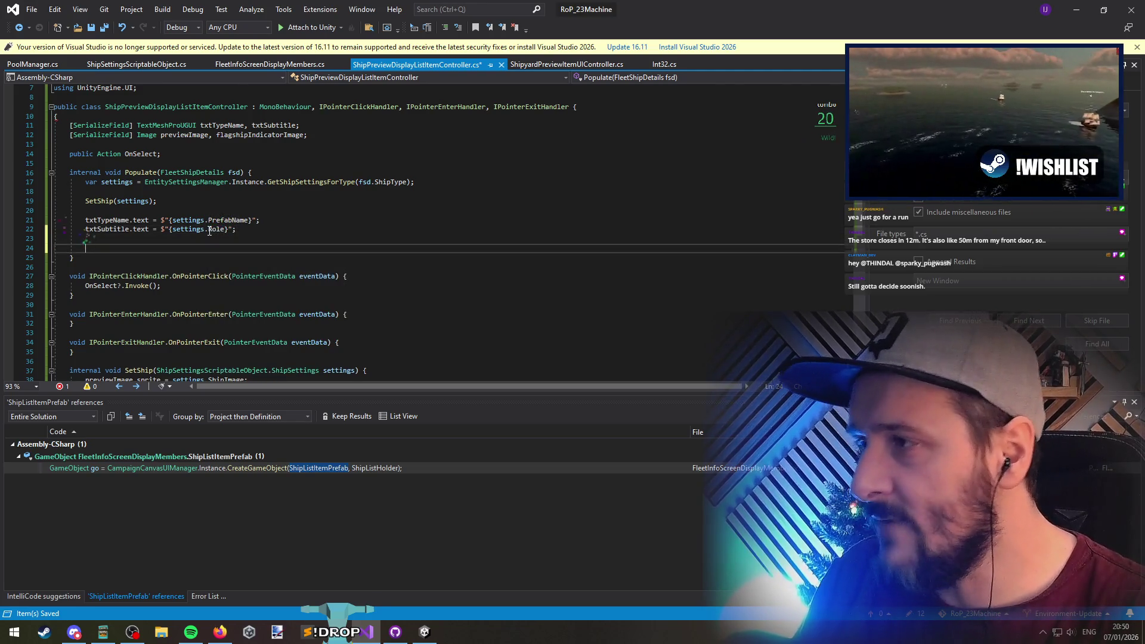
Start declaring a txtCaptainName field at the end of the text field list
click(328, 127)
key(Left)
text(, tx)
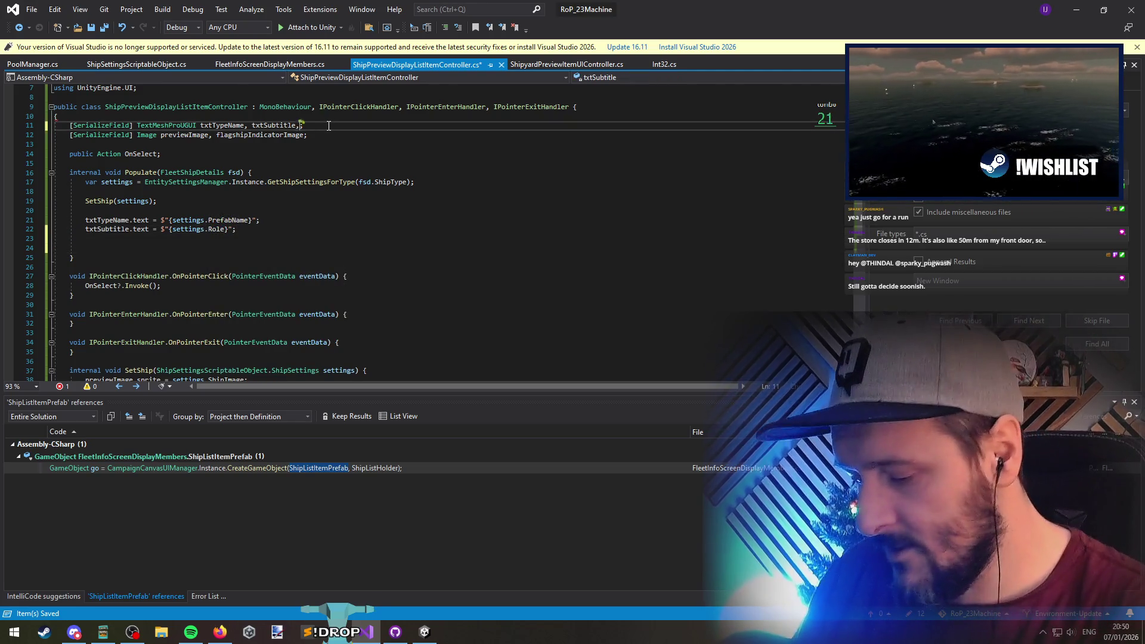
text(tCaptainName)
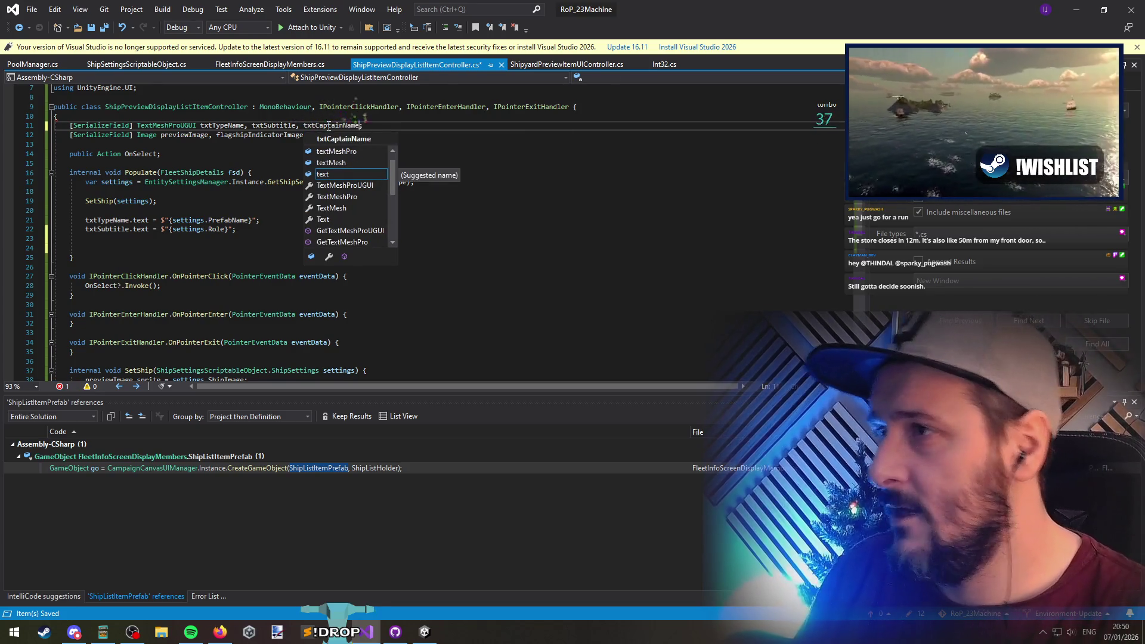
Declare txtCaptainName, save, and set txtCaptainName.text = $"{fsd.CaptainName}" in Populate
key(Escape)
key(ctrl+s)
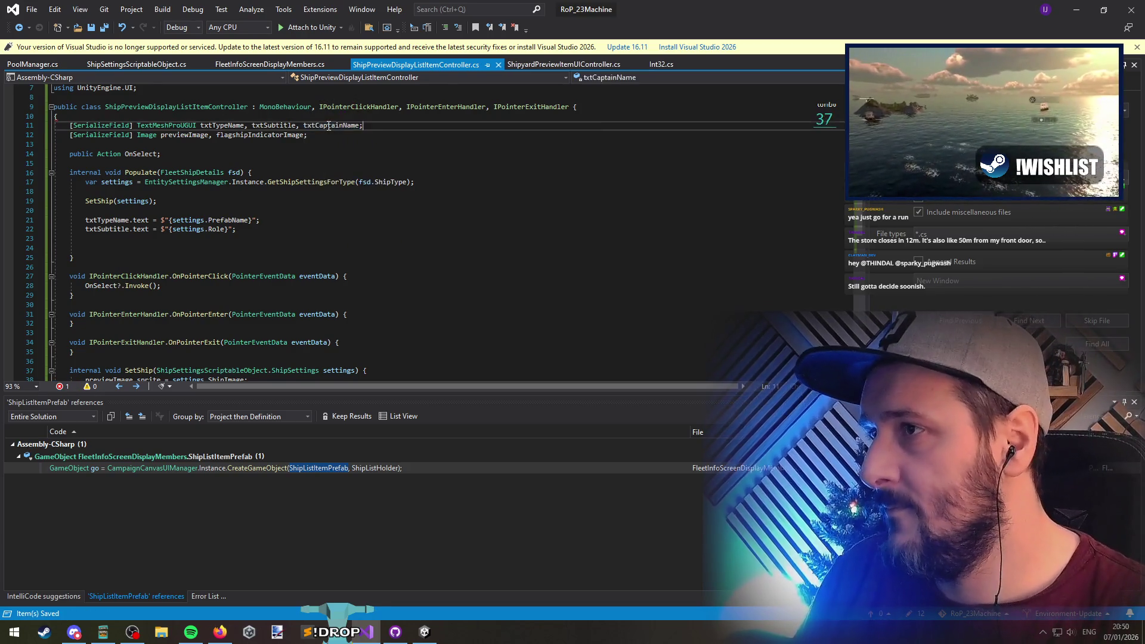
key(Down)
key(Down)
key(Down)
text(txtCaptainName.text = $"{)
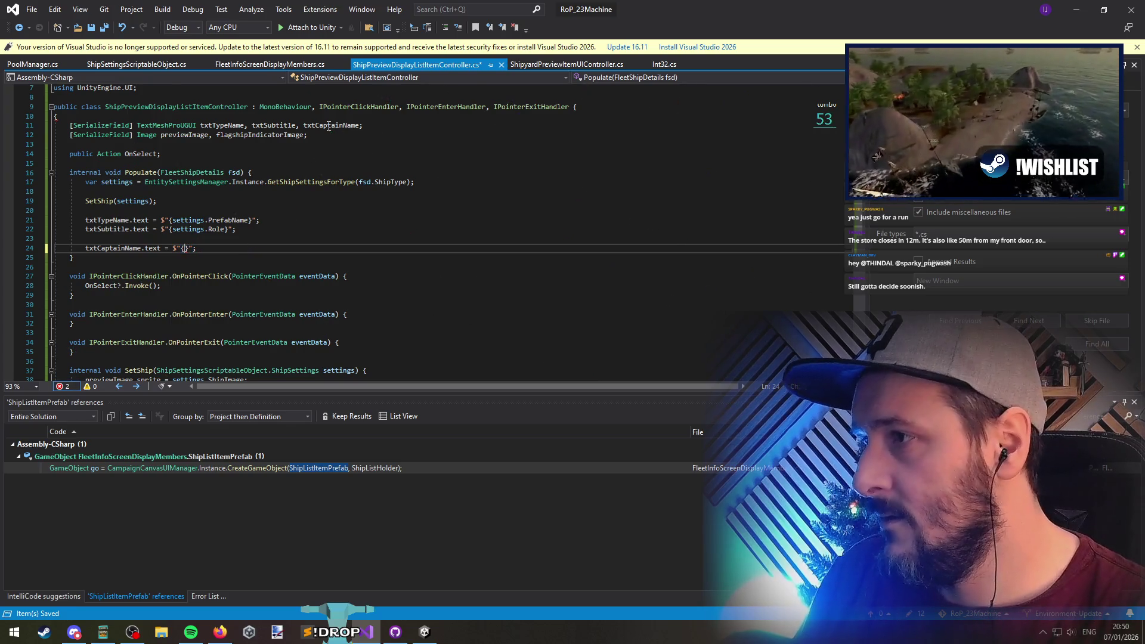
text(fsd.name)
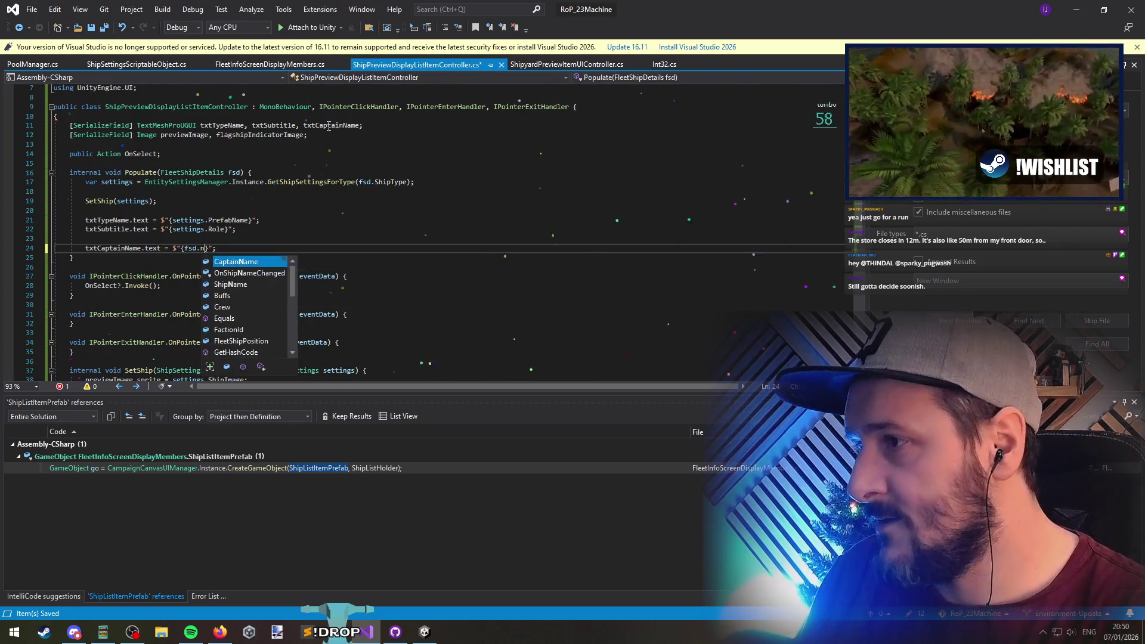
key(Tab)
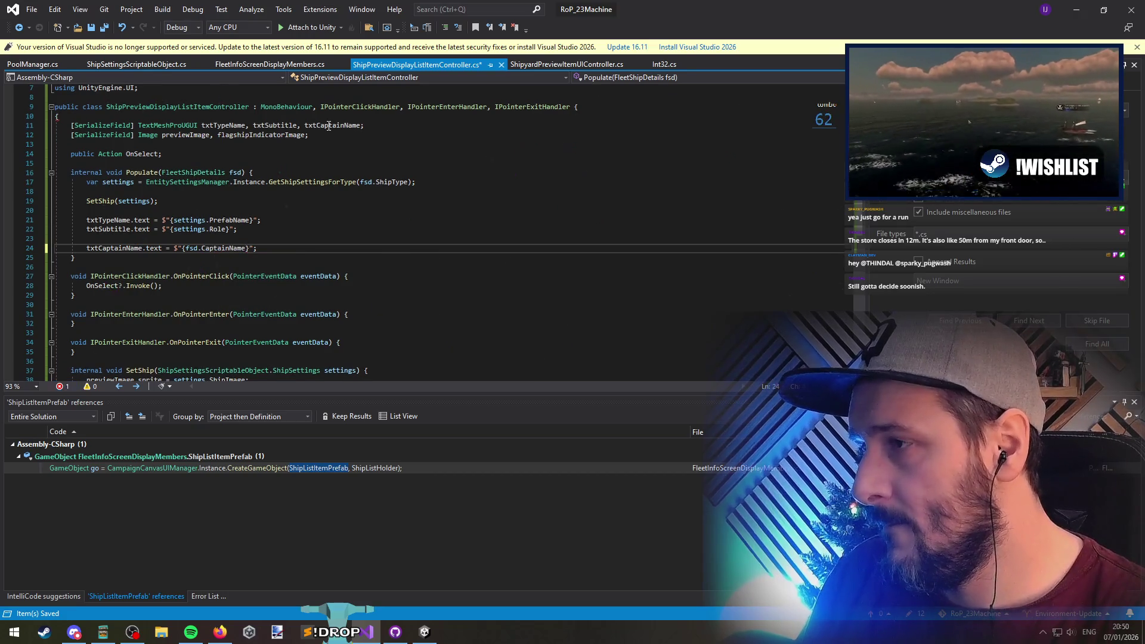
key(Up)
key(Up)
key(Up)
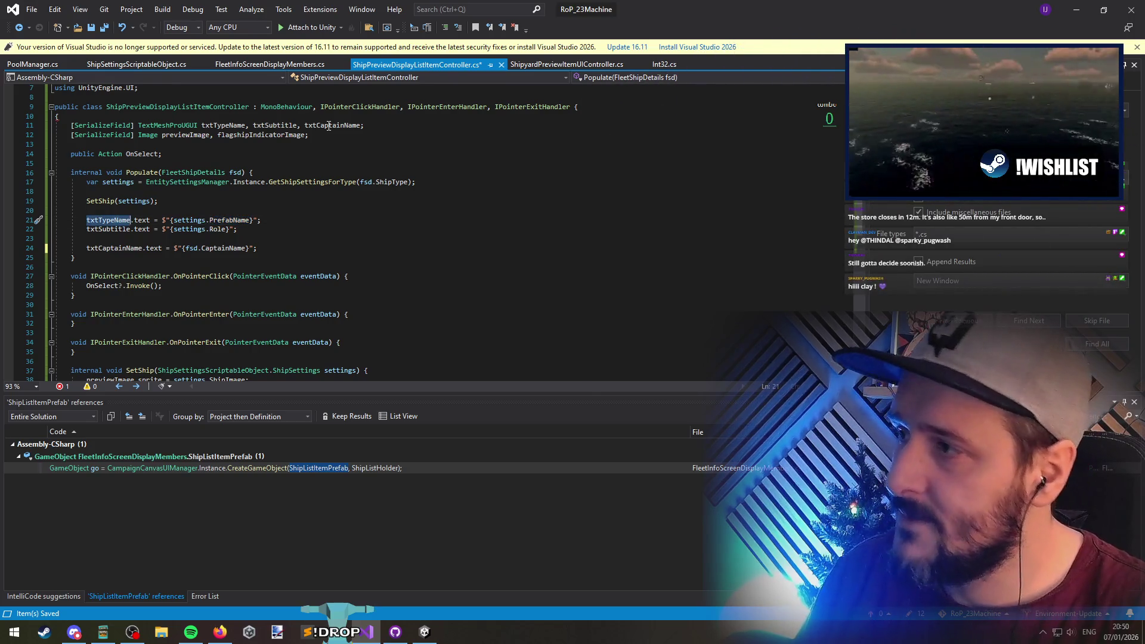
Insert an fsd.ShipName line above the txtTypeName assignment, then start renaming txtSubtitle
key(Home)
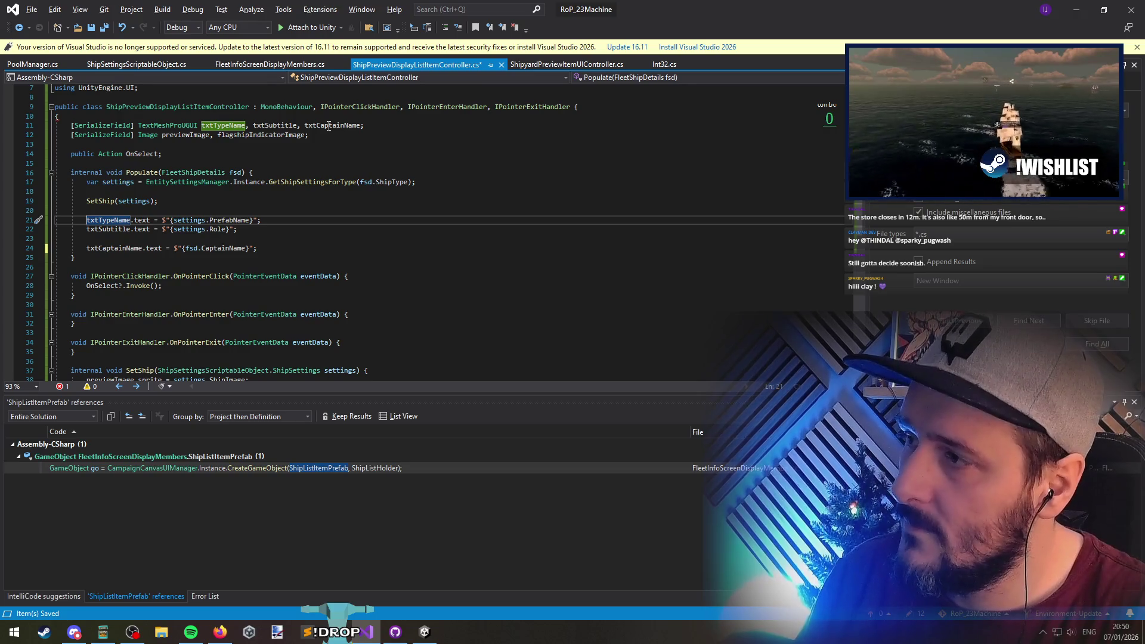
key(Return)
key(Return)
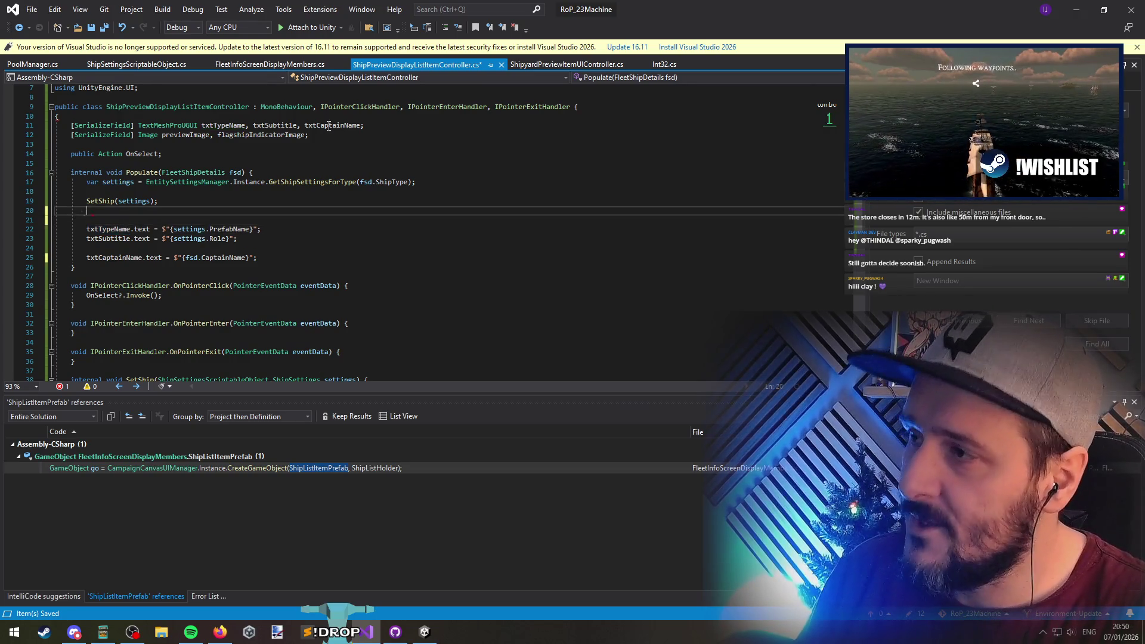
key(Up)
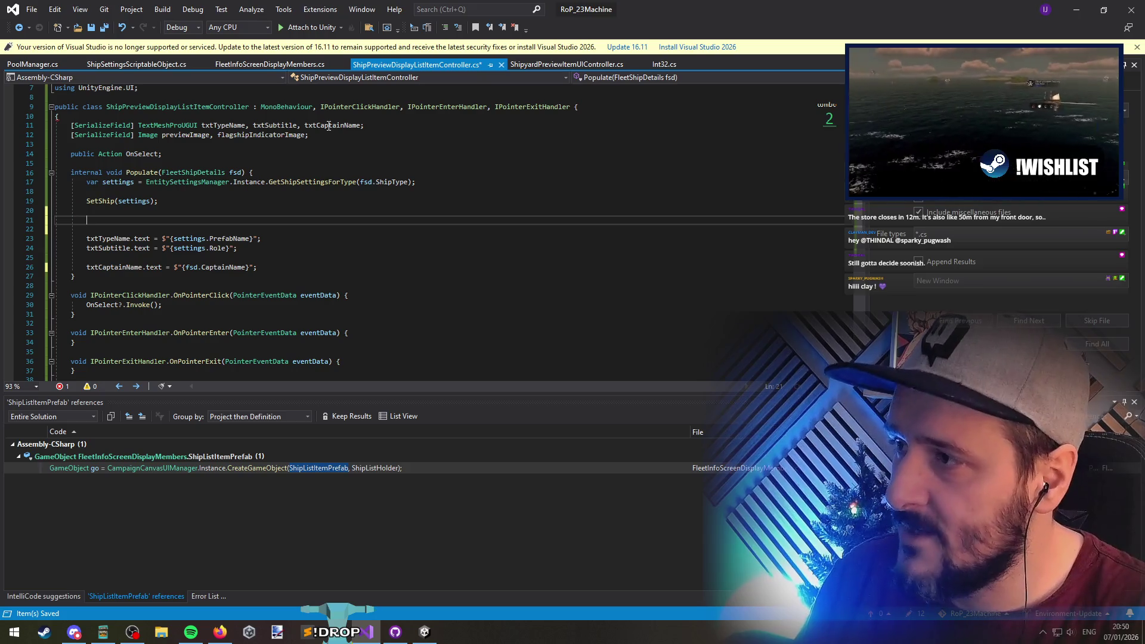
text(fsd.ShipName)
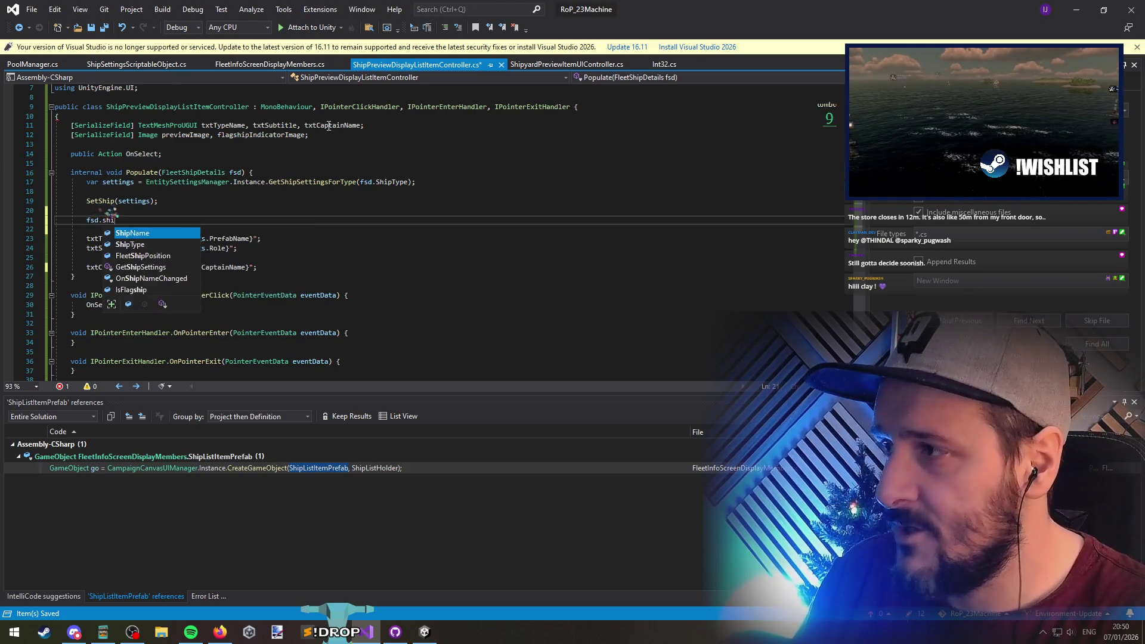
key(Home)
key(shift+End)
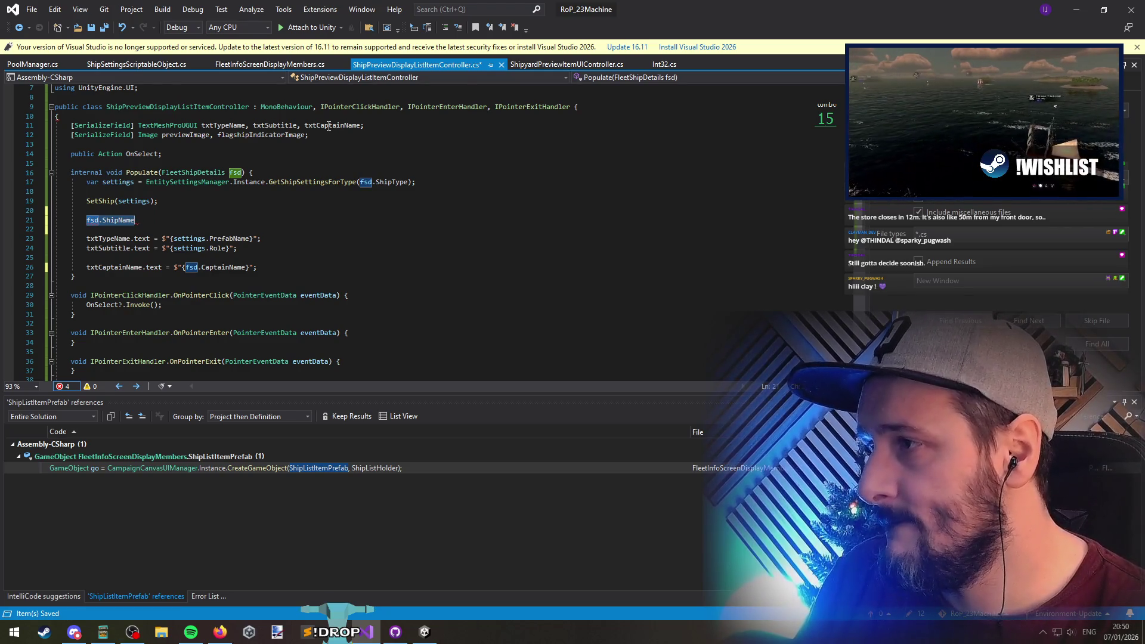
key(Down)
key(Down)
key(Down)
key(ctrl+r)
key(ctrl+r)
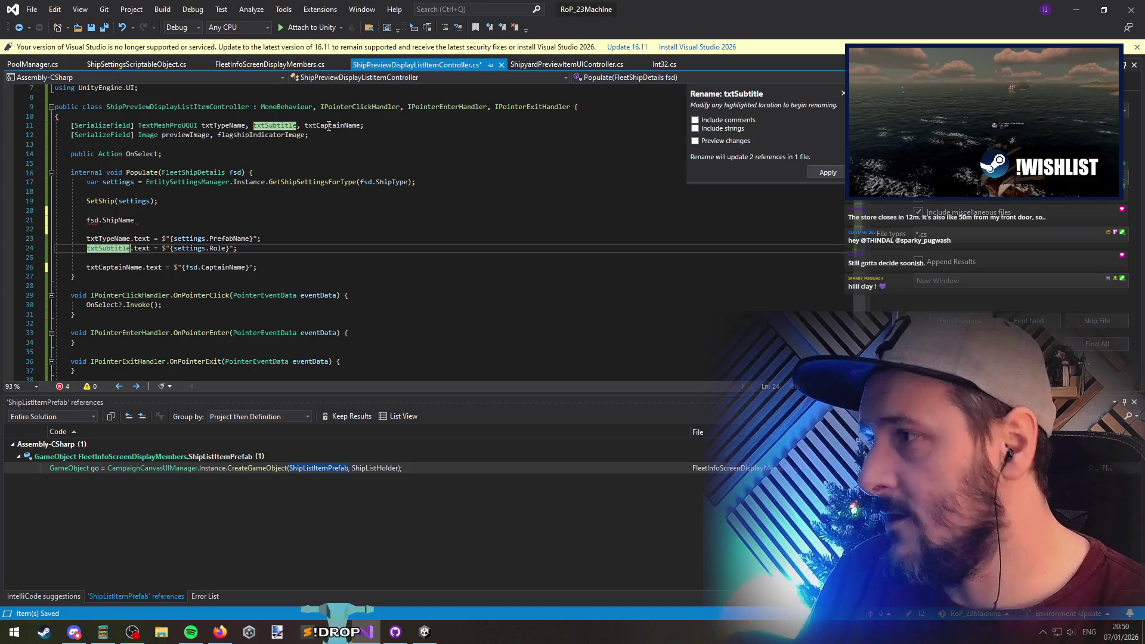
Rename the txtSubtitle field to txtRoleName and save
key(BackSpace)
key(BackSpace)
key(BackSpace)
key(BackSpace)
text(RoleName)
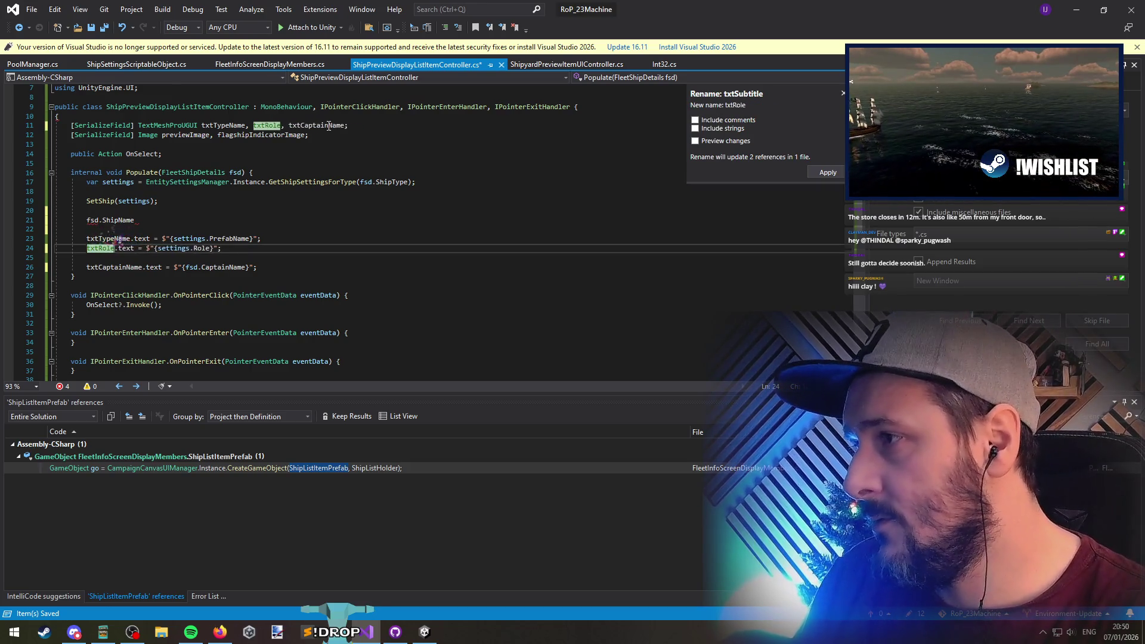
key(Return)
key(Up)
key(ctrl+s)
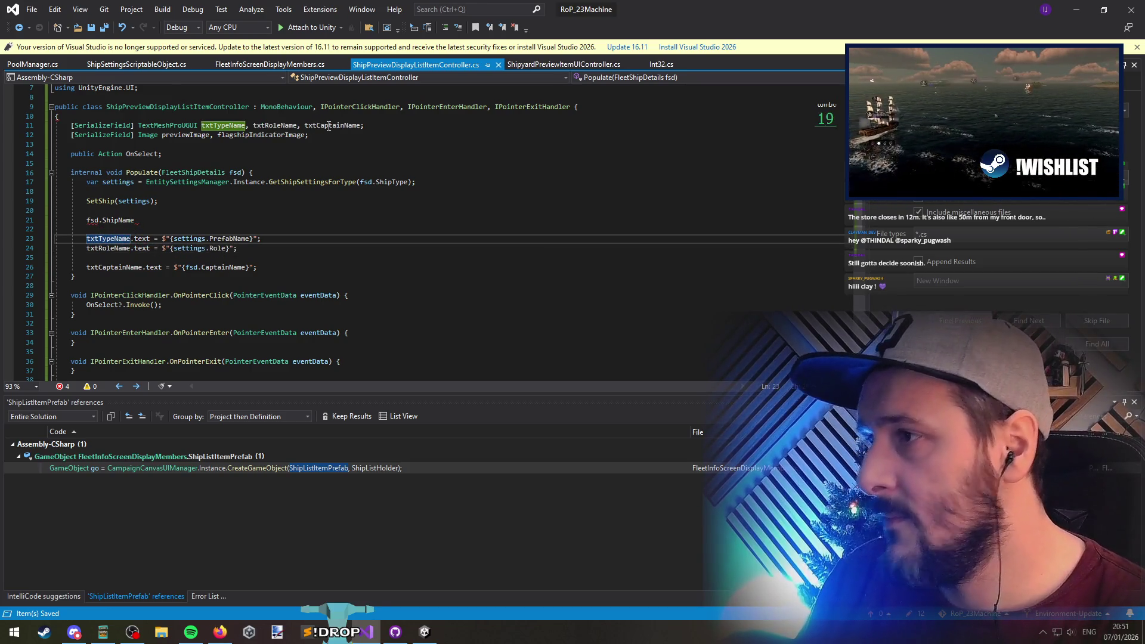
Duplicate the captain name assignment so the copy reads $"{fsd.ShipName}"
key(Down)
key(Up)
key(Up)
key(Up)
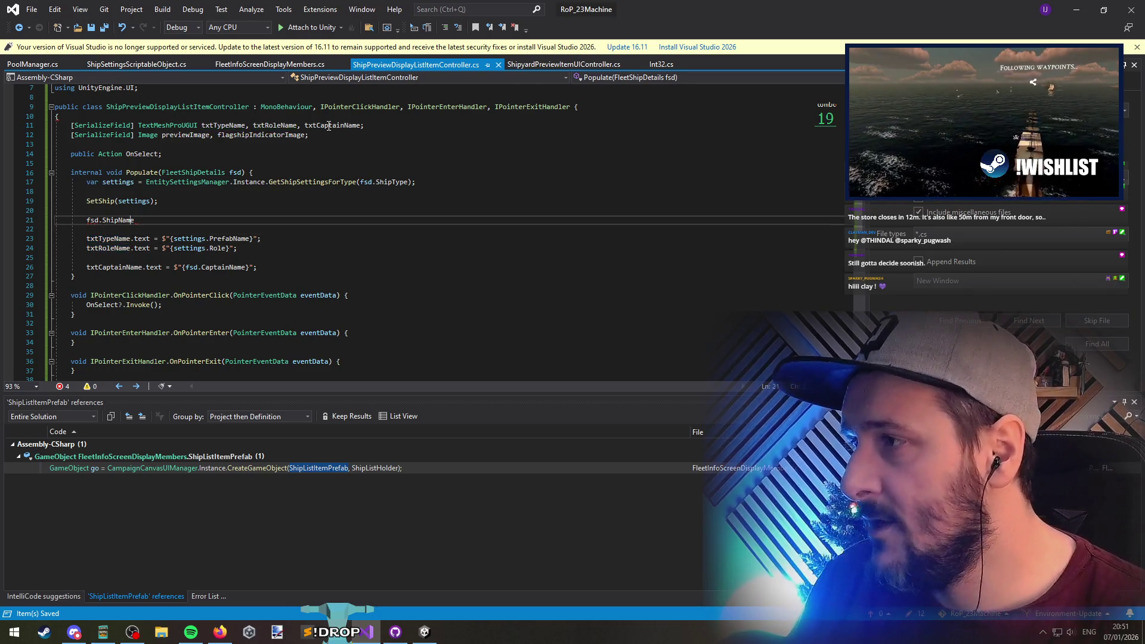
key(Down)
key(Down)
key(Down)
key(End)
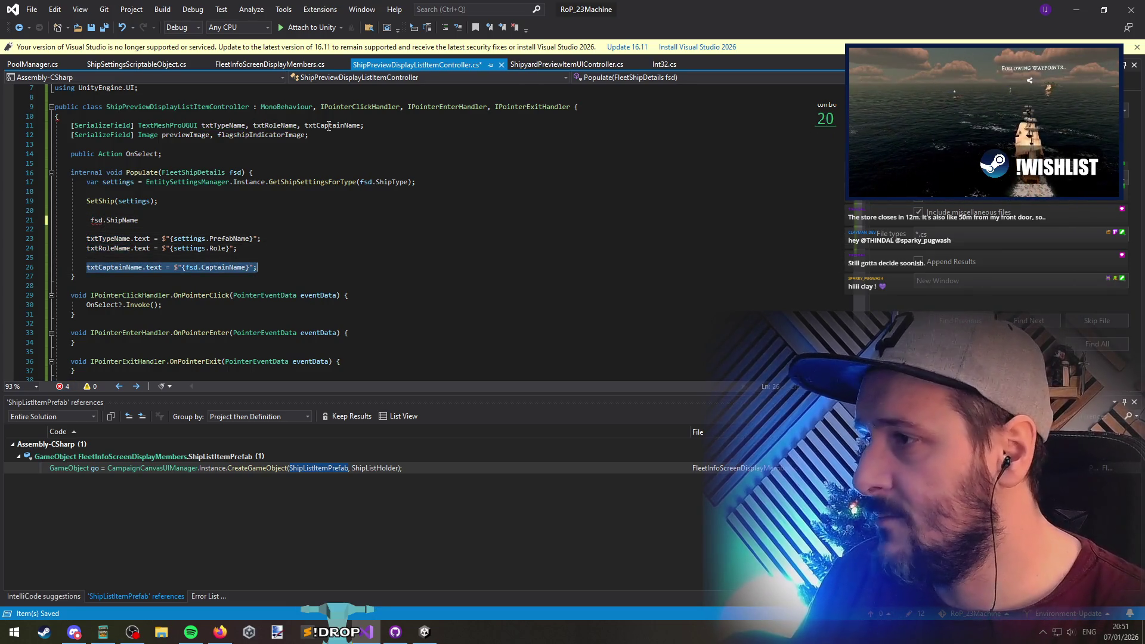
key(Up)
key(Up)
key(Up)
key(Up)
text(txtCaptainName.text = $"{fsd.CaptainName}";)
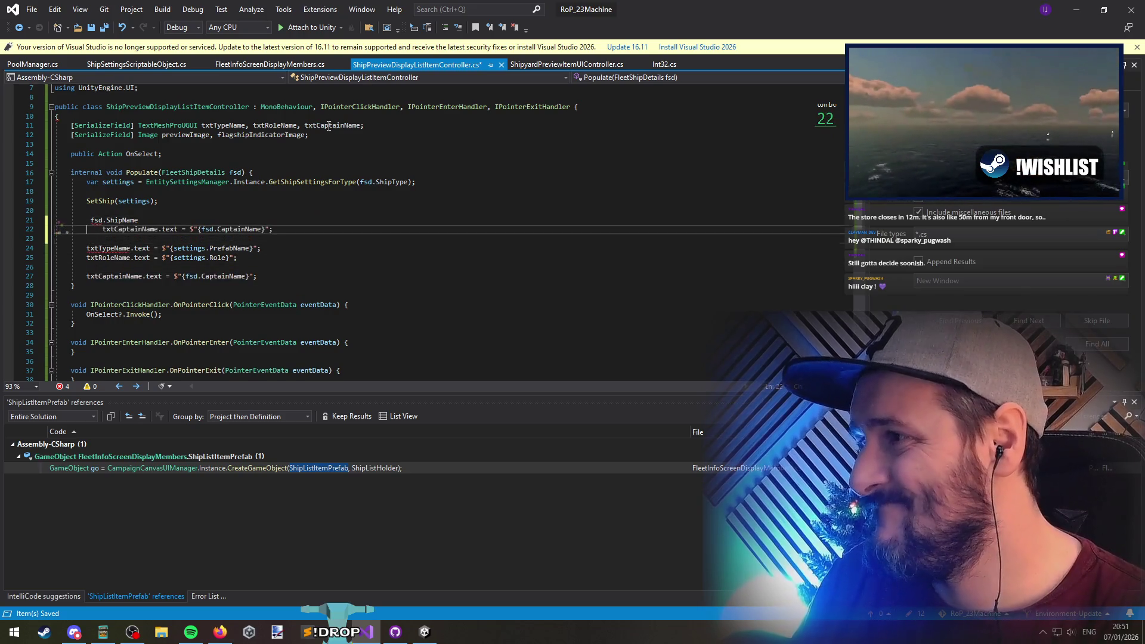
key(shift+Home)
key(ctrl+c)
key(Delete)
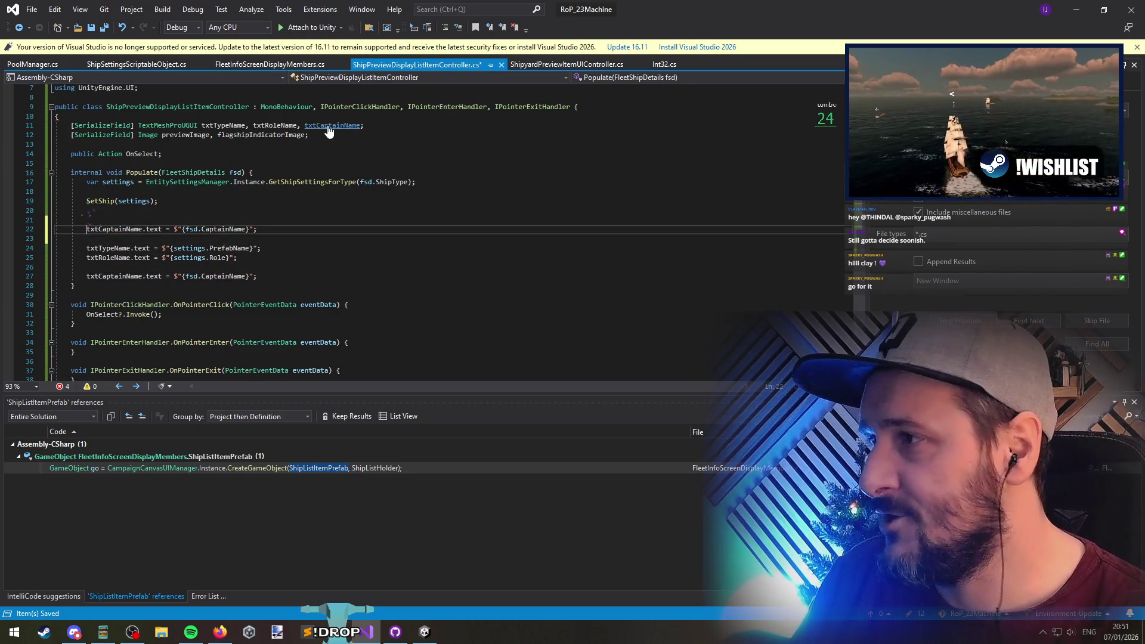
key(Left)
key(Left)
key(Left)
key(ctrl+shift+Left)
key(ctrl+v)
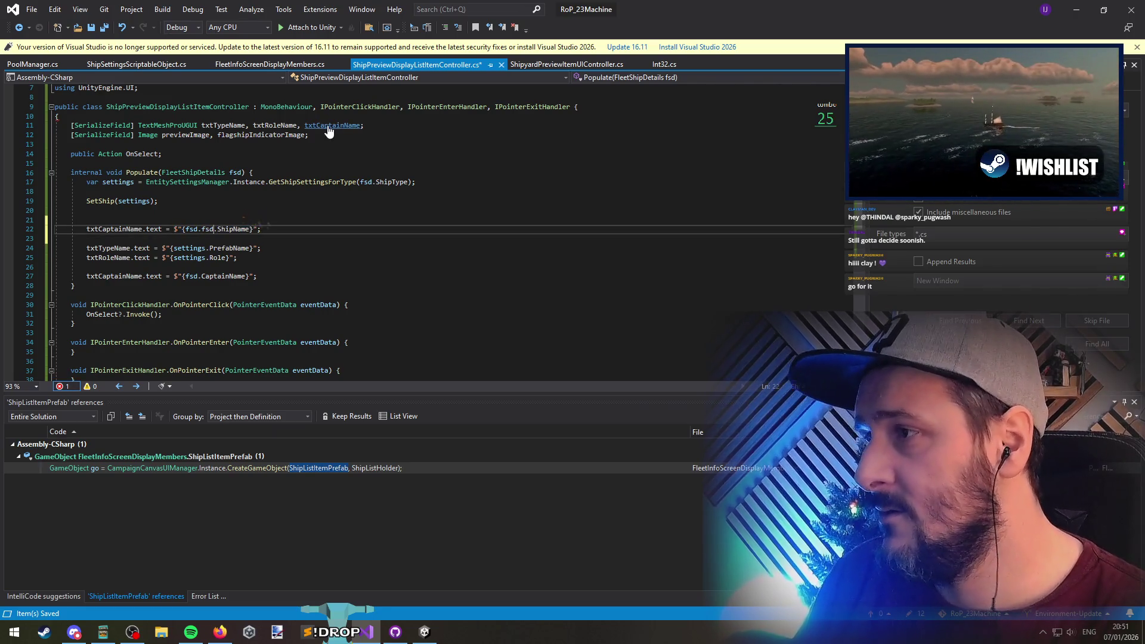
key(Delete)
key(Delete)
key(Up)
key(BackSpace)
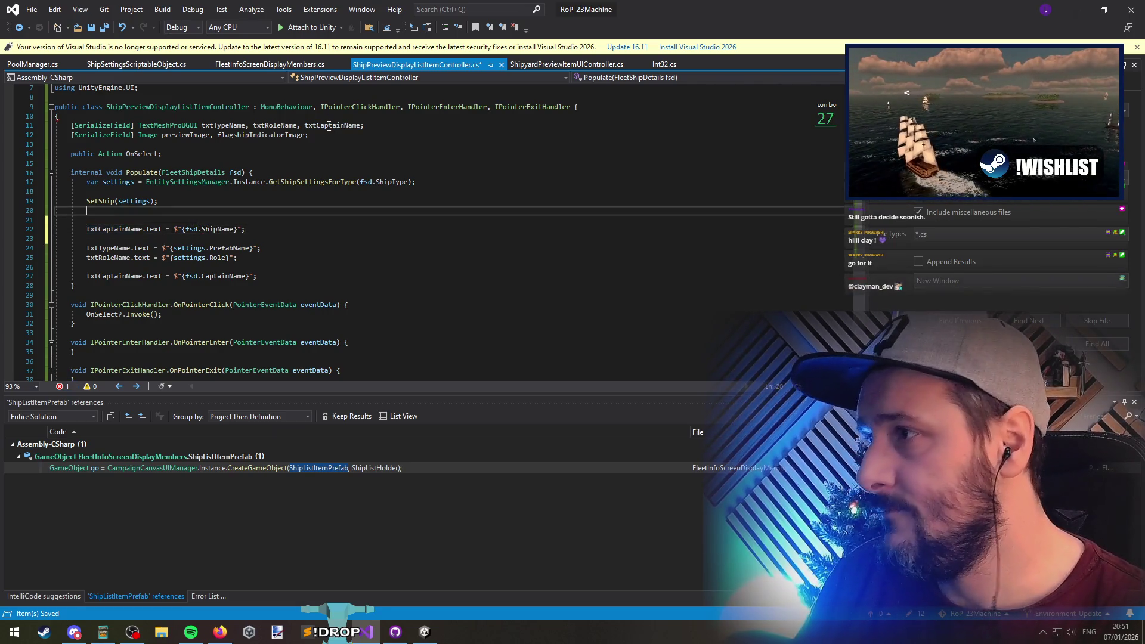
Rename the copied line's field to txtShipName and save the controller
key(Down)
key(Right)
key(Right)
key(Right)
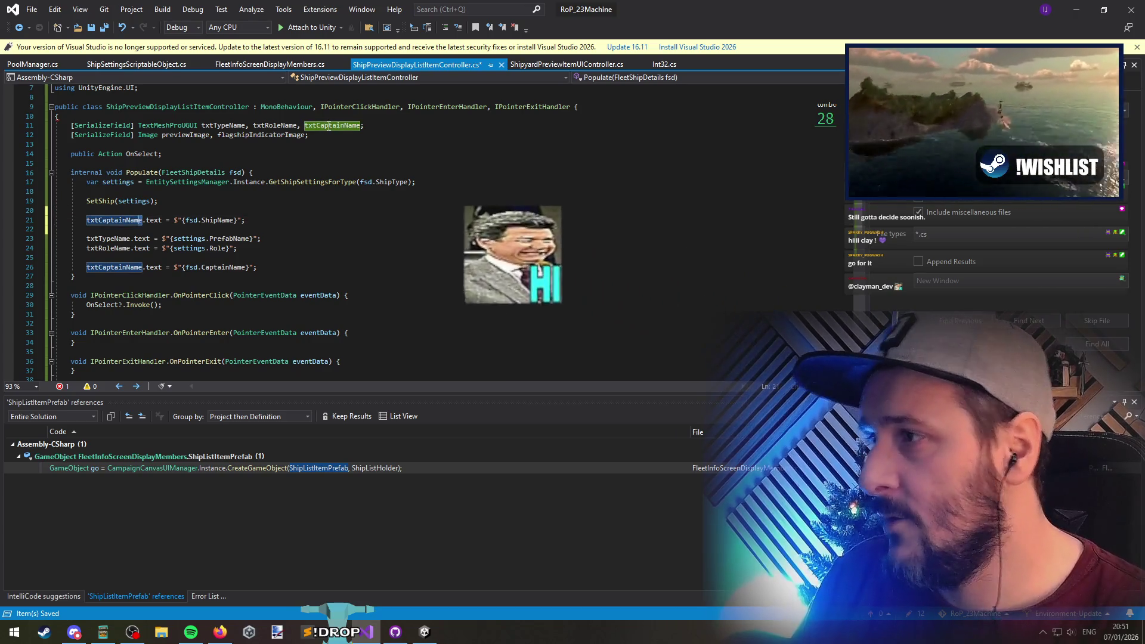
key(BackSpace)
key(BackSpace)
key(ctrl+Delete)
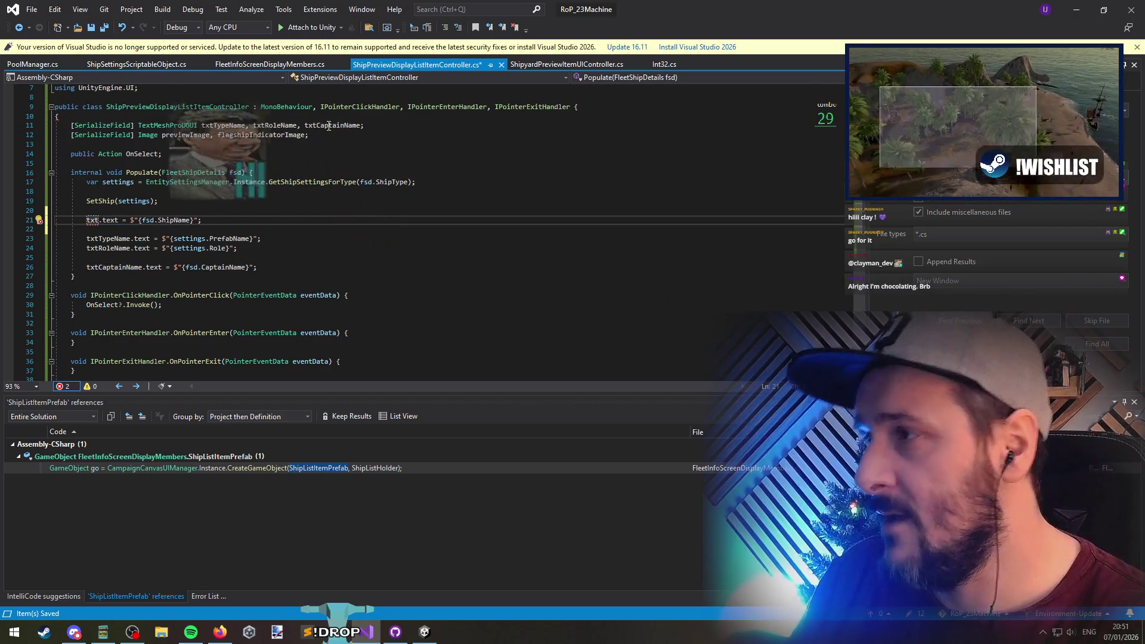
key(ctrl+s)
text(ShipName)
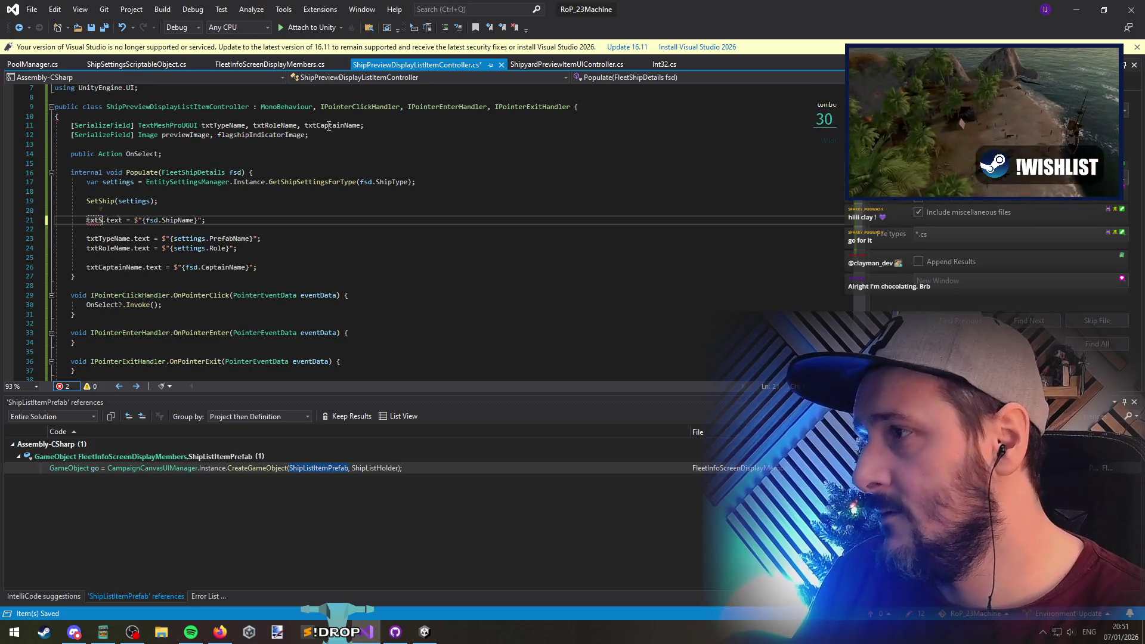
key(ctrl+s)
key(Down)
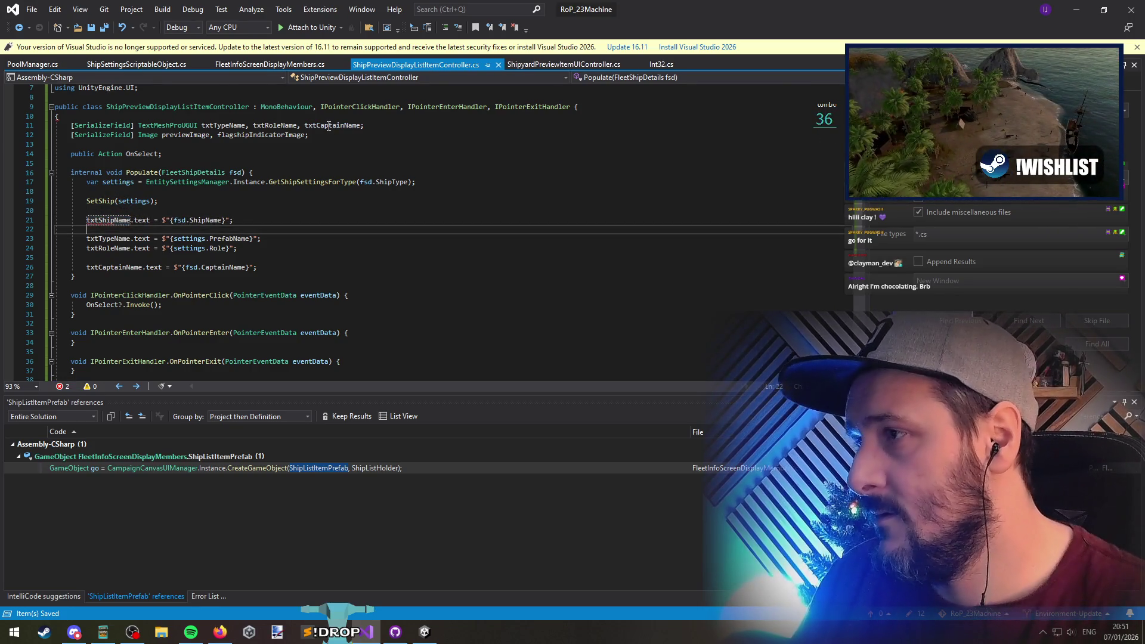
Add txtShipName to the TextMeshProUGUI declarations, keeping txtCaptainName, and save
click(201, 125)
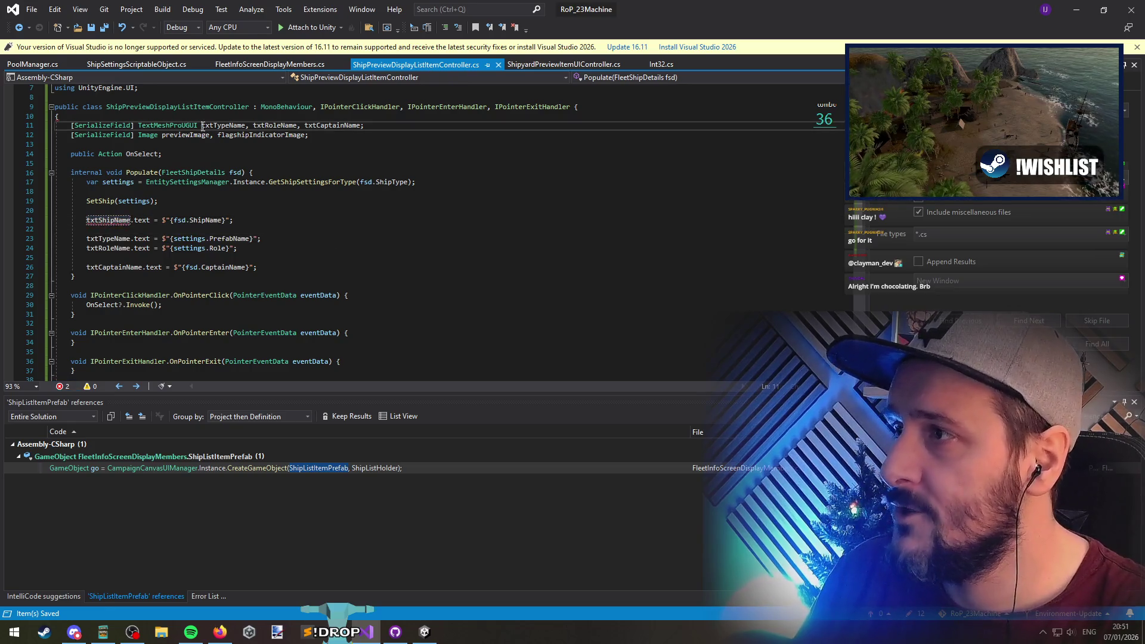
text(txtShipName,)
key(ctrl+s)
key(ctrl+Right)
key(ctrl+Right)
key(ctrl+Right)
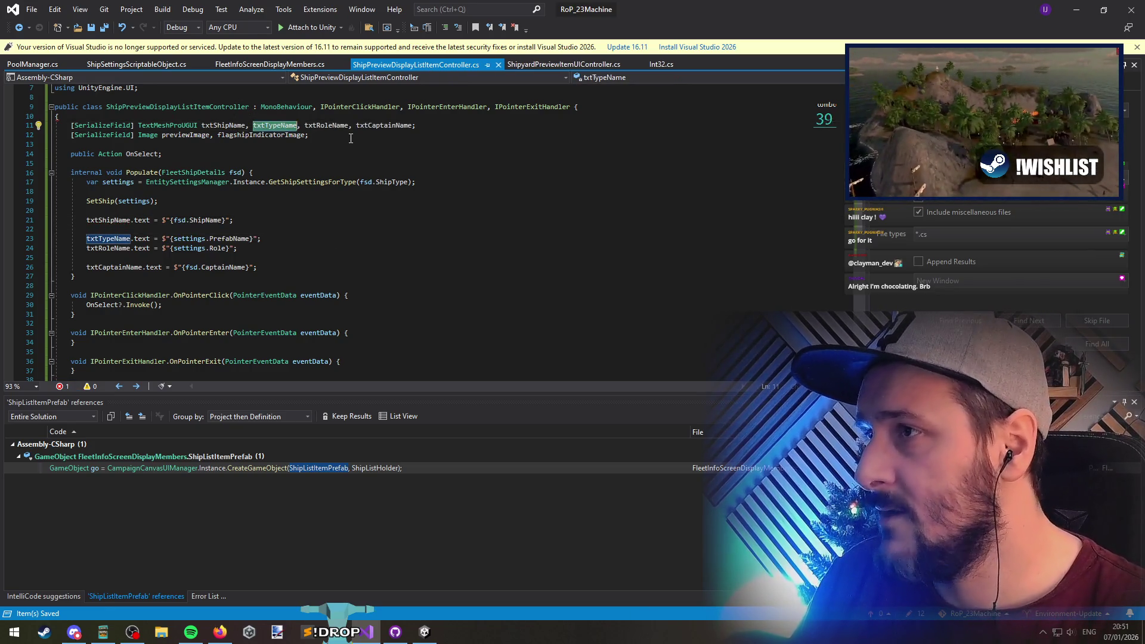
key(ctrl+BackSpace)
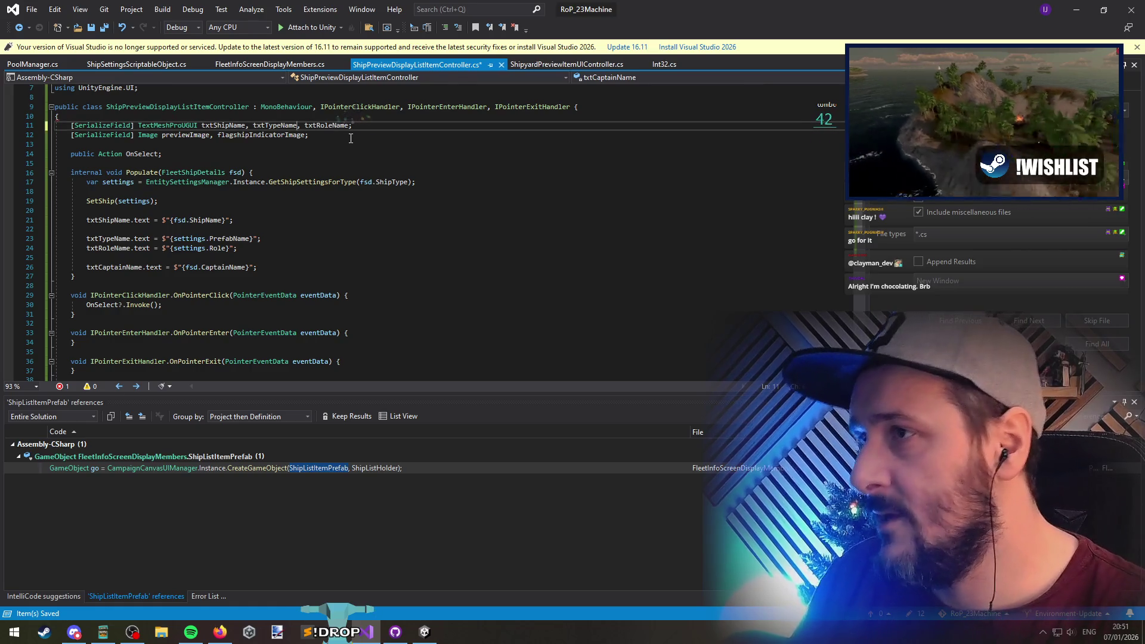
text(, txtCaptainName)
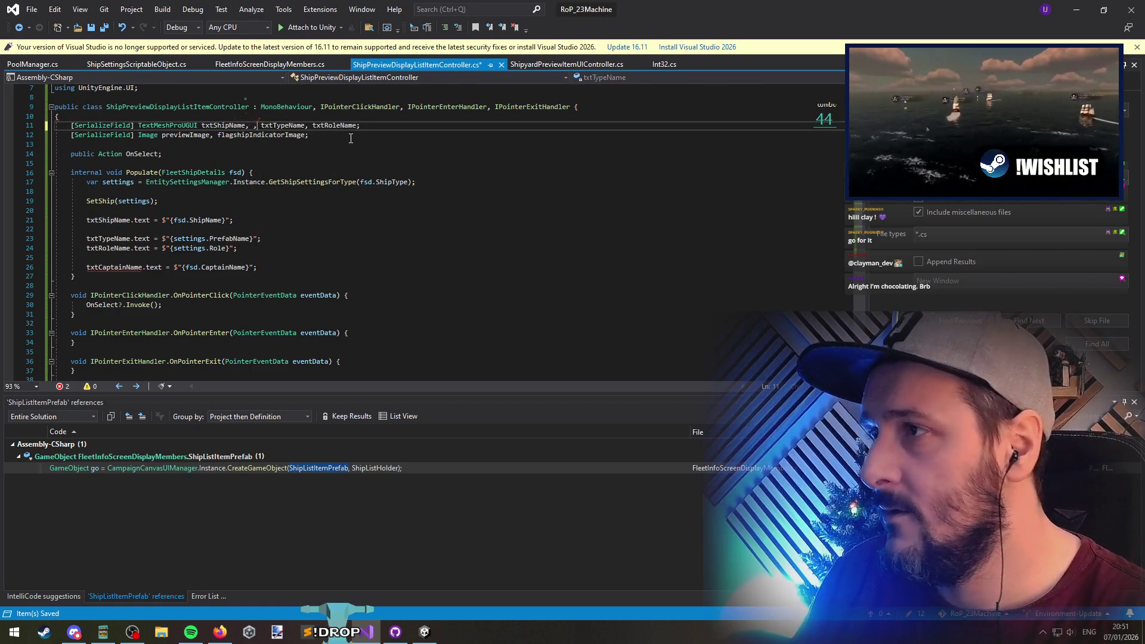
key(End)
key(ctrl+s)
Review the updated Populate code, then switch to ShipSettingsScriptableObject.cs
click(287, 257)
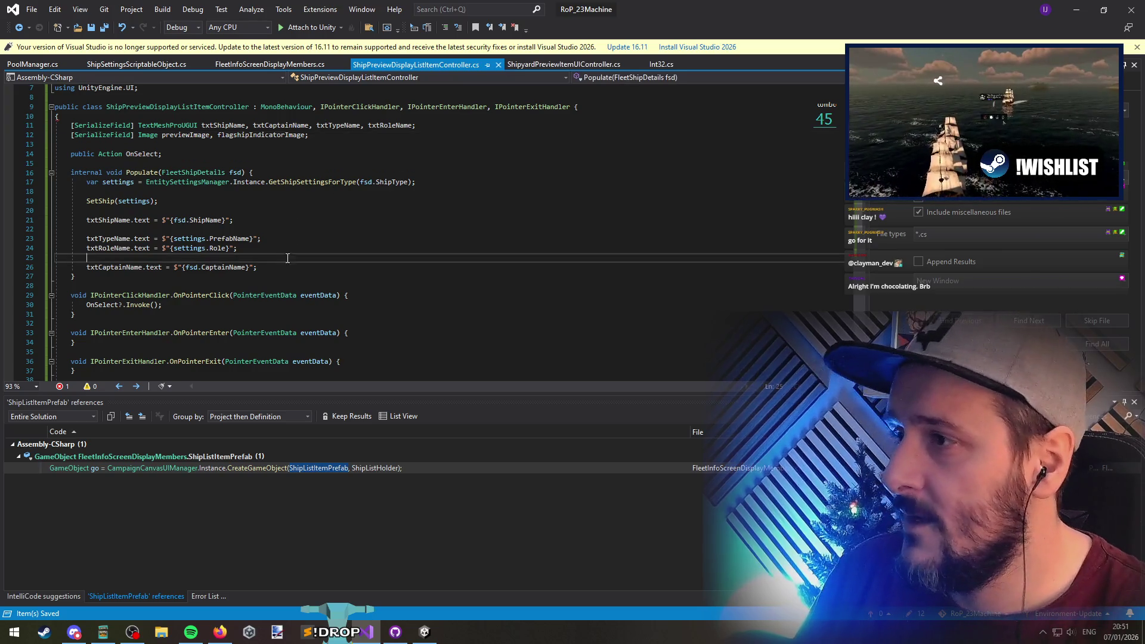
scroll(272, 281, down, 5)
scroll(272, 280, up, 7)
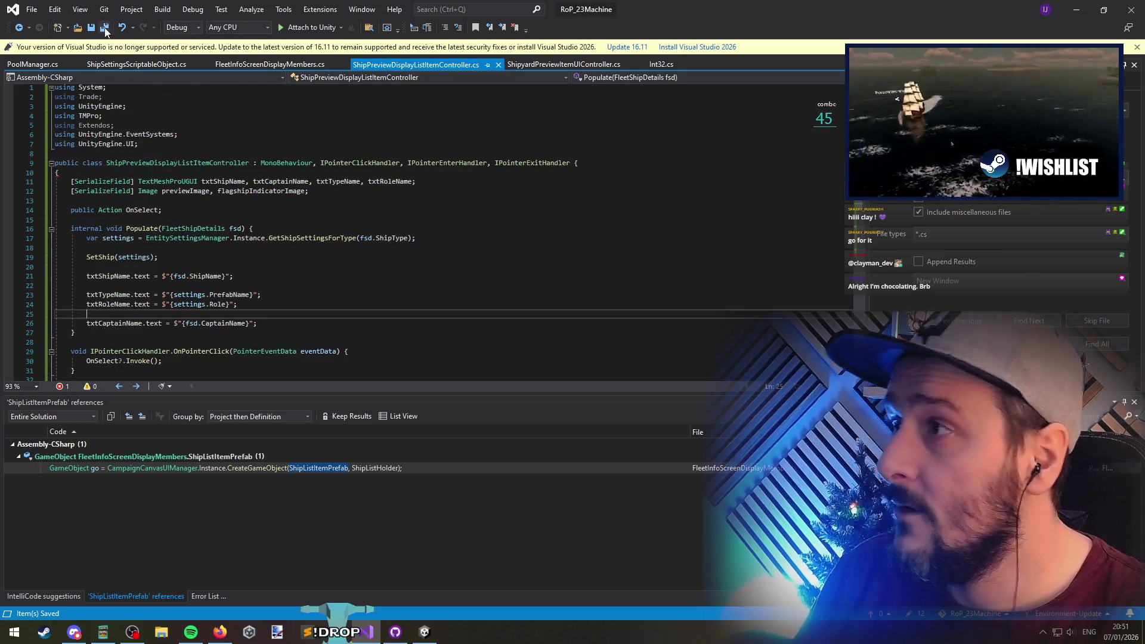
key(ctrl+Tab)
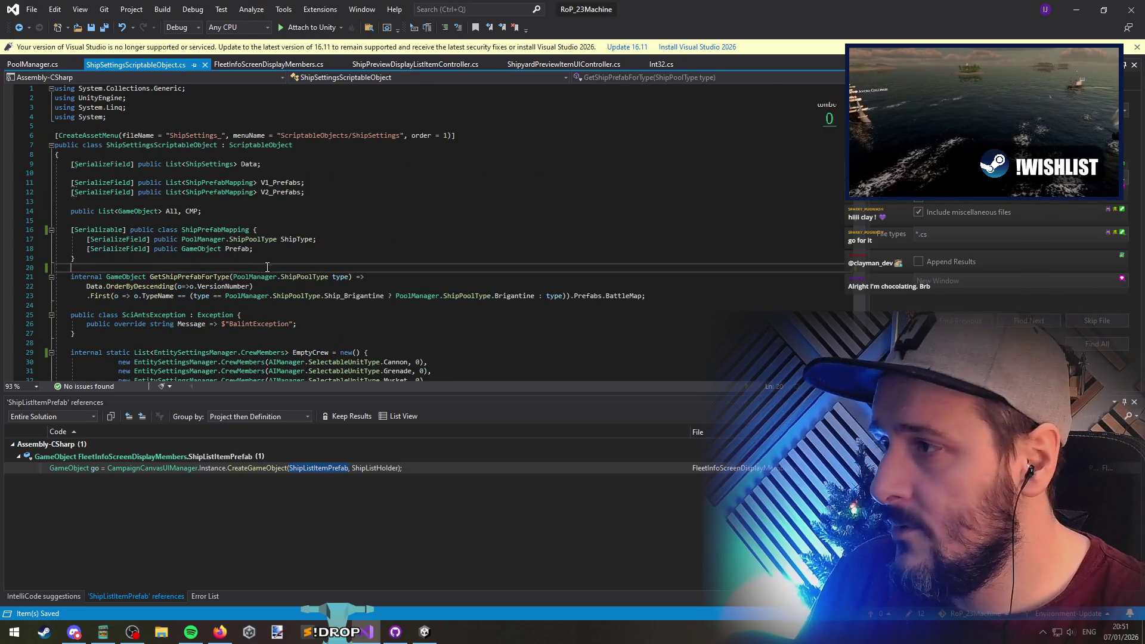
Delete commented-out lines 53–56 in FleetInfoScreenDisplayMembers.cs, save, and return to the controller
scroll(326, 272, down, 11)
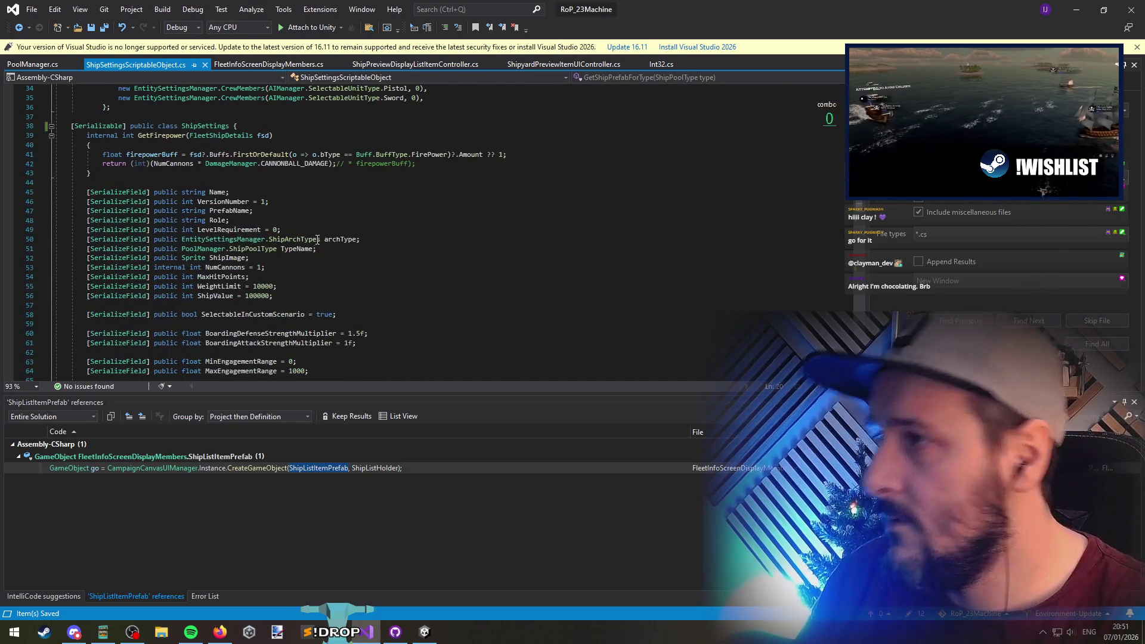
click(239, 65)
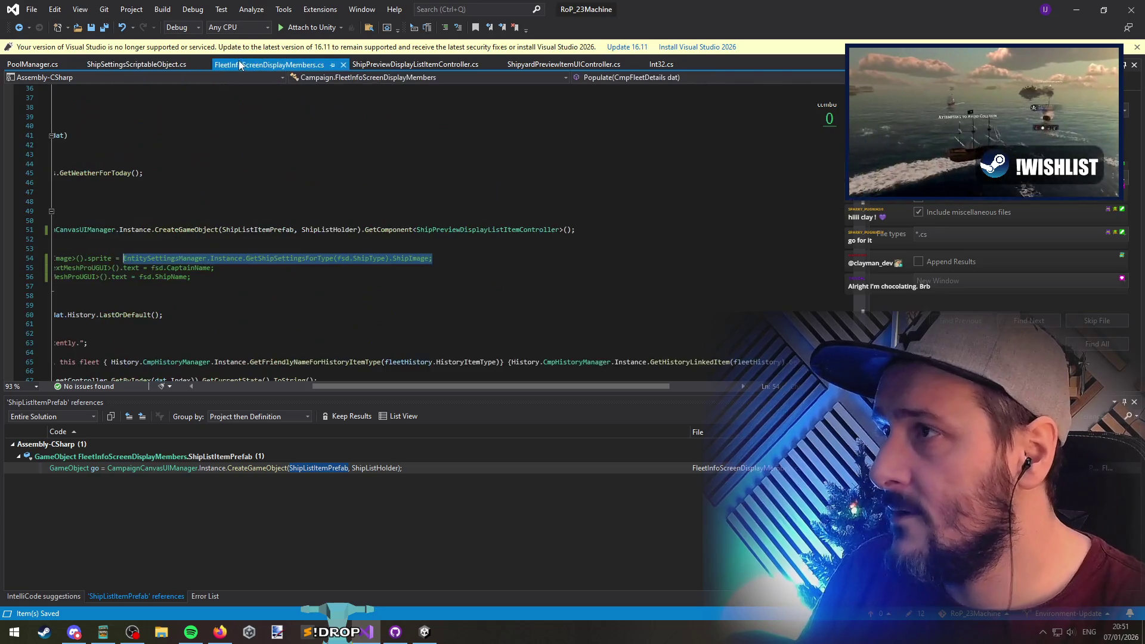
mouse_move(119, 249)
mouse_down()
mouse_move(537, 268)
mouse_move(513, 271)
mouse_up()
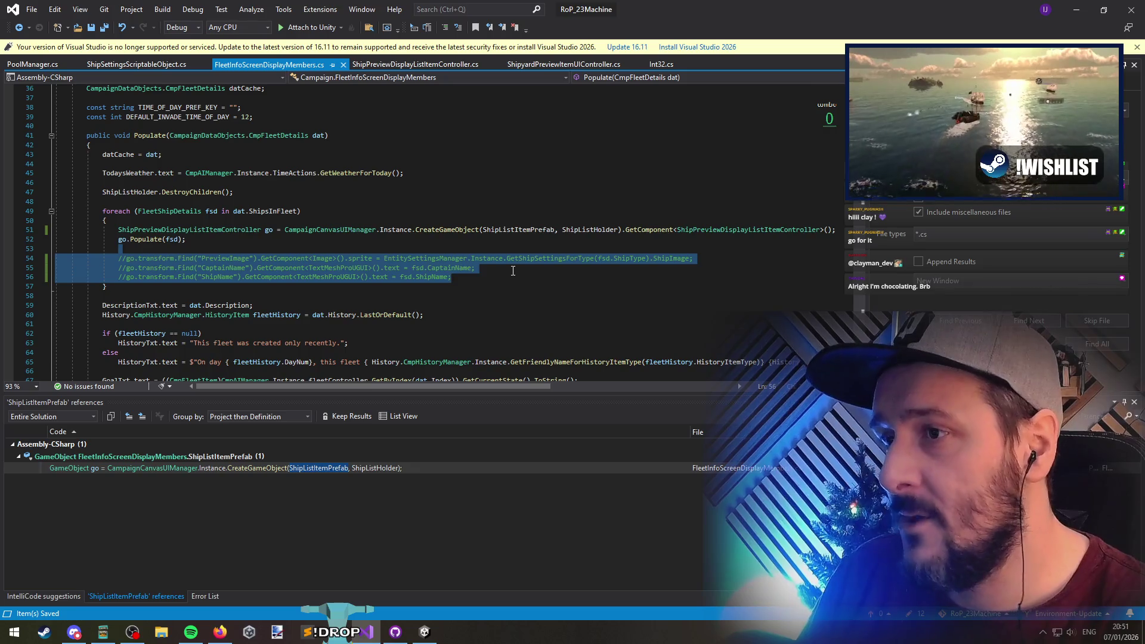
key(ctrl+Tab)
key(ctrl+Tab)
key(Delete)
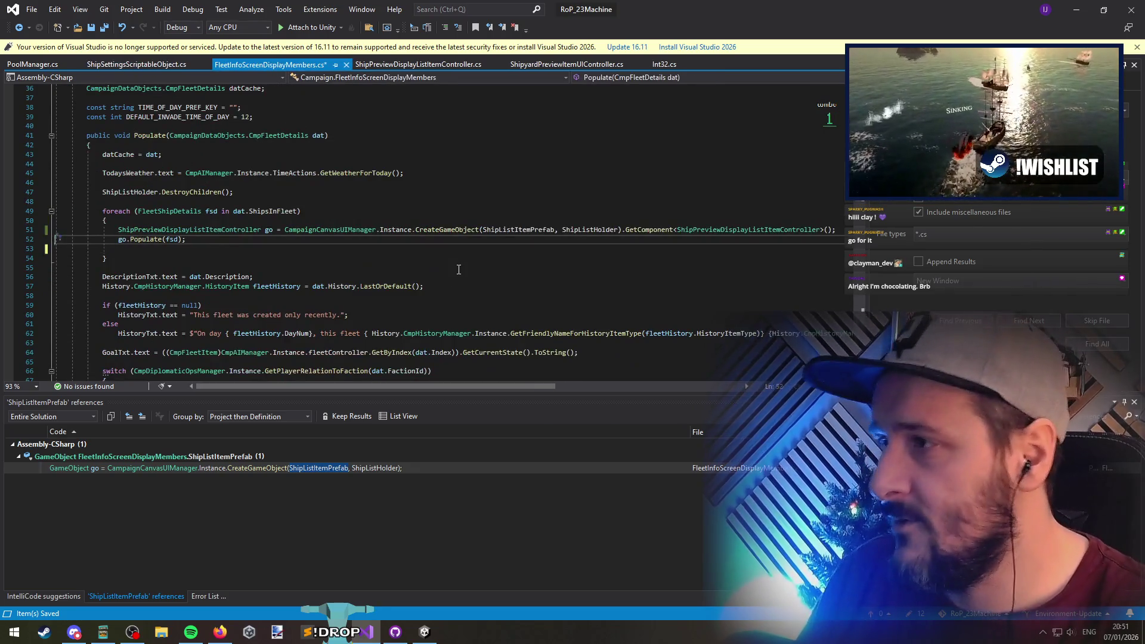
key(ctrl+s)
key(ctrl+Tab)
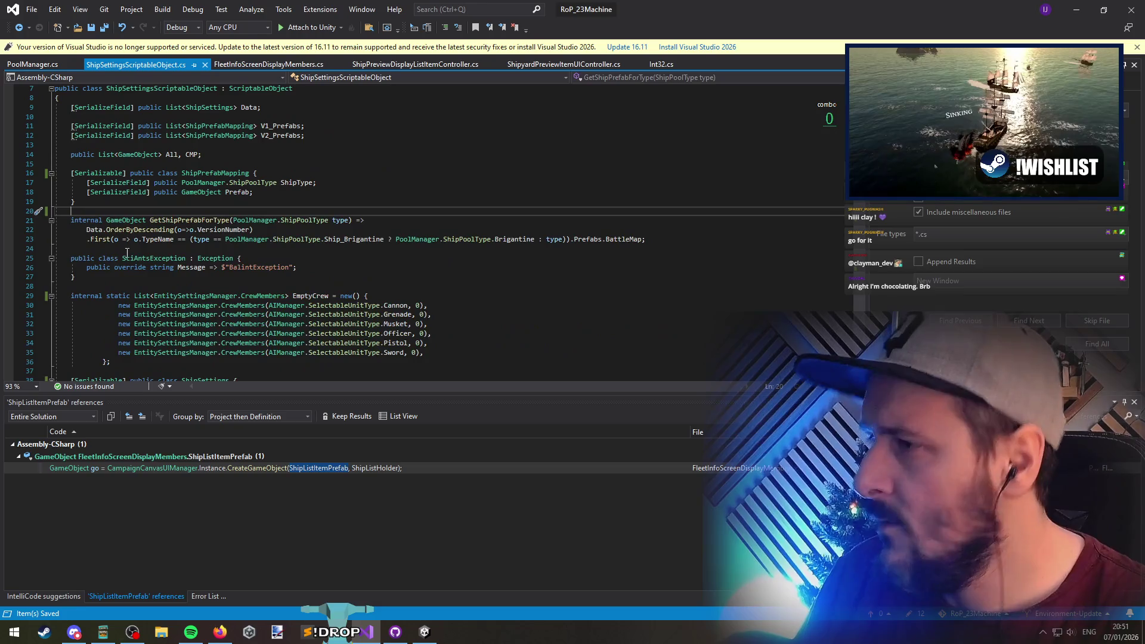
key(ctrl+Tab)
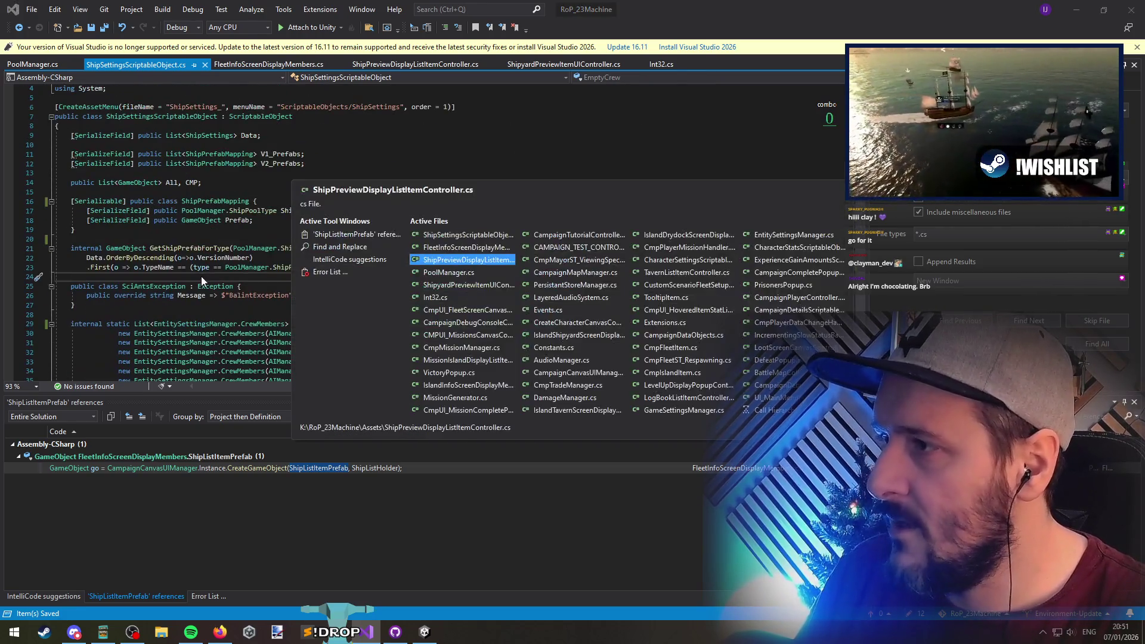
scroll(195, 278, down, 7)
click(138, 277)
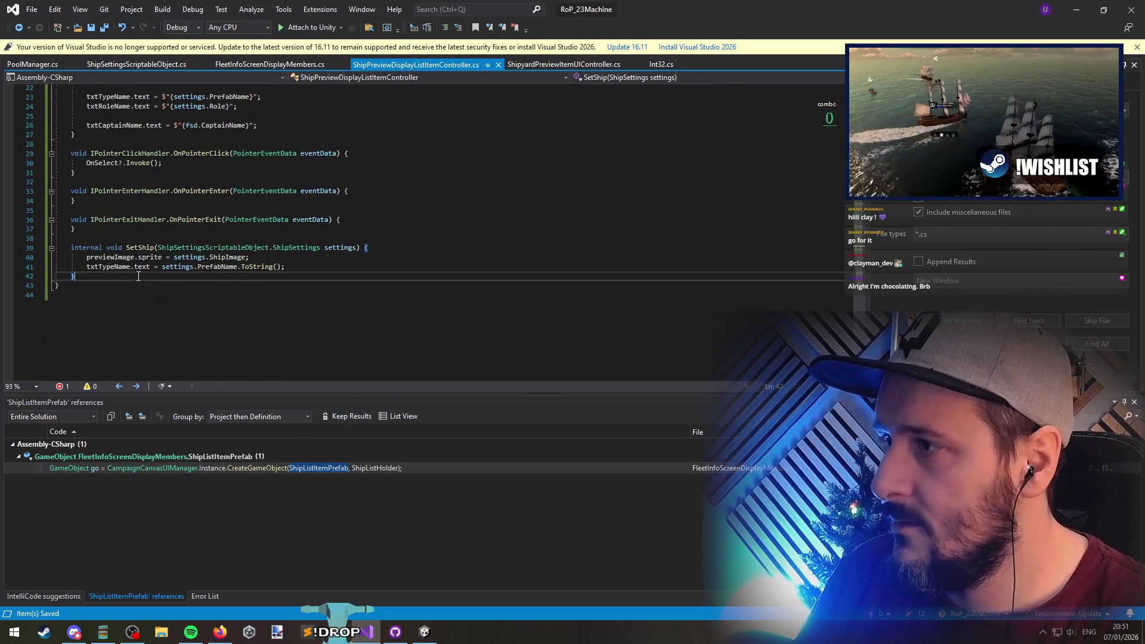
Remove the txtTypeName assignment from the SetShip method
scroll(124, 310, up, 3)
click(137, 324)
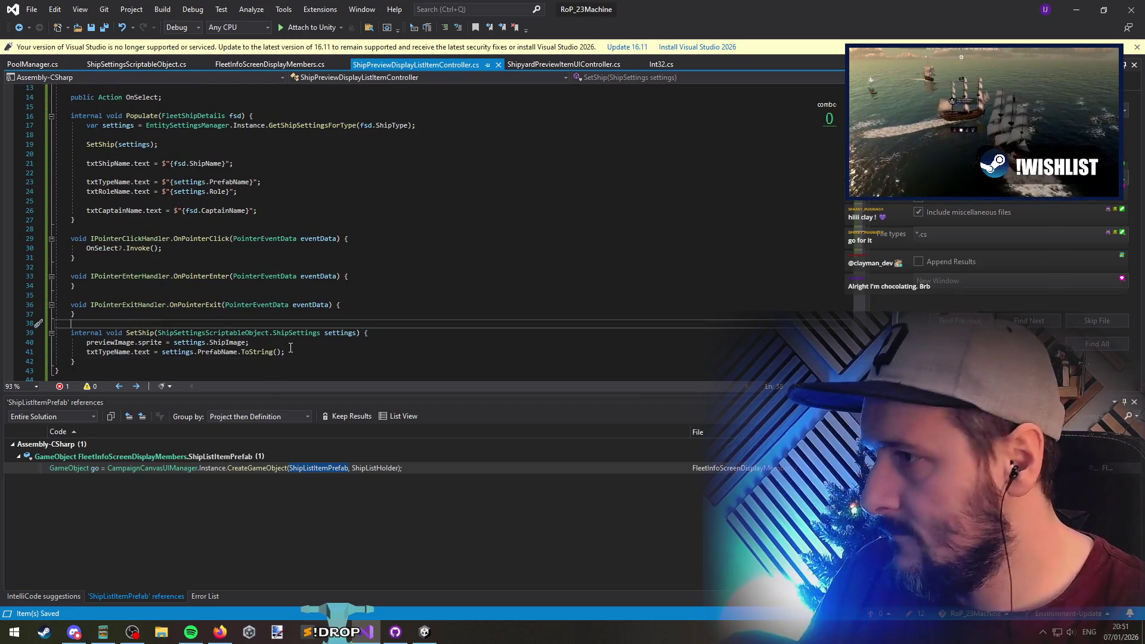
click(126, 342)
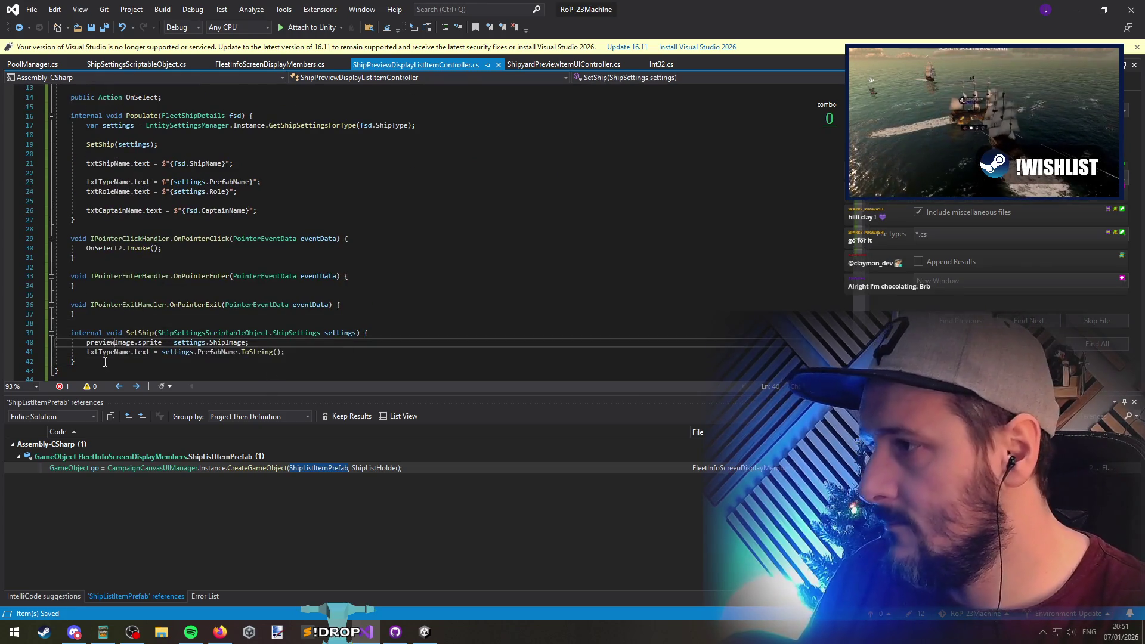
key(End)
click(364, 351)
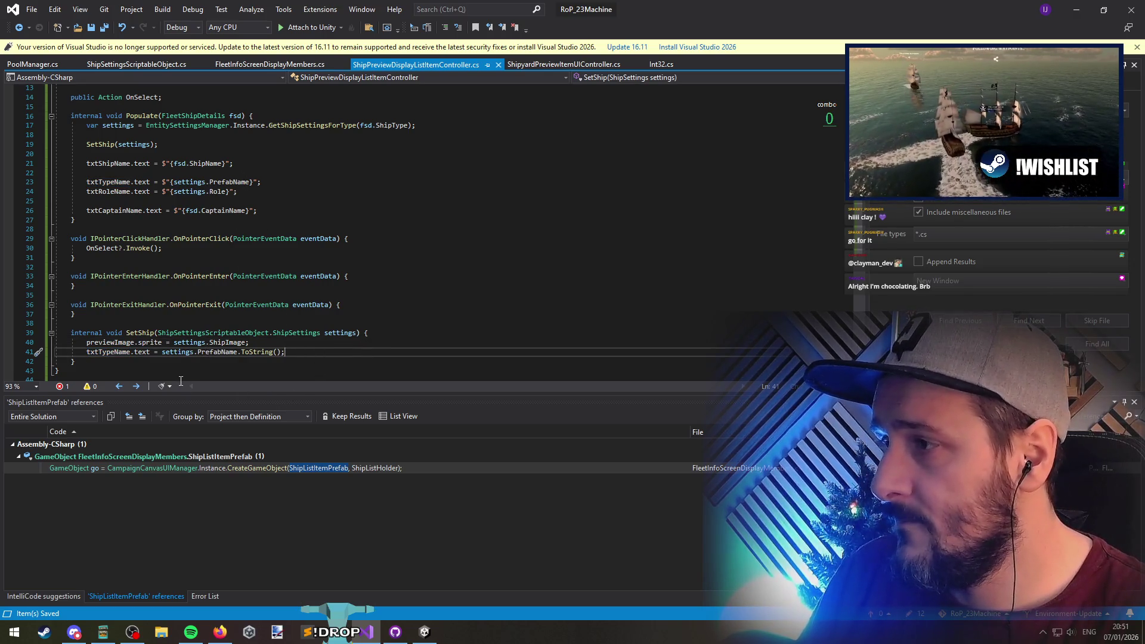
key(ctrl+x)
Move the previewImage assignment into Populate, delete the empty SetShip method, and save
click(130, 322)
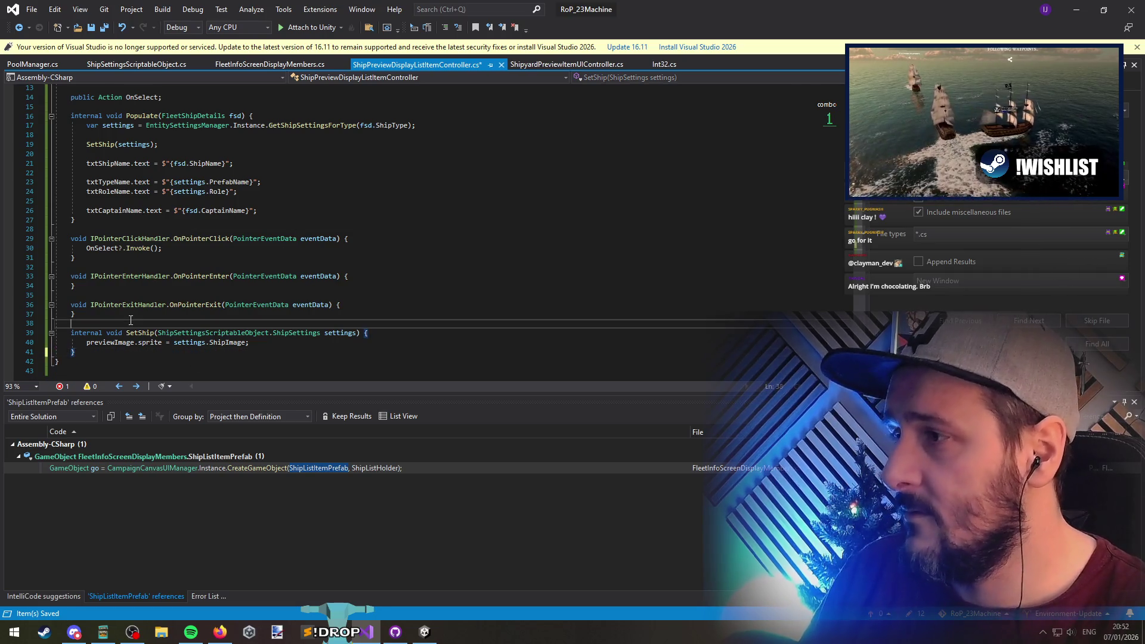
click(128, 343)
key(ctrl+x)
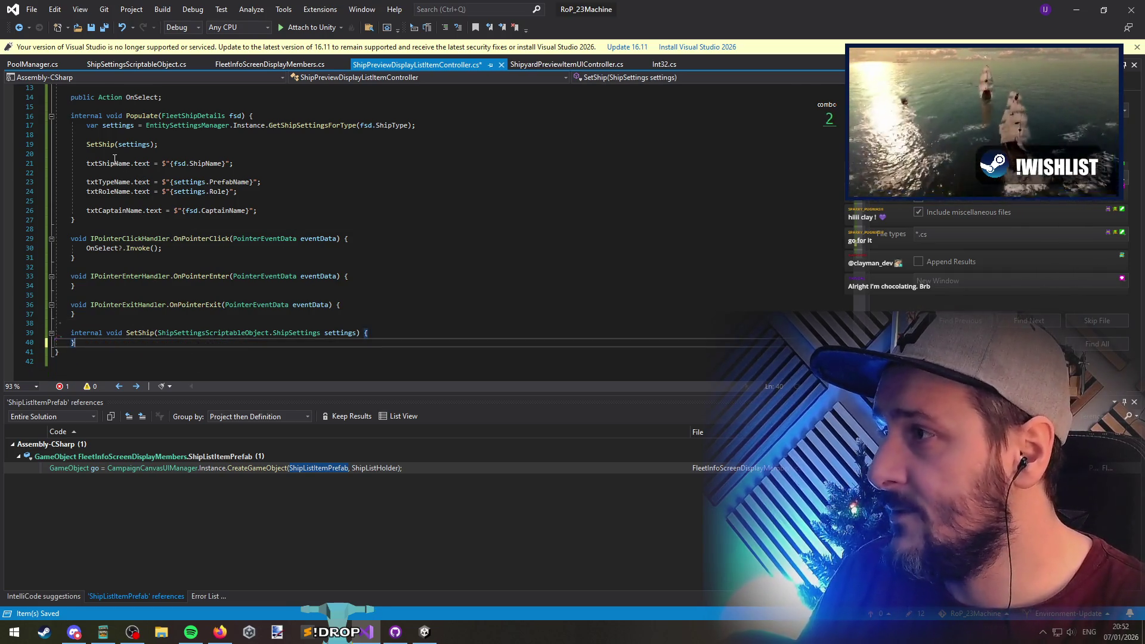
click(116, 155)
key(Return)
key(ctrl+v)
key(Delete)
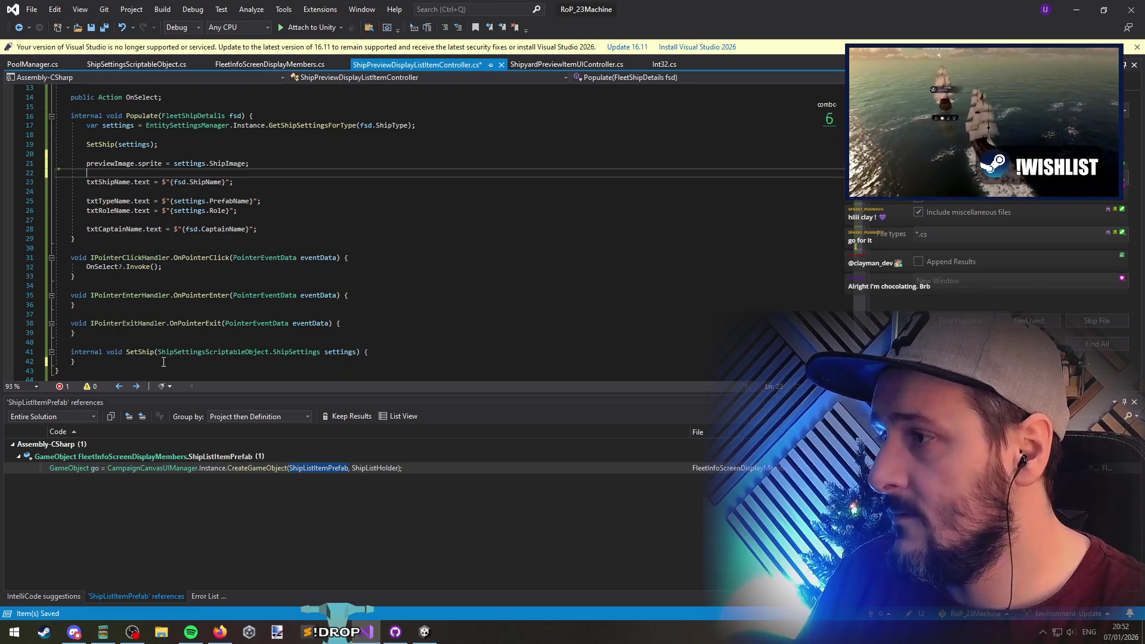
drag(72, 347, 141, 366)
key(Delete)
key(BackSpace)
key(ctrl+s)
Collapse the empty OnPointerEnter and OnPointerExit bodies and save
click(138, 297)
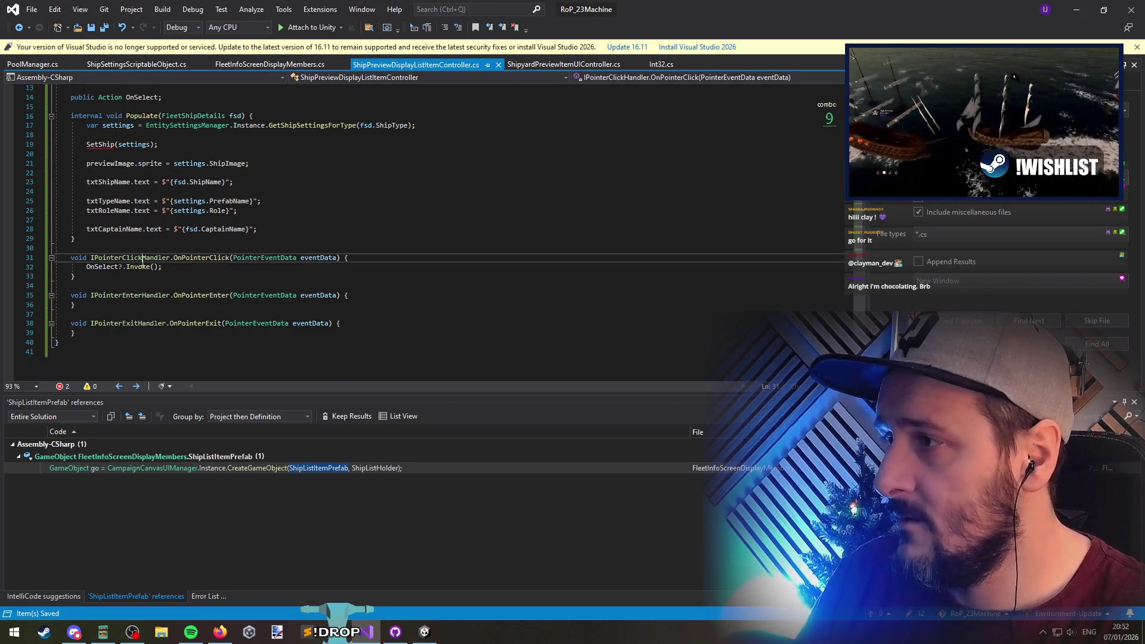
scroll(138, 301, up, 4)
scroll(401, 258, down, 5)
key(Home)
key(Down)
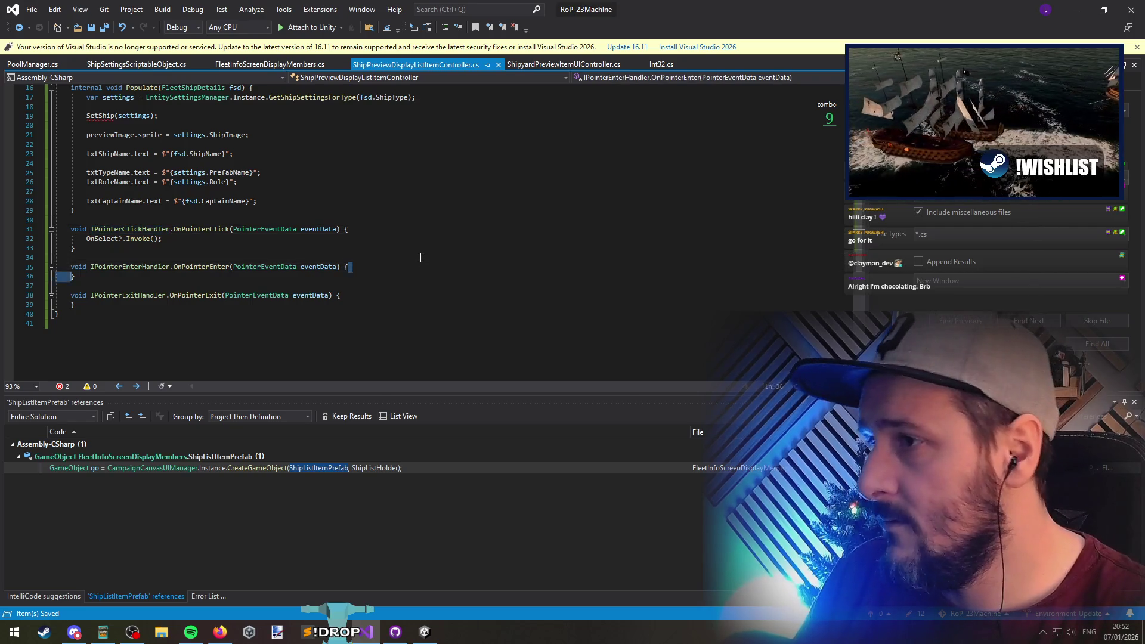
key(BackSpace)
key(Down)
key(Down)
key(Down)
key(BackSpace)
key(Up)
key(ctrl+s)
Delete the SetShip(settings) call from Populate and save
scroll(421, 257, up, 1)
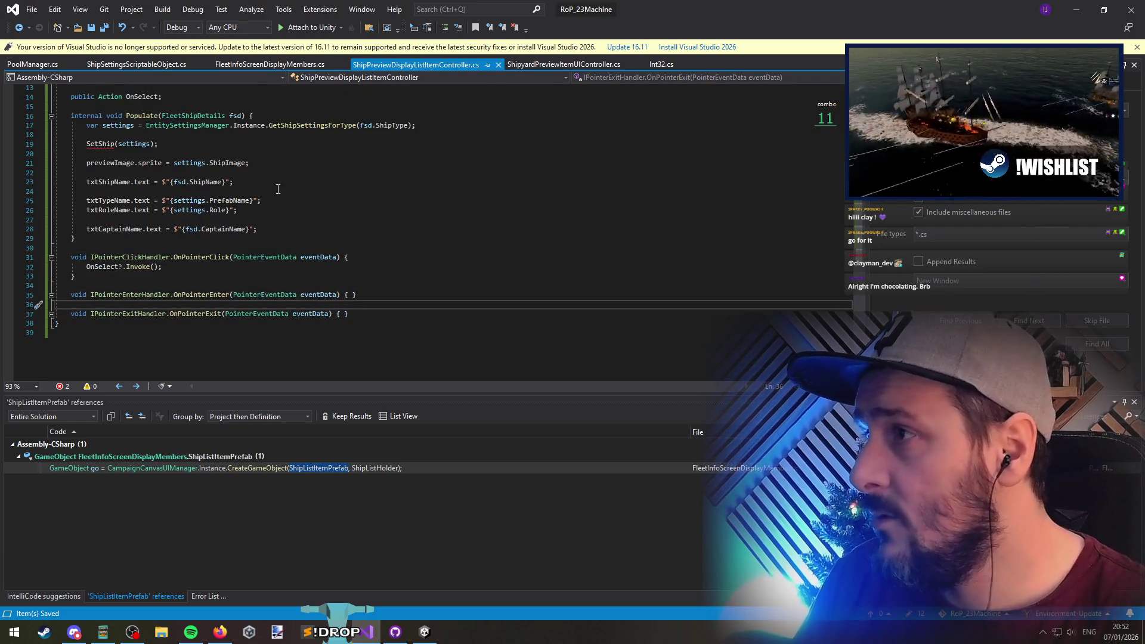
click(227, 144)
key(ctrl+l)
key(ctrl+l)
key(ctrl+s)
Add flagshipIndicatorImage.gameObject.SetActive(fsd.IsFlagship); below the captain name line
scroll(221, 242, up, 2)
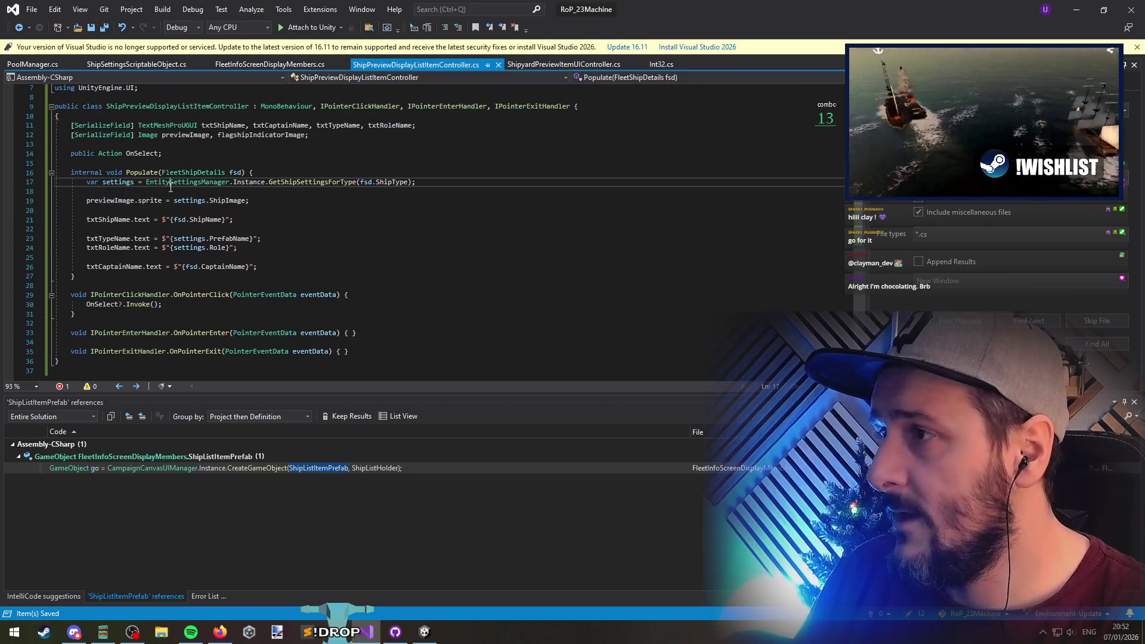
click(340, 269)
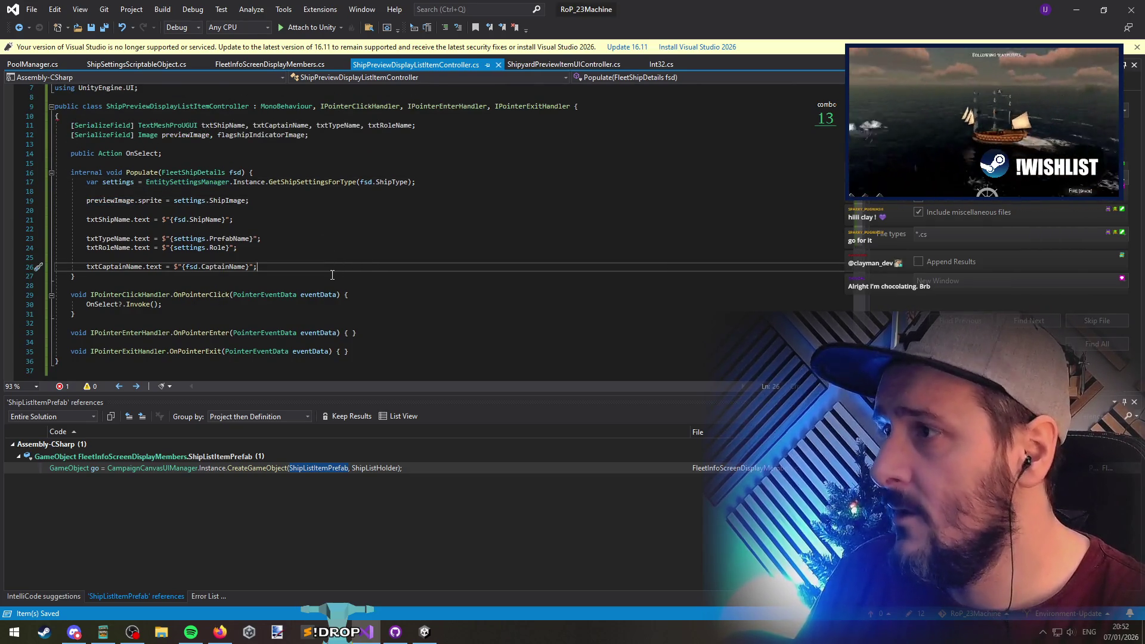
key(Return)
key(Return)
text(flaghisp)
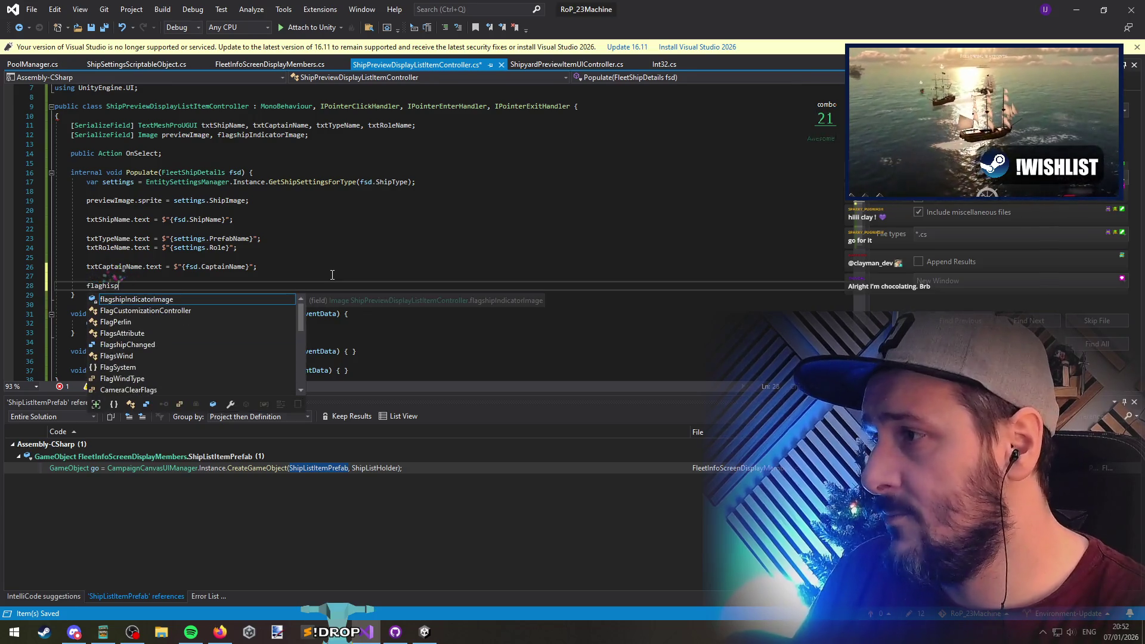
text(.set)
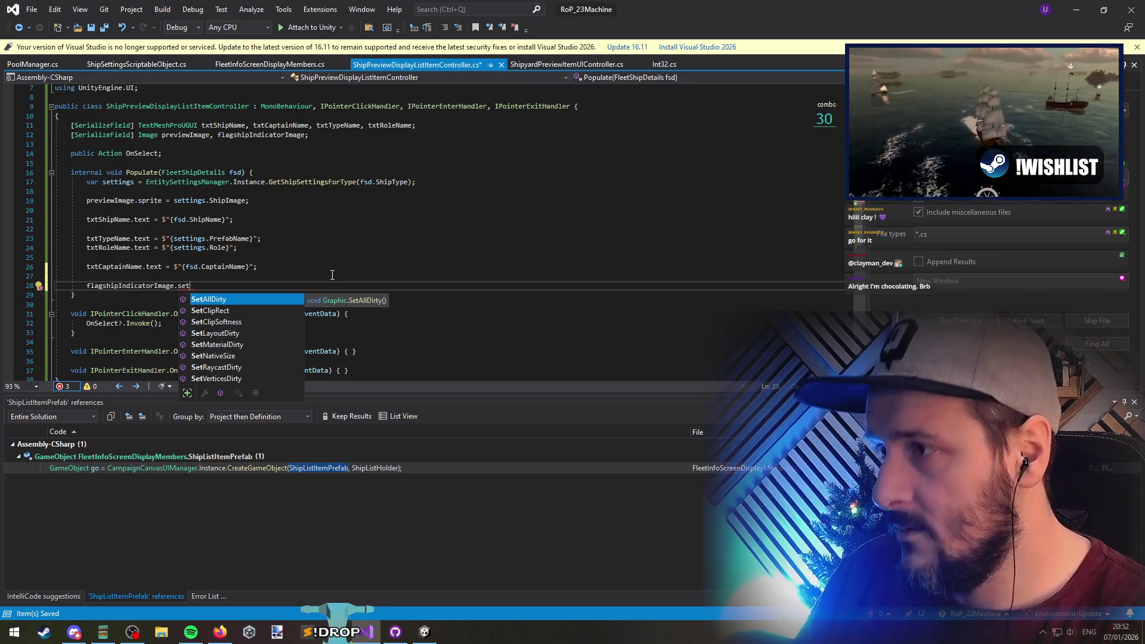
key(BackSpace)
key(BackSpace)
key(BackSpace)
text(g.se()
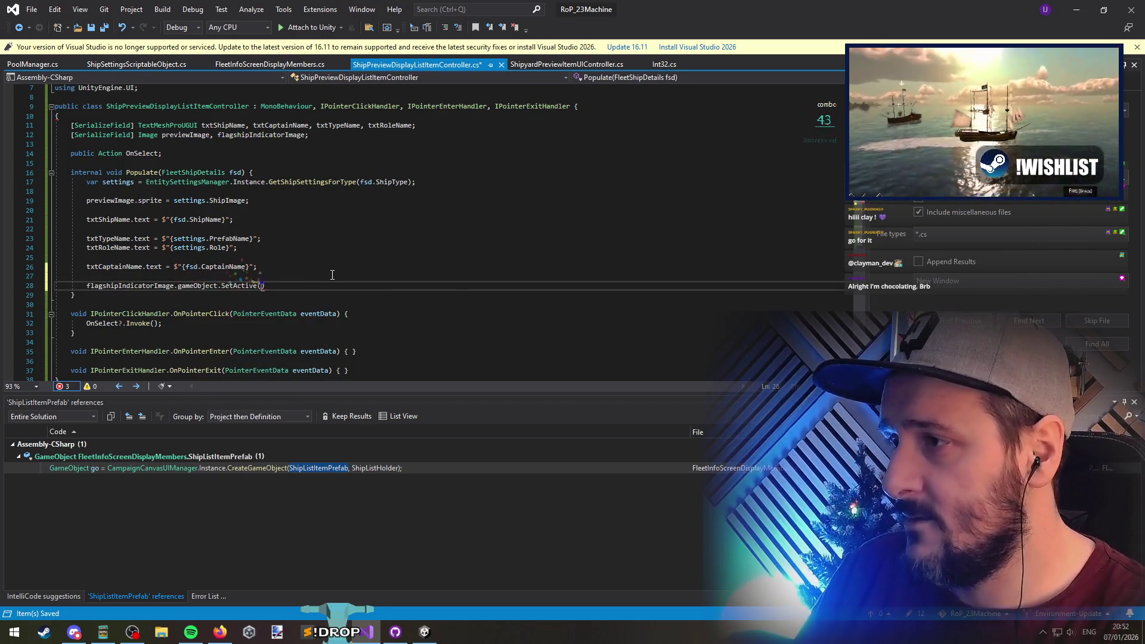
text(fsd.isf)
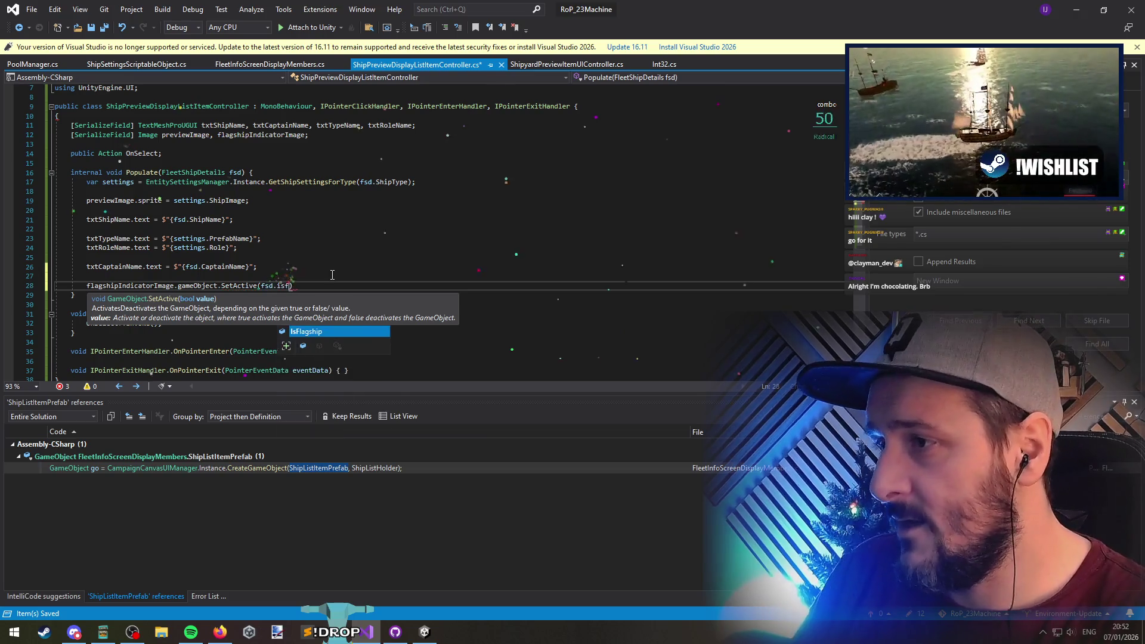
text();)
key(Down)
key(Down)
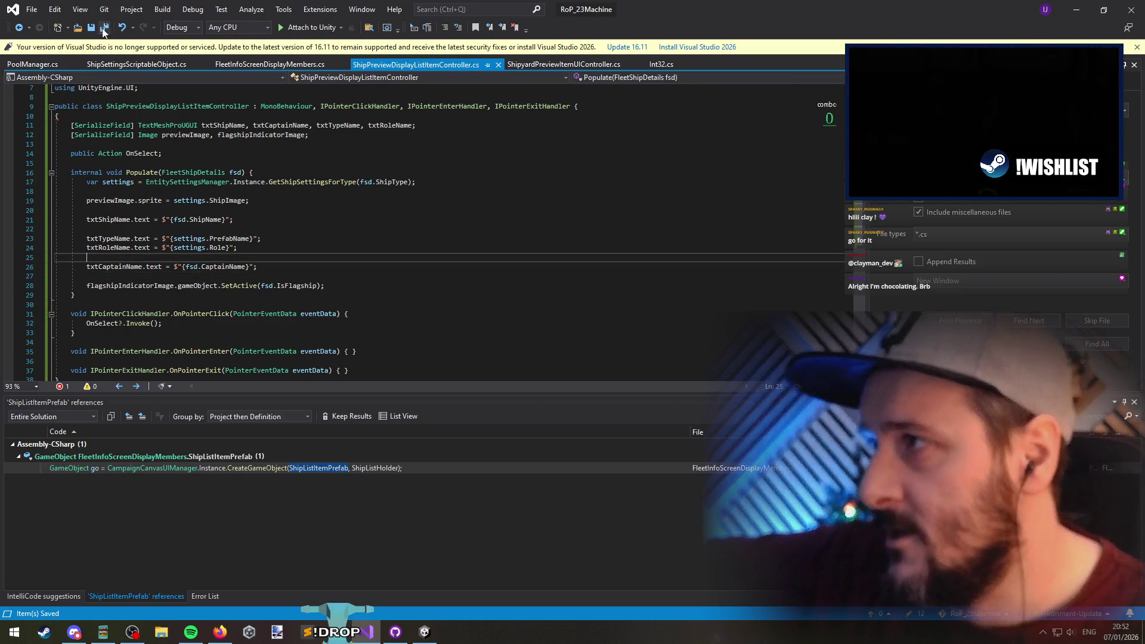
Delete blank lines 20 and 27 in Populate, then Save All
click(132, 268)
click(121, 277)
key(ctrl+x)
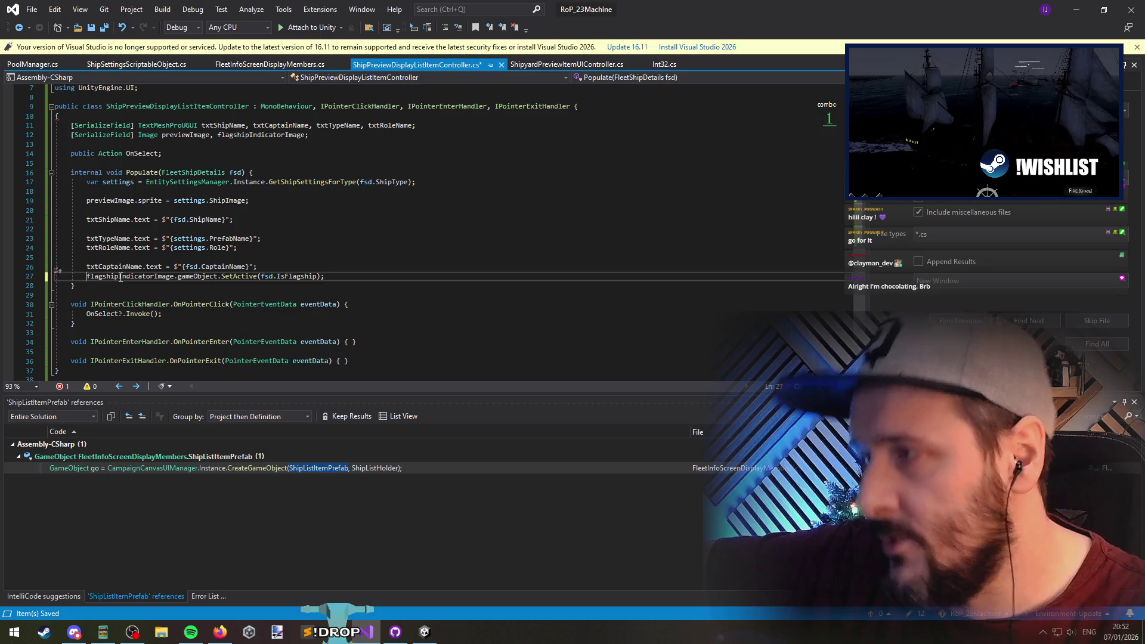
key(Up)
key(Up)
key(Up)
key(ctrl+x)
key(Up)
key(Up)
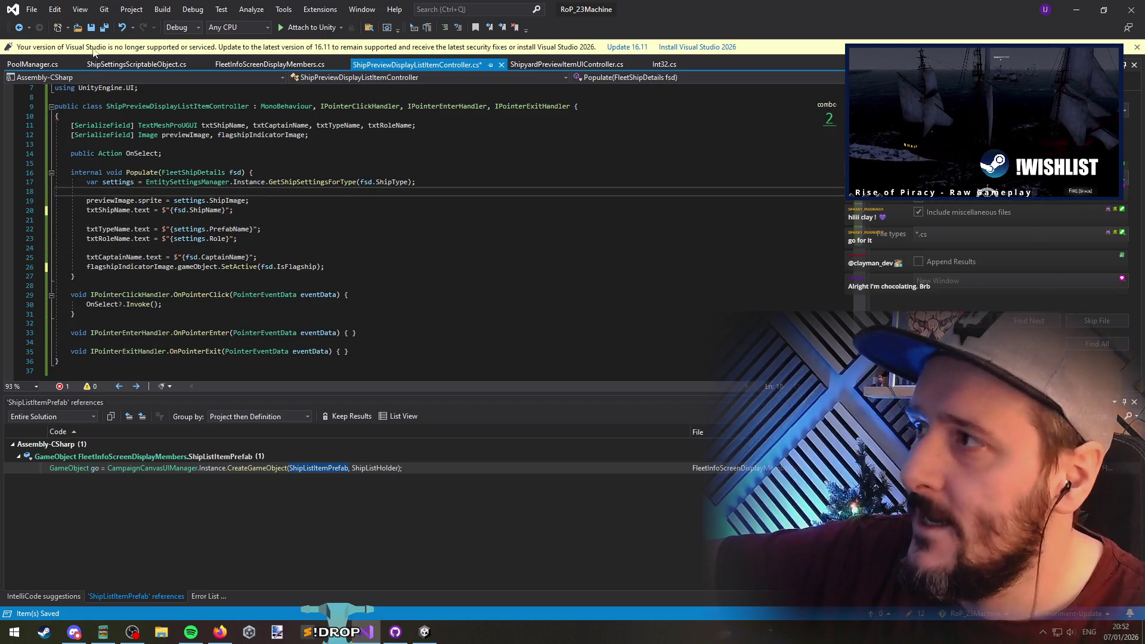
click(104, 28)
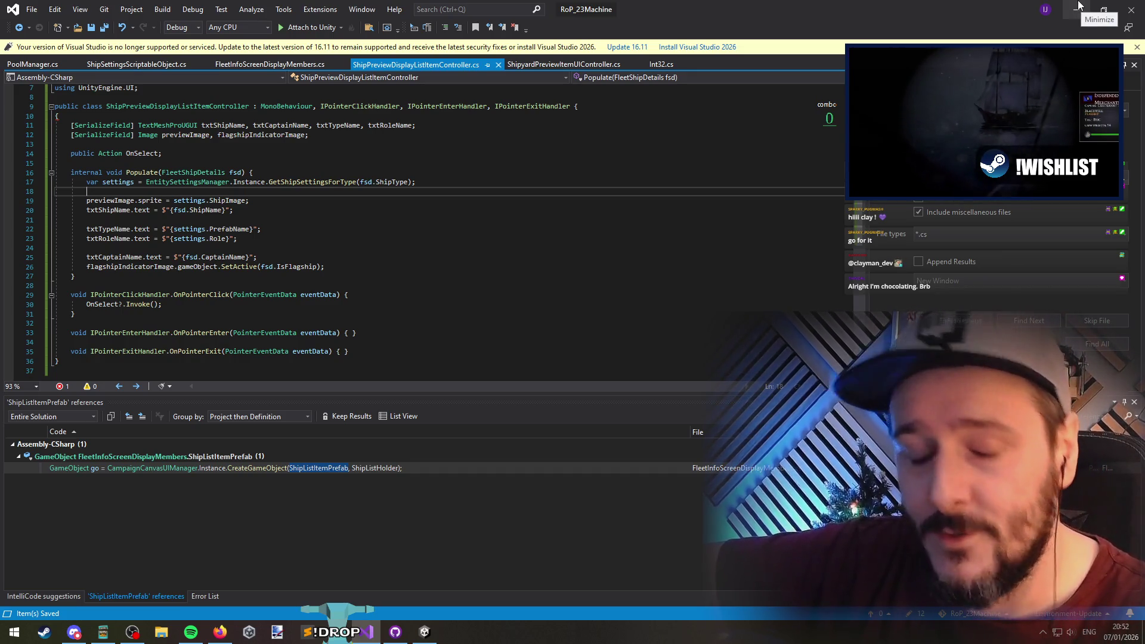
key(alt+Tab)
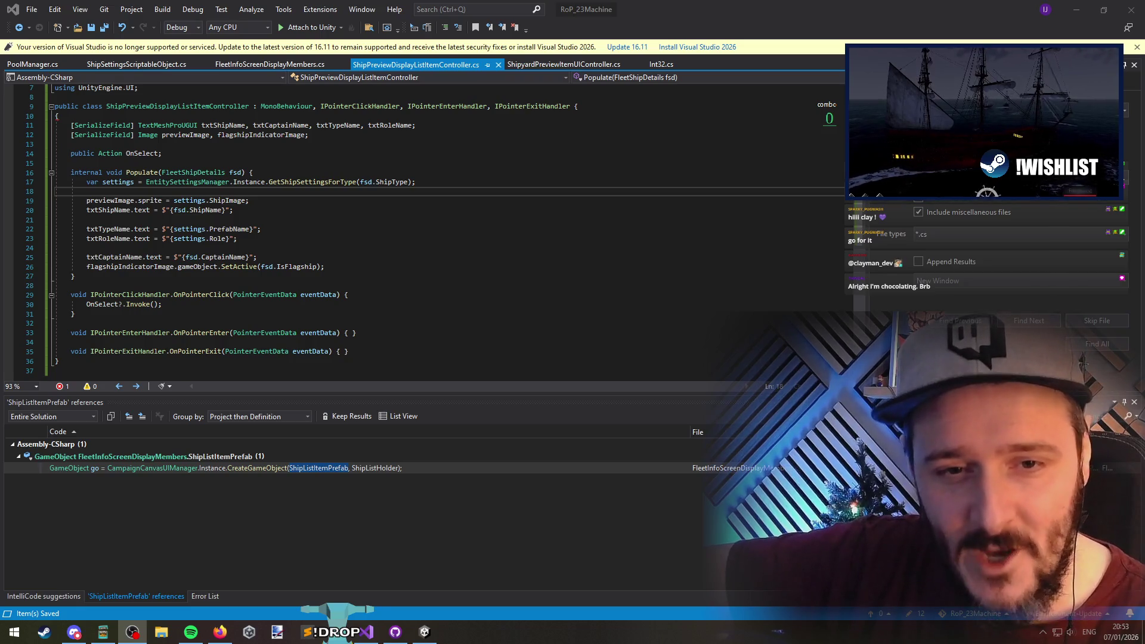
Leave the edited ShipPreviewDisplayListItemController in Visual Studio and return to Unity so it recompiles
click(469, 267)
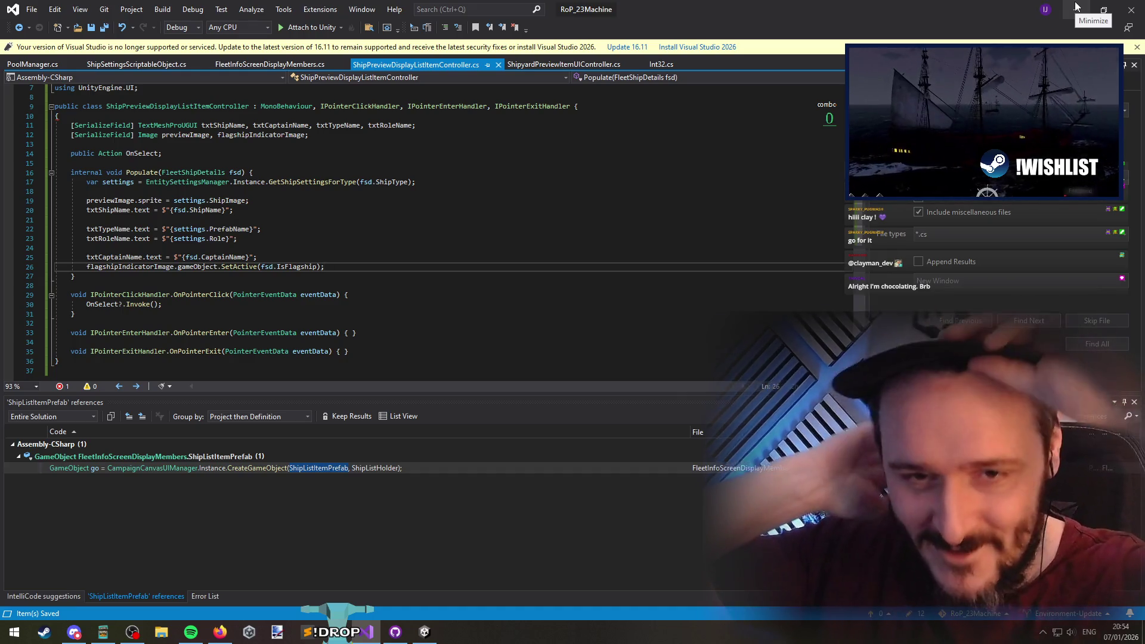
key(alt+Tab)
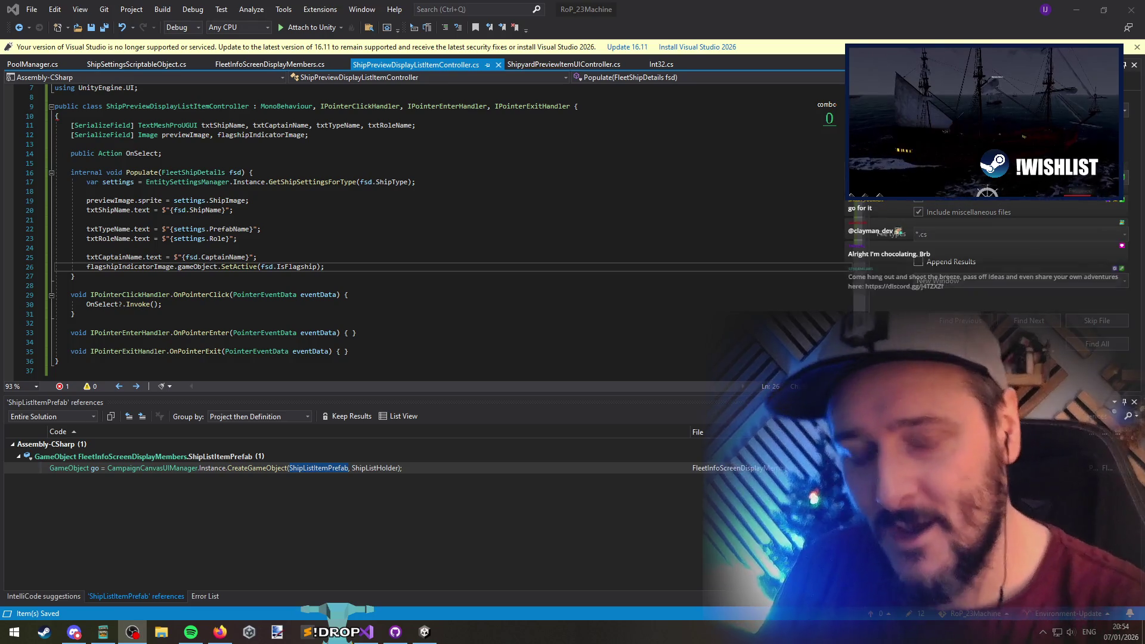
key(alt+Tab)
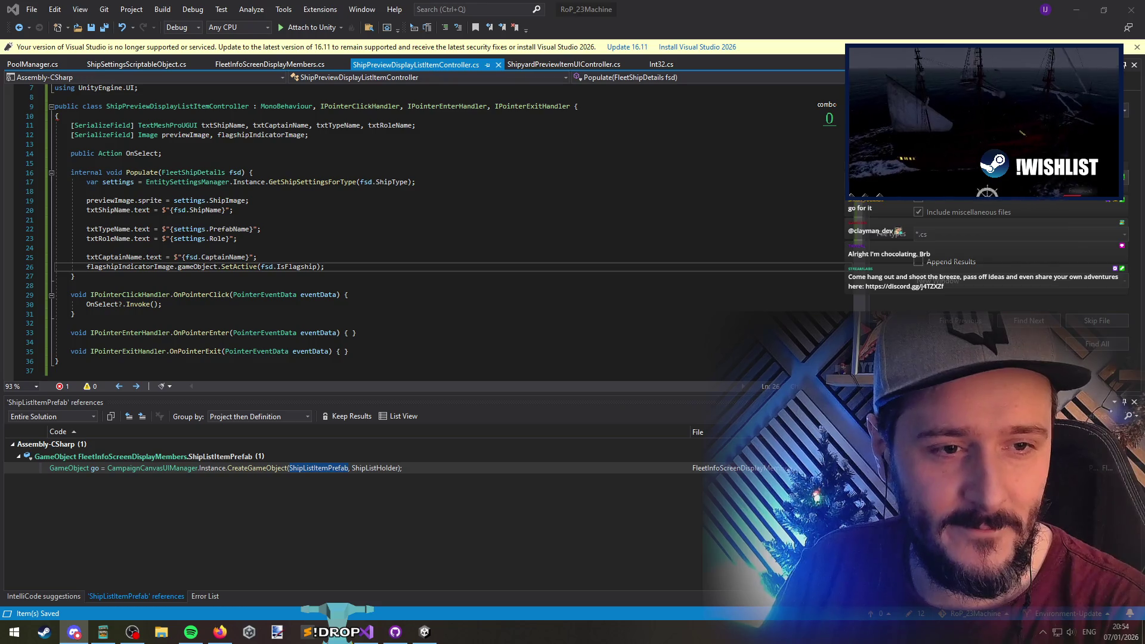
key(alt+Tab)
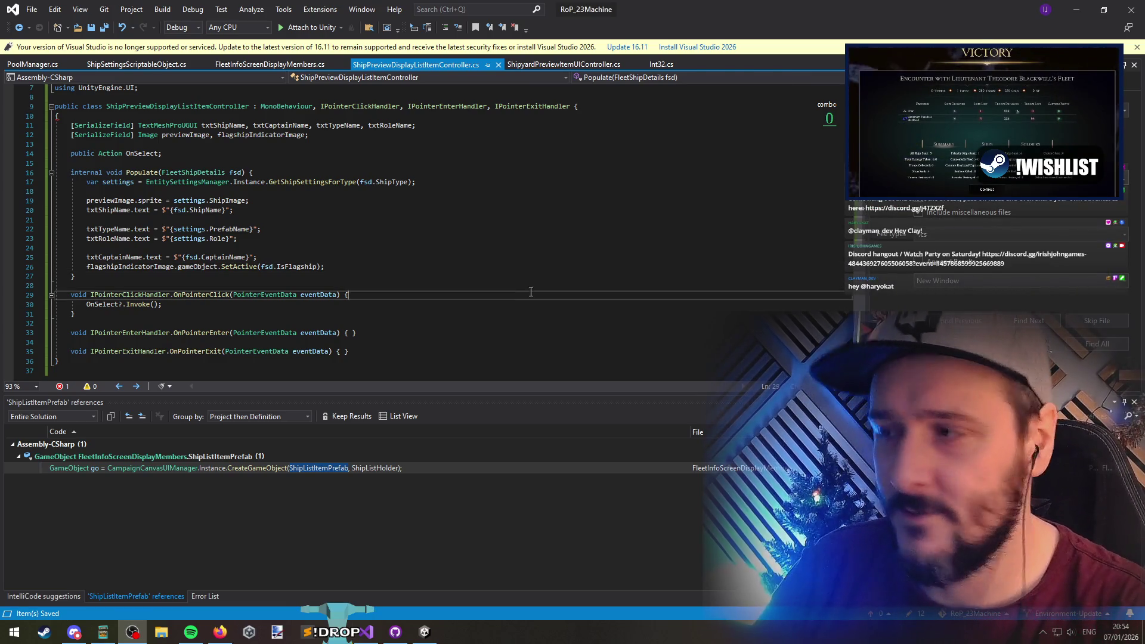
click(381, 247)
key(Up)
key(Up)
key(Up)
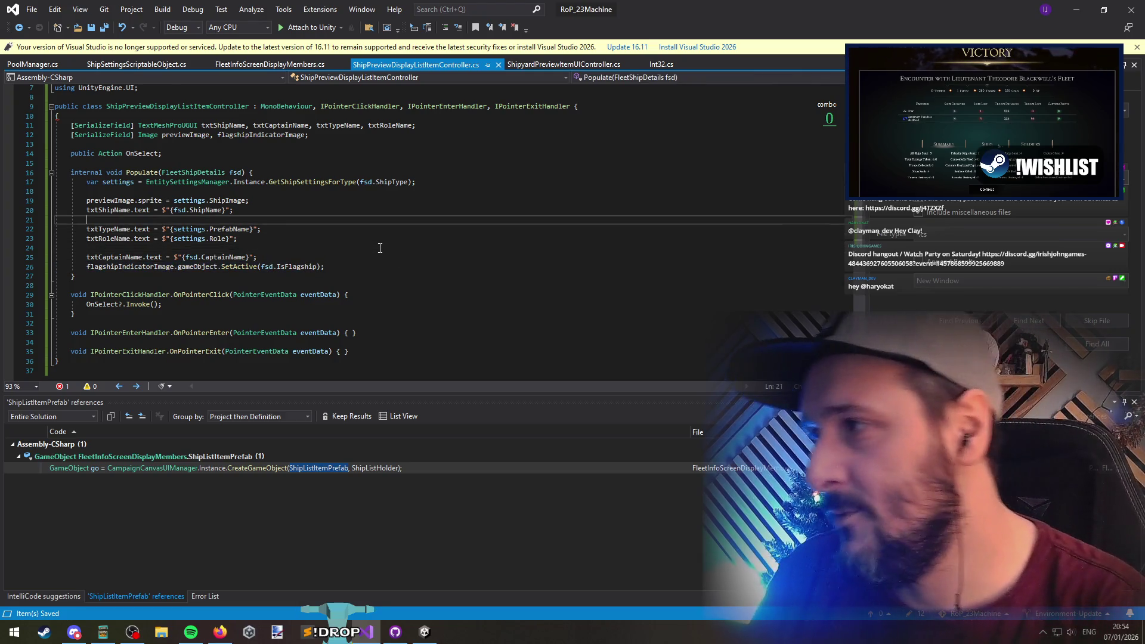
key(Up)
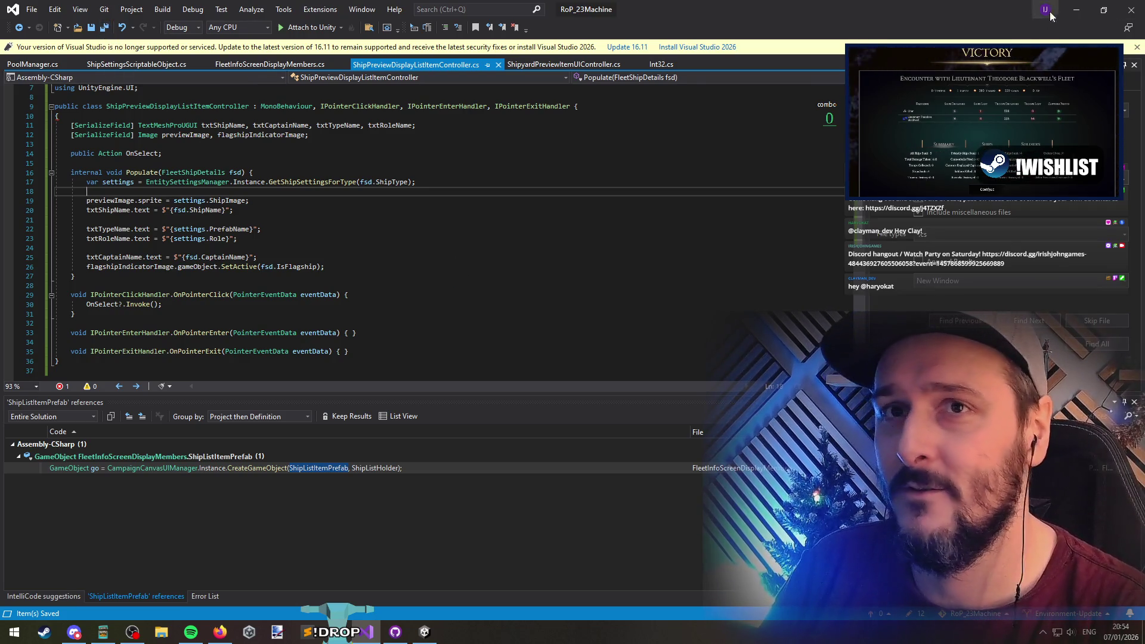
key(alt+Tab)
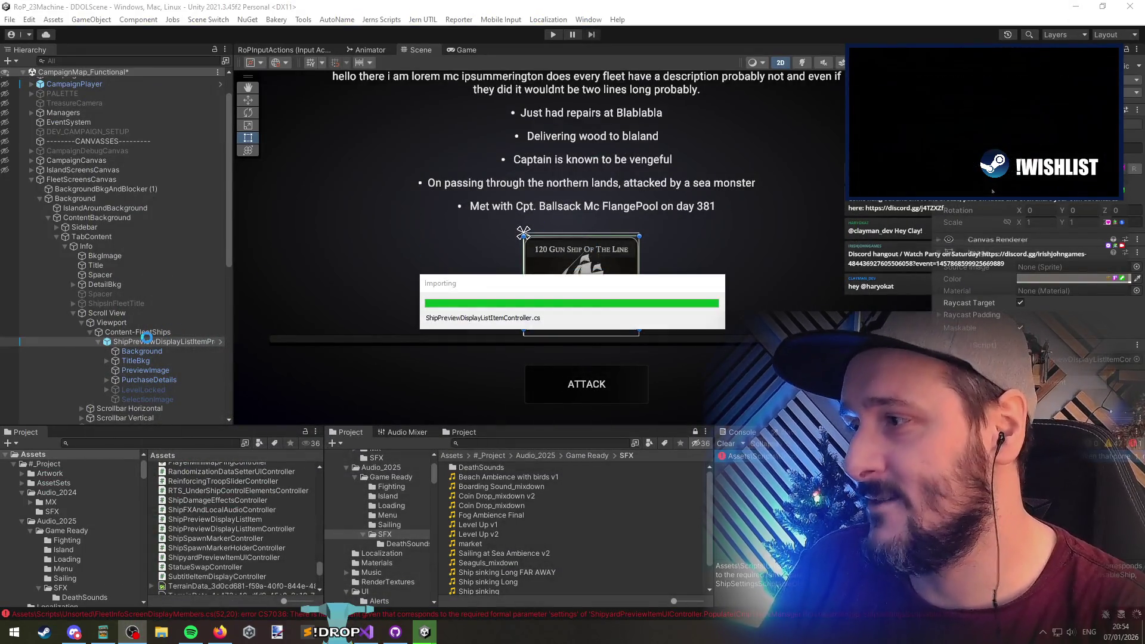
Find all references to the Populate method in Visual Studio
click(149, 332)
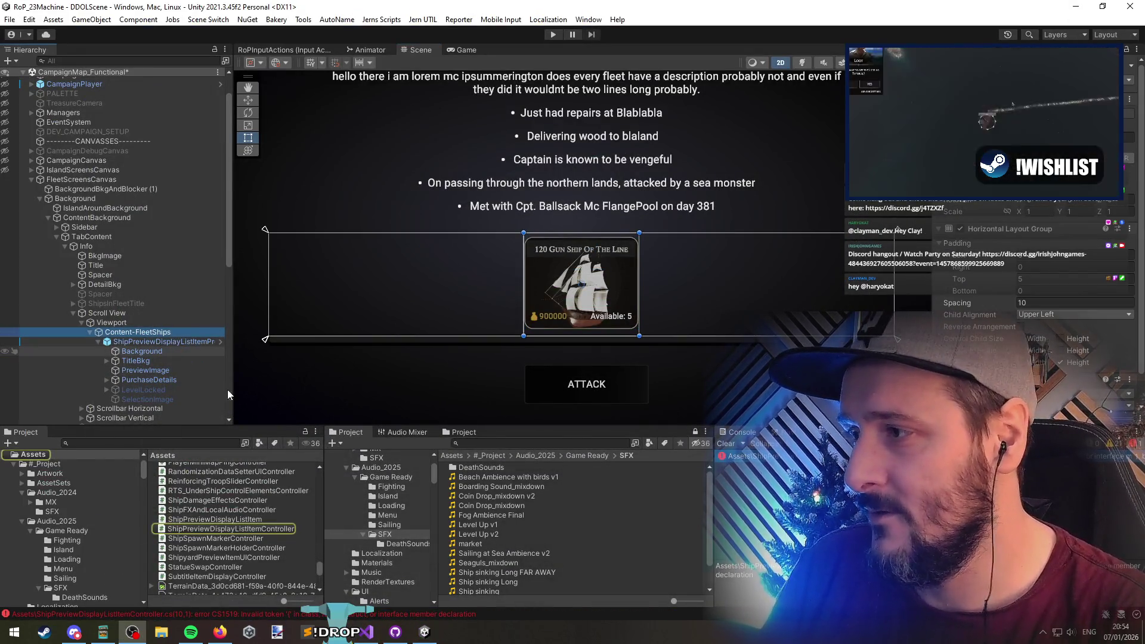
key(alt+Tab)
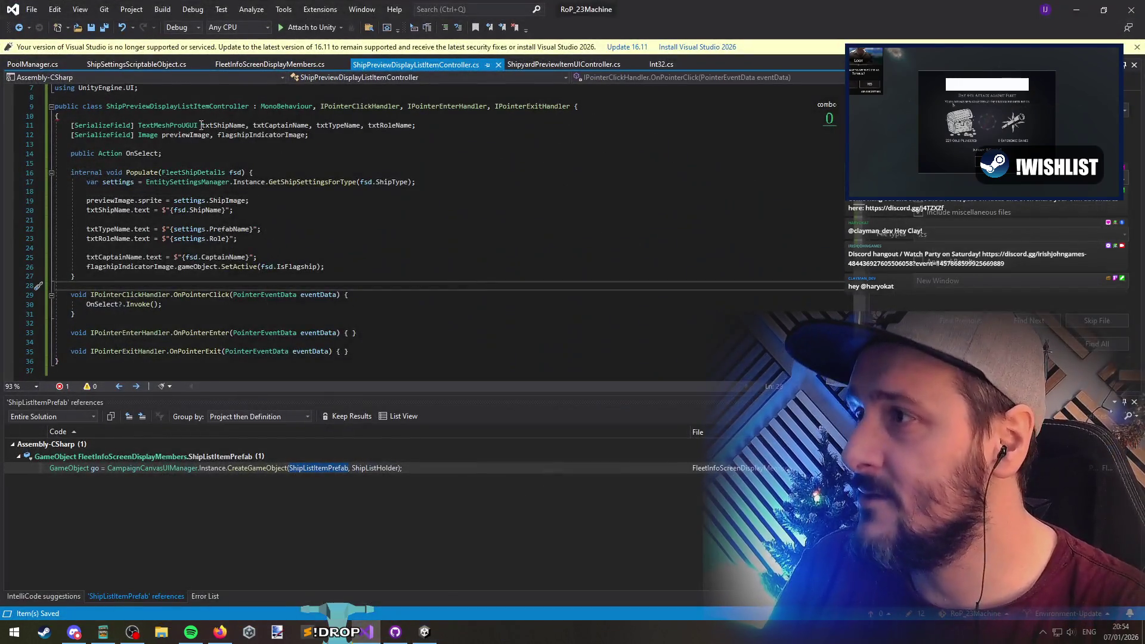
right_click(140, 172)
click(188, 291)
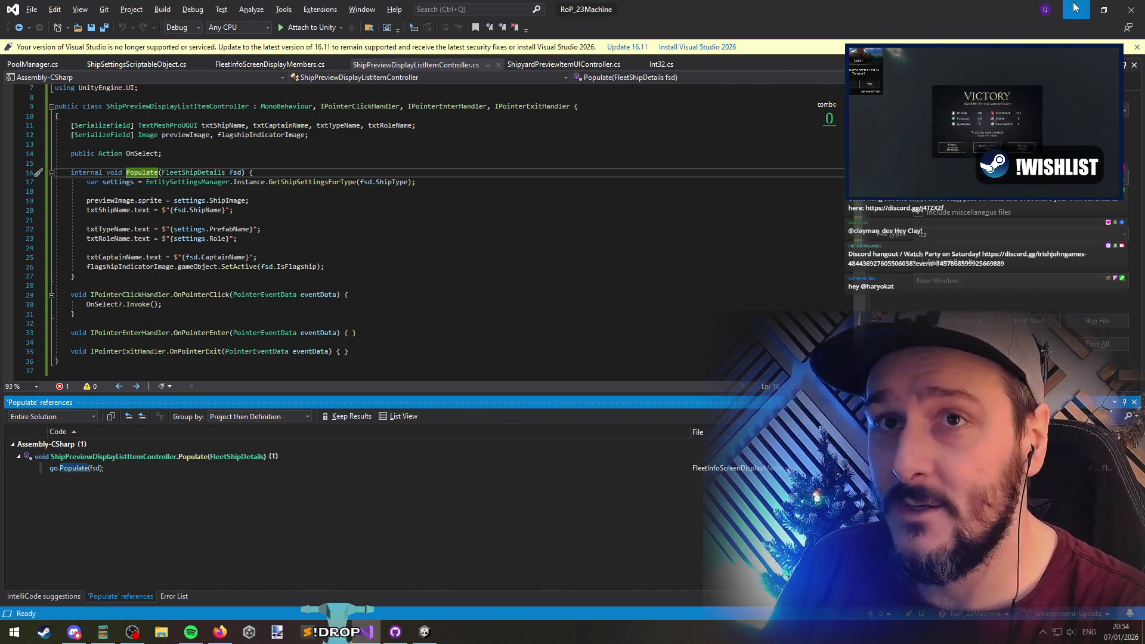
Open ShipPreviewDisplayListItemPrefab in Prefab Mode from the Content-FleetShips object
key(alt+Tab)
click(152, 334)
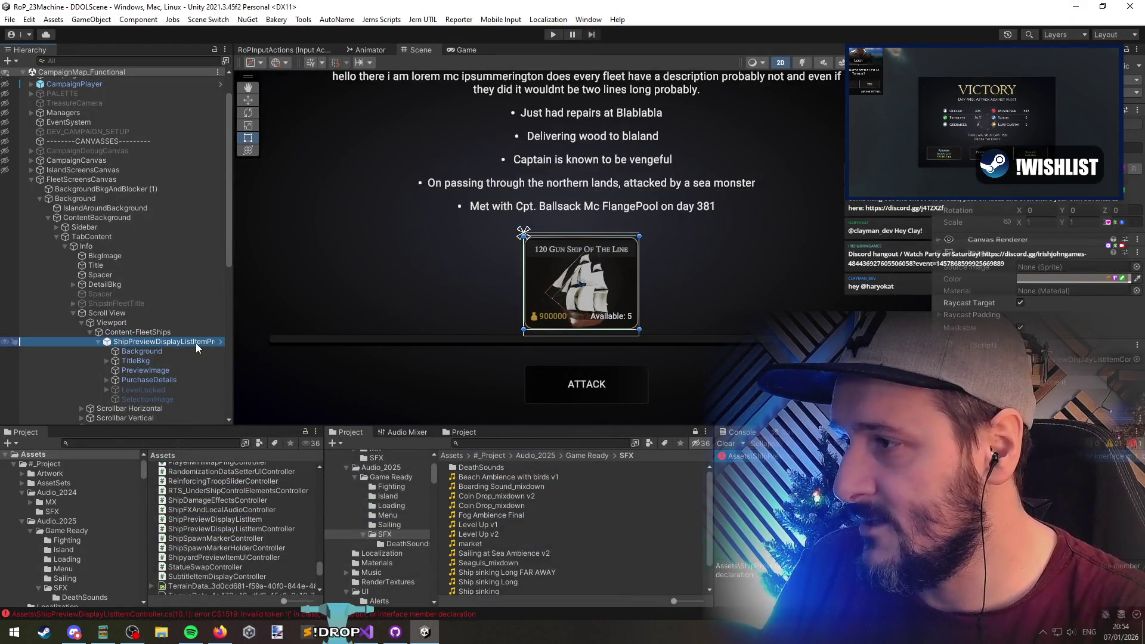
click(220, 341)
scroll(590, 317, up, 3)
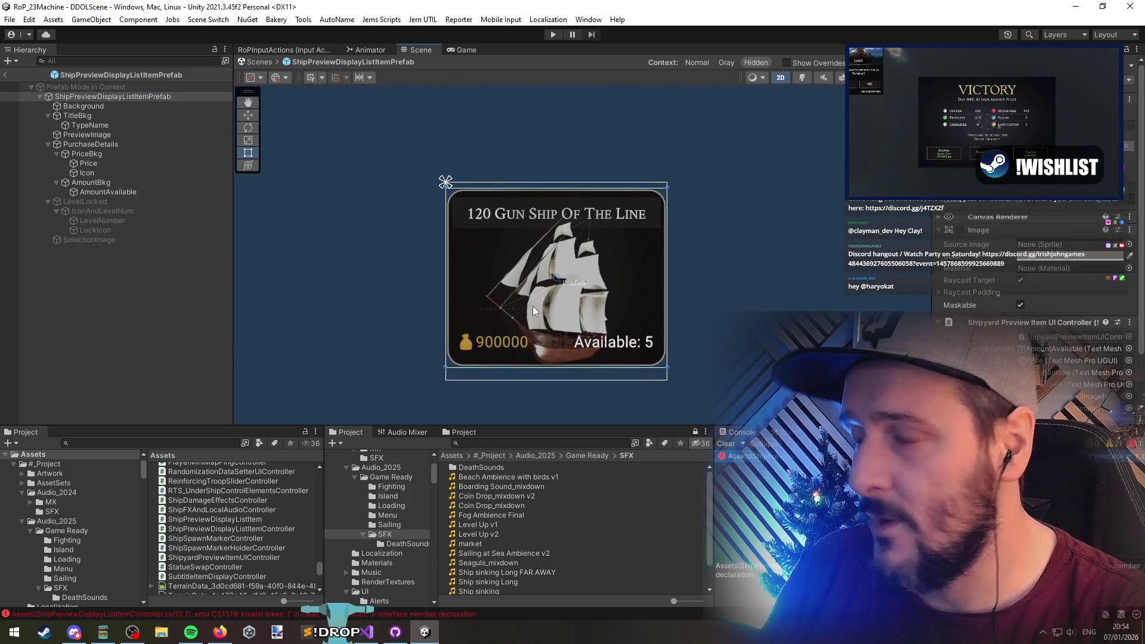
Delete the PurchaseDetails and LevelLocked groups from the prefab
click(119, 182)
click(102, 84)
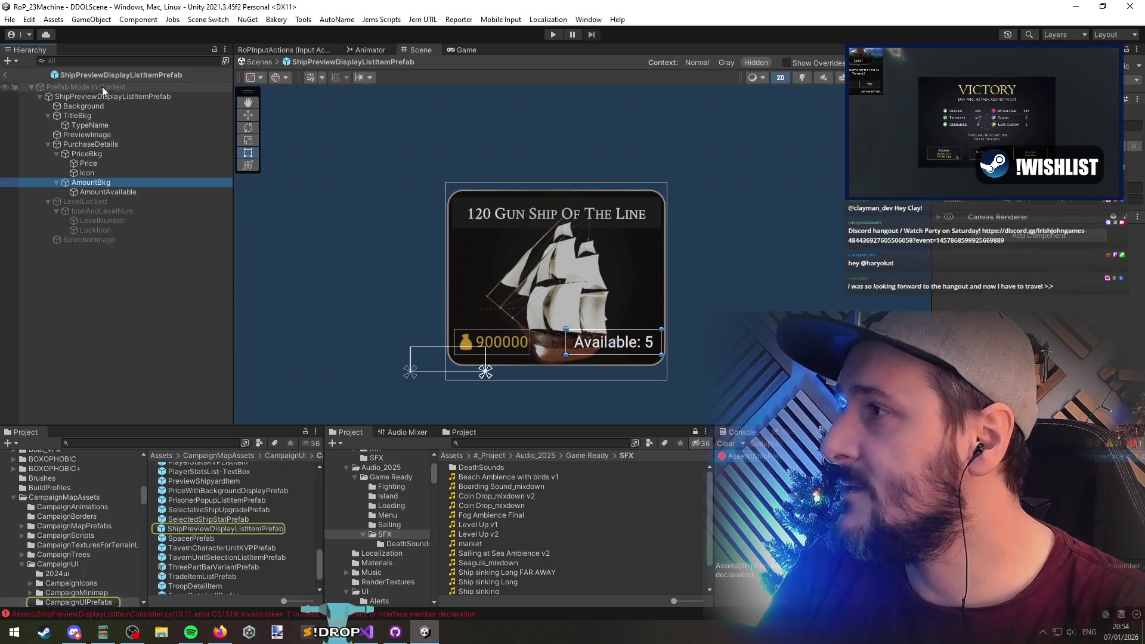
click(96, 136)
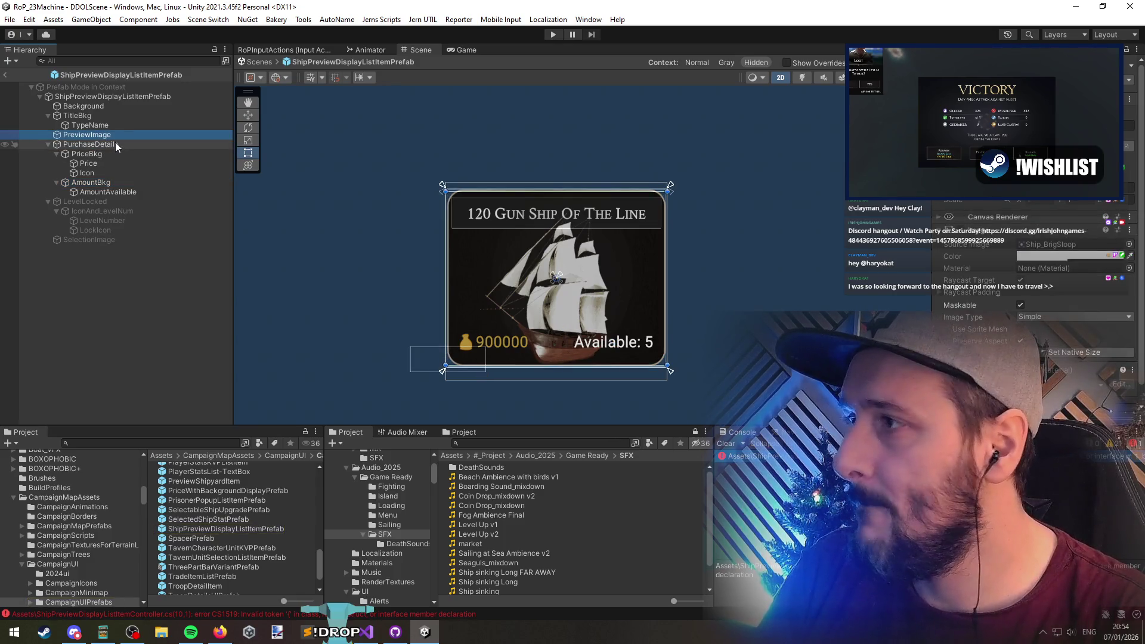
click(115, 144)
key(Delete)
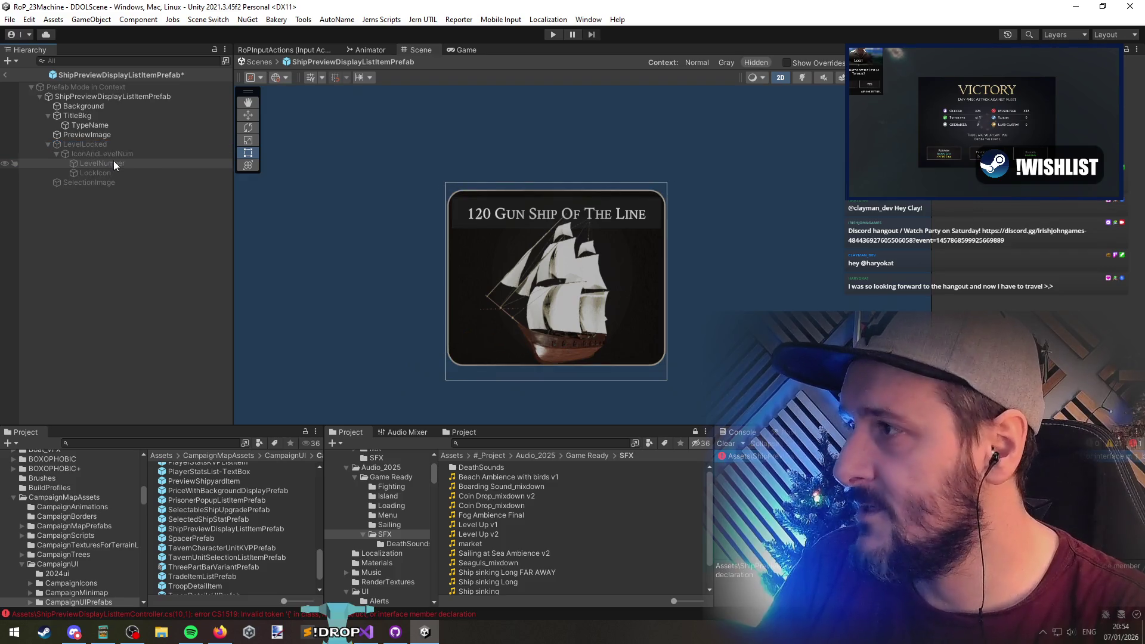
click(102, 146)
key(Delete)
Inspect the remaining Background, TitleBkg, TypeName and PreviewImage objects, ending on TypeName
click(88, 105)
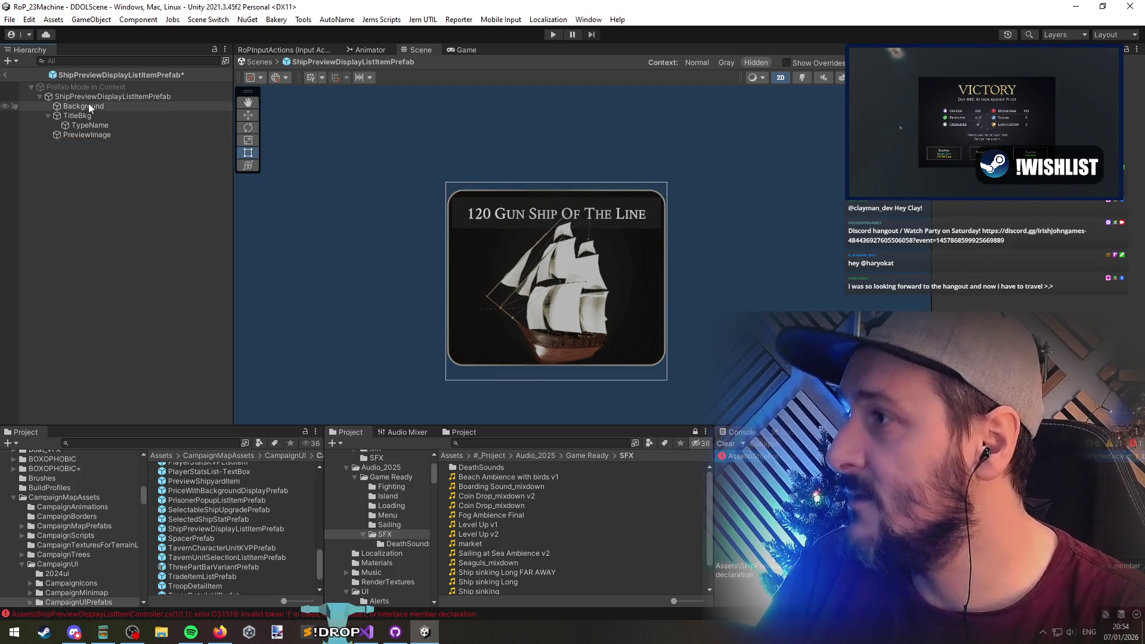
click(103, 118)
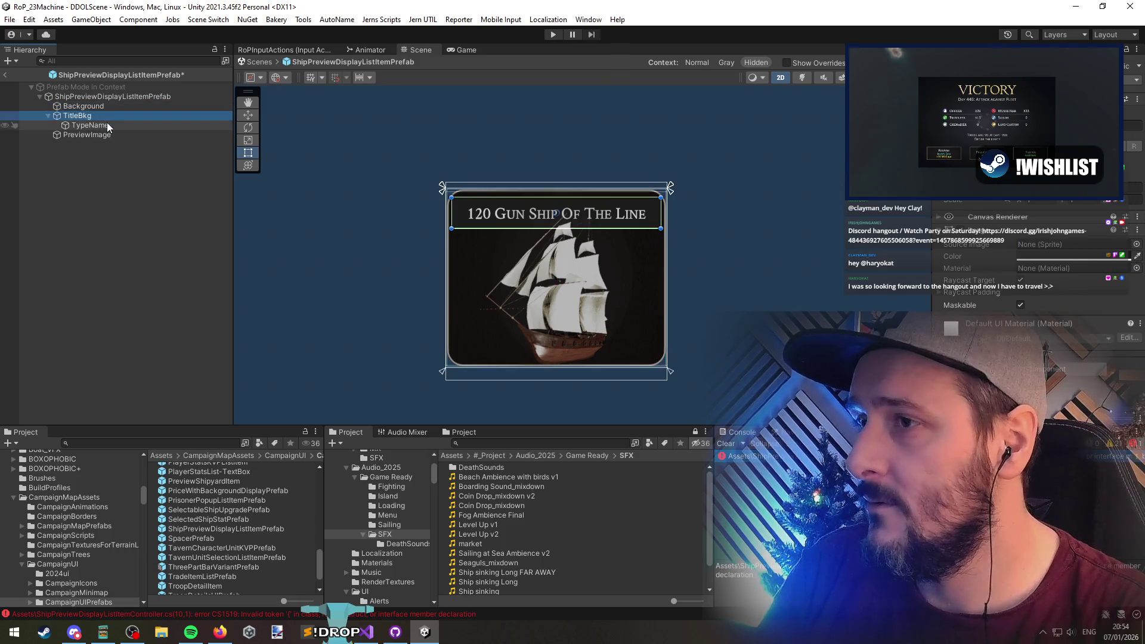
click(106, 124)
click(112, 136)
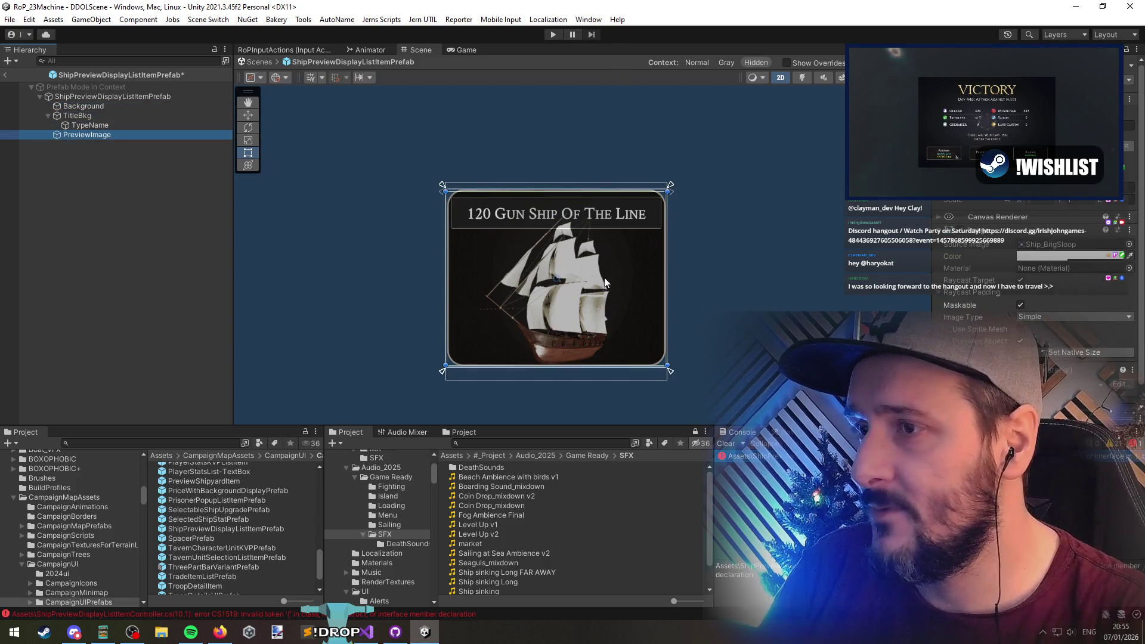
click(112, 123)
click(92, 113)
click(96, 126)
click(92, 118)
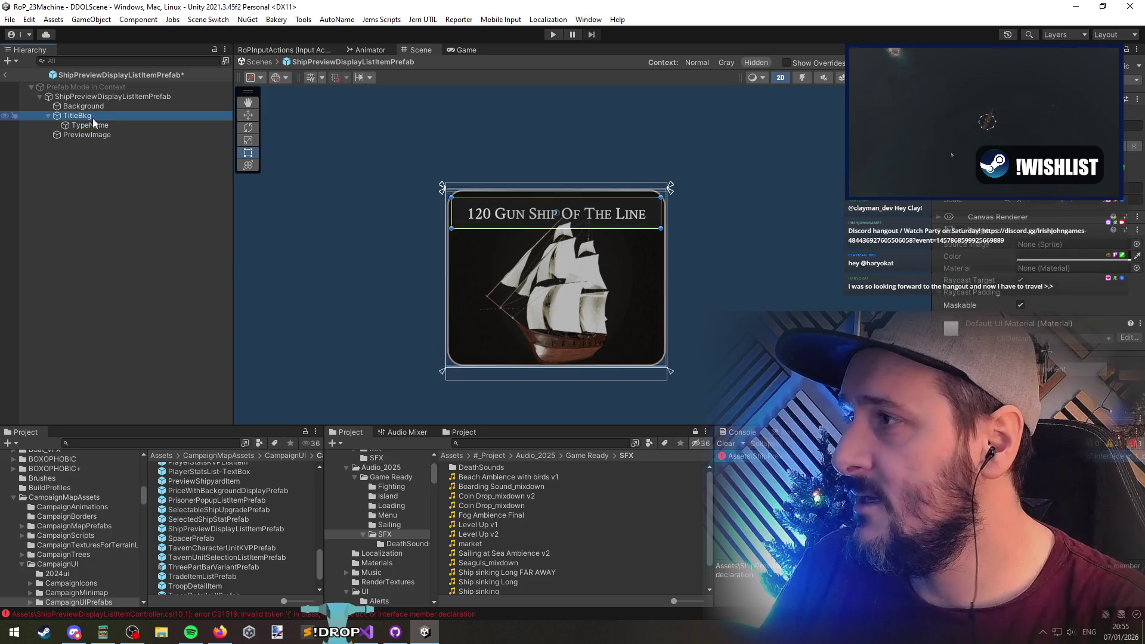
click(99, 124)
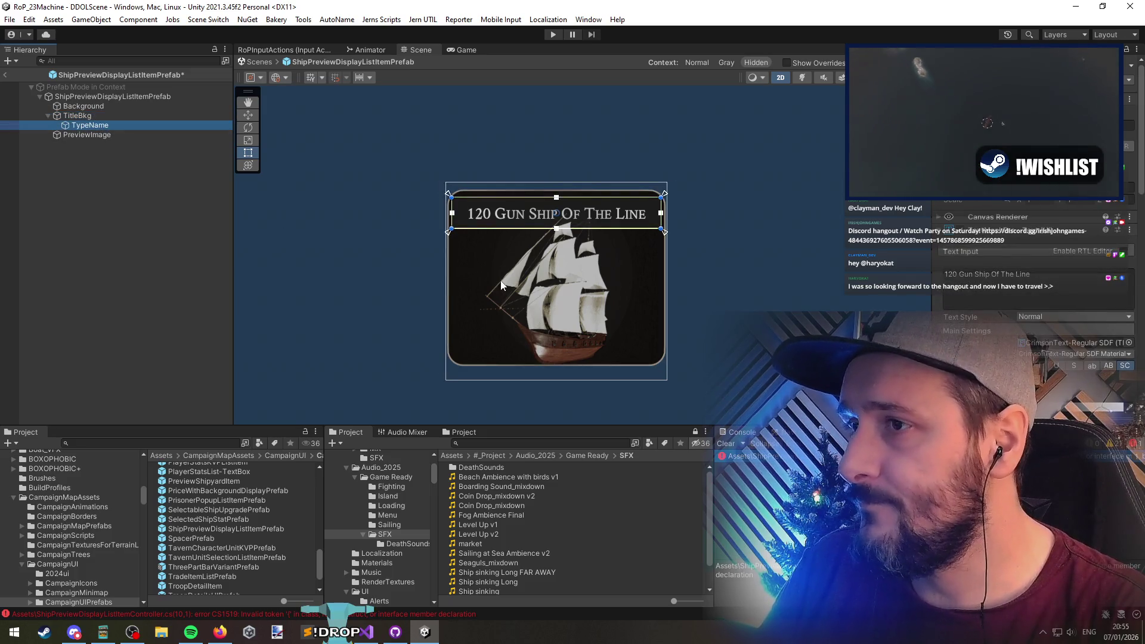
Duplicate the TypeName title and apply an anchor preset to the title text
key(ctrl+d)
scroll(550, 208, up, 2)
key(w)
mouse_move(560, 173)
mouse_down()
mouse_move(559, 160)
mouse_move(571, 191)
mouse_up()
key(t)
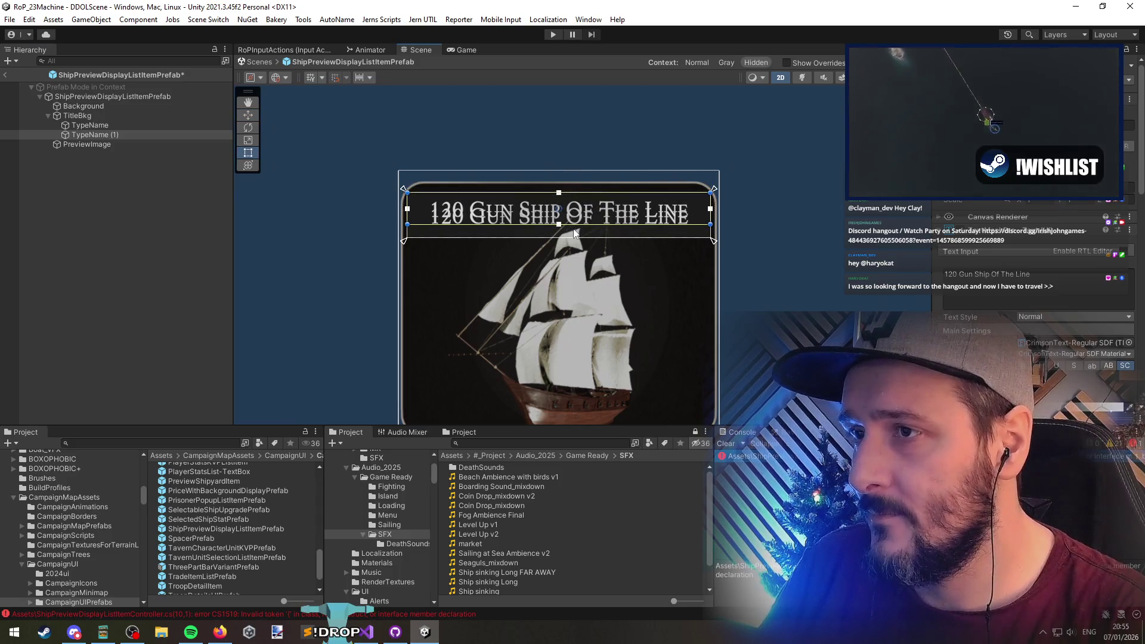
click(959, 197)
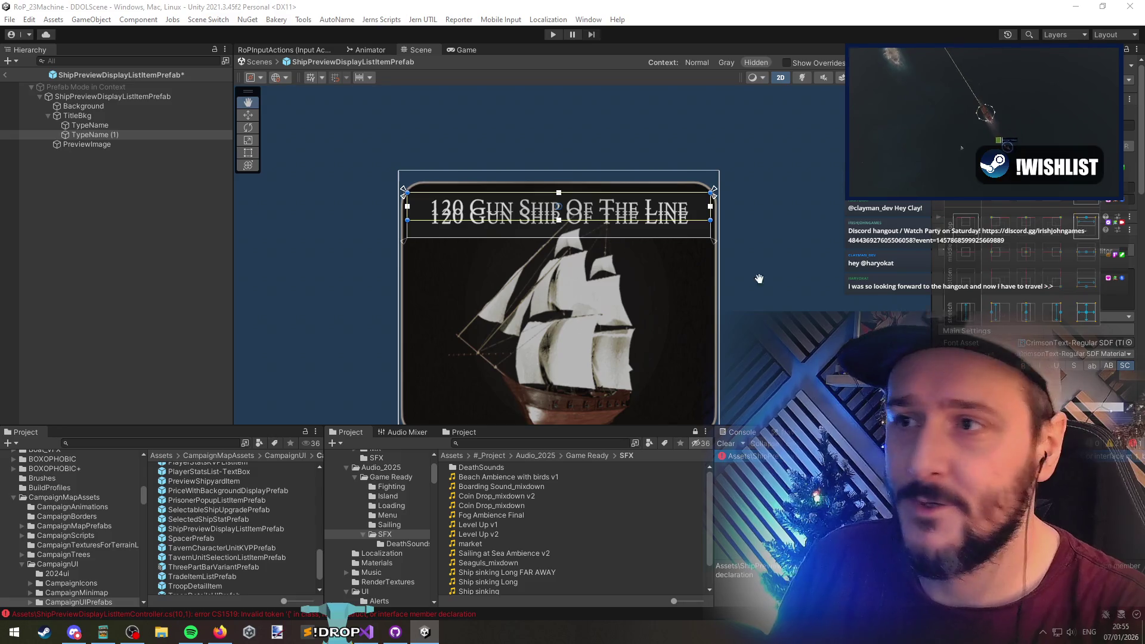
click(1084, 247)
click(90, 125)
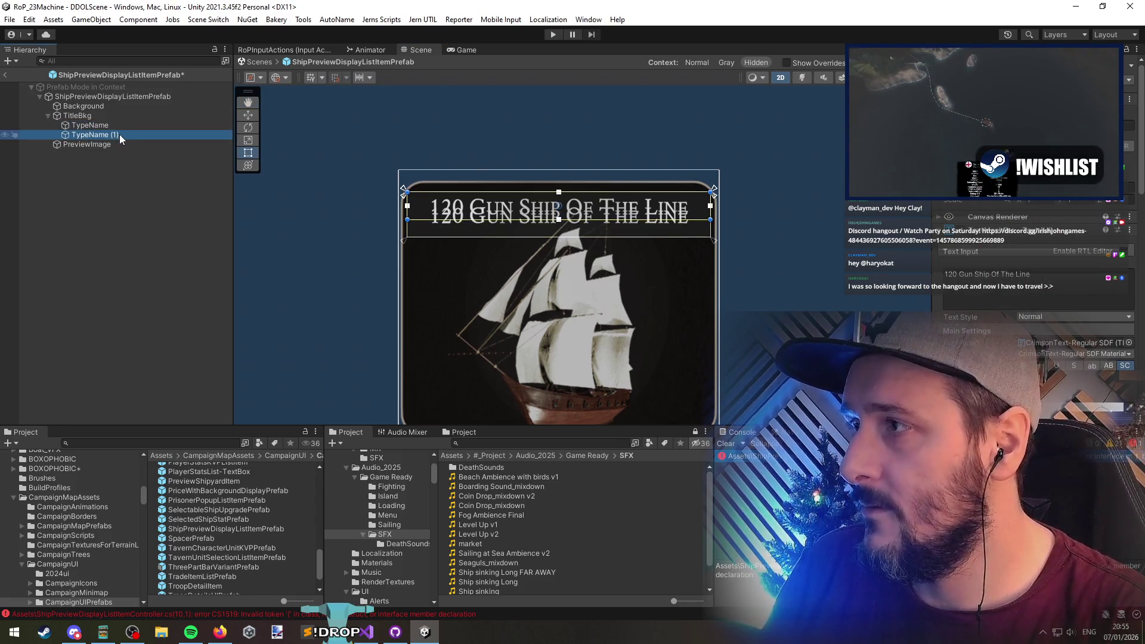
Move TypeName (1) below the first title and shrink TypeName's area upward
click(959, 197)
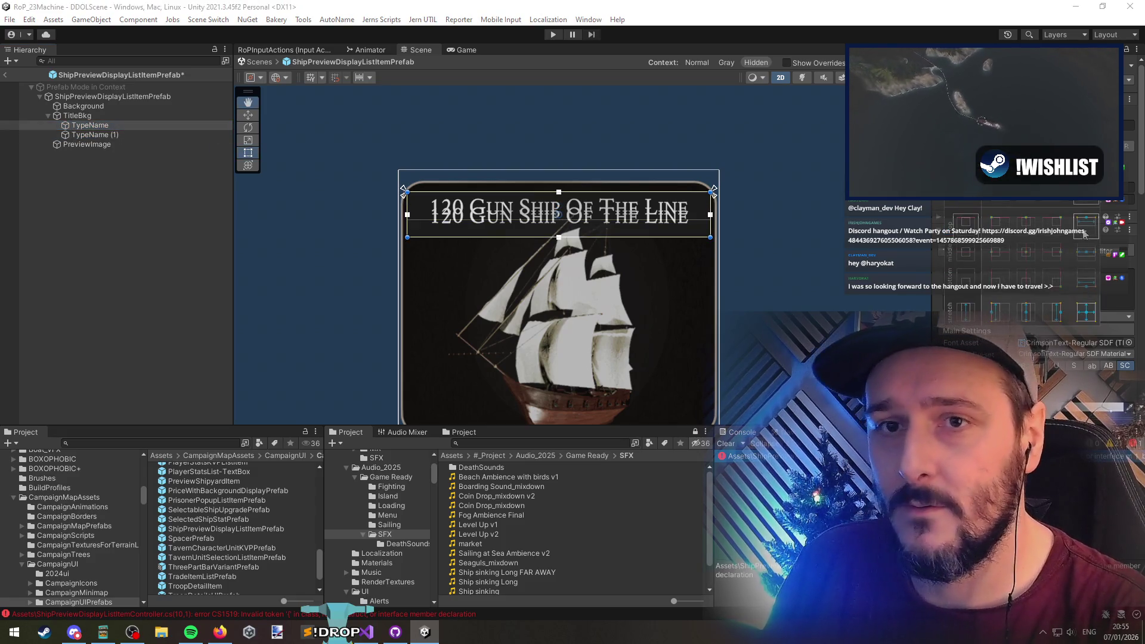
click(95, 135)
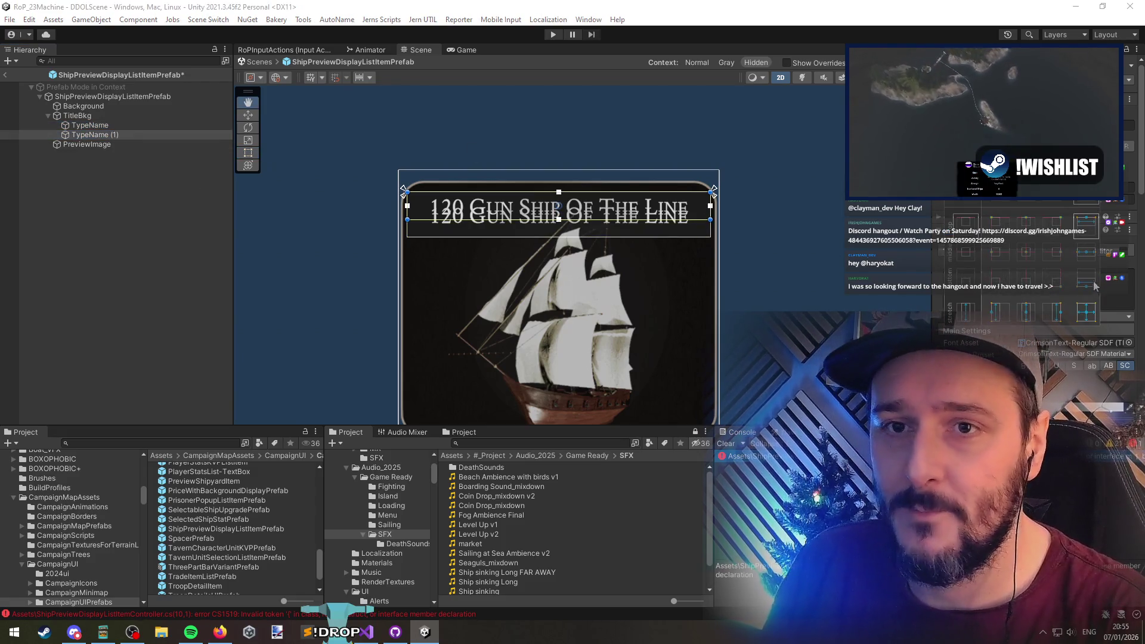
drag(545, 193, 545, 210)
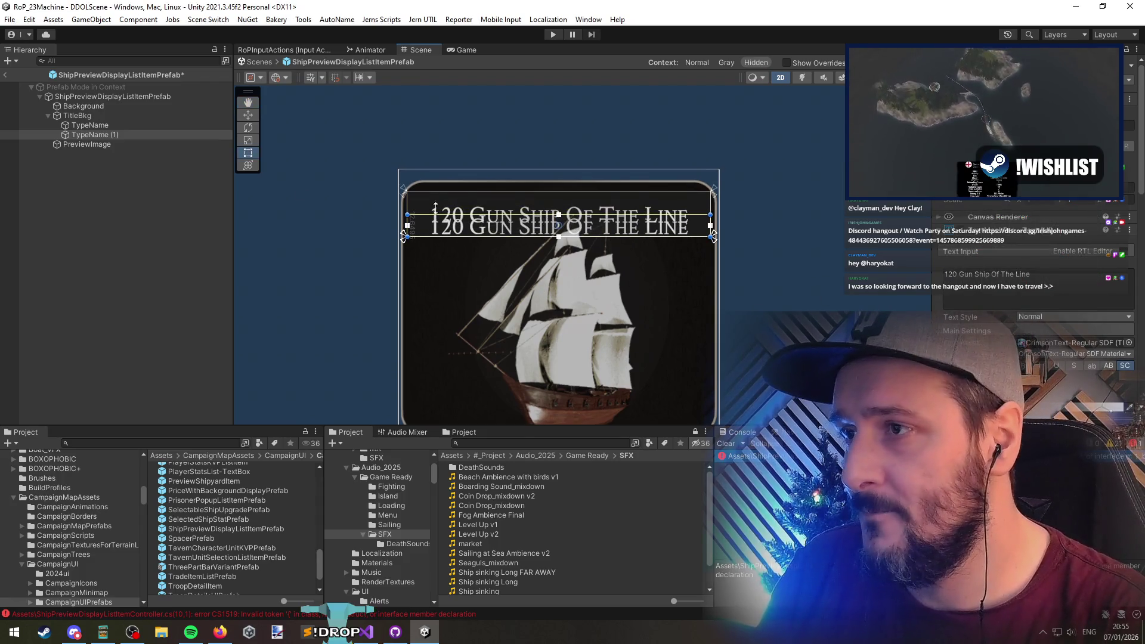
click(90, 126)
mouse_move(514, 234)
mouse_down()
mouse_move(514, 214)
mouse_move(530, 220)
mouse_up()
click(96, 134)
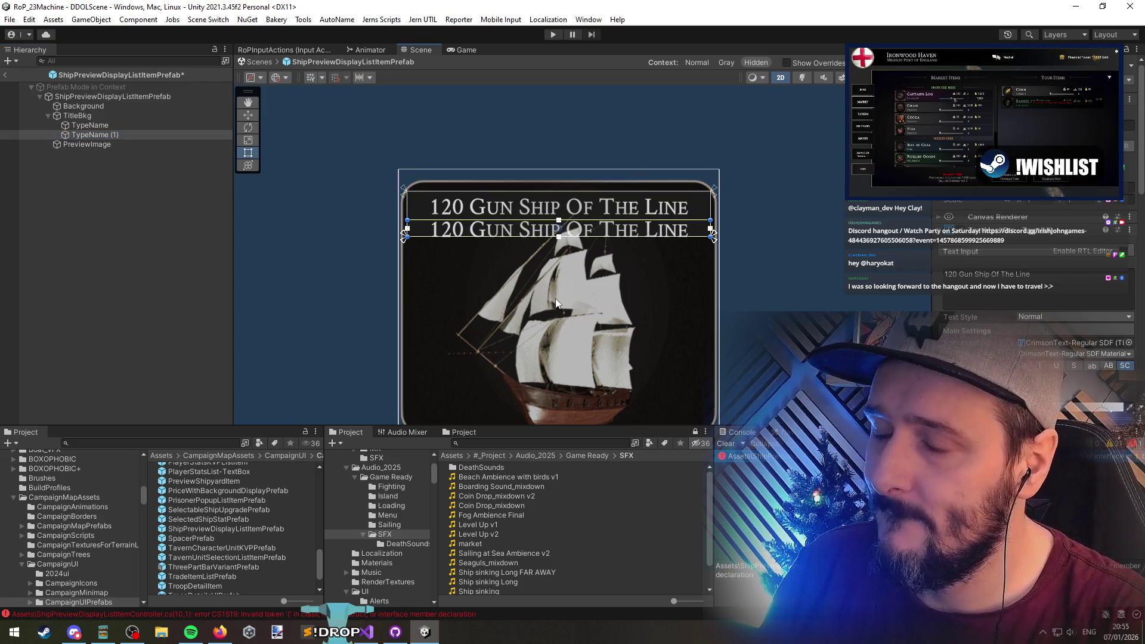
Check the ship-name line in the controller script, then delete the duplicate TypeName (1)
click(367, 632)
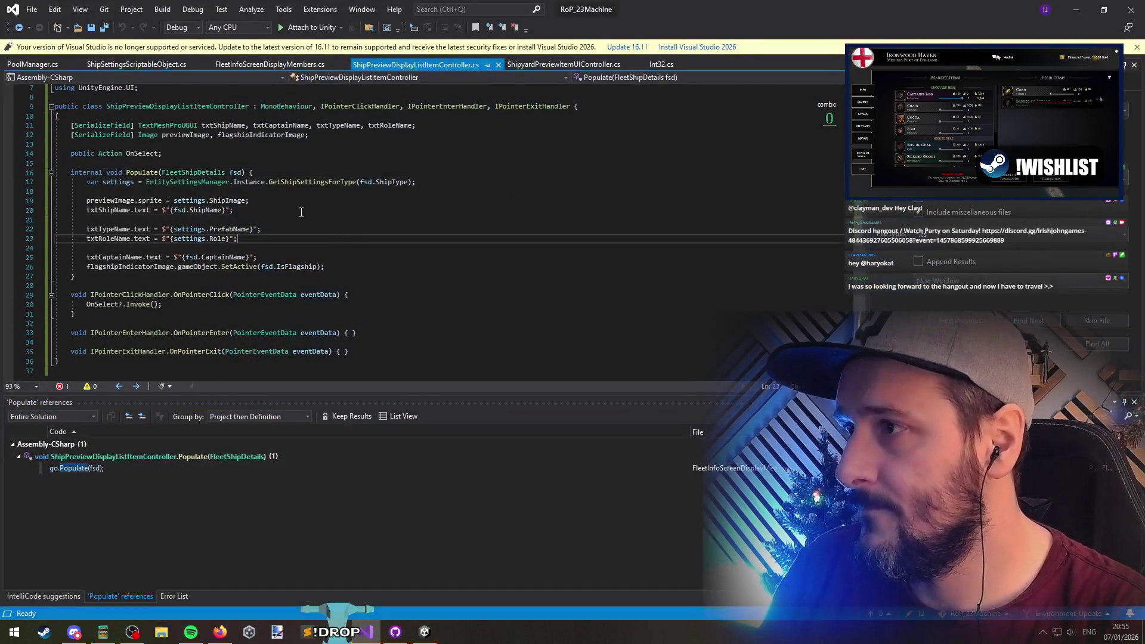
click(301, 212)
click(1065, 12)
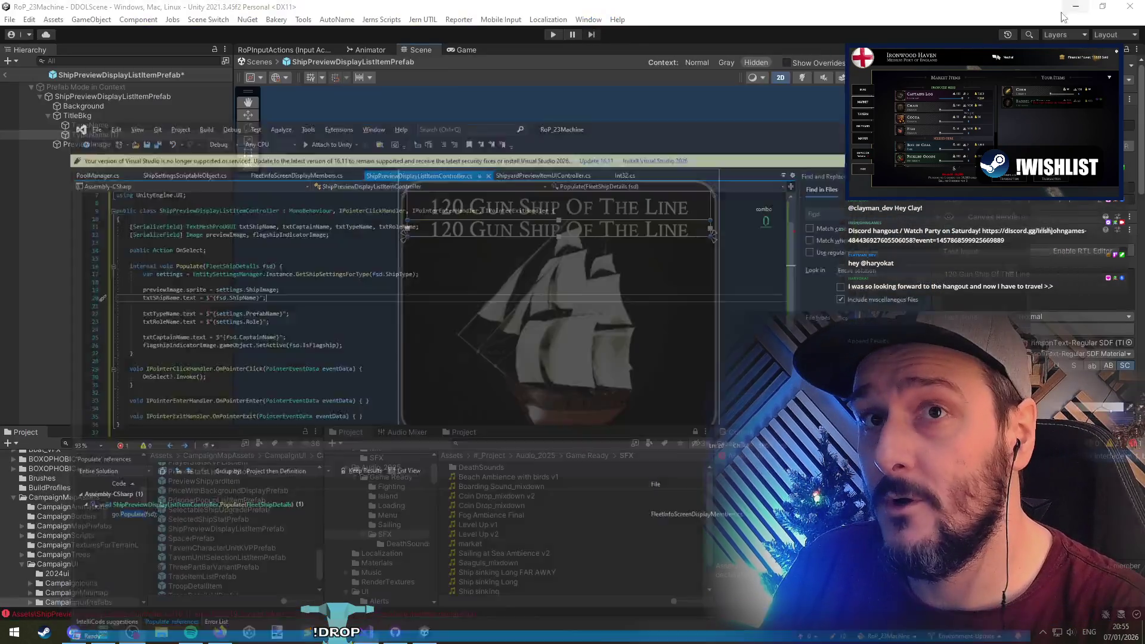
click(88, 124)
click(99, 133)
key(Delete)
click(102, 124)
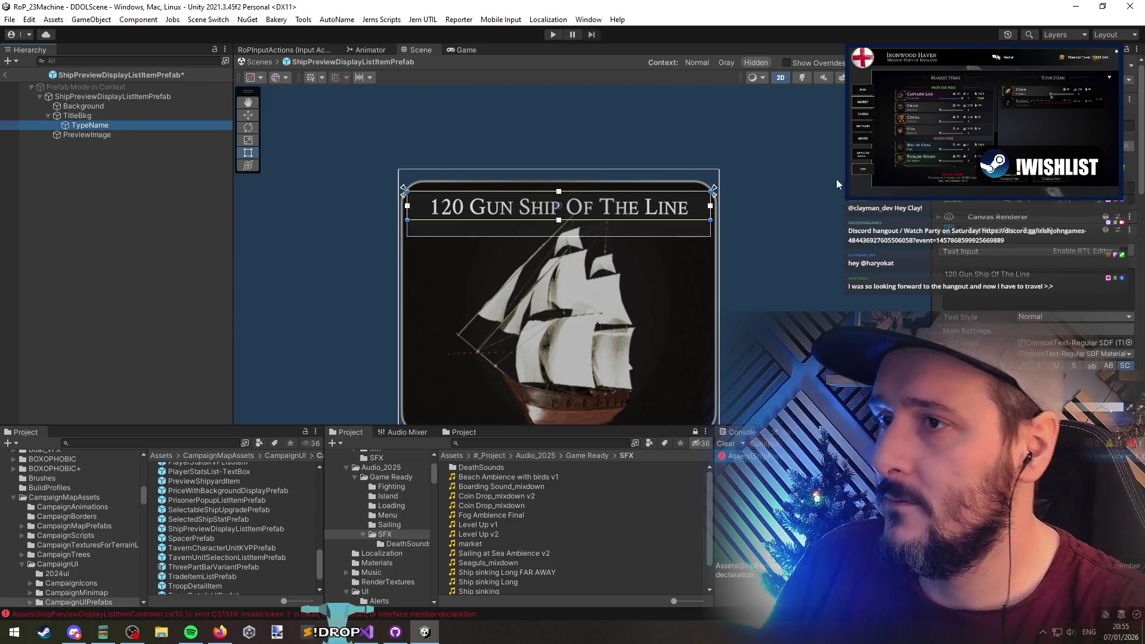
Add a second title line '<size=80%>Warship</size>' to the TypeName text input
click(982, 298)
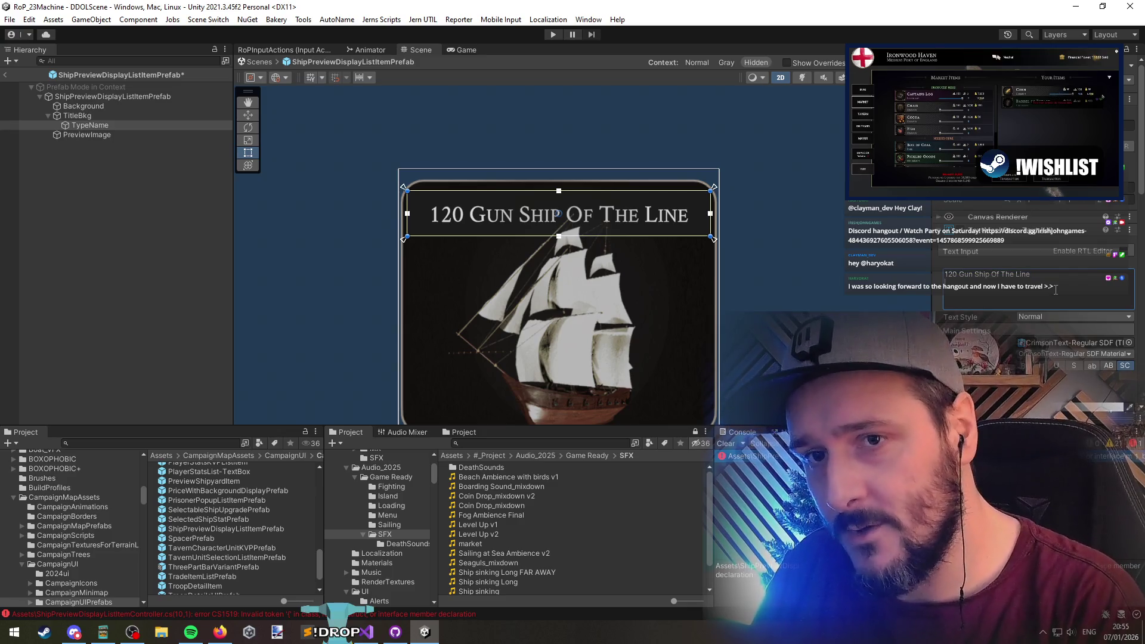
key(Return)
text(<size>)
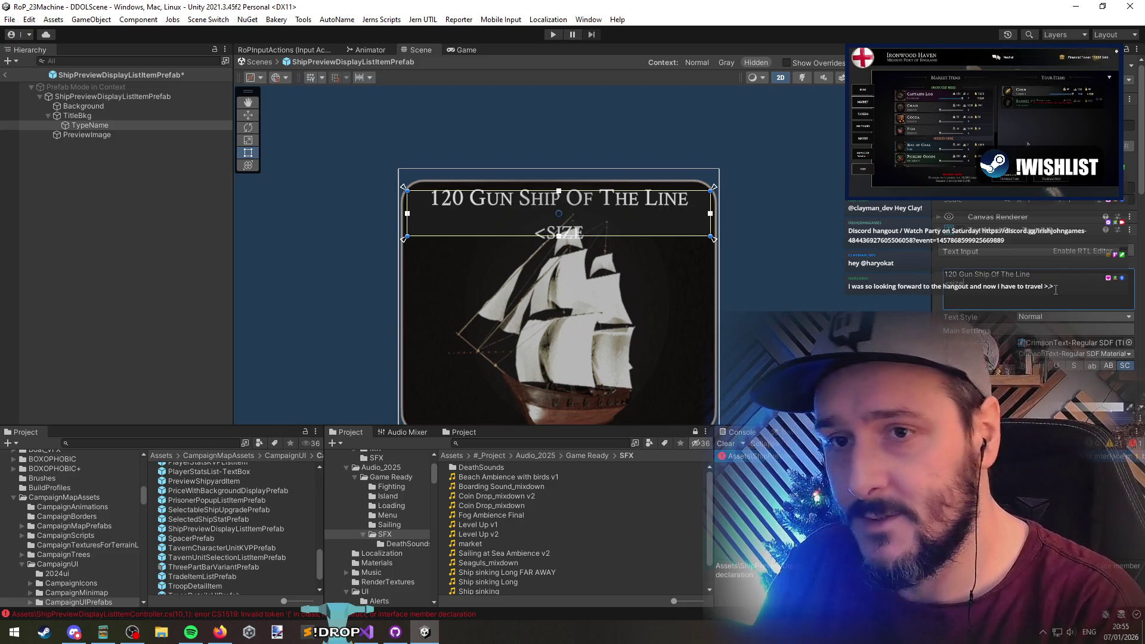
key(Left)
text(=80%>)
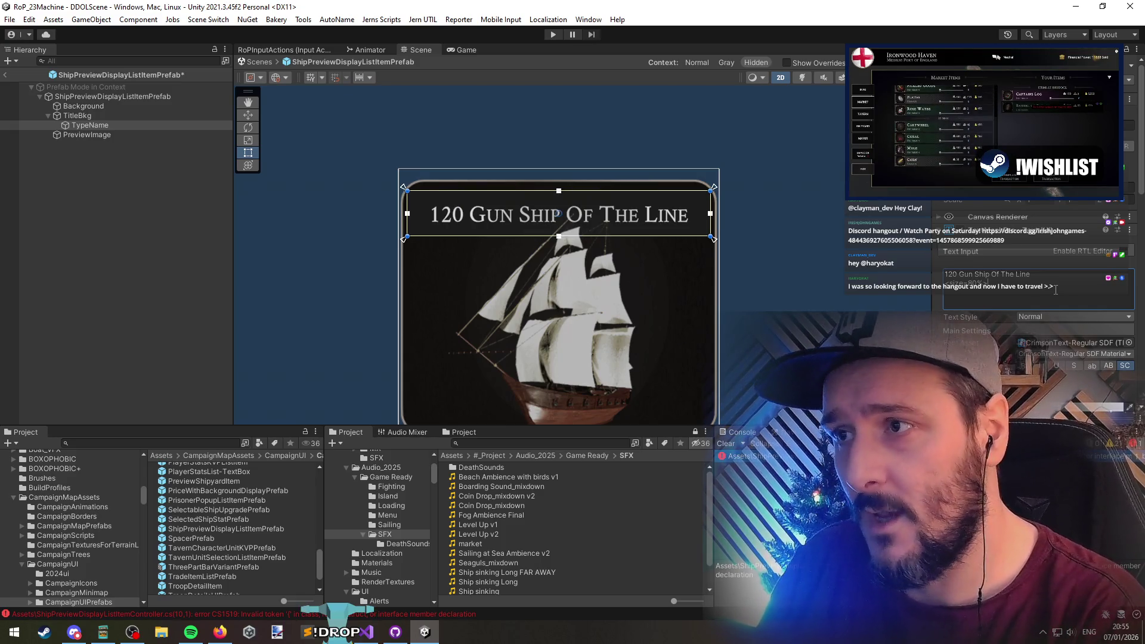
text(W)
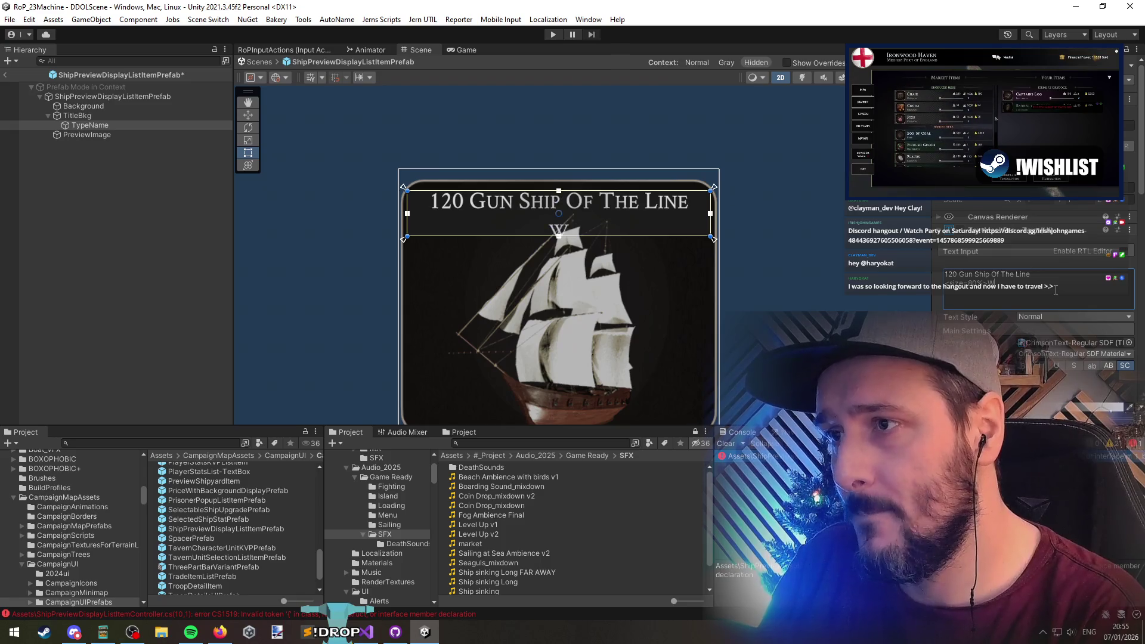
text(arship</size>)
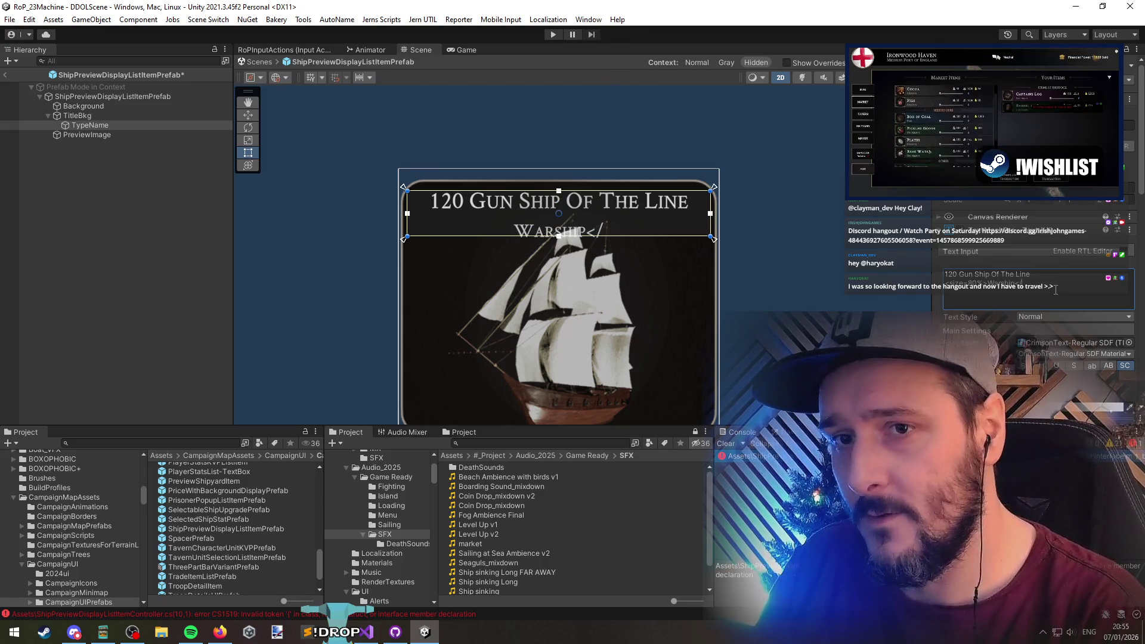
scroll(1053, 262, down, 6)
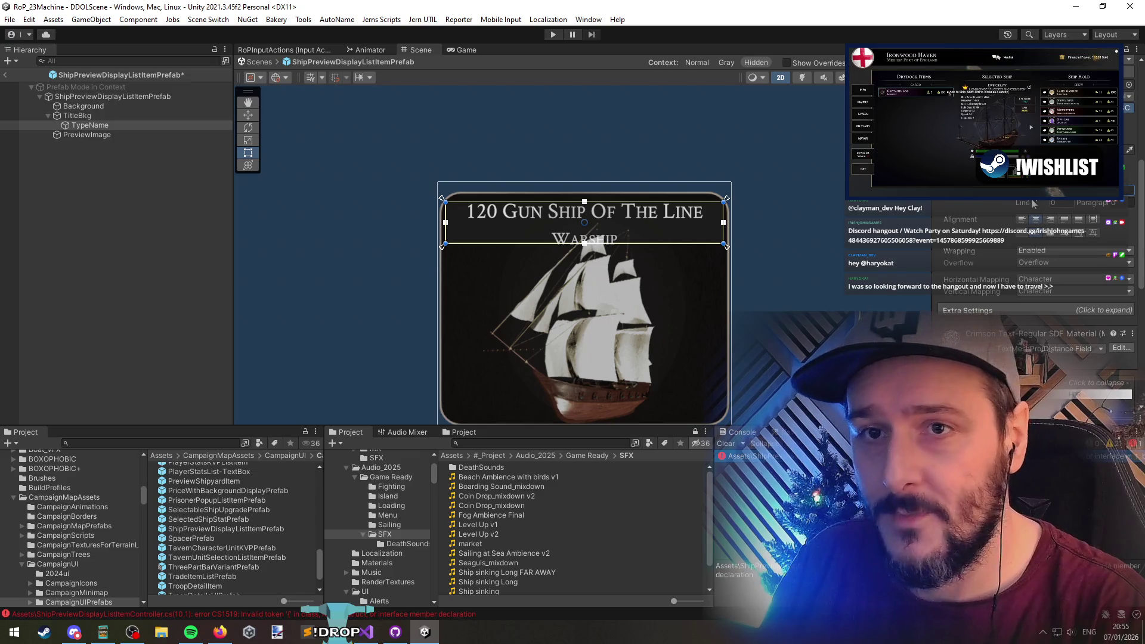
Set line spacing to -51.55 to tuck Warship under the title, and left-align it
drag(1034, 204, 984, 205)
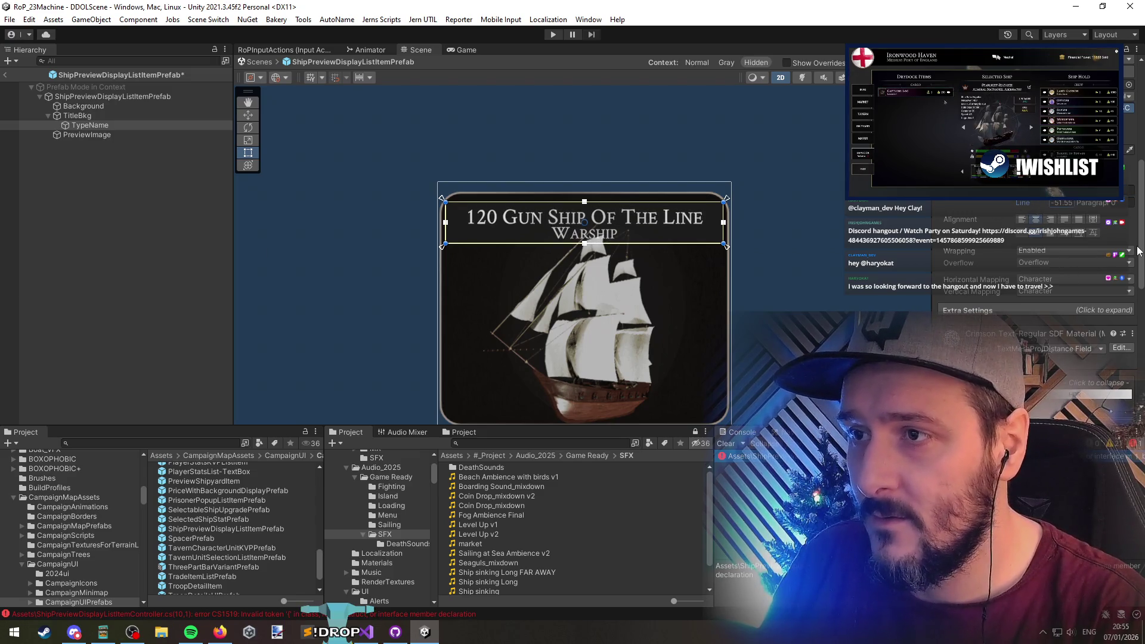
scroll(1038, 268, up, 5)
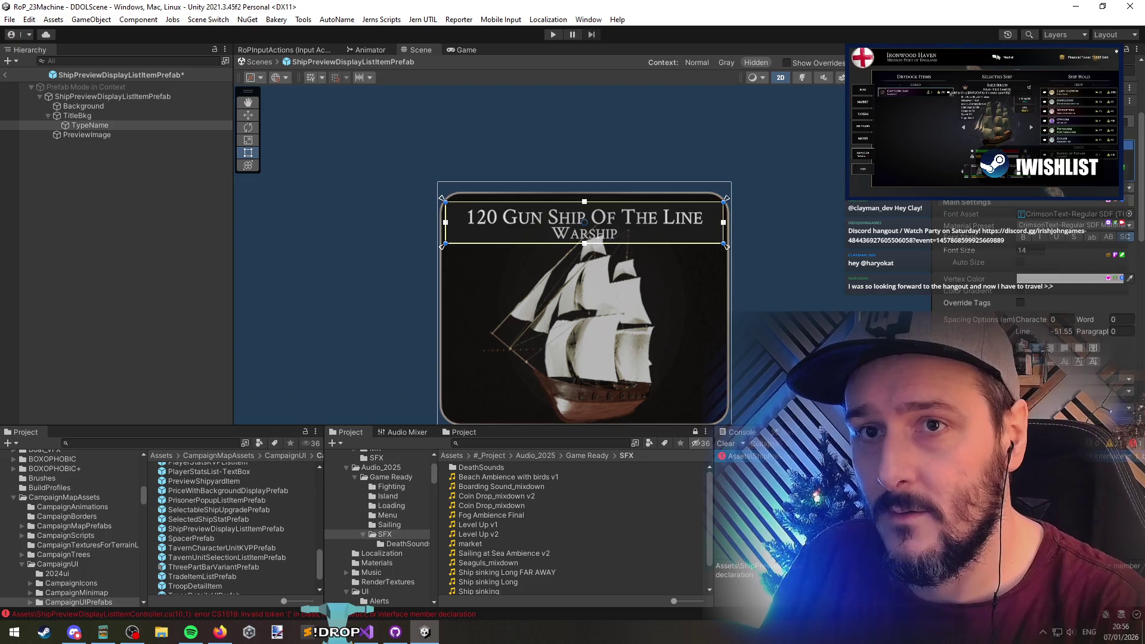
click(1079, 278)
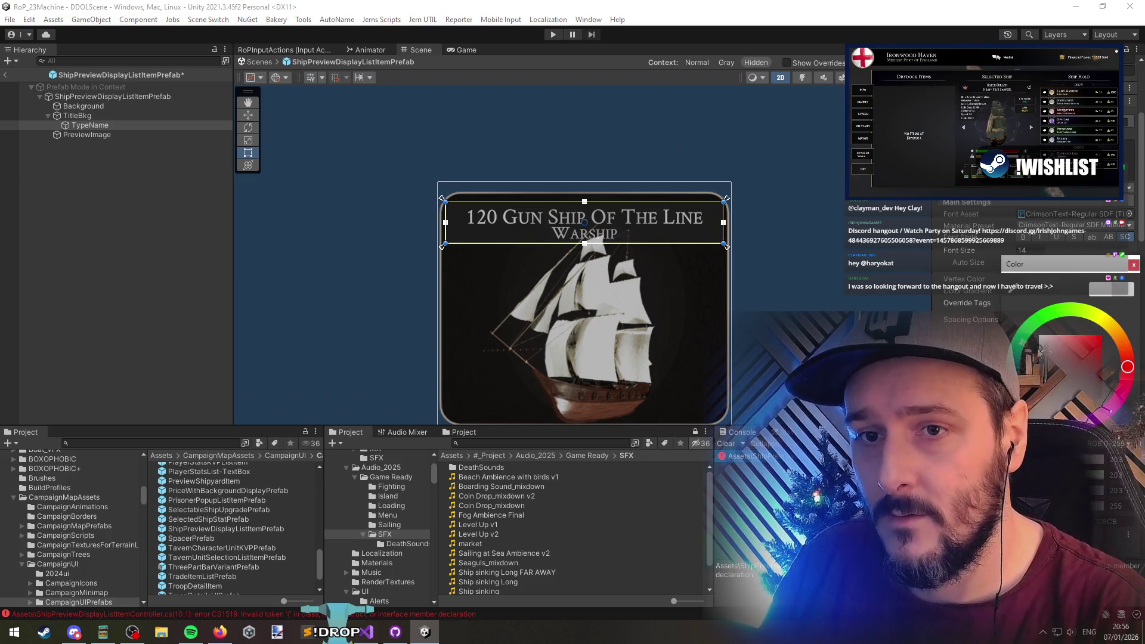
click(795, 268)
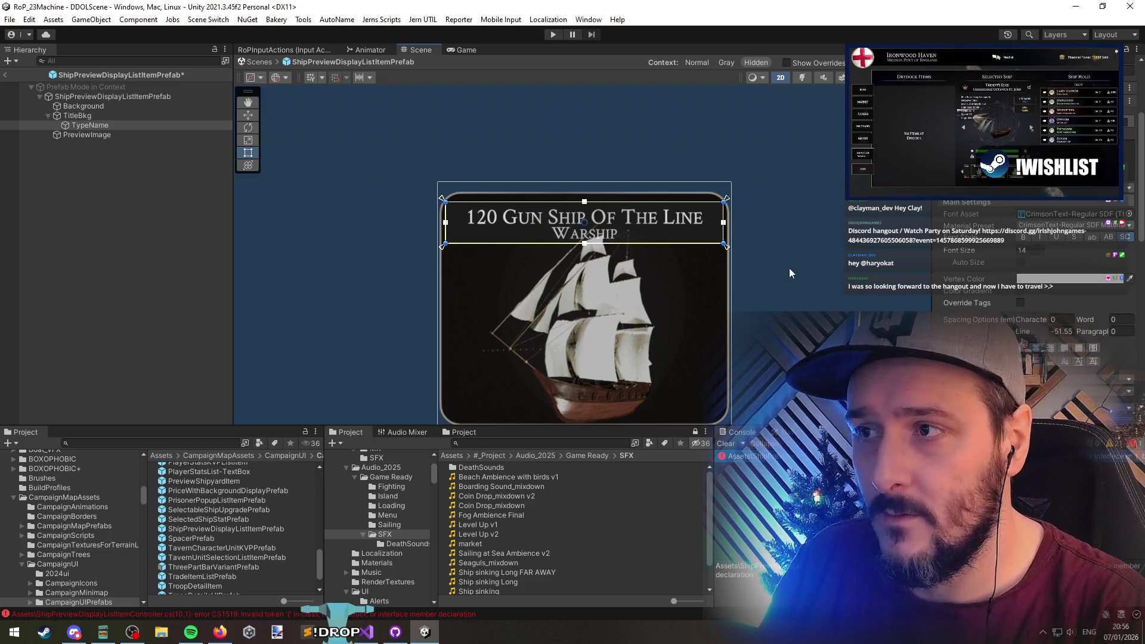
scroll(976, 297, down, 3)
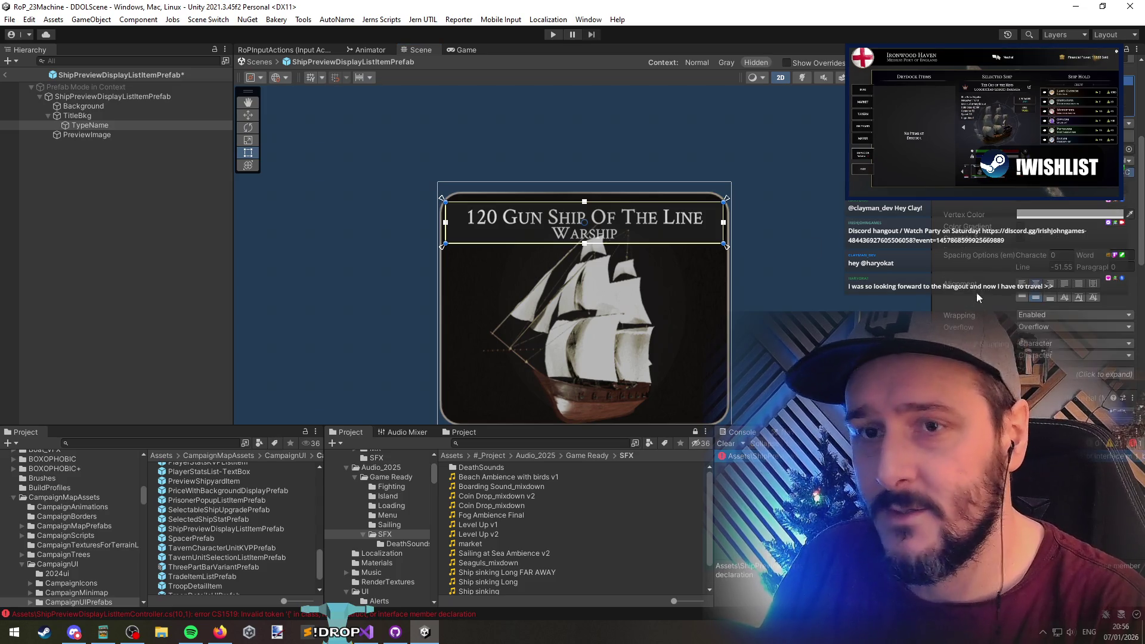
click(1021, 284)
scroll(833, 252, up, 3)
scroll(1038, 292, up, 5)
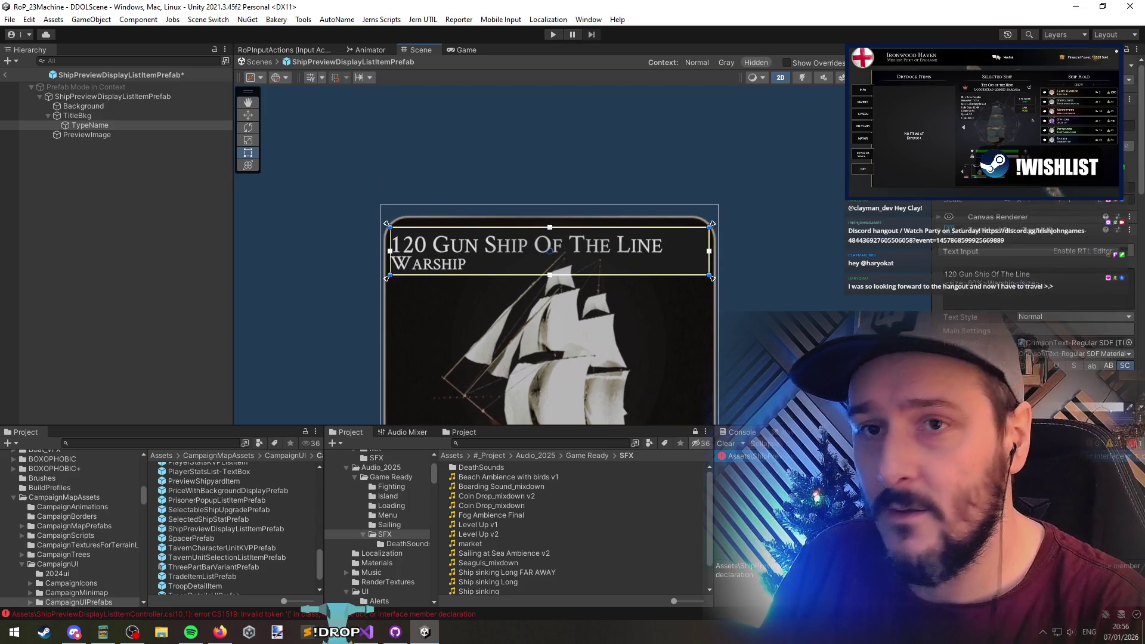
scroll(983, 243, down, 5)
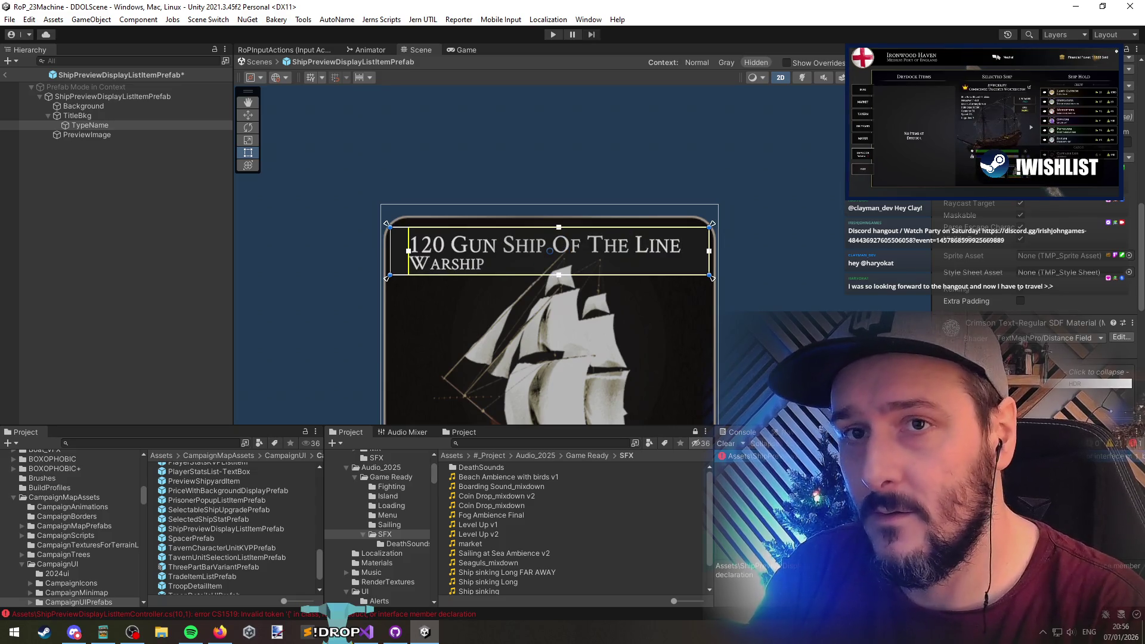
scroll(1043, 269, up, 3)
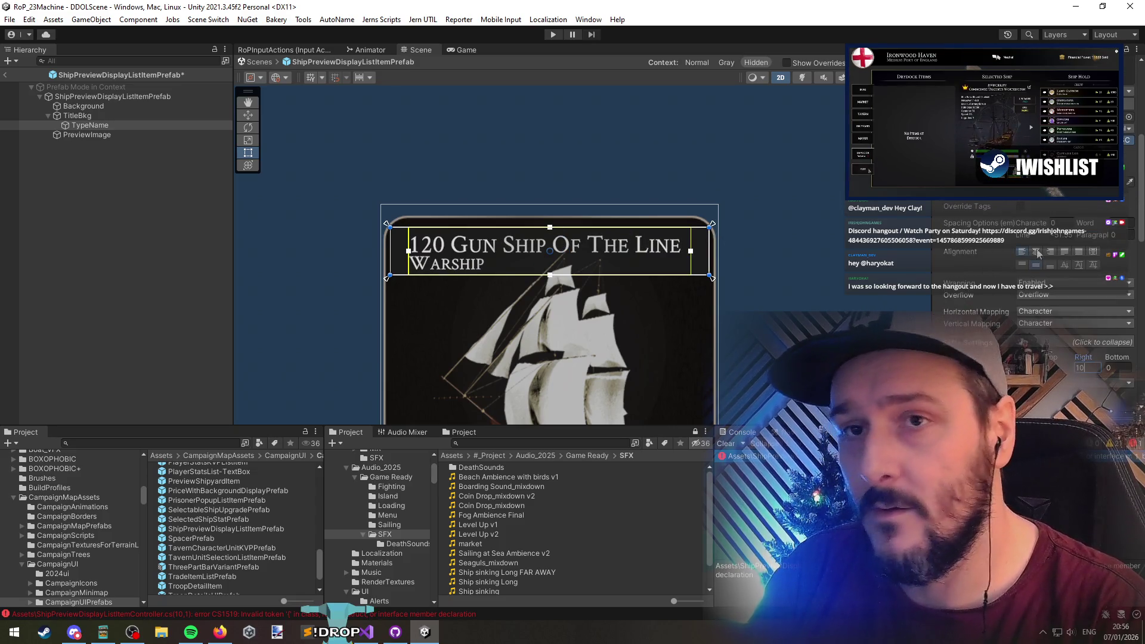
Disable wrapping and enable Auto Size with a minimum font size of 14
click(1053, 295)
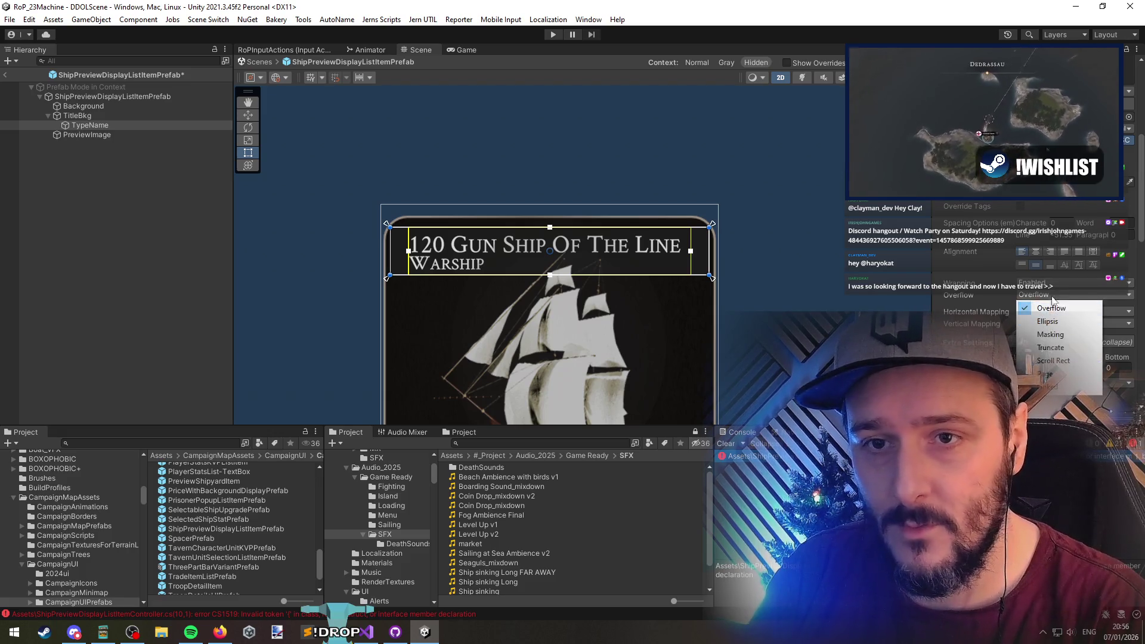
click(1053, 282)
click(1056, 297)
scroll(1049, 304, up, 3)
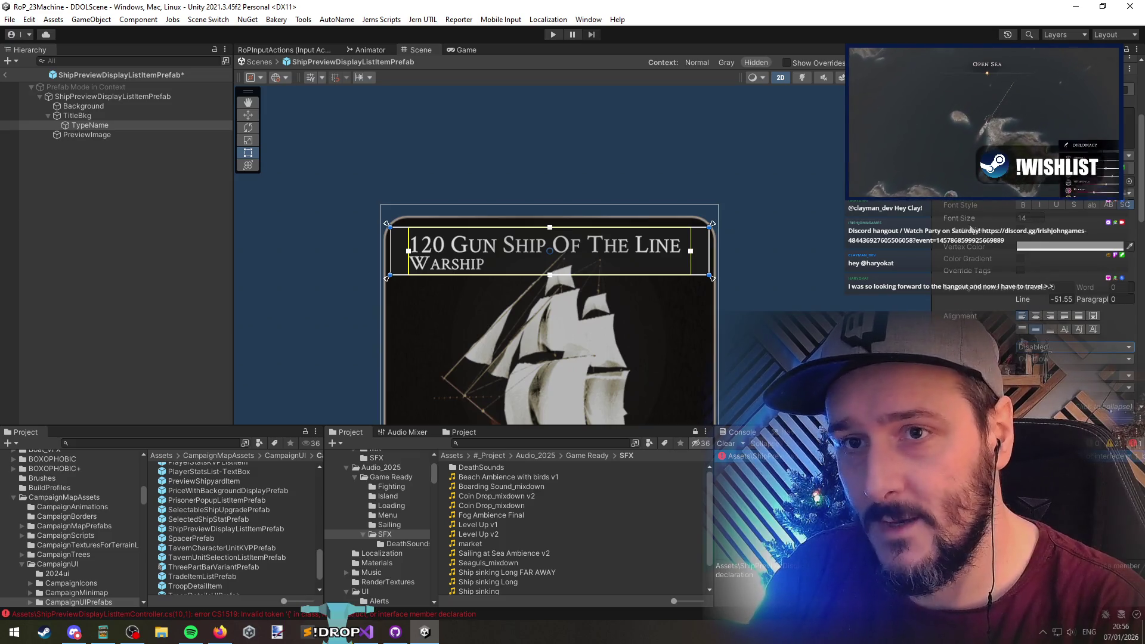
click(1021, 231)
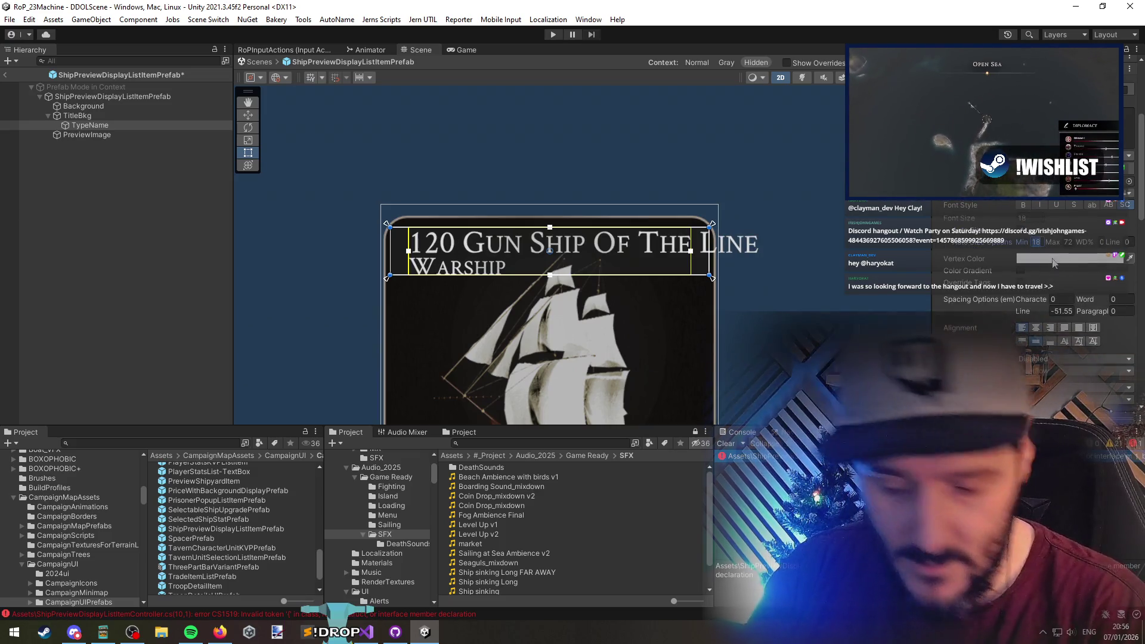
text(14)
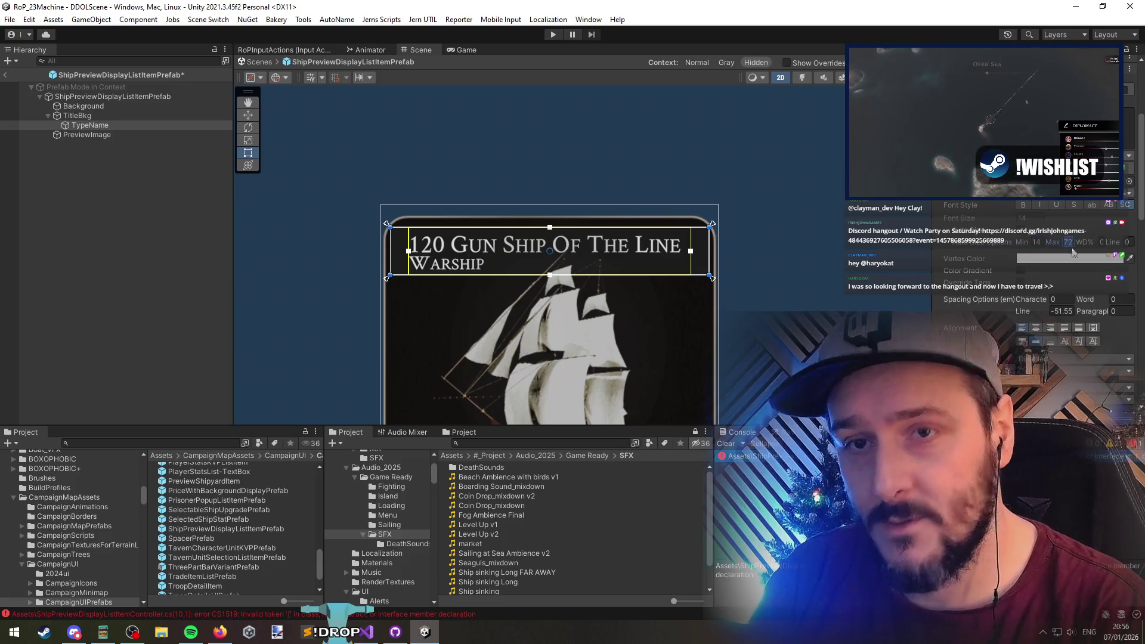
scroll(624, 222, down, 2)
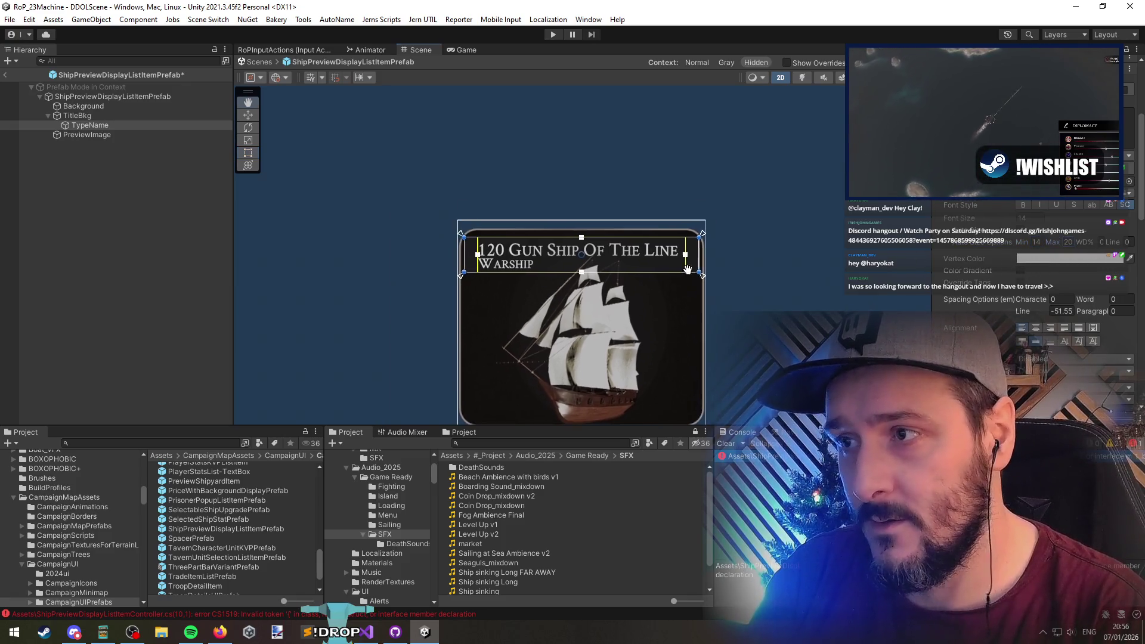
Review the card by selecting its Background and the TitleBkg title bar
scroll(624, 222, up, 2)
scroll(636, 287, down, 4)
click(724, 302)
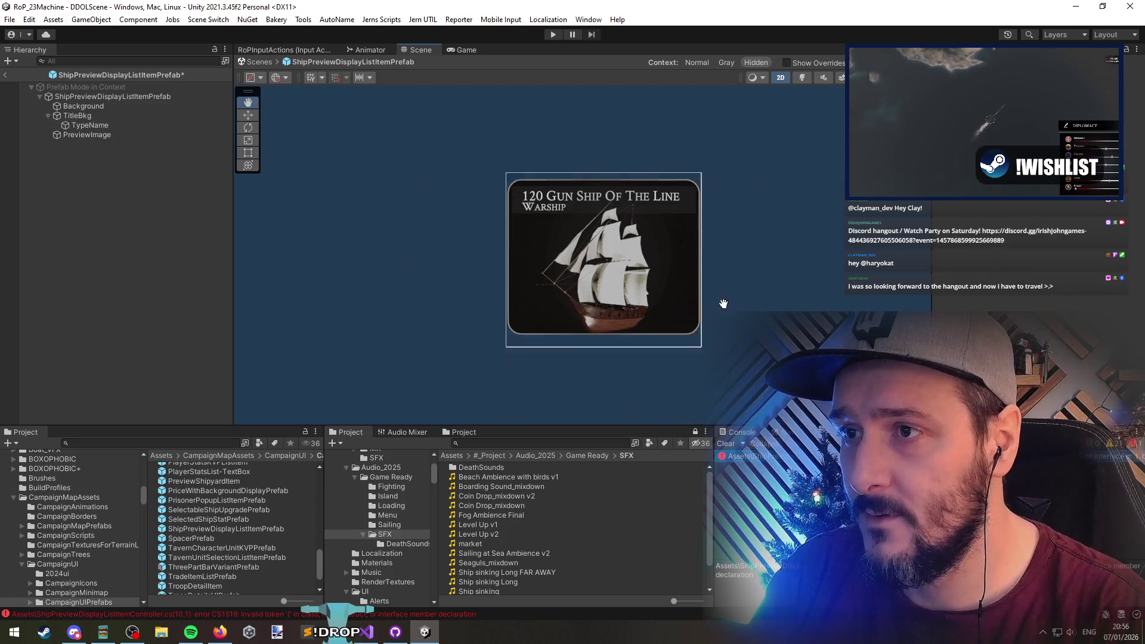
scroll(573, 269, up, 2)
scroll(518, 185, up, 4)
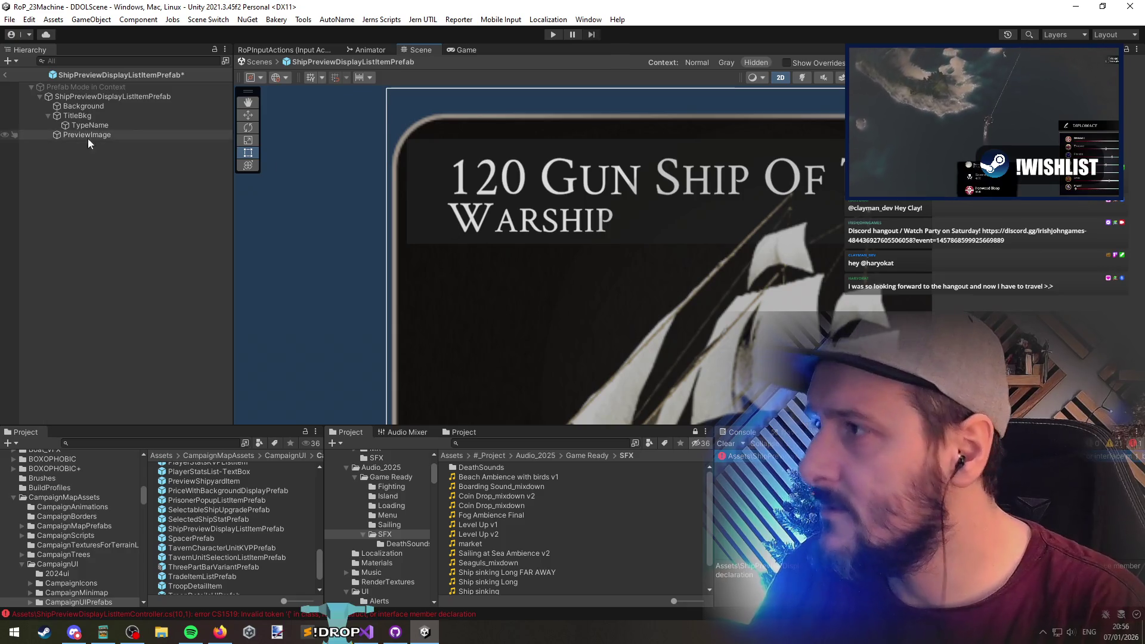
click(88, 135)
click(96, 125)
click(89, 106)
click(93, 115)
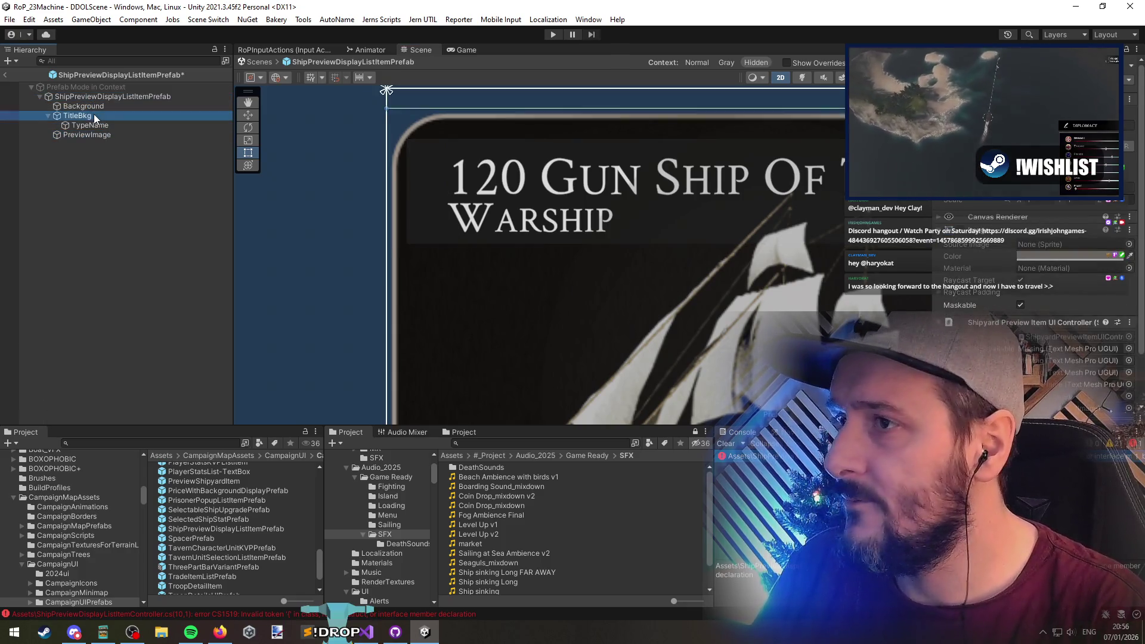
scroll(503, 261, down, 2)
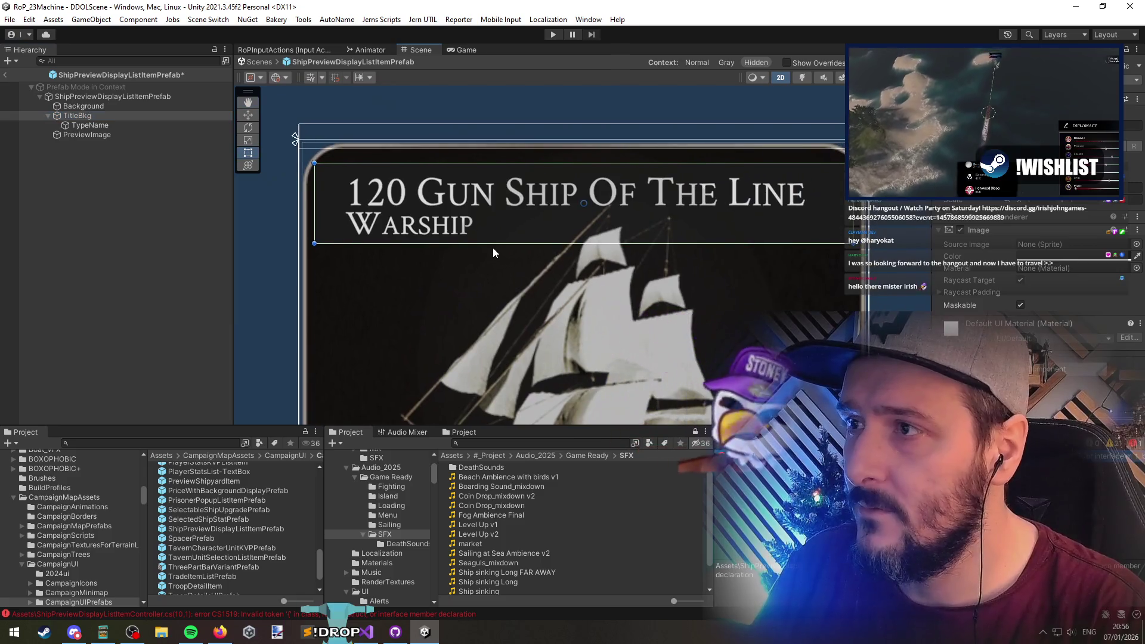
Drag the TypeName box's bottom edge up, then slightly down, to fit the title band
click(89, 125)
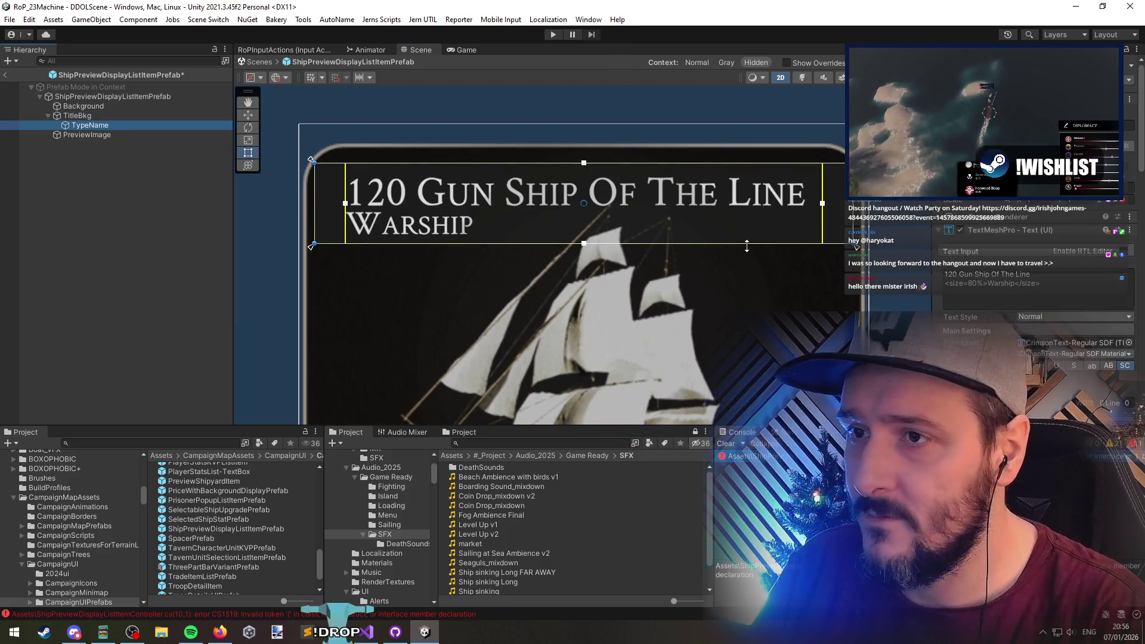
drag(734, 245, 738, 235)
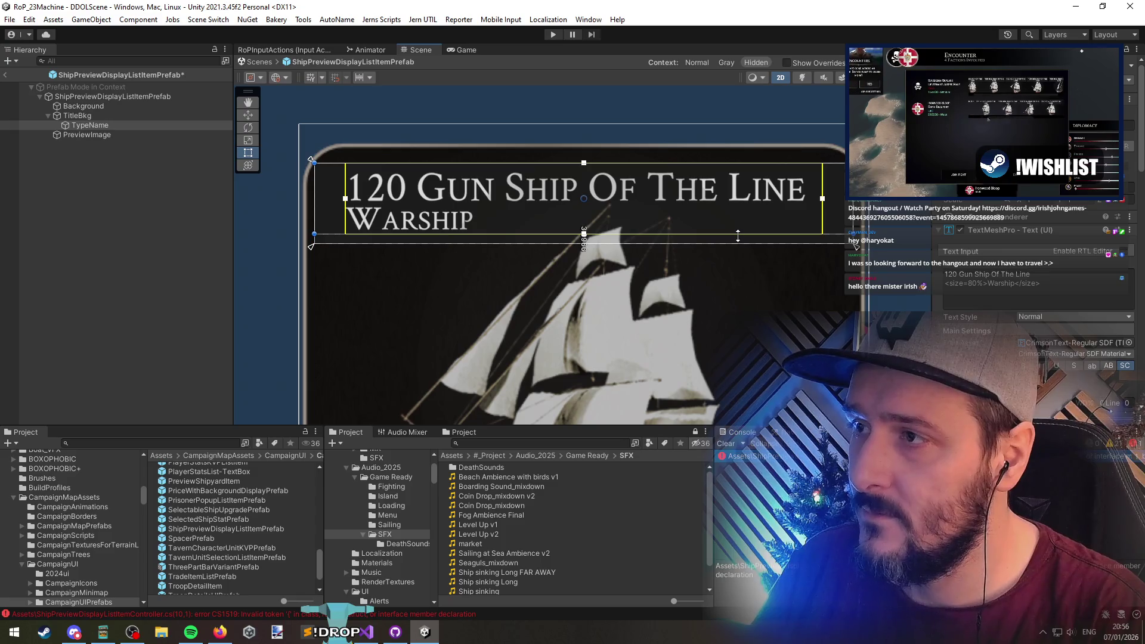
scroll(605, 255, down, 2)
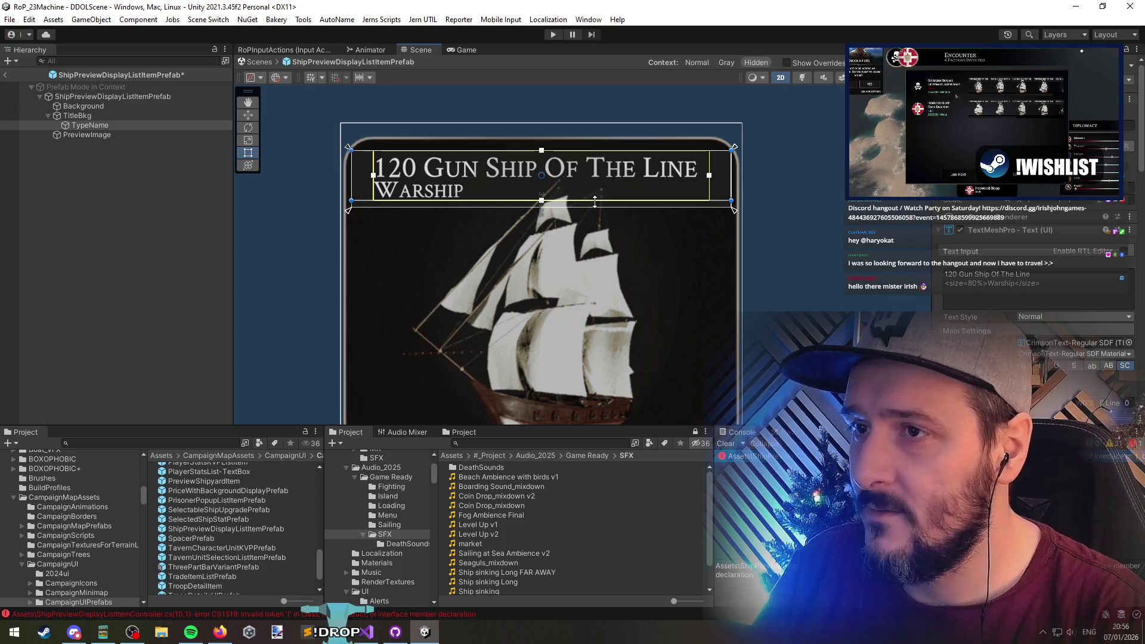
drag(595, 201, 598, 204)
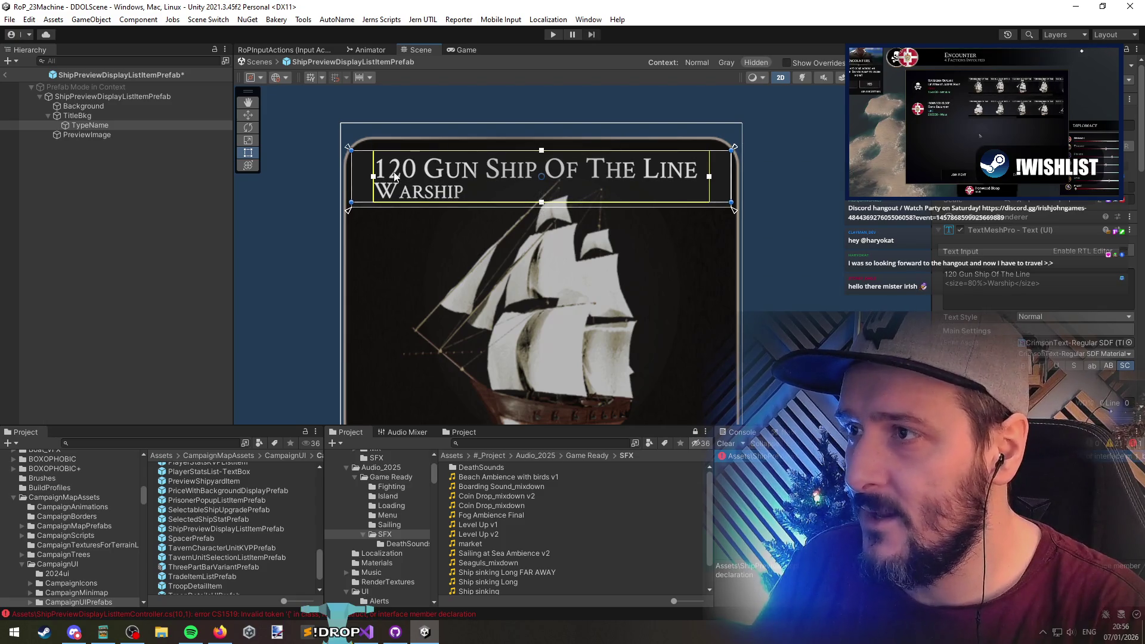
scroll(425, 201, up, 3)
scroll(426, 248, down, 4)
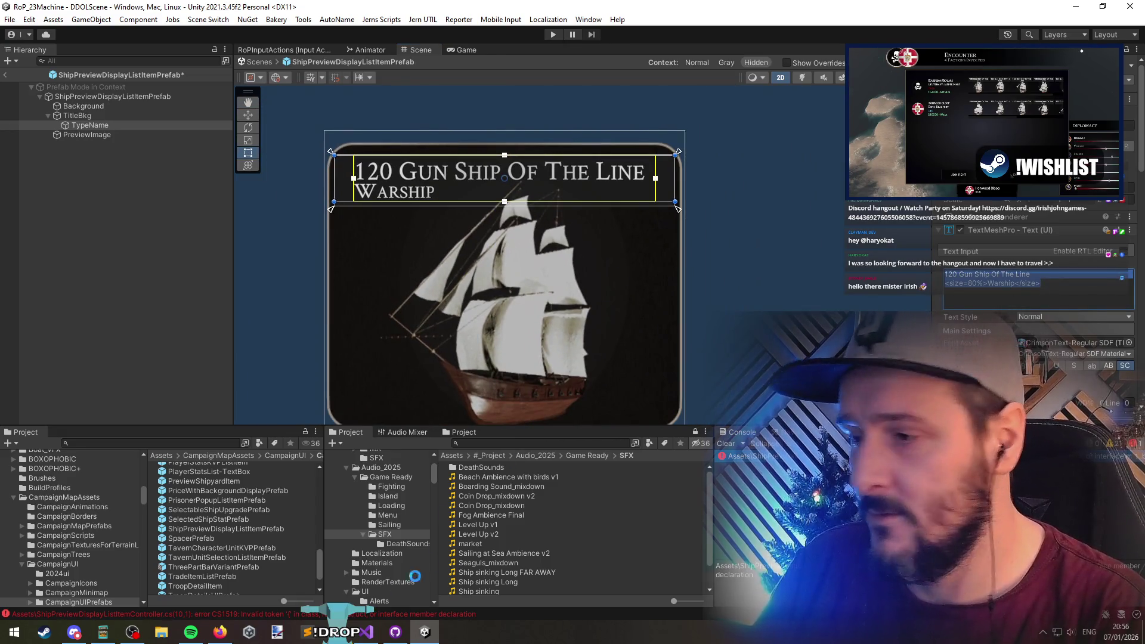
key(alt+Tab)
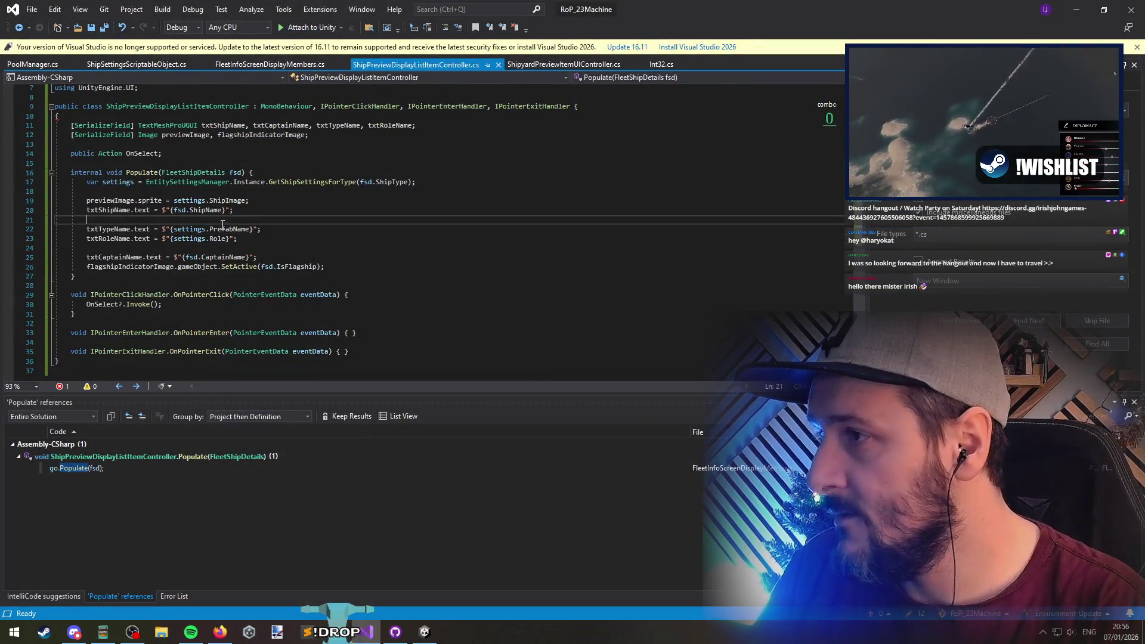
Remove the txtRoleName field declaration and add a line break after PrefabName
key(alt+Tab)
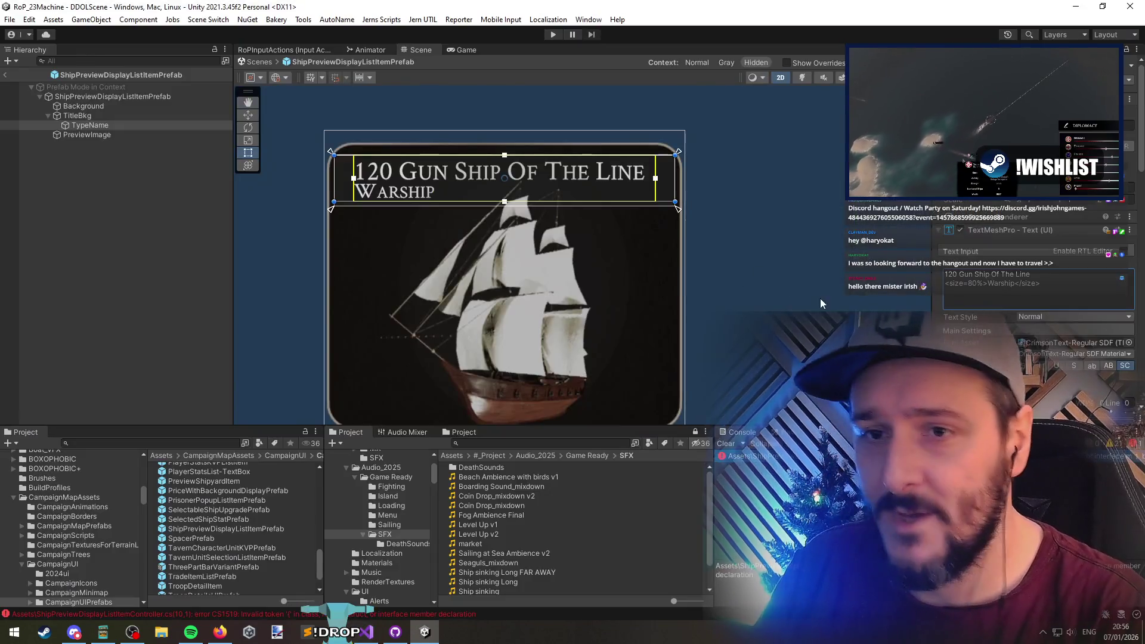
key(alt+Tab)
double_click(382, 126)
key(BackSpace)
key(BackSpace)
key(BackSpace)
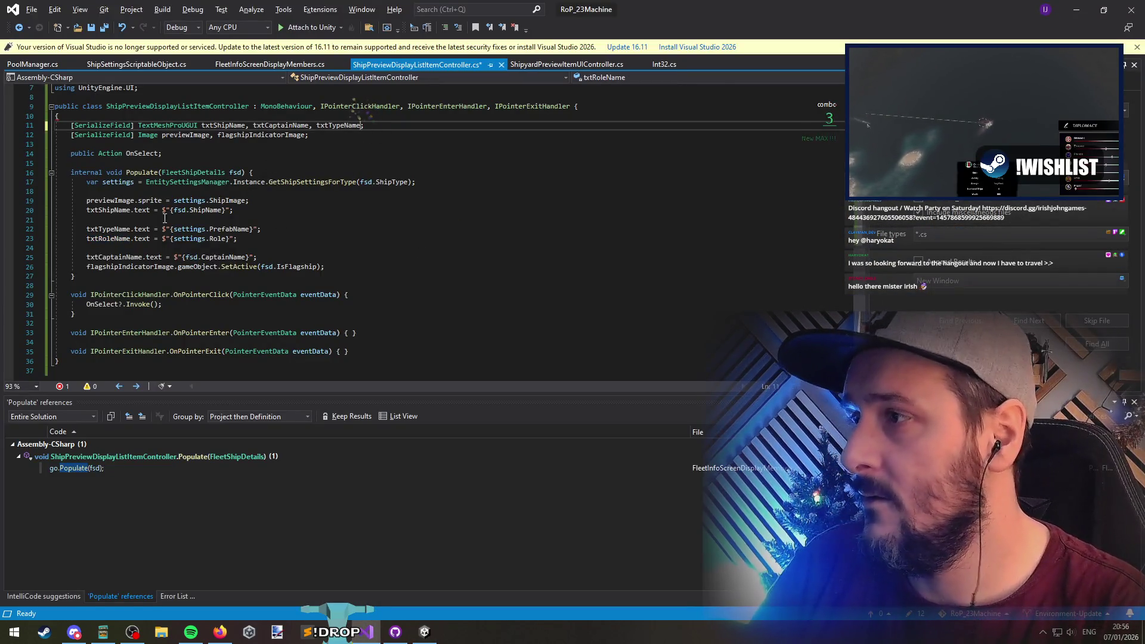
double_click(108, 239)
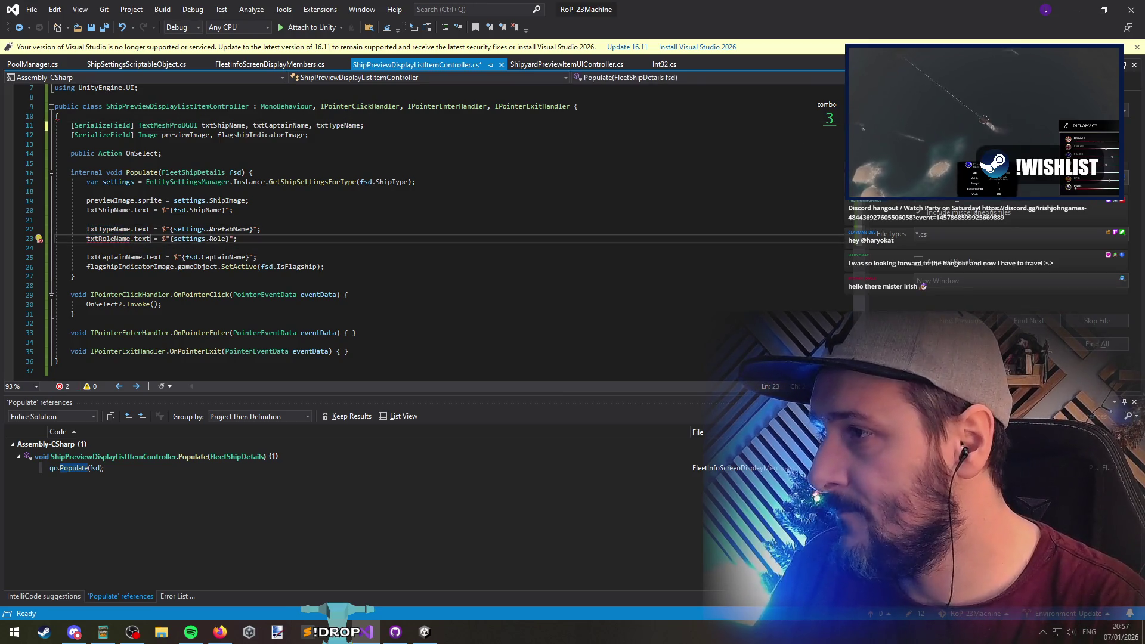
click(253, 229)
text(\n)
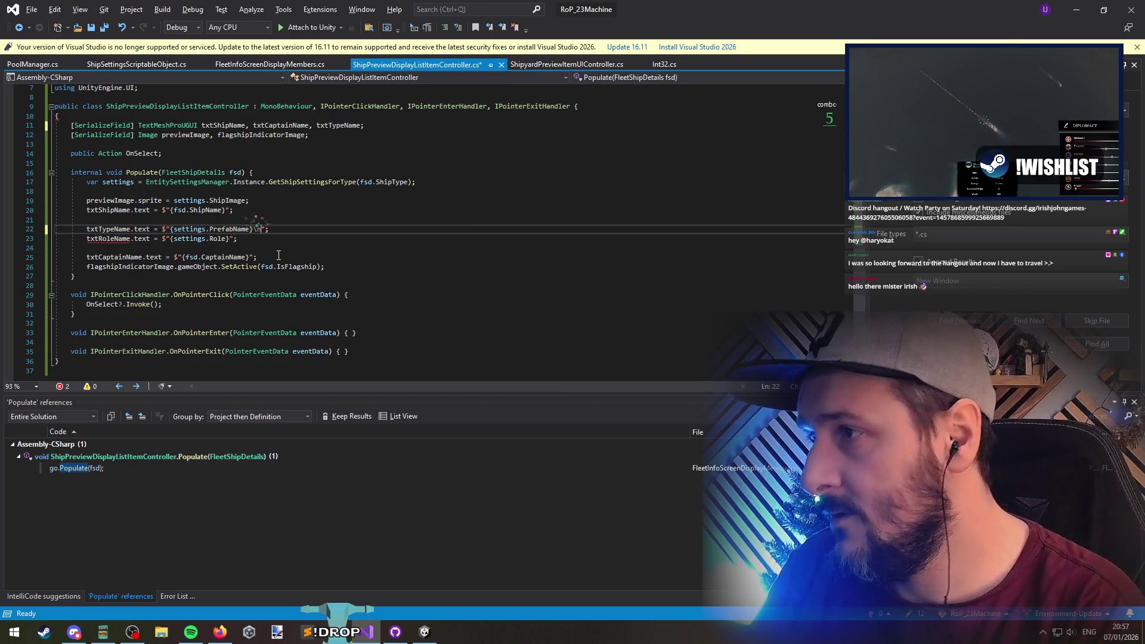
Move {settings.Role} after the line break in txtTypeName.text with .WithSizePercentage(80)
key(Down)
key(ctrl+shift+Left)
key(ctrl+shift+Left)
key(ctrl+shift+Left)
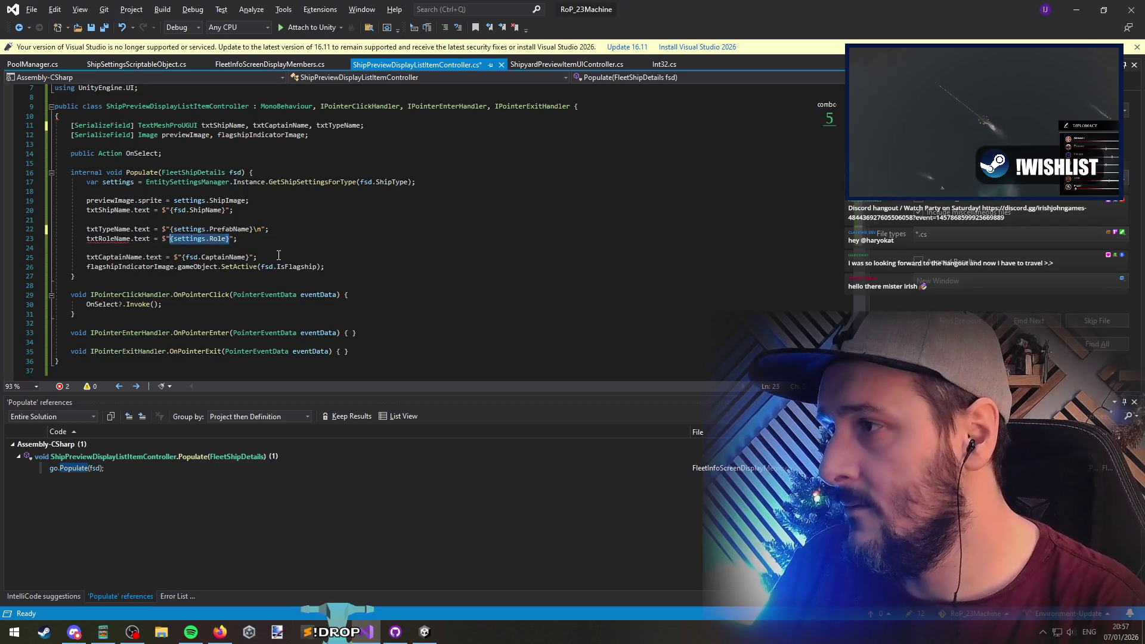
key(ctrl+x)
key(Up)
key(End)
key(Left)
key(Left)
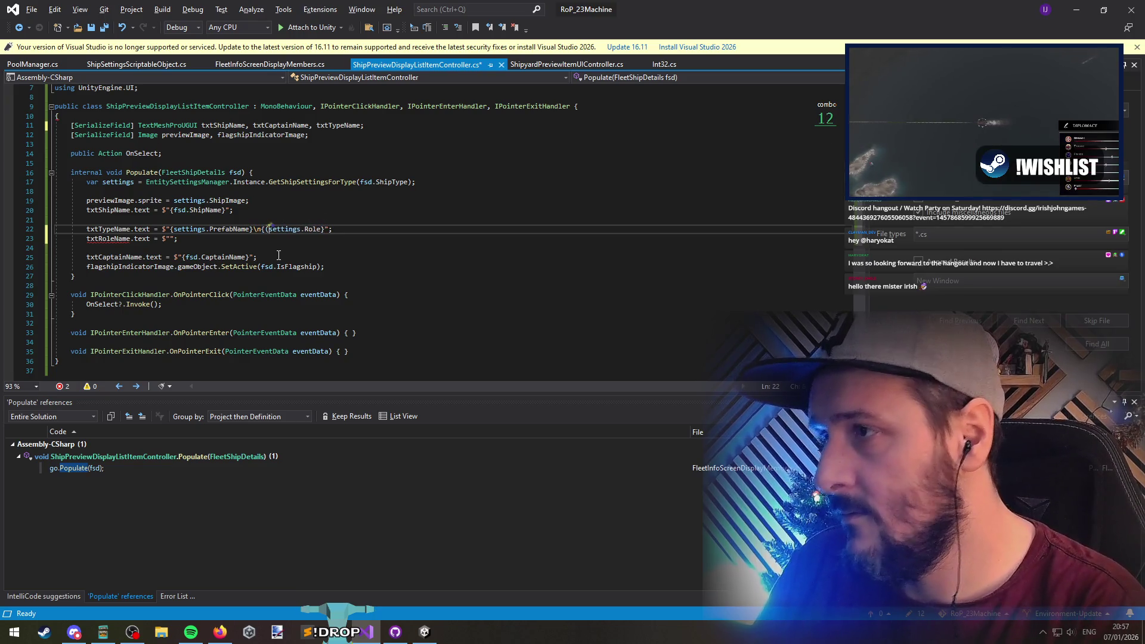
key(ctrl+Right)
key(ctrl+Right)
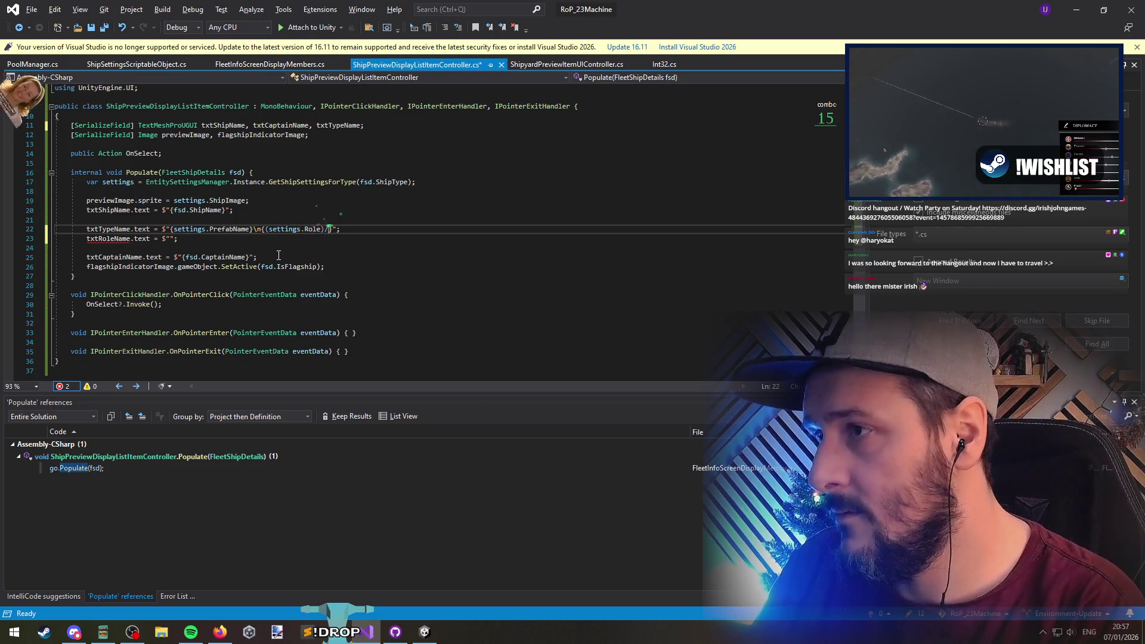
text(.WithSize)
key(Tab)
text((80))
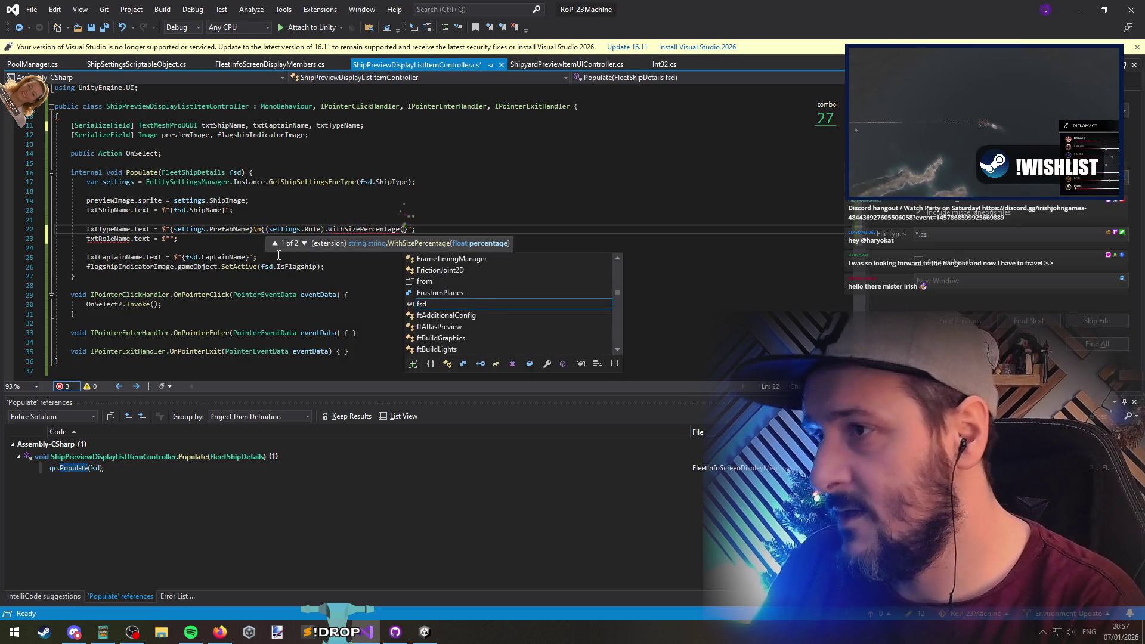
Delete the leftover txtRoleName assignment line and save the script
key(Down)
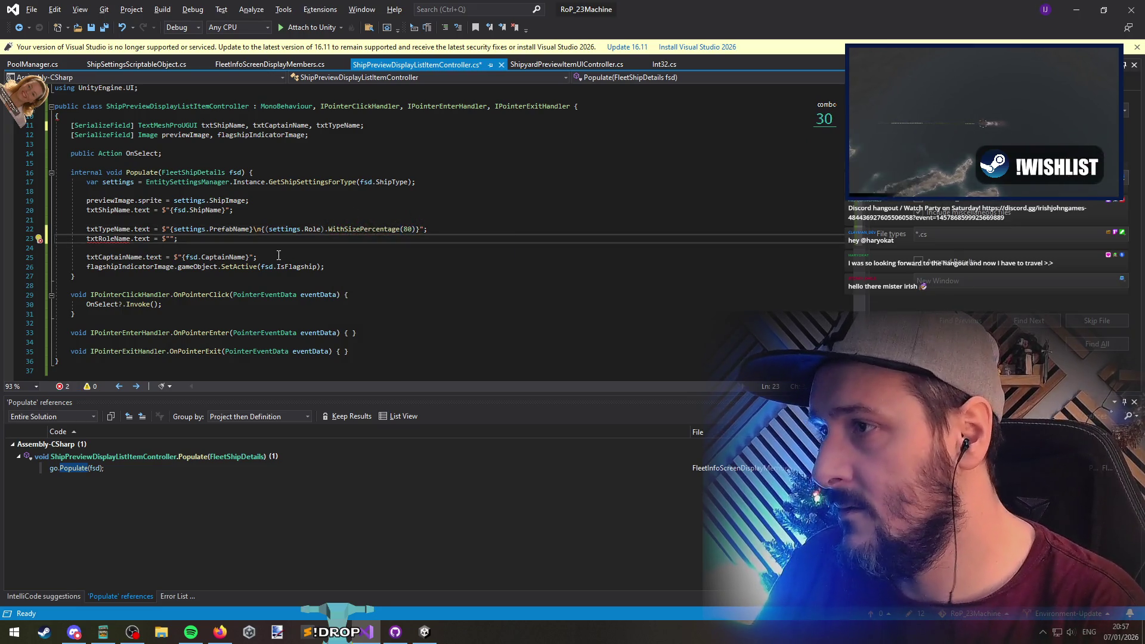
key(ctrl+l)
key(Up)
key(Up)
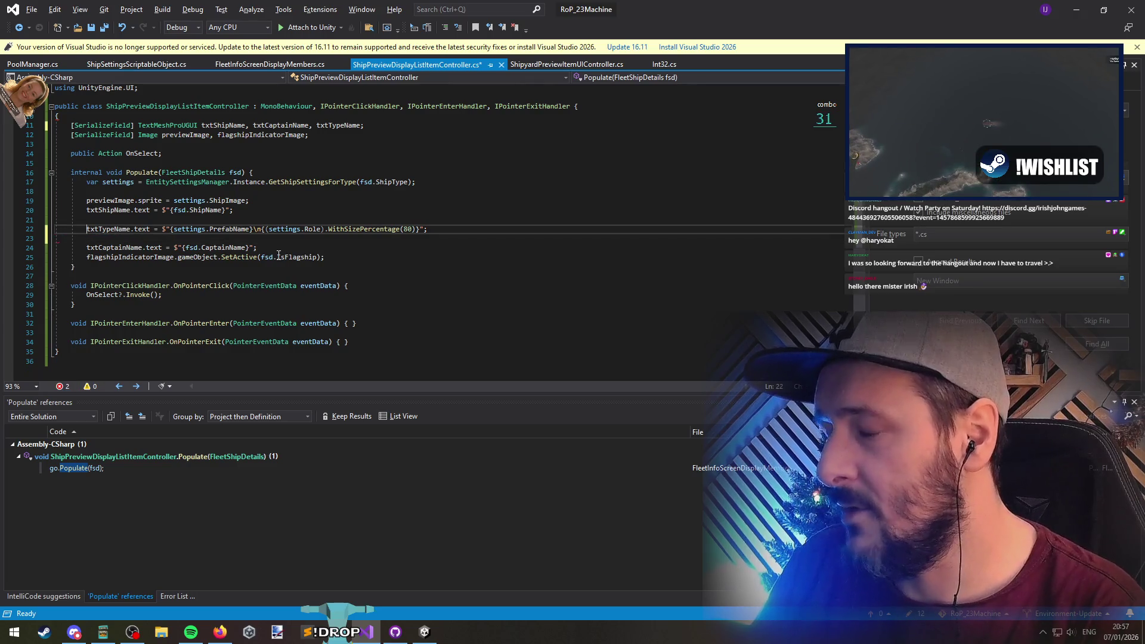
key(ctrl+s)
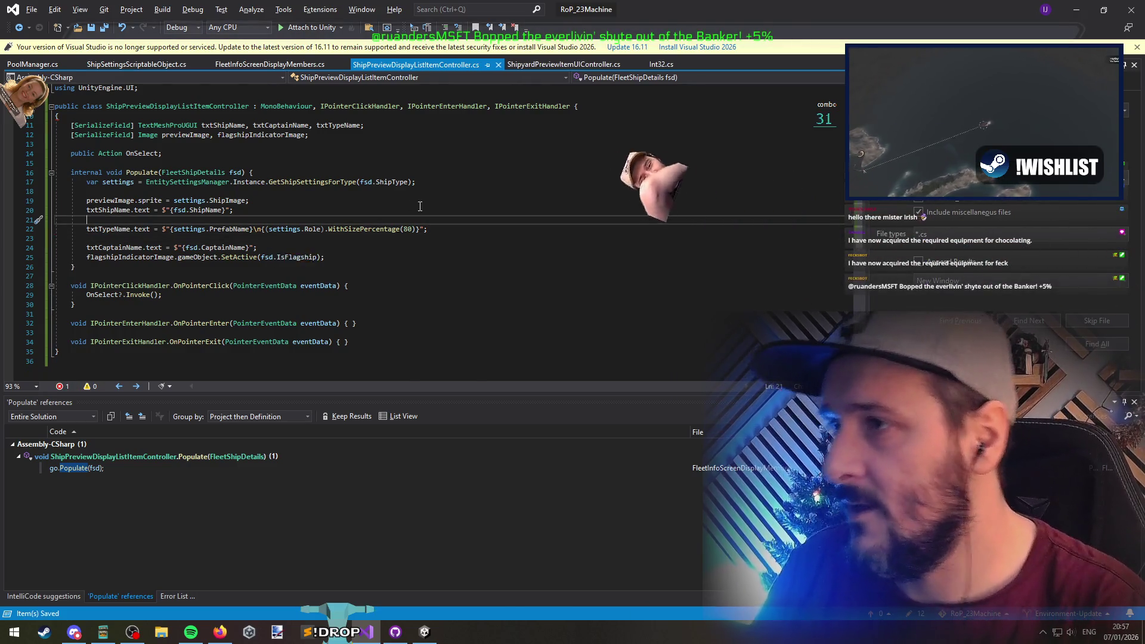
key(alt+Tab)
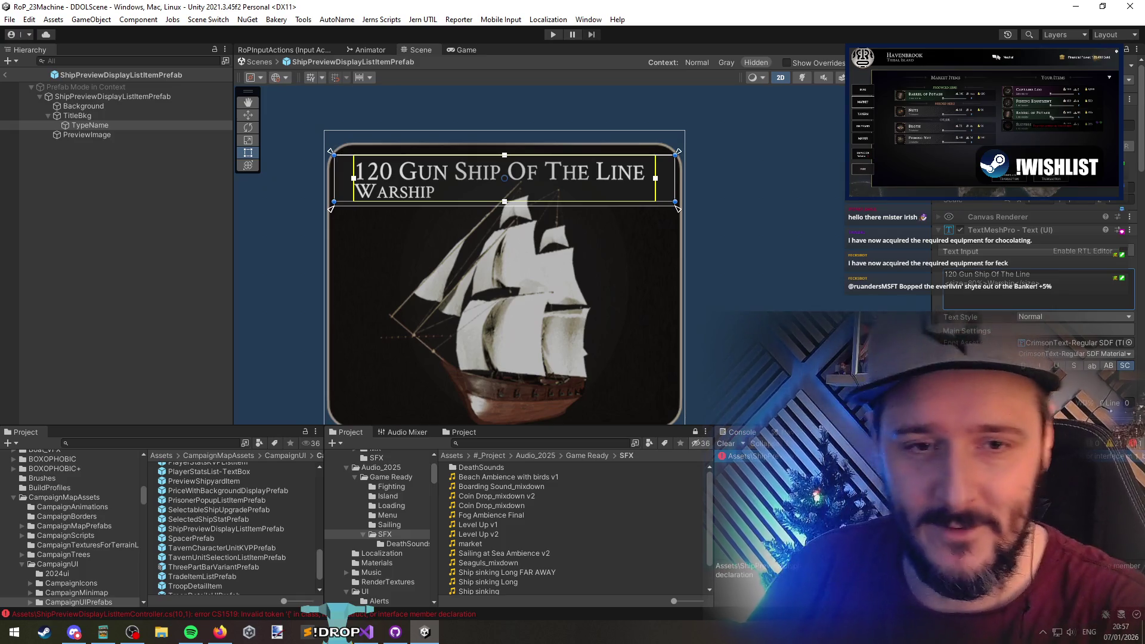
scroll(739, 262, down, 3)
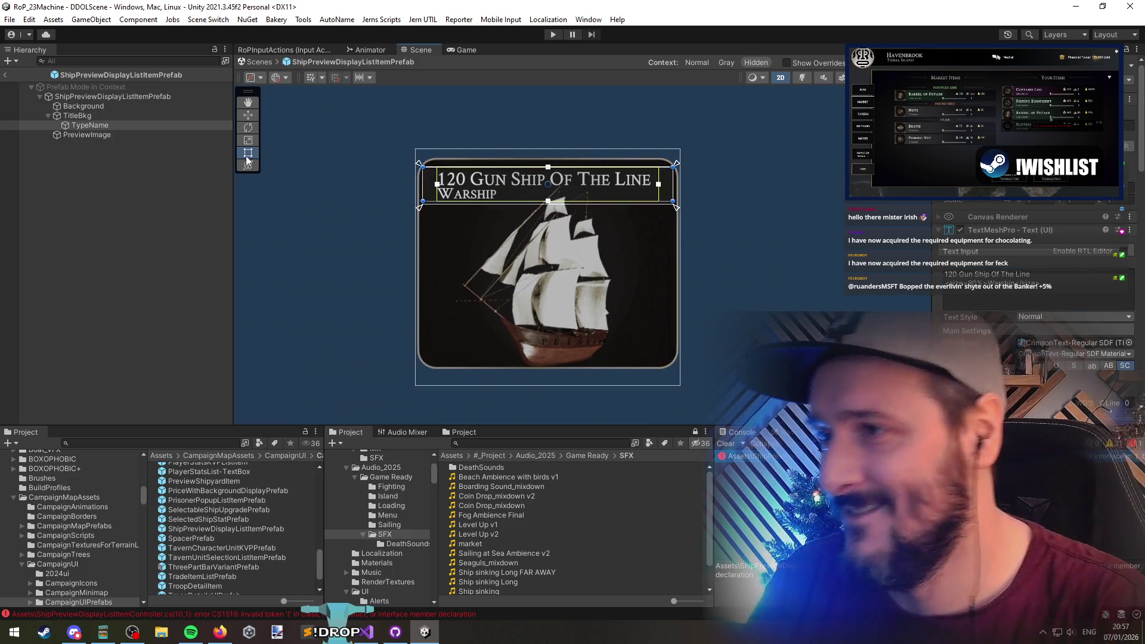
click(78, 116)
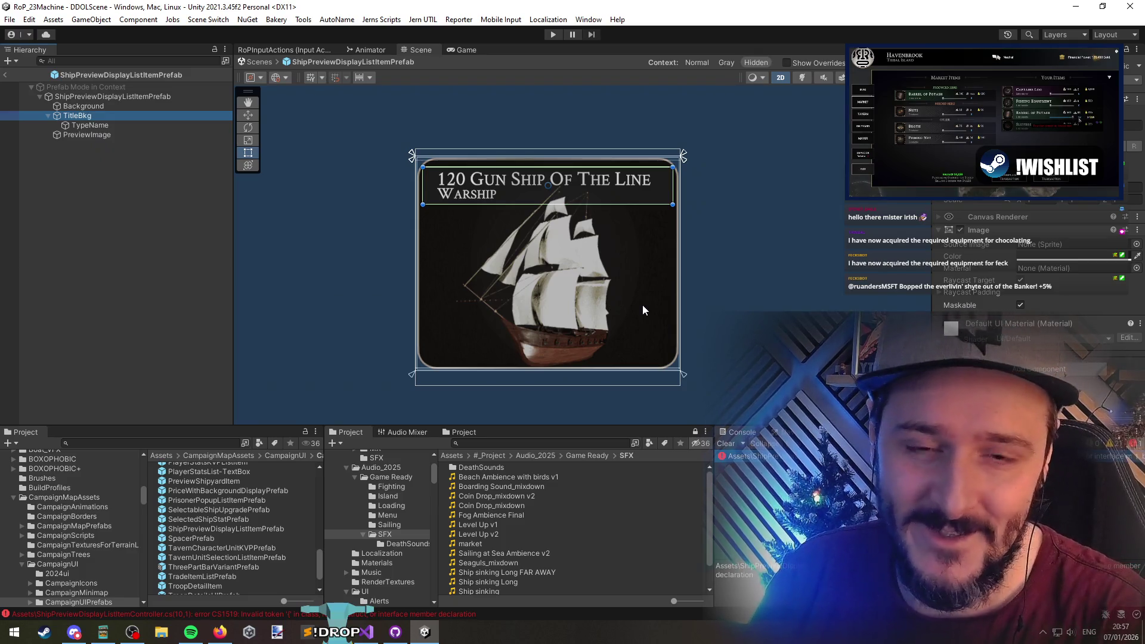
scroll(600, 281, up, 2)
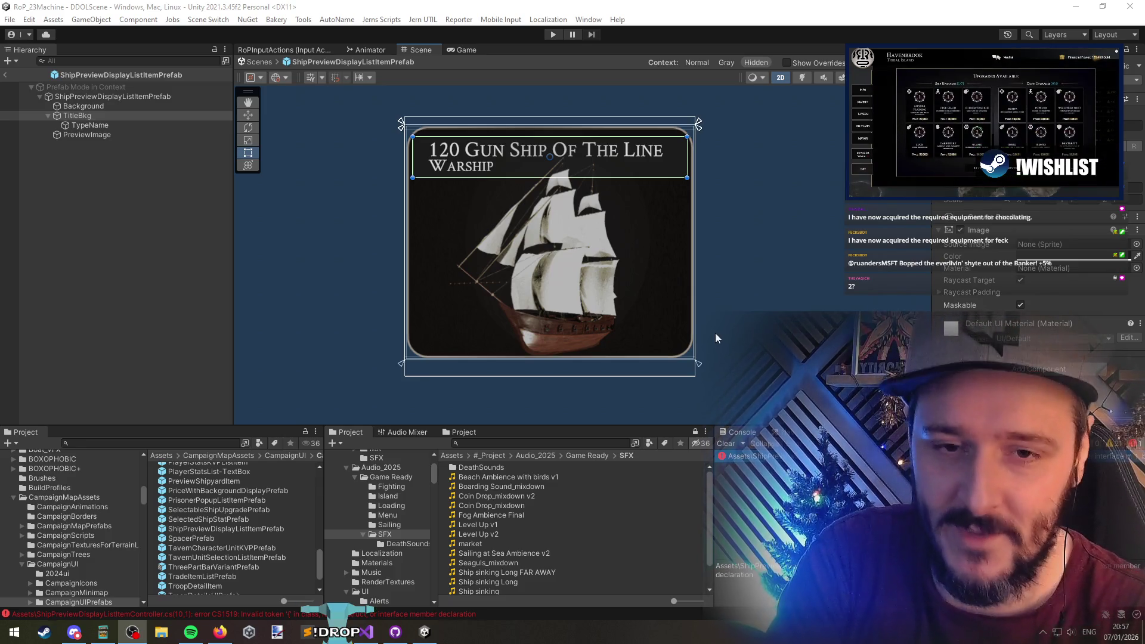
drag(562, 285, 561, 289)
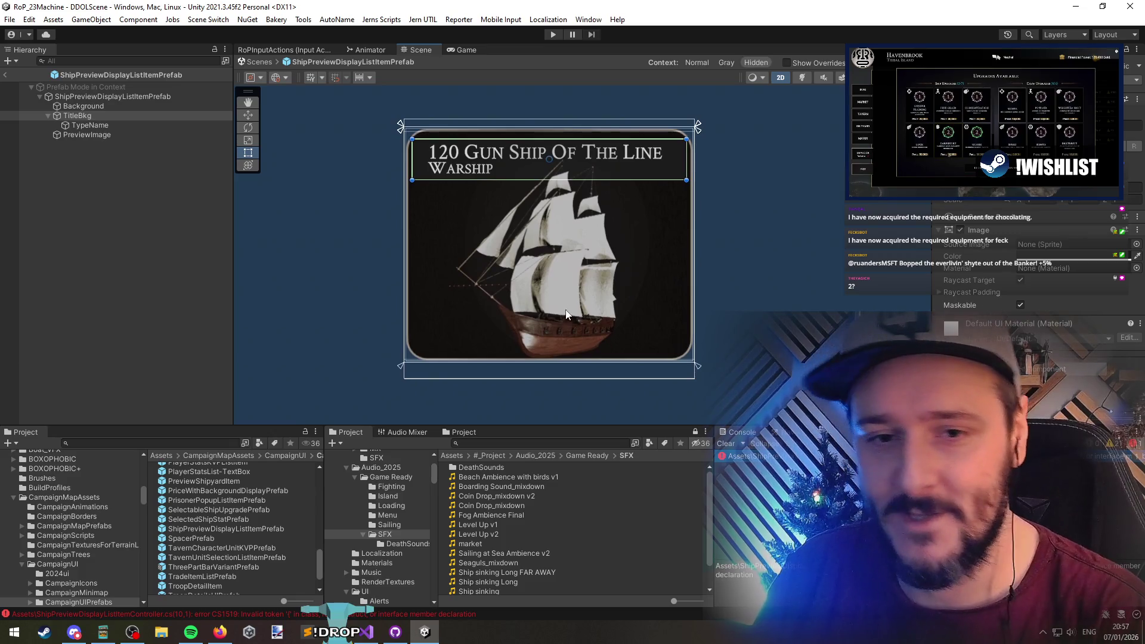
click(127, 233)
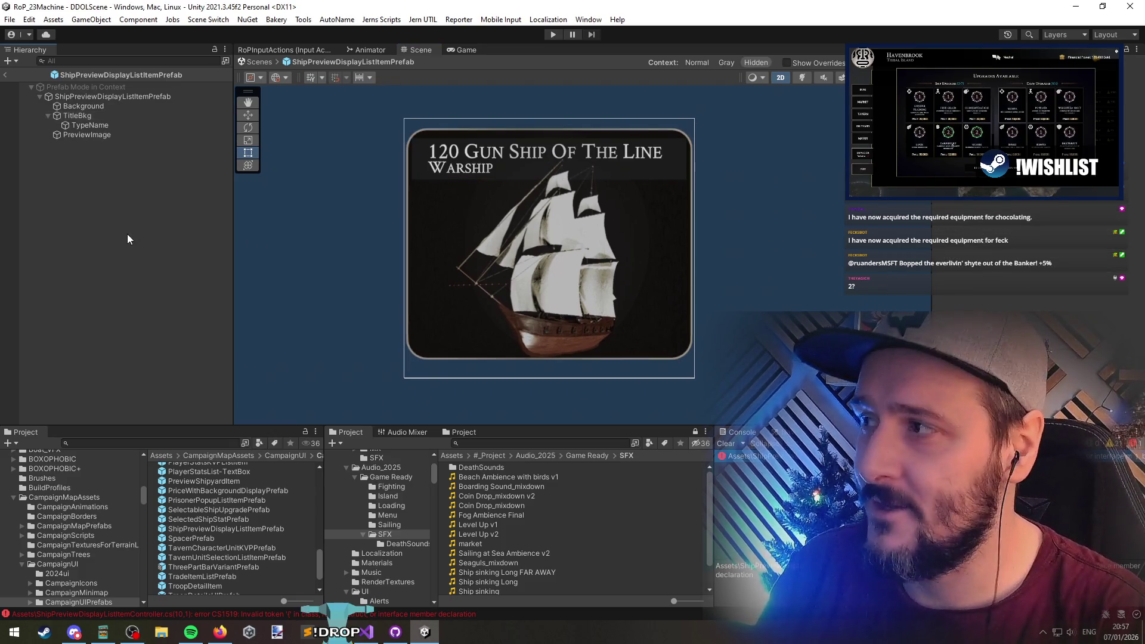
Resize the PreviewImage ship picture in the card, then exit Prefab Mode to the scene
click(93, 126)
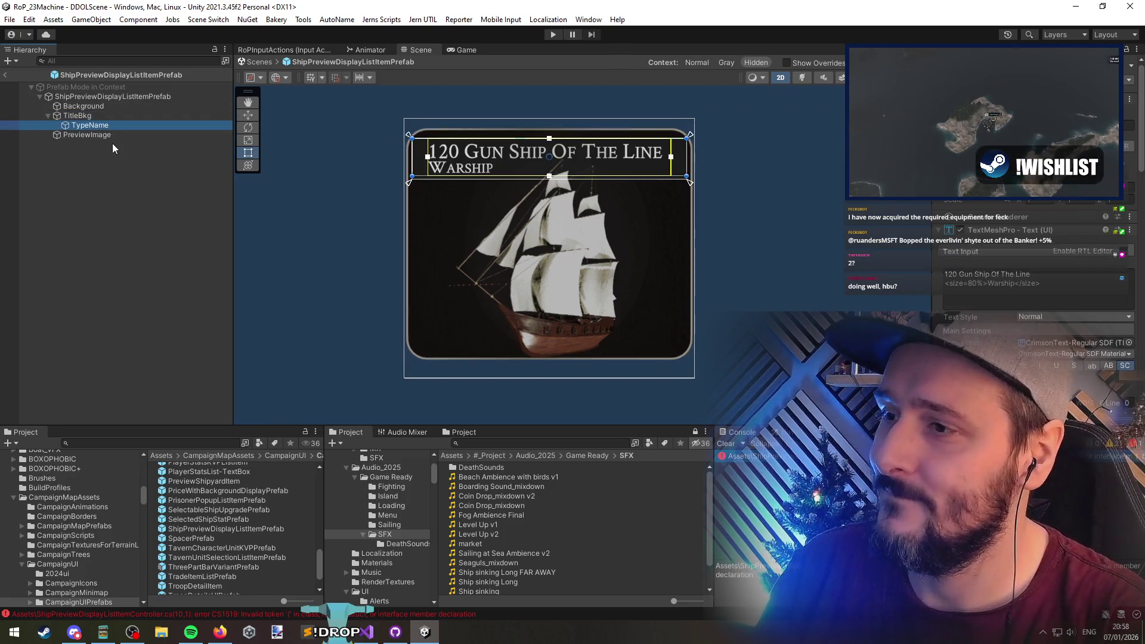
click(101, 106)
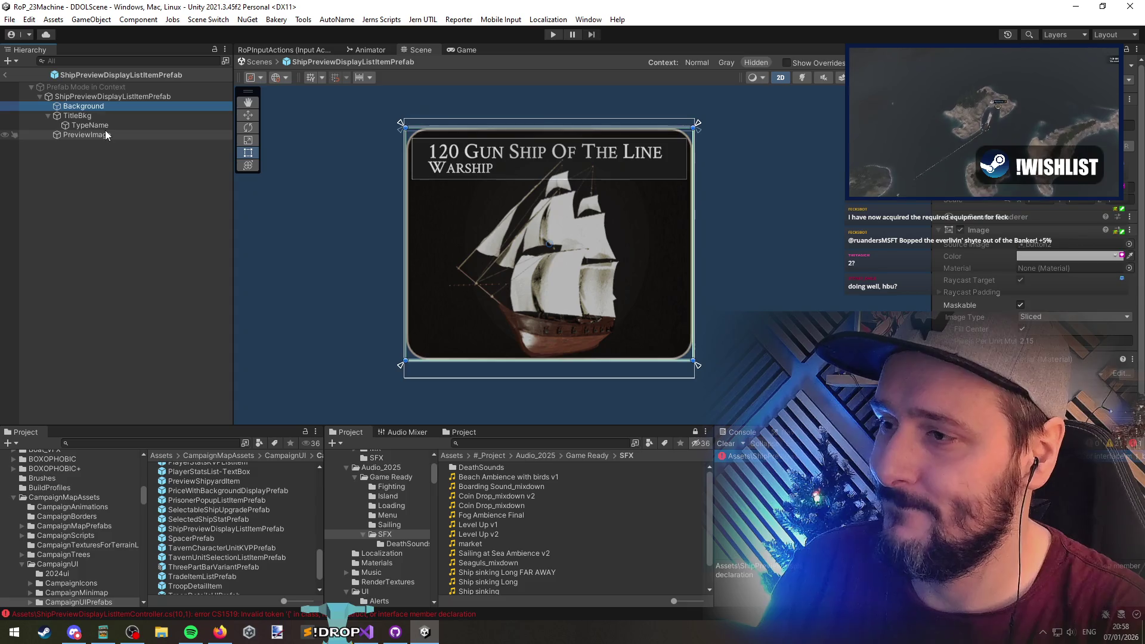
click(106, 133)
drag(371, 361, 667, 415)
click(76, 98)
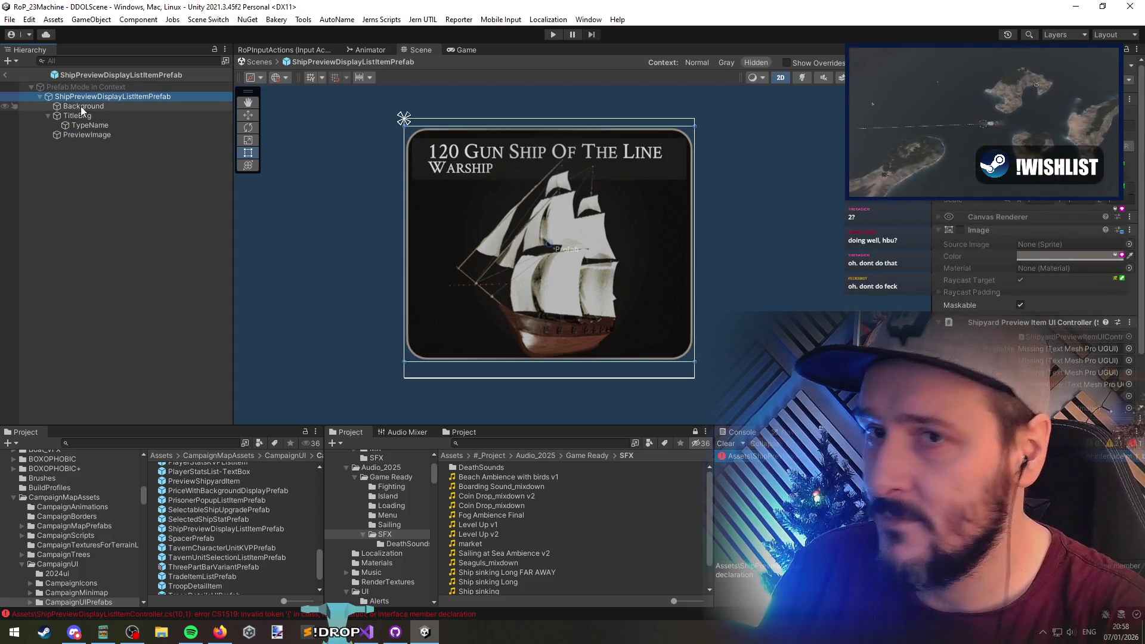
click(81, 107)
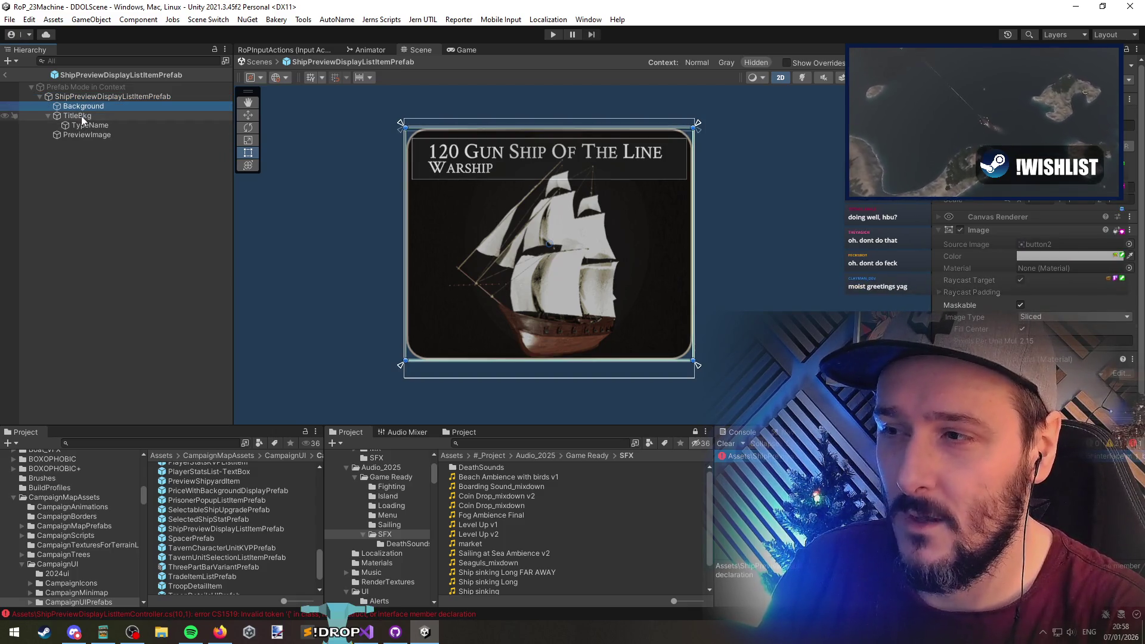
click(90, 97)
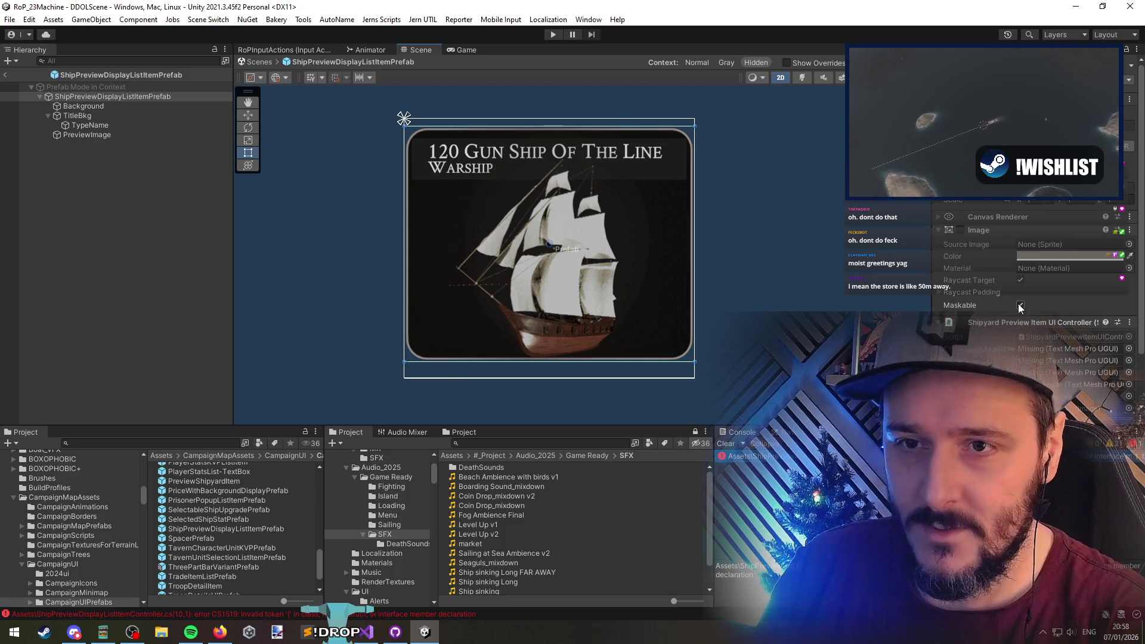
click(81, 138)
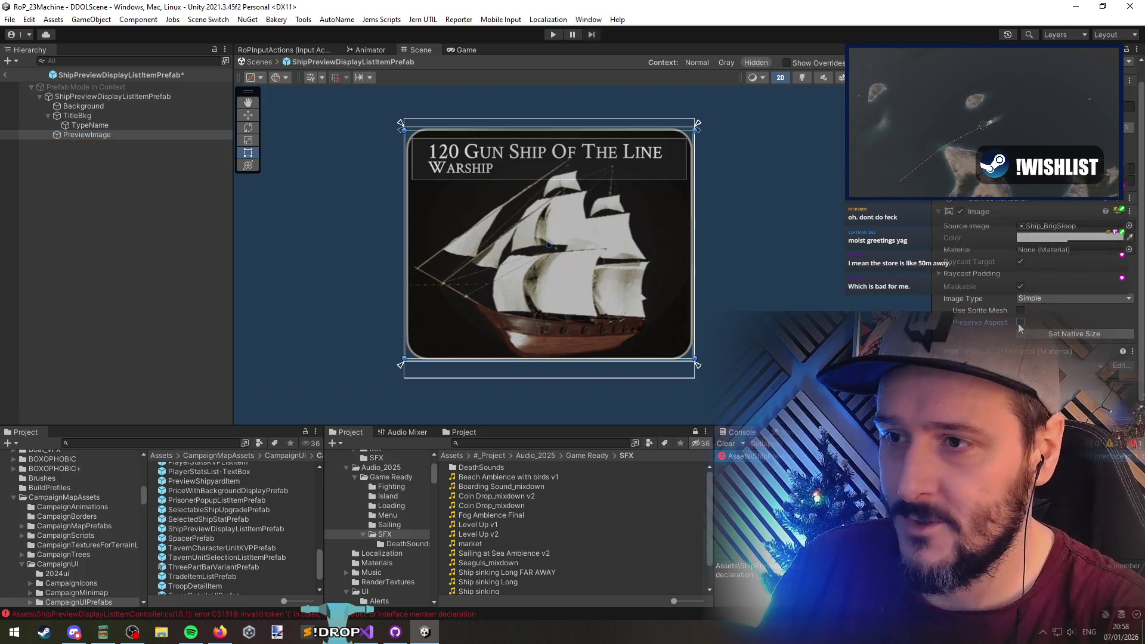
mouse_move(530, 365)
mouse_down()
mouse_move(608, 402)
mouse_move(568, 386)
mouse_up()
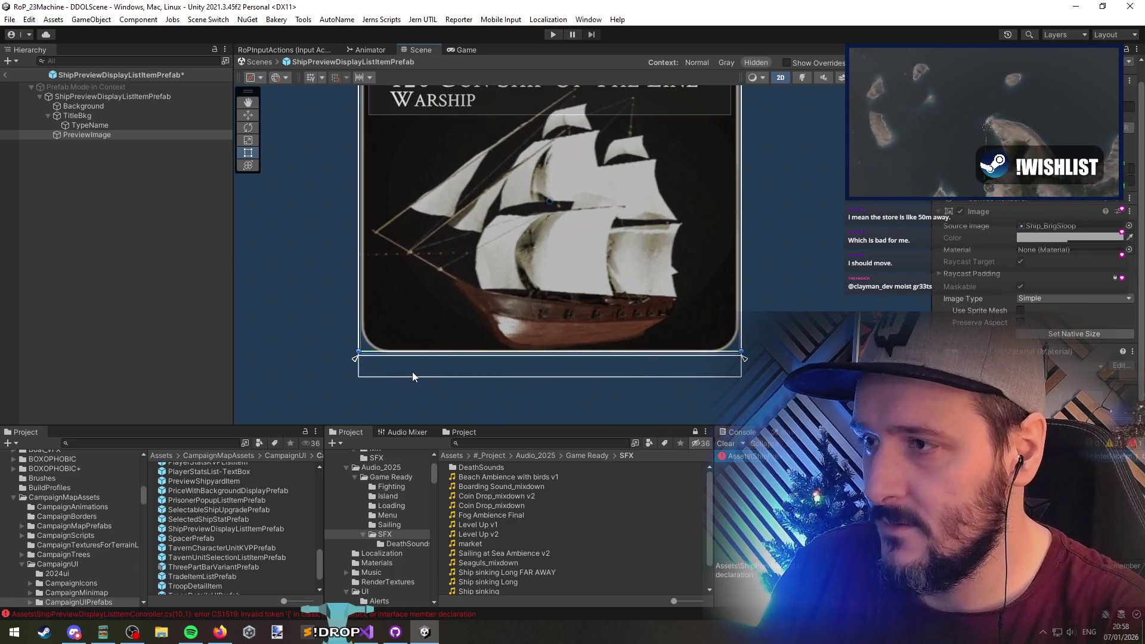
scroll(410, 371, down, 2)
click(5, 75)
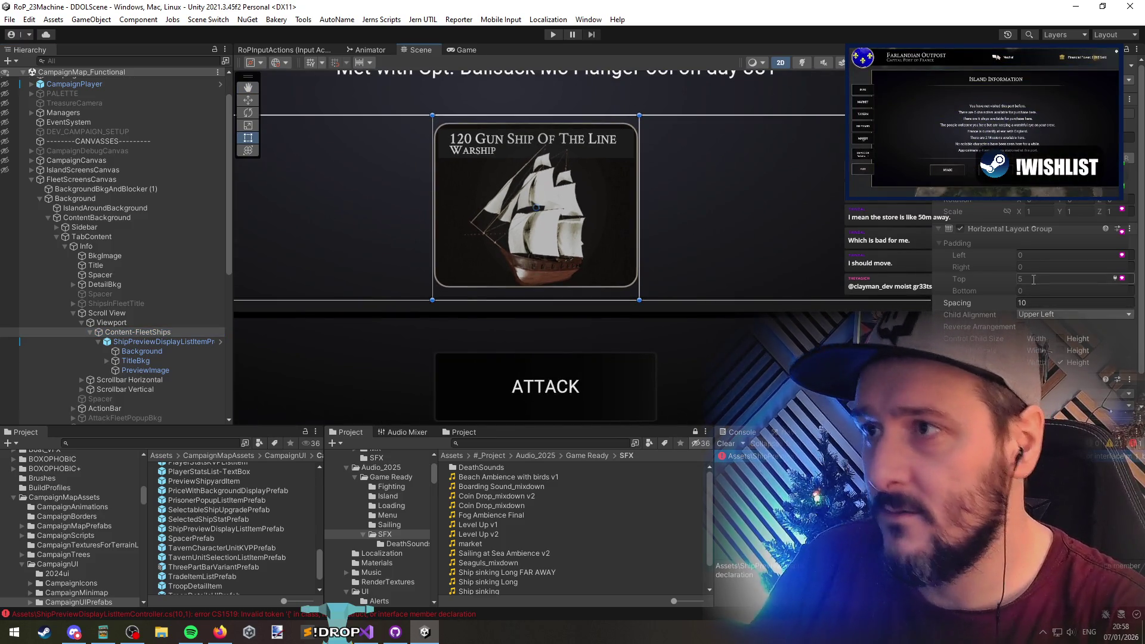
Set the Content-FleetShips Horizontal Layout Group top padding to 0
click(1033, 278)
text(0)
scroll(667, 241, down, 4)
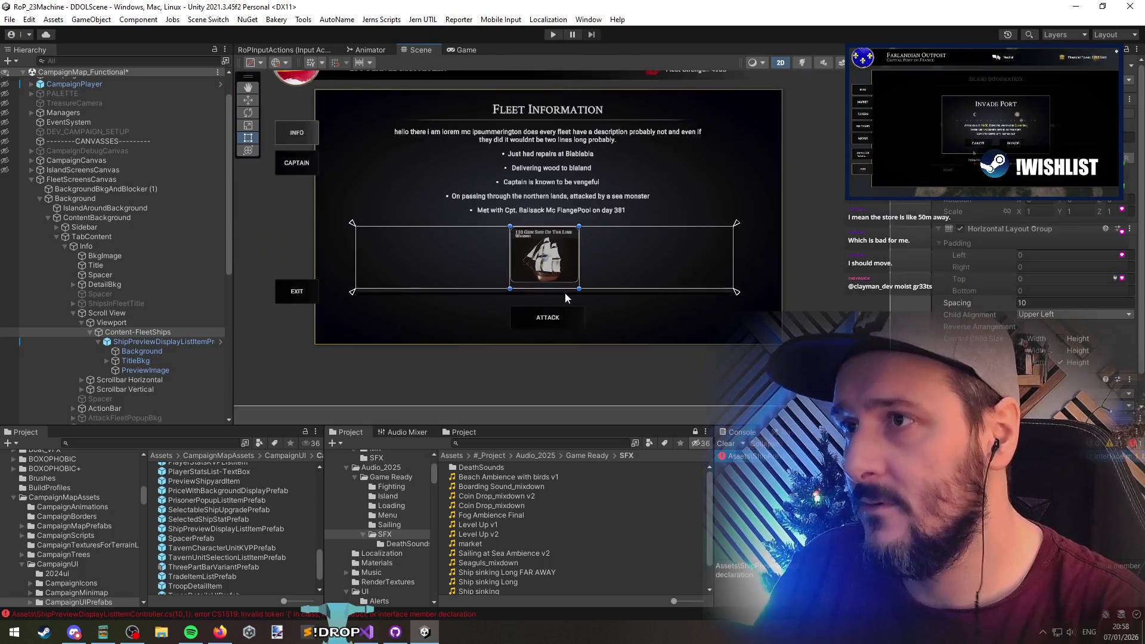
scroll(475, 232, up, 3)
Select the NotableInformation text object to view its TextMeshPro settings
click(473, 260)
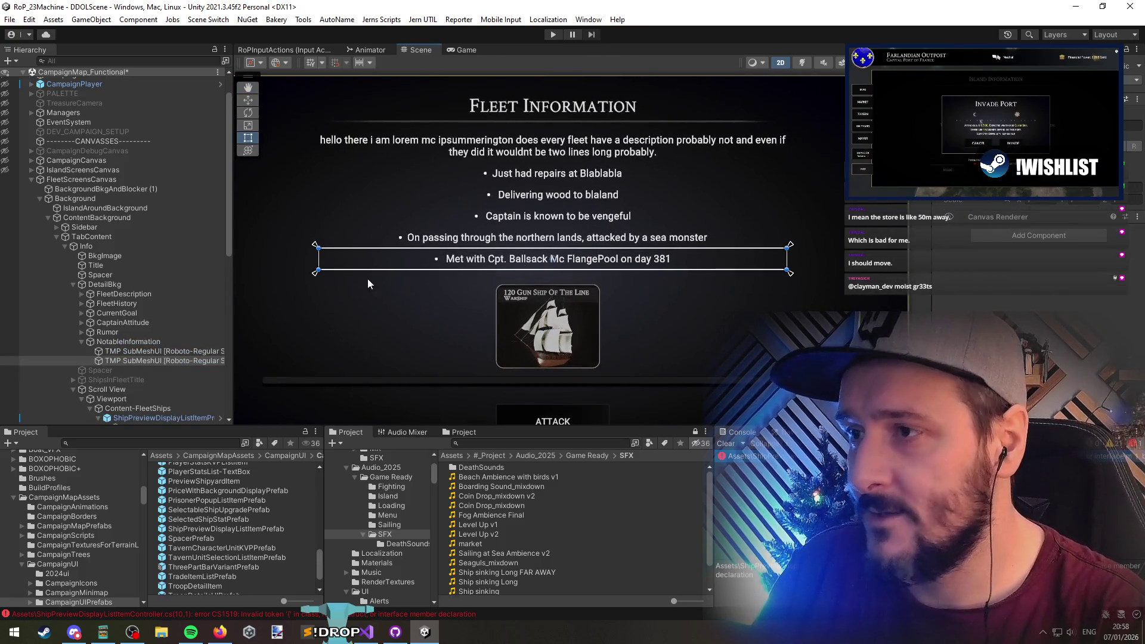
shift+click(140, 355)
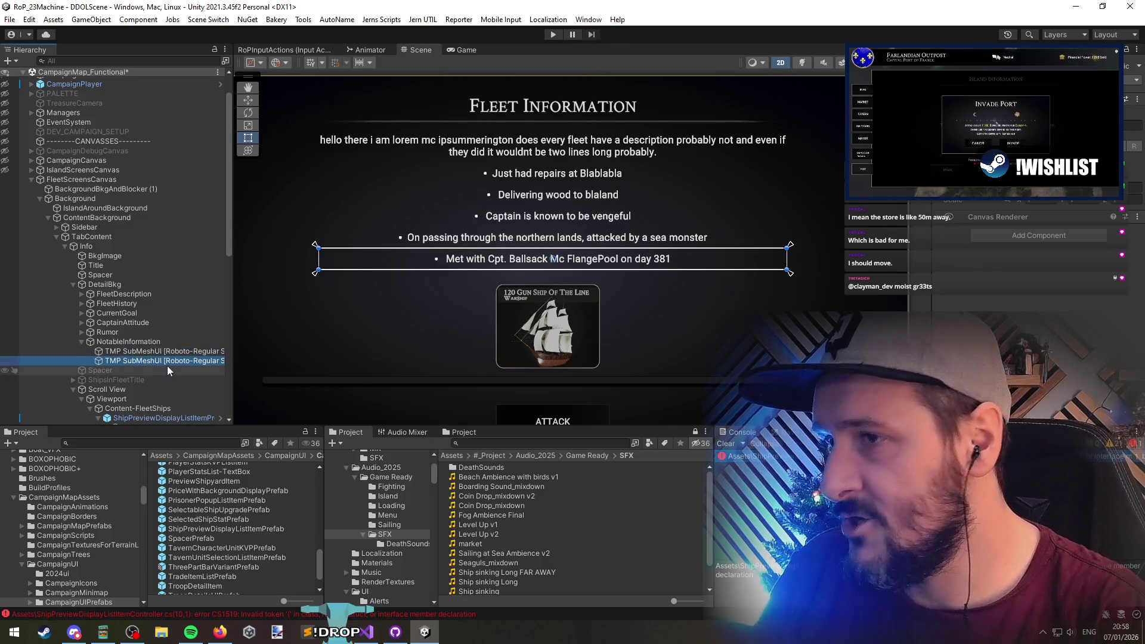
ctrl+click(165, 362)
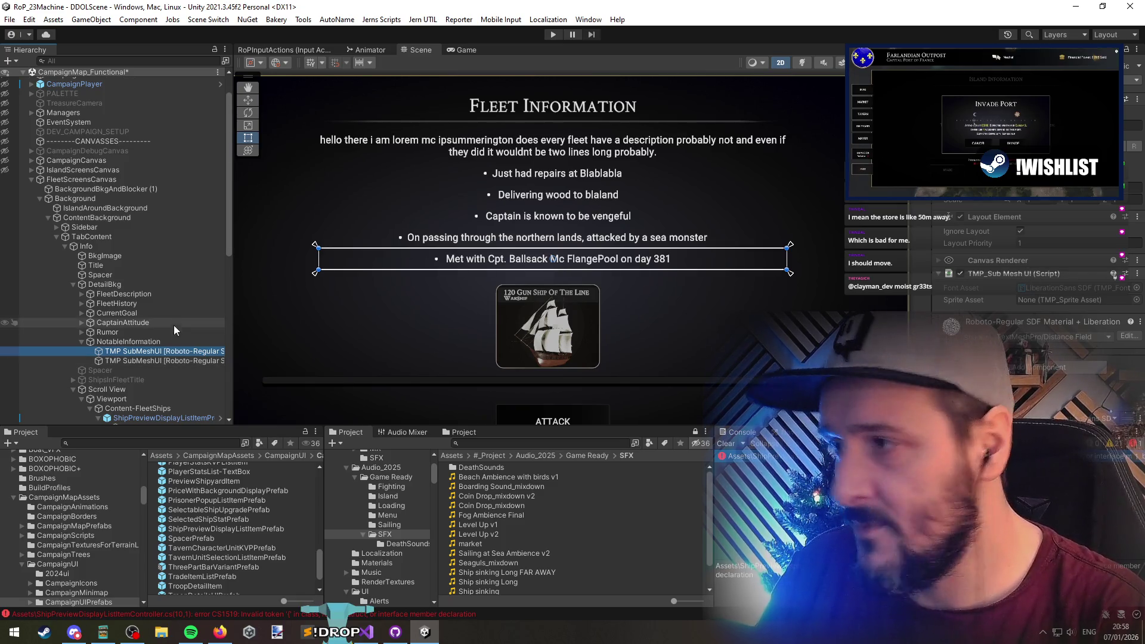
click(149, 341)
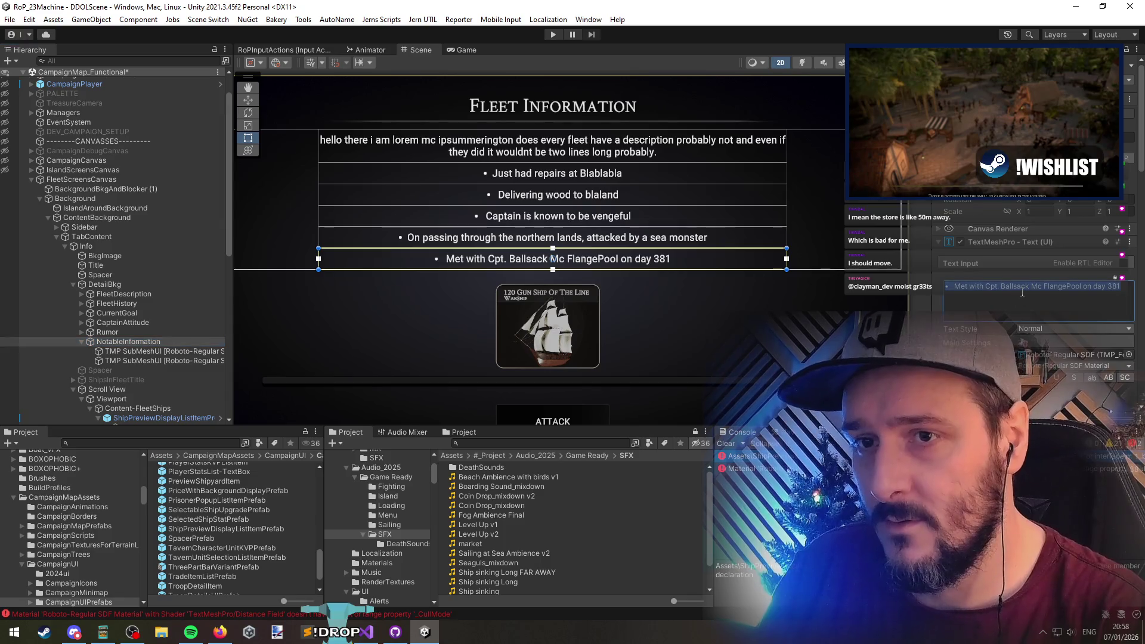
Replace the captain name and day in the last bullet so it reads 'Met with Captain X on day Y'
key(ctrl+shift+Left)
key(ctrl+shift+Left)
key(ctrl+shift+Left)
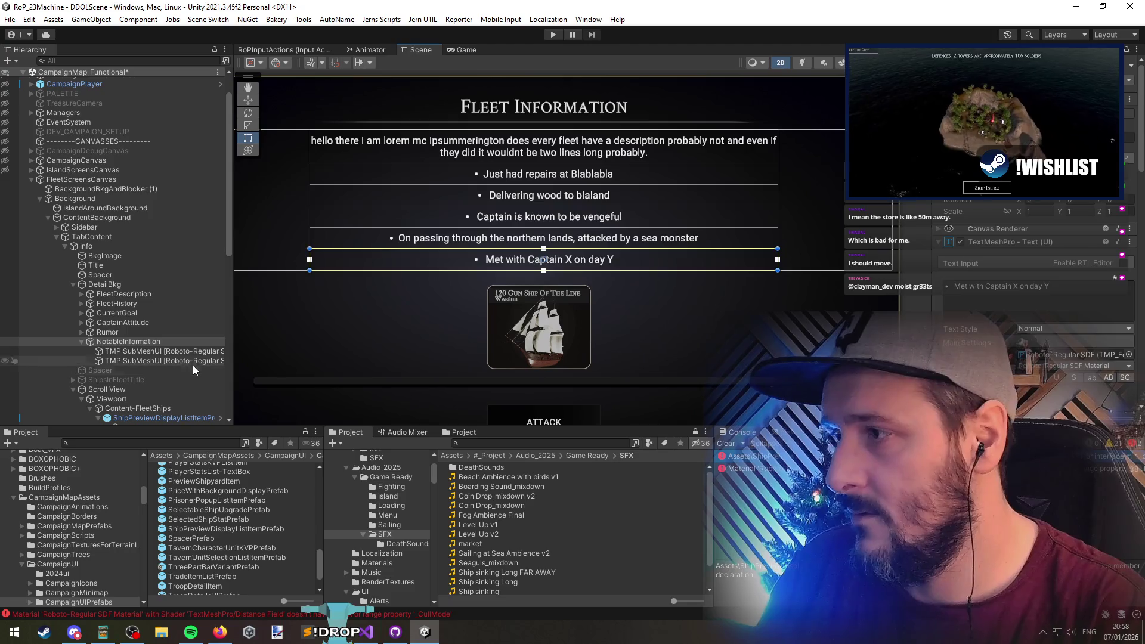
click(149, 342)
click(155, 353)
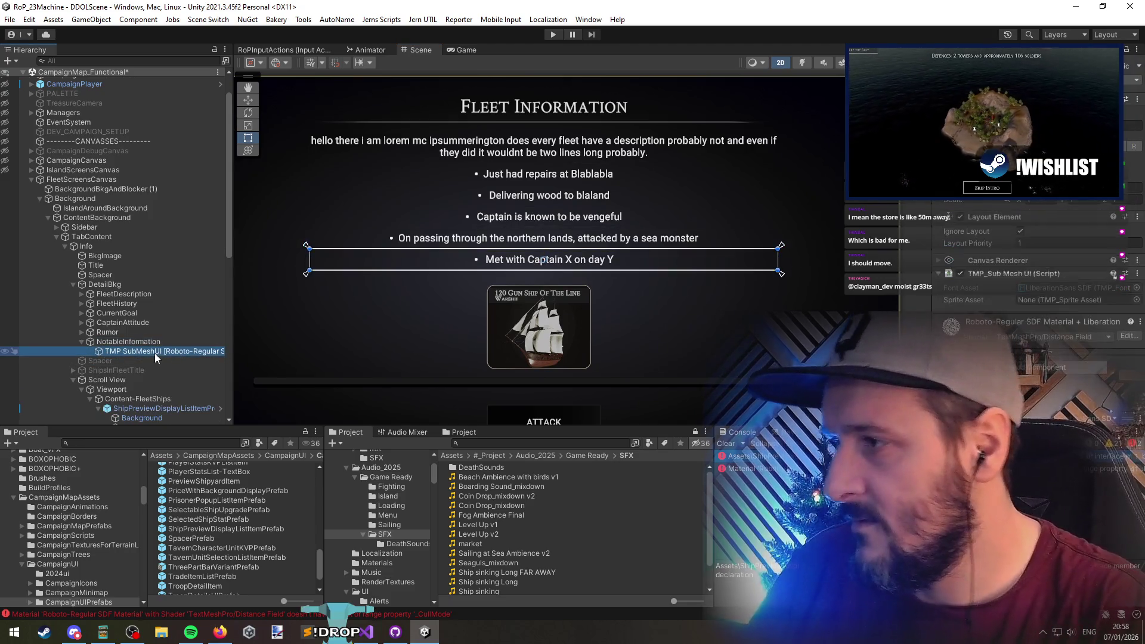
click(148, 342)
Locate the Roboto-Regular SDF font asset, then select the 'Captain is known to be vengeful' line
click(1051, 357)
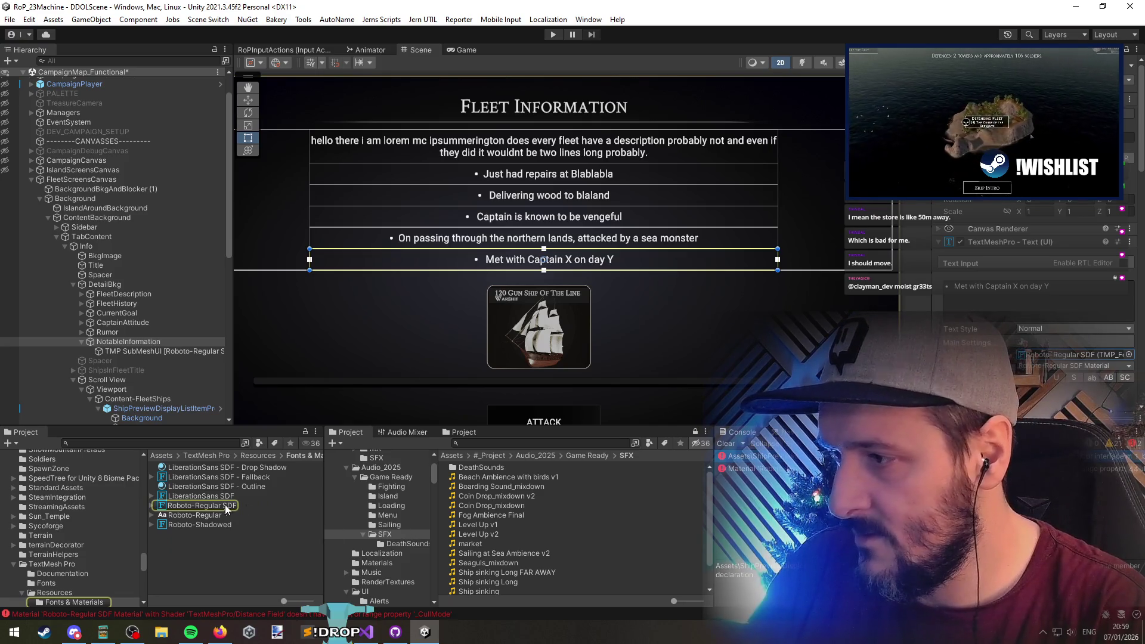
scroll(1038, 322, down, 5)
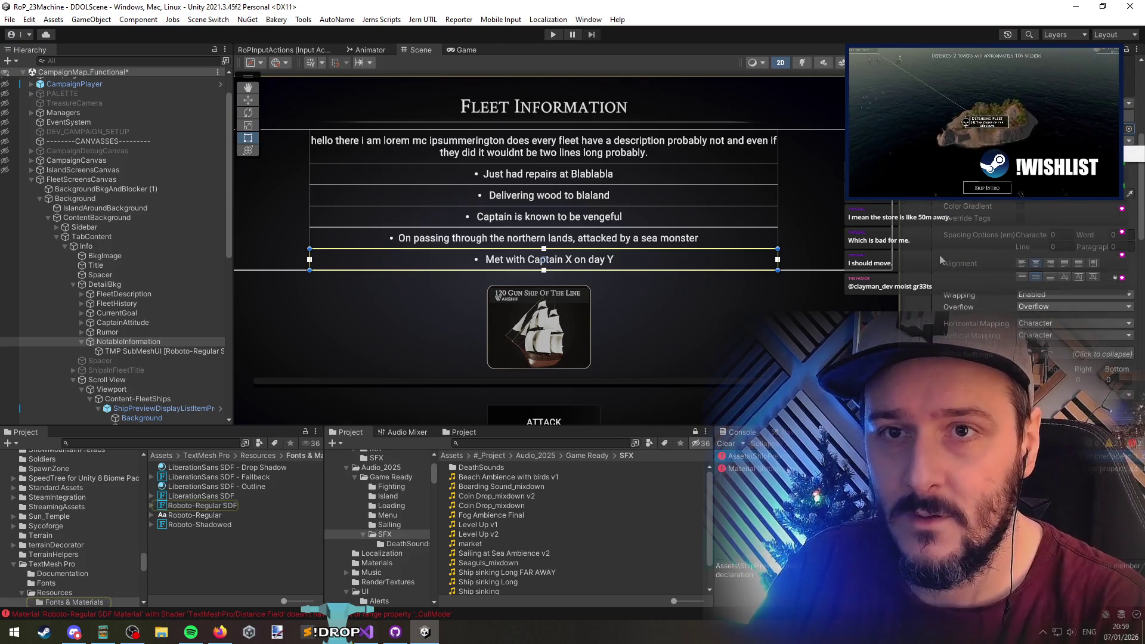
scroll(939, 257, down, 5)
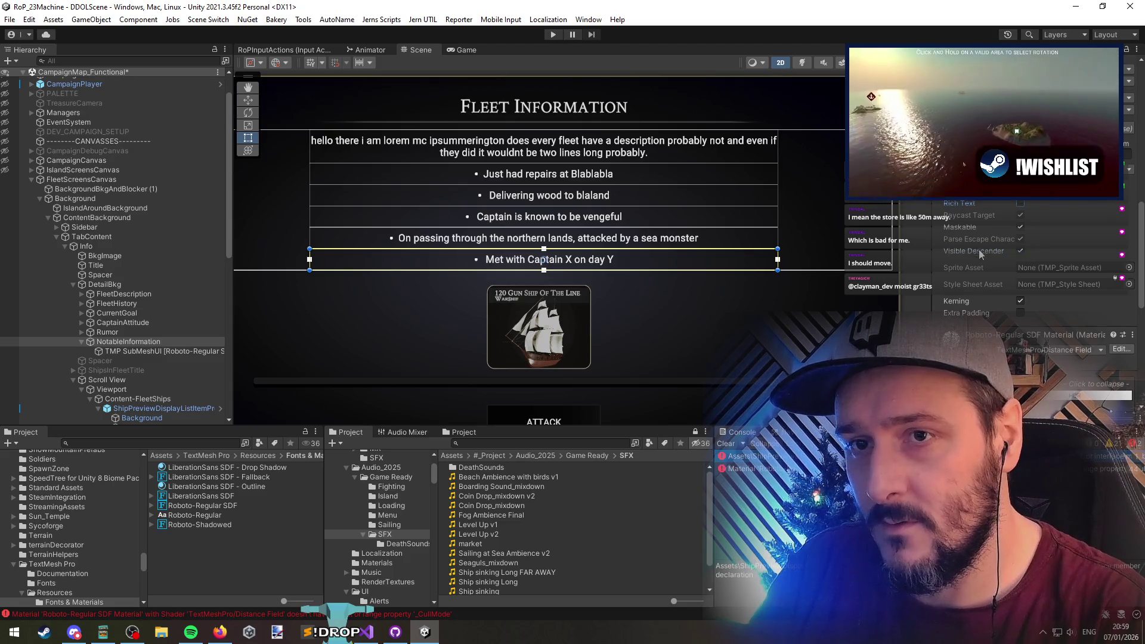
click(976, 301)
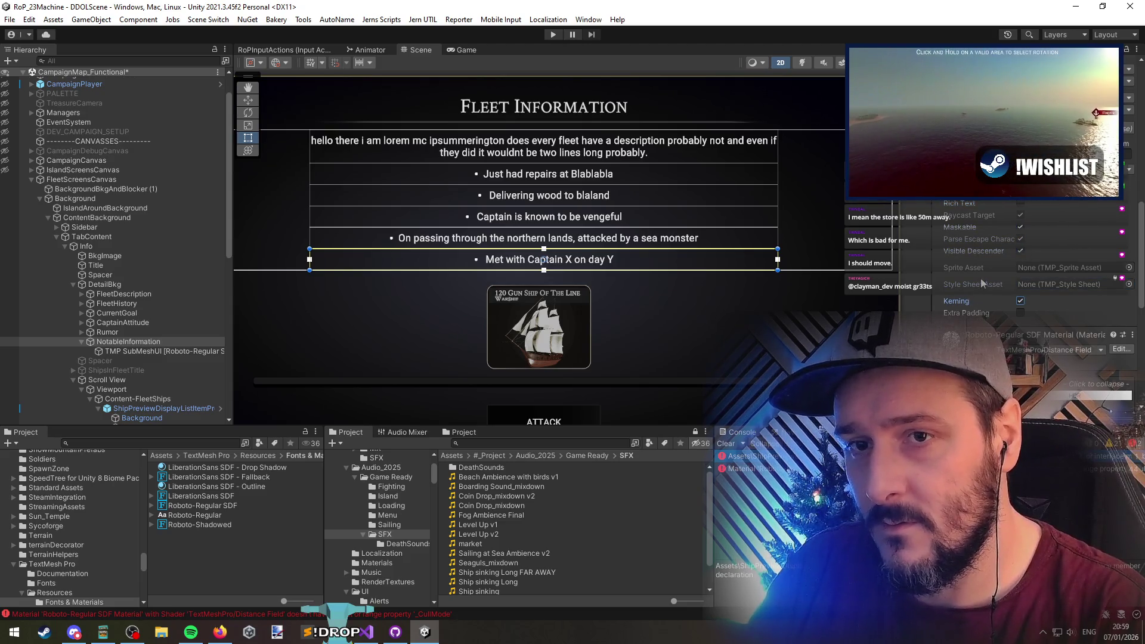
click(134, 323)
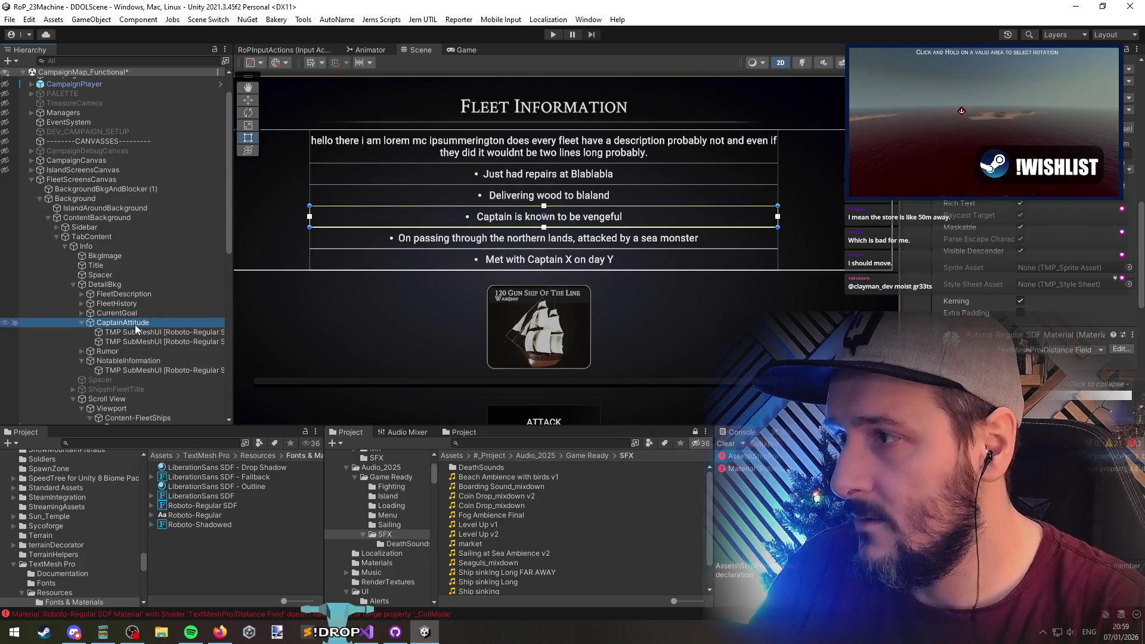
click(143, 332)
click(155, 341)
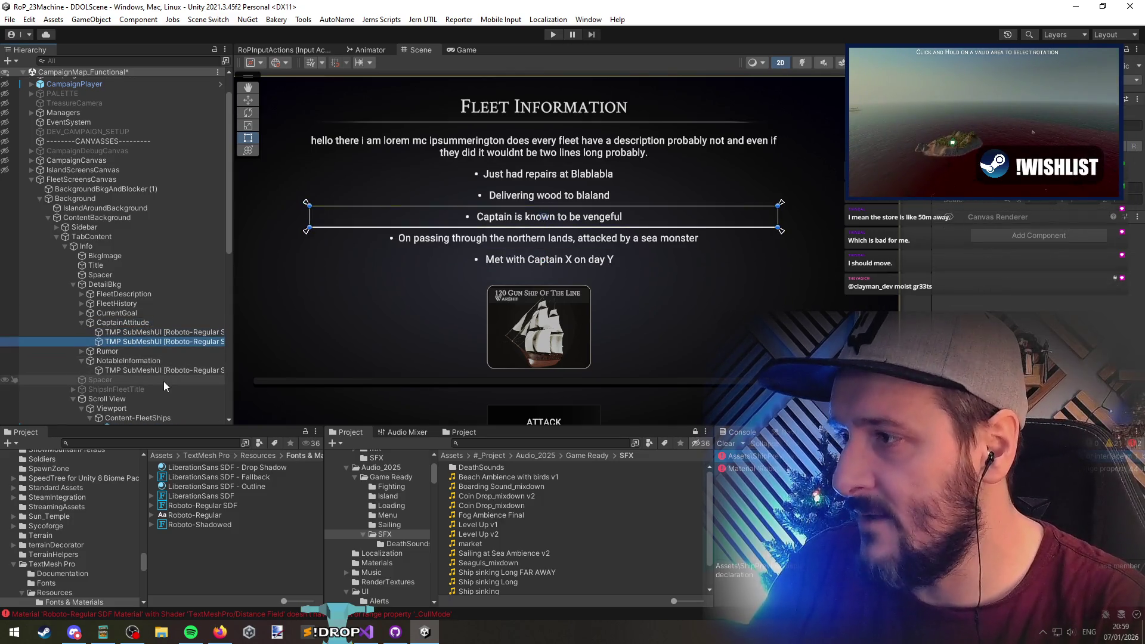
key(Up)
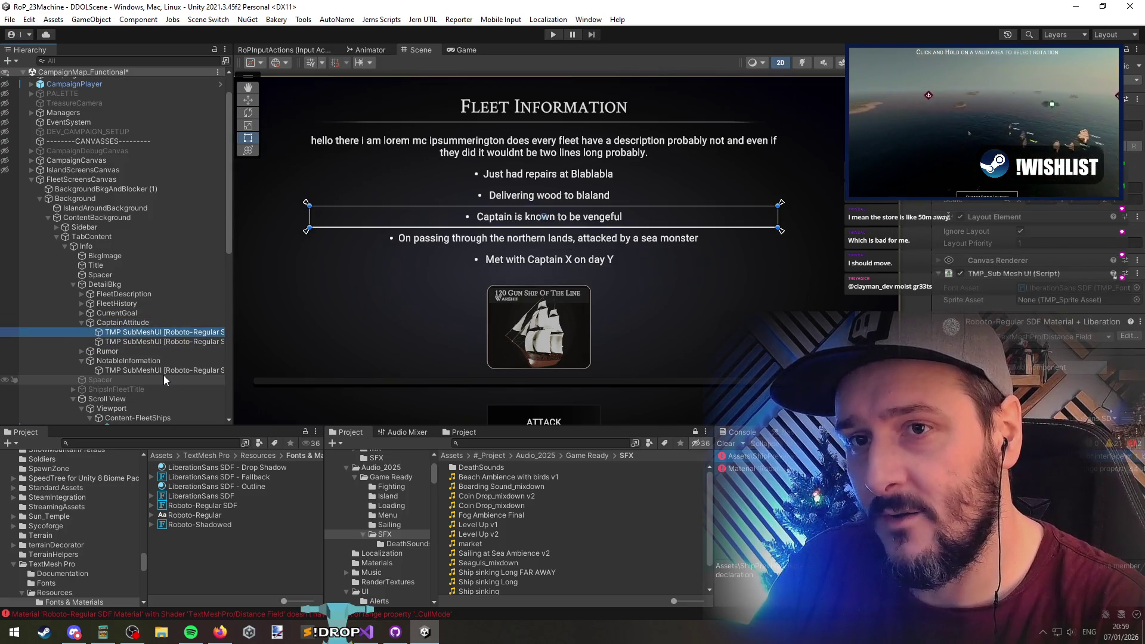
key(Up)
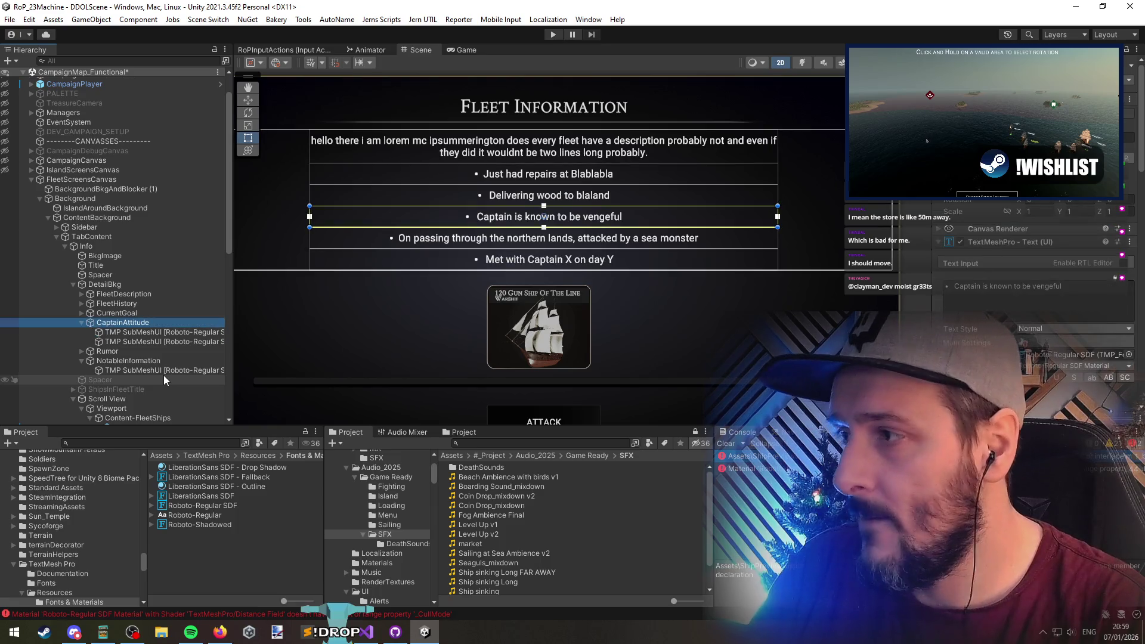
key(Left)
click(131, 284)
scroll(666, 295, down, 3)
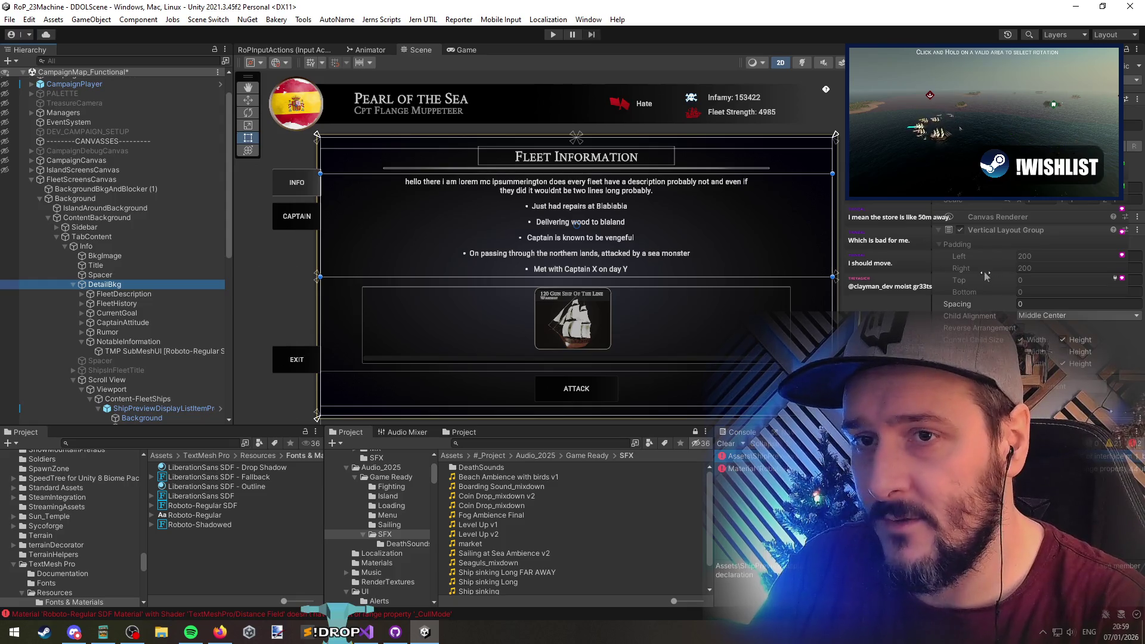
scroll(455, 187, up, 2)
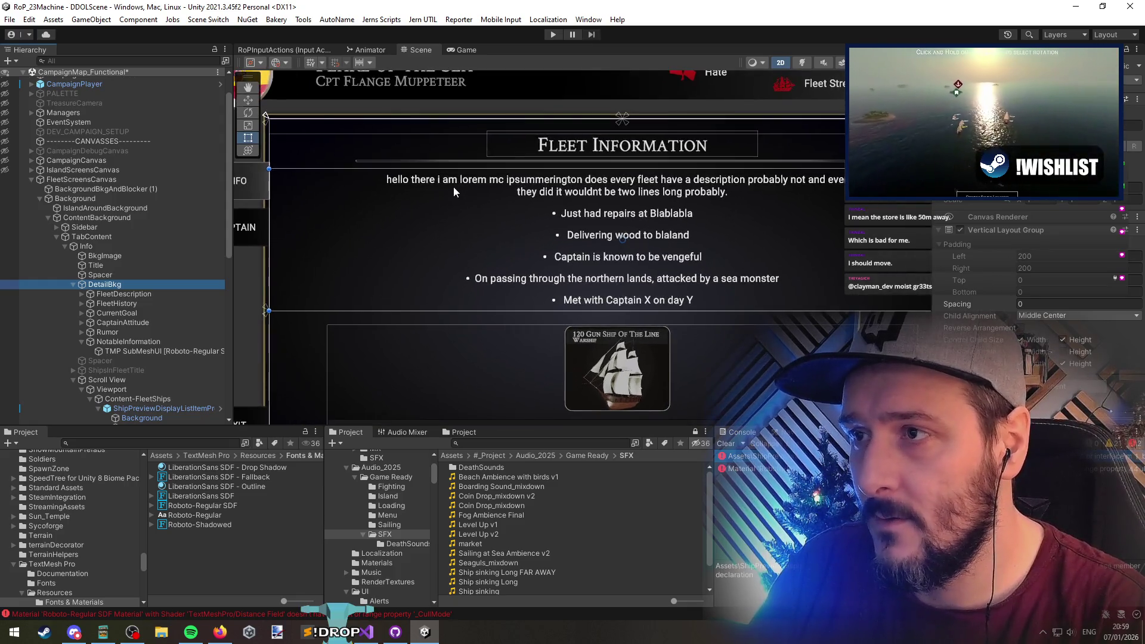
scroll(656, 199, right, 2)
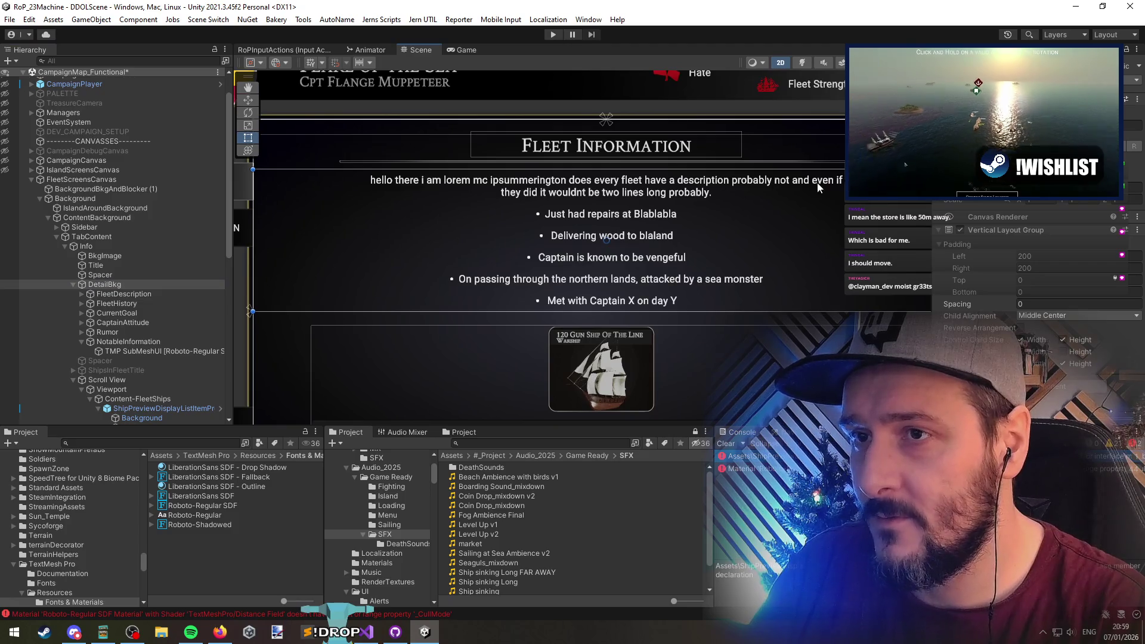
scroll(653, 187, down, 2)
scroll(603, 185, down, 2)
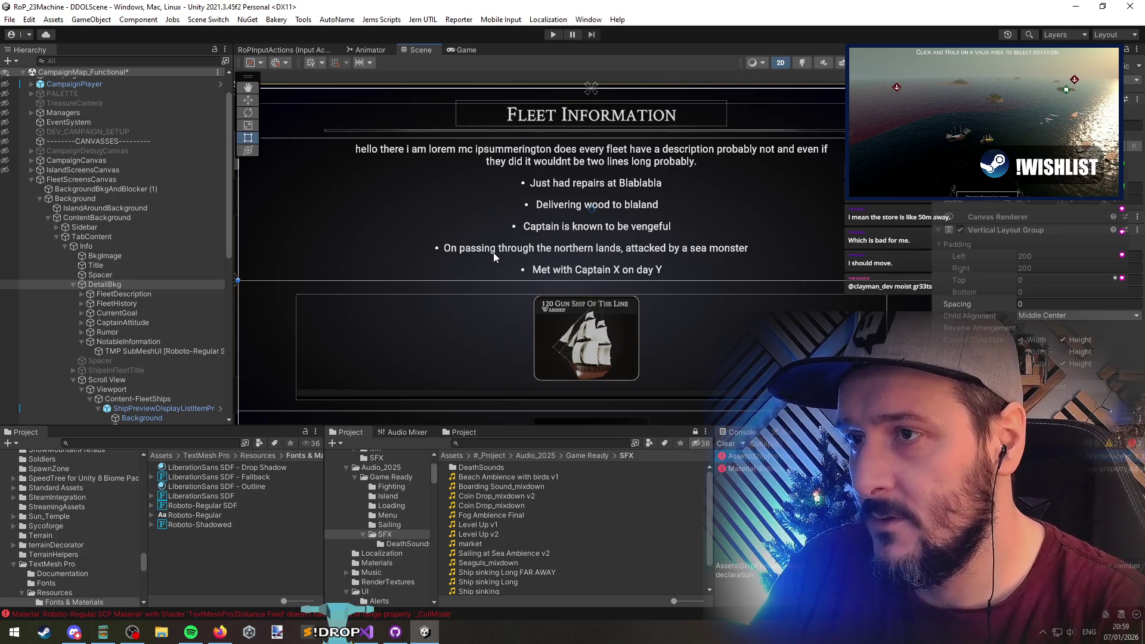
click(468, 252)
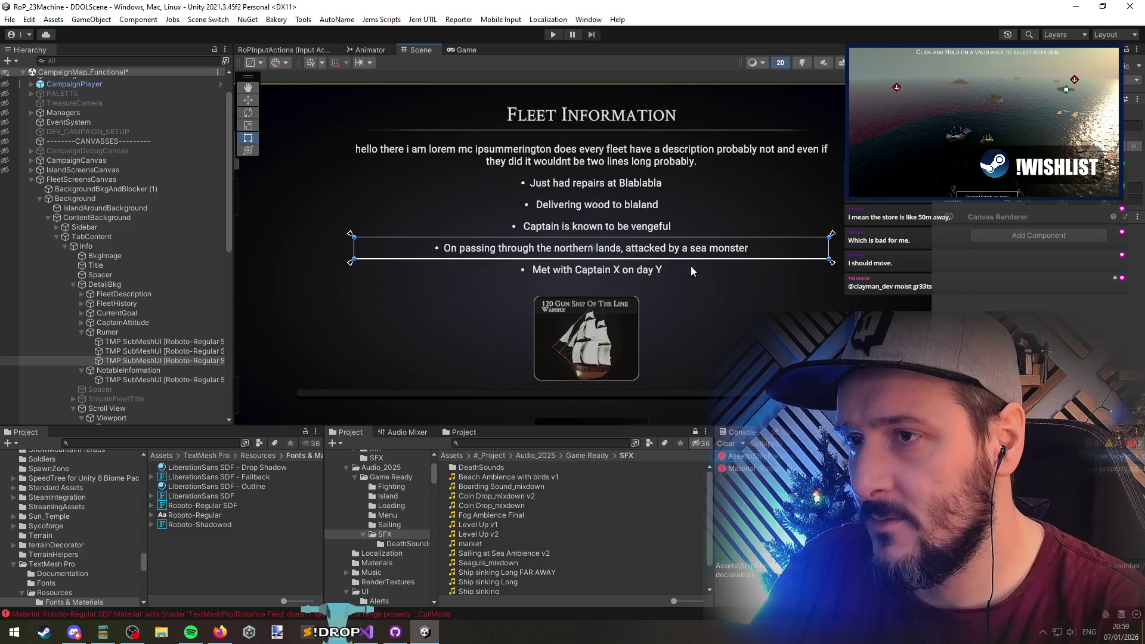
scroll(691, 268, down, 5)
click(379, 297)
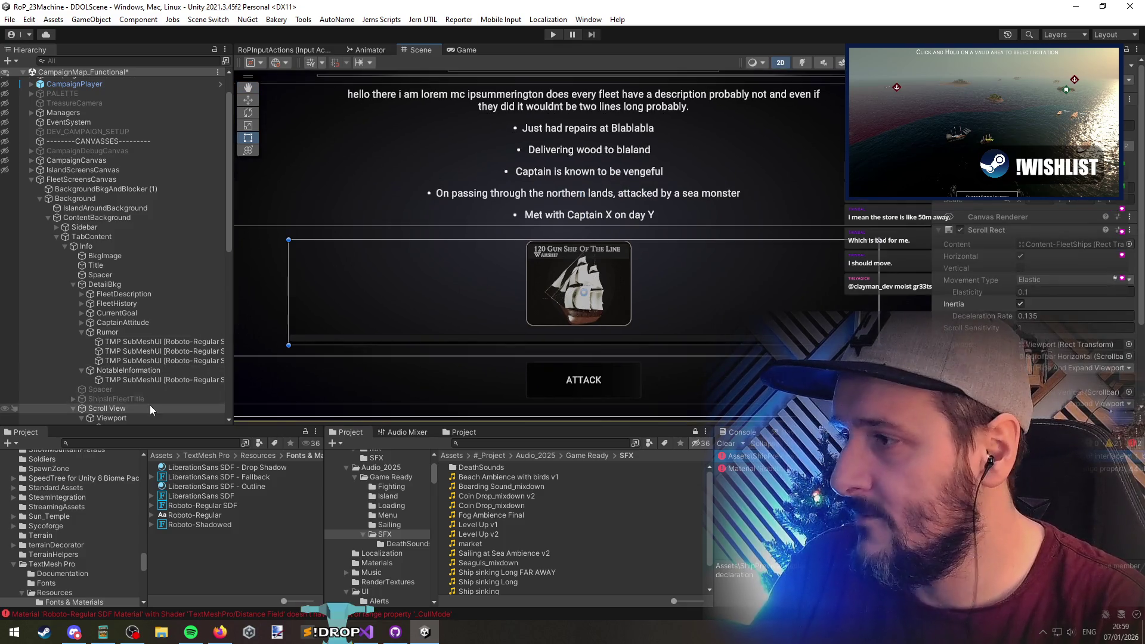
scroll(149, 405, down, 5)
click(558, 300)
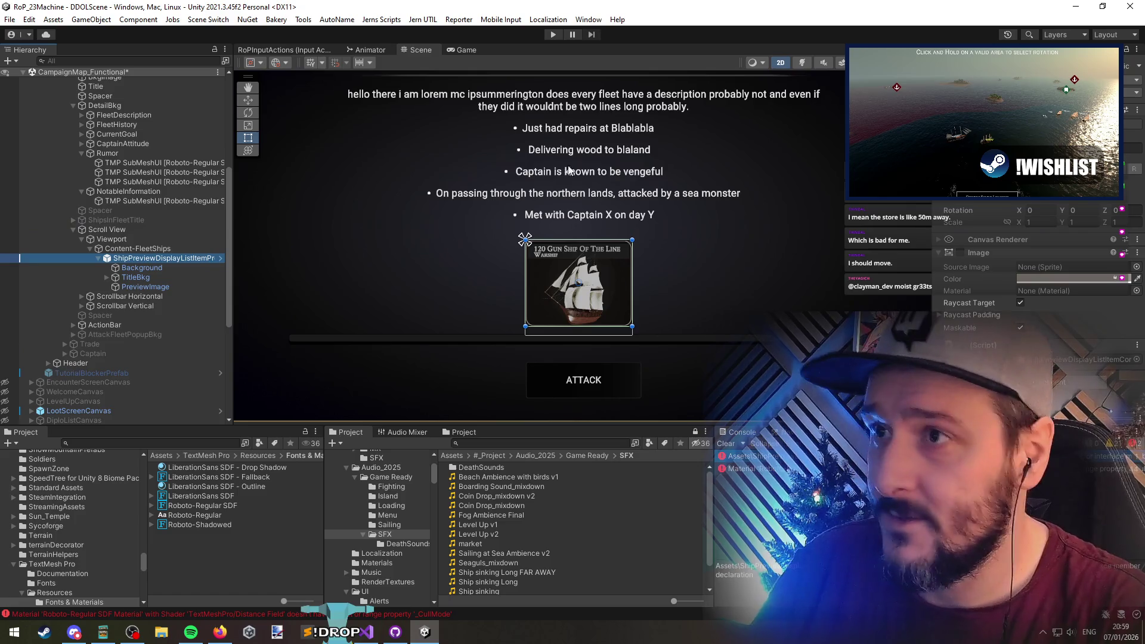
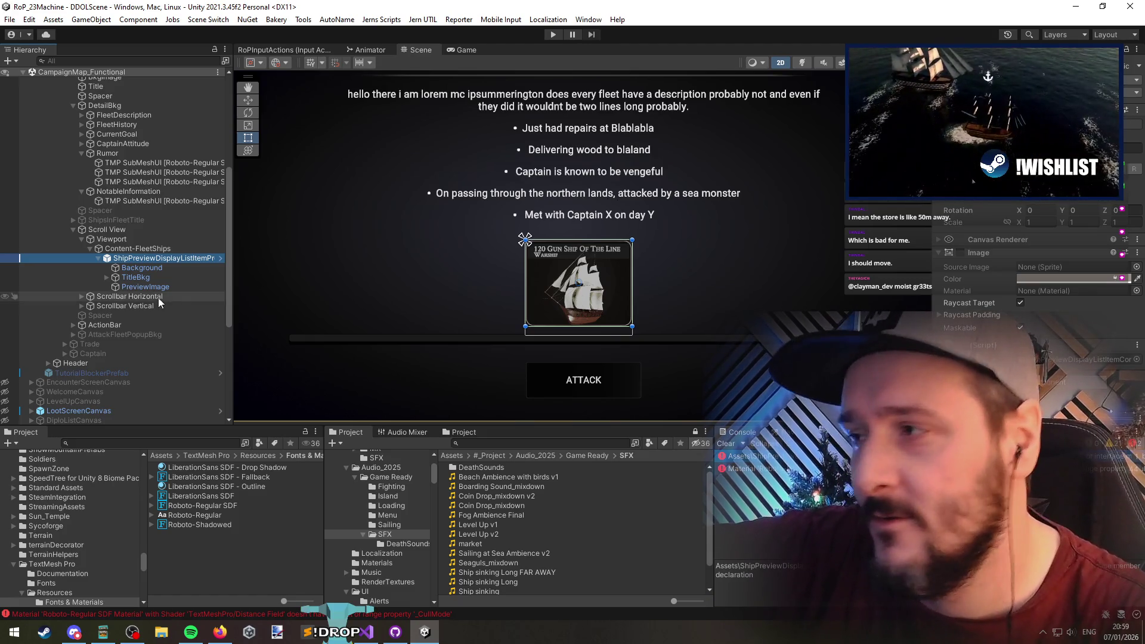
Inspect the Content-FleetShips container's horizontal layout settings
click(152, 251)
scroll(1000, 306, down, 1)
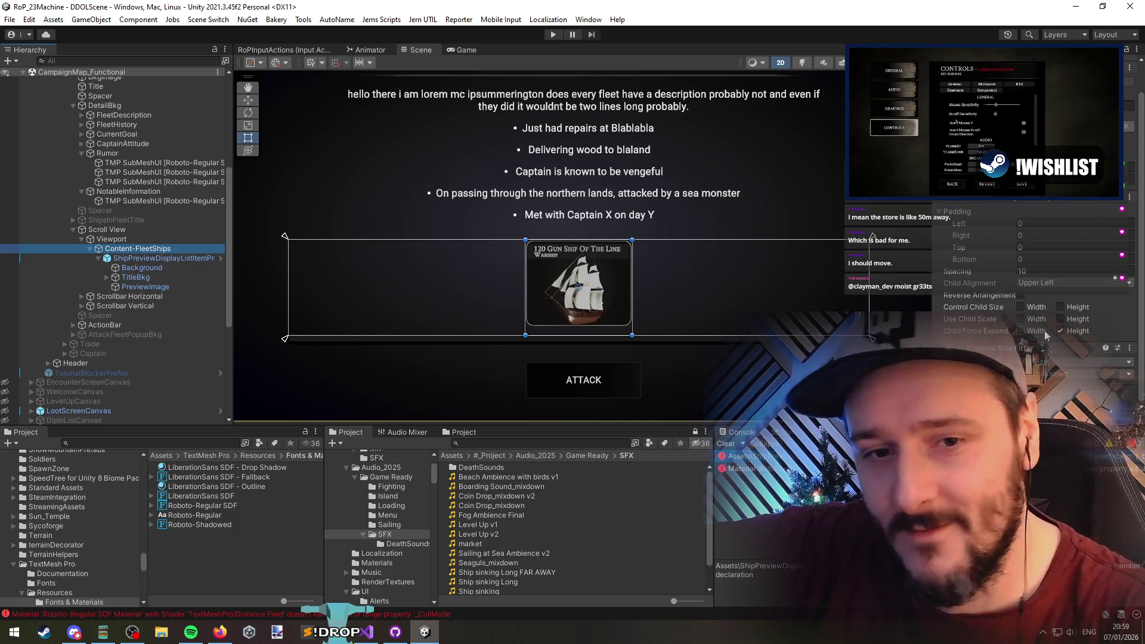
click(134, 249)
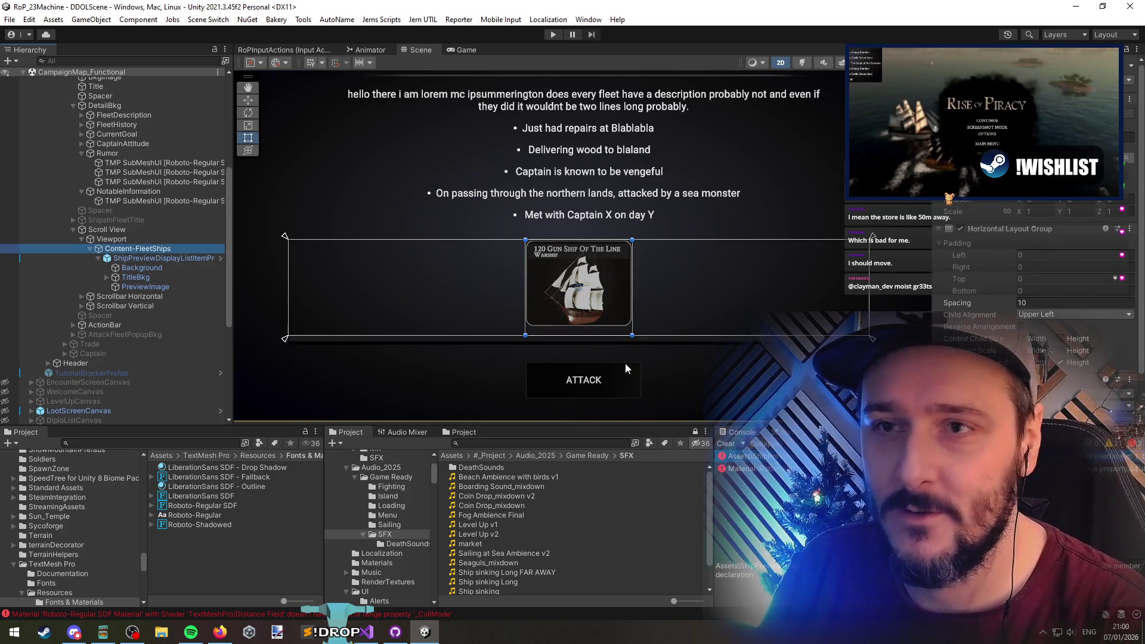
scroll(632, 226, down, 2)
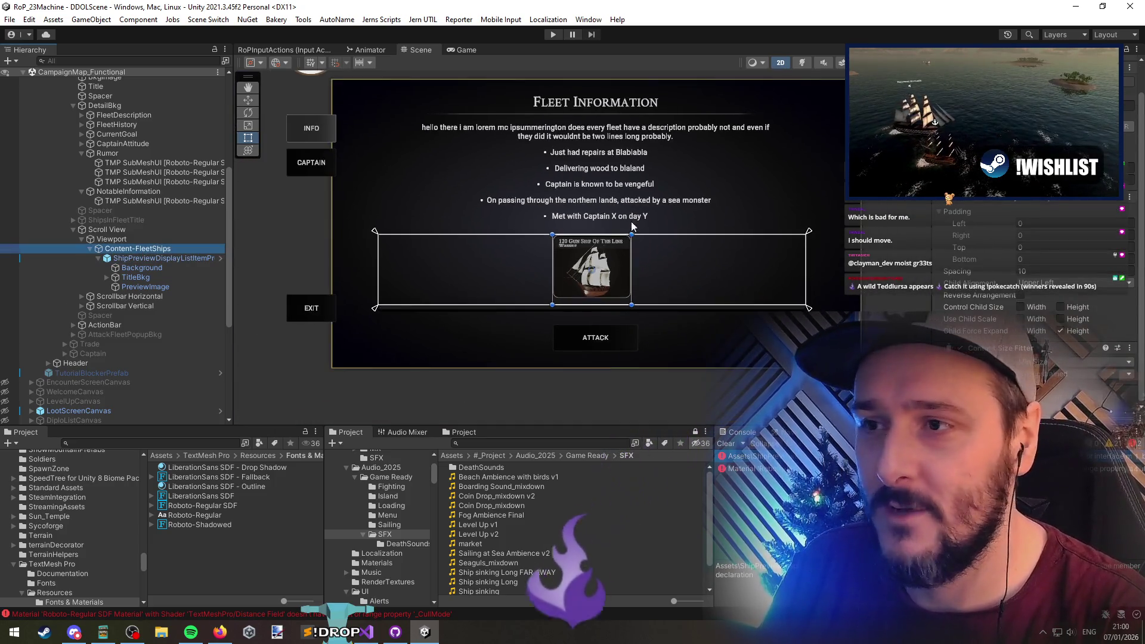
scroll(632, 225, up, 2)
Duplicate the ship preview card so four copies remain, and open the card's prefab
click(158, 258)
key(ctrl+d)
key(ctrl+d)
key(ctrl+d)
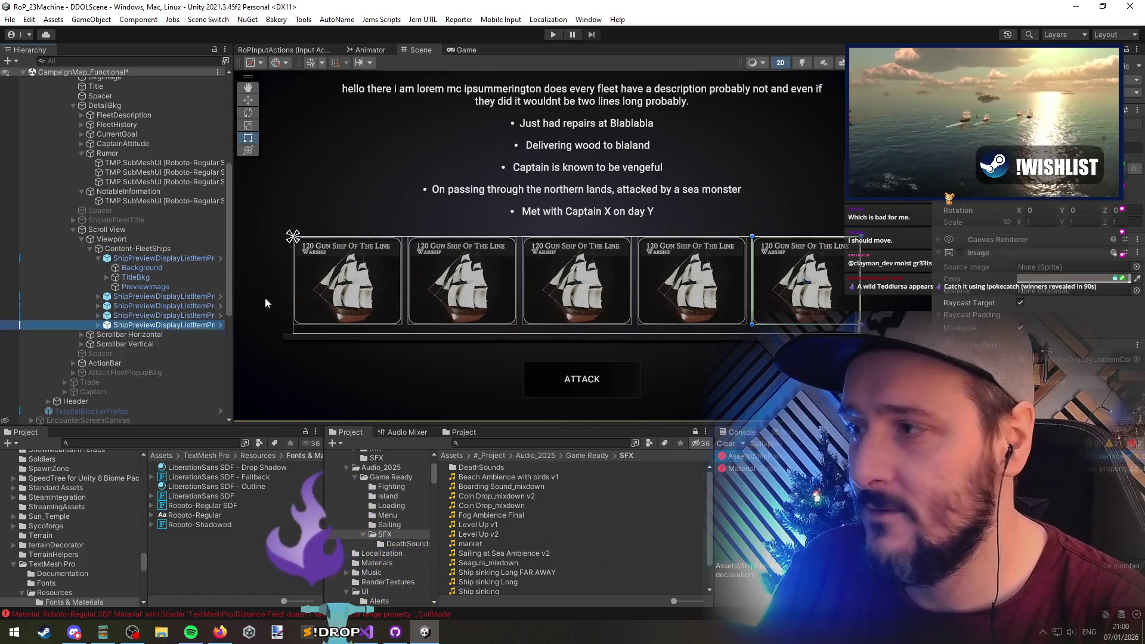
key(ctrl+d)
key(ctrl+d)
key(ctrl+d)
scroll(496, 348, down, 2)
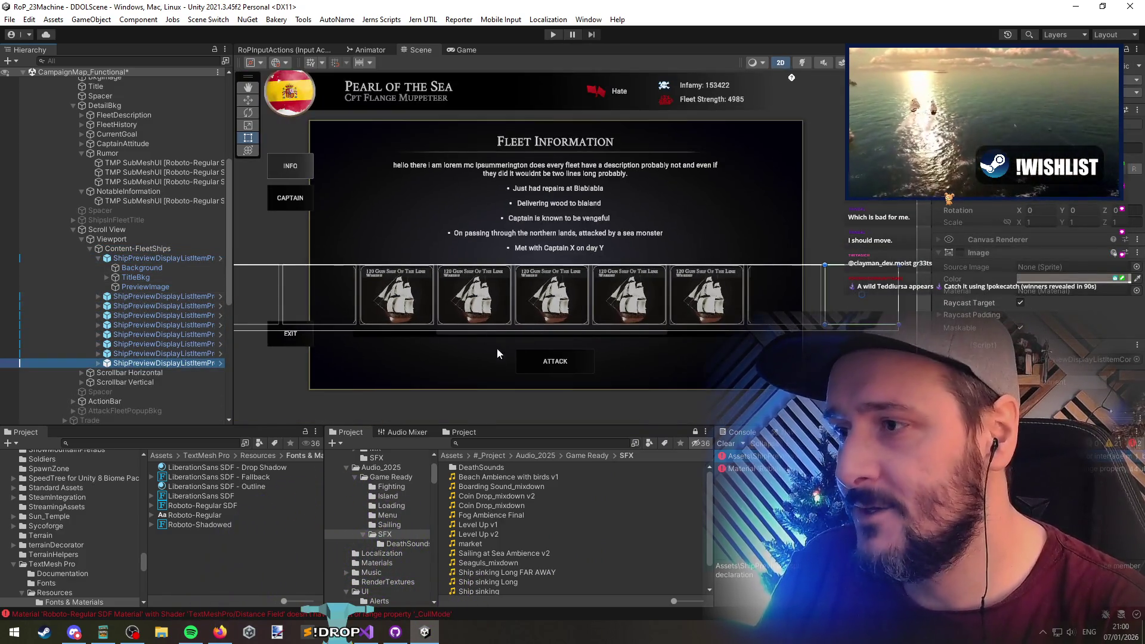
key(ctrl+z)
key(ctrl+z)
key(ctrl+z)
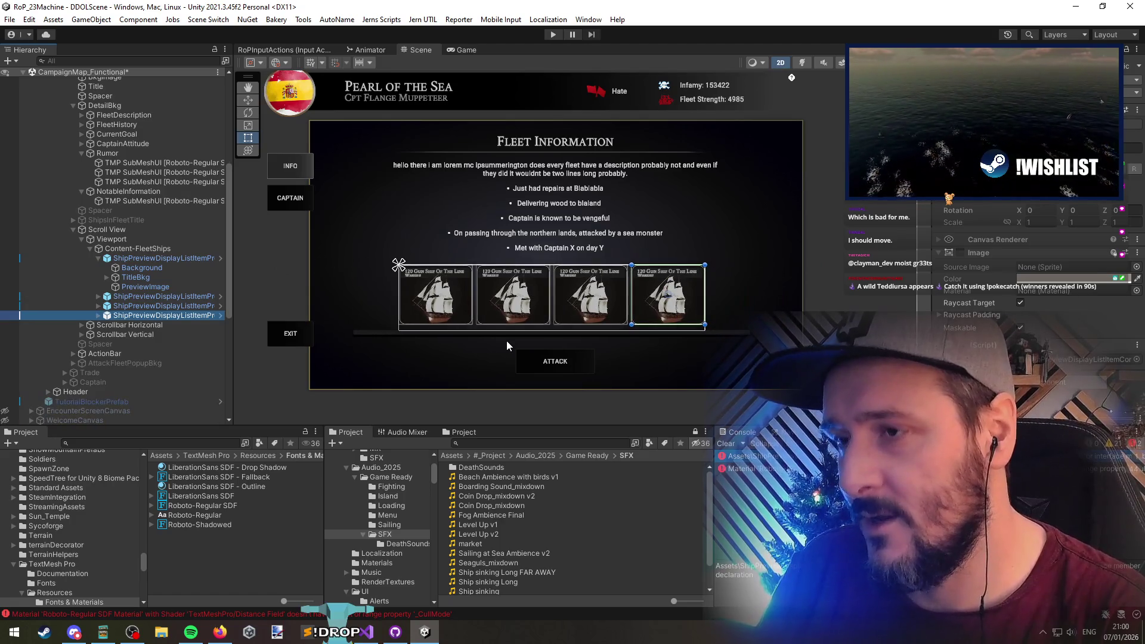
scroll(508, 345, up, 3)
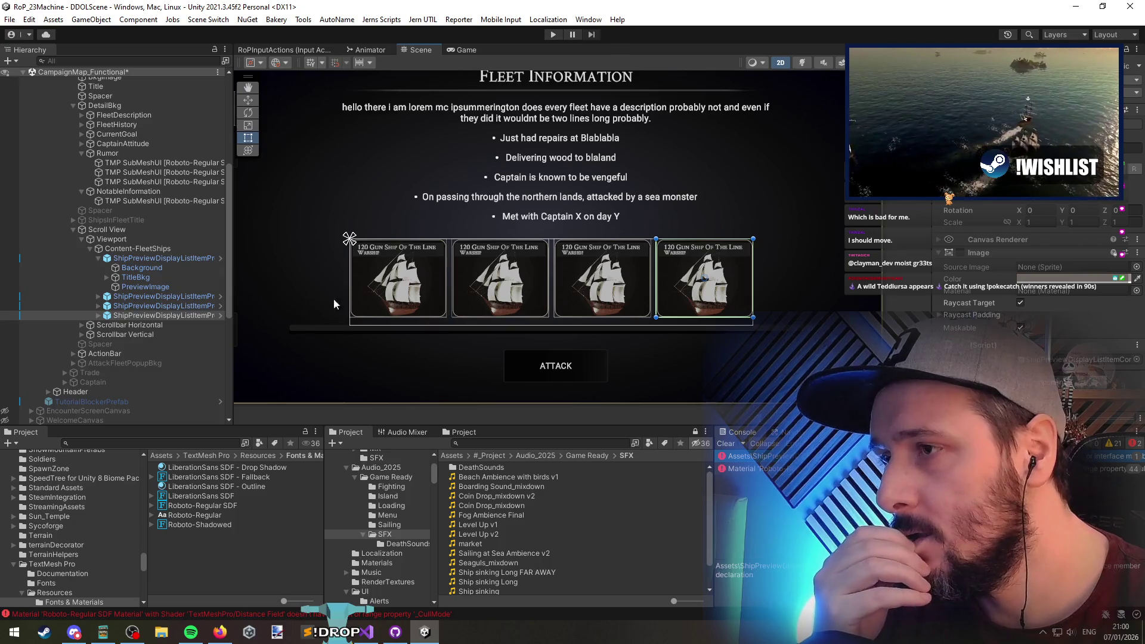
click(218, 257)
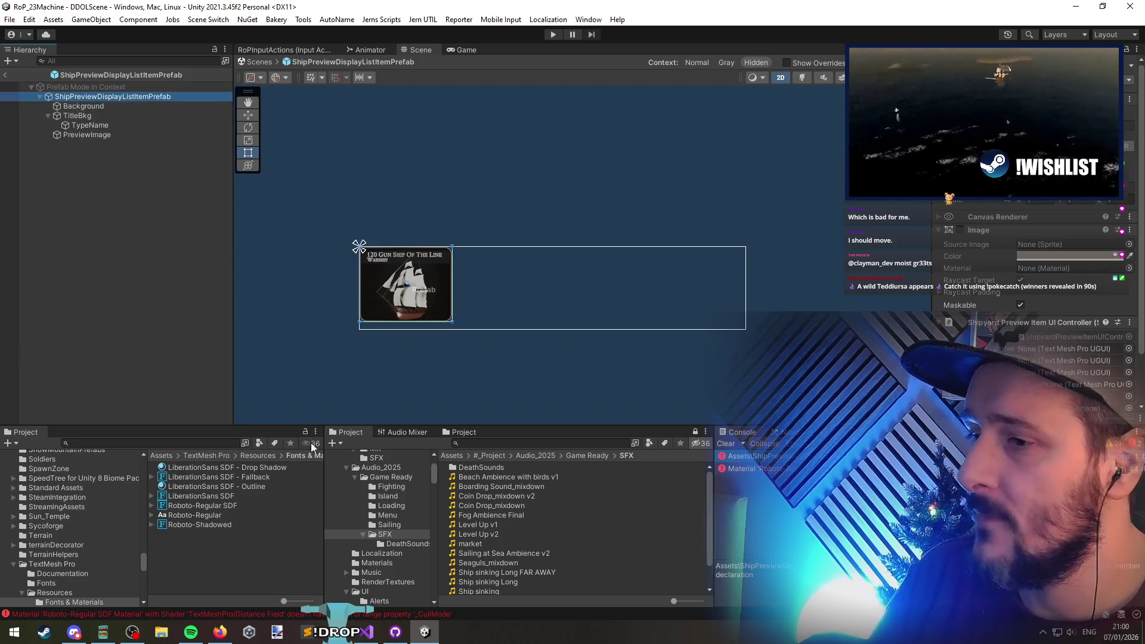
Search the project for 'gshipin', open FlagshipIndicatorFlagMaterials, then exit prefab mode to the scene
click(538, 444)
text(gshipin)
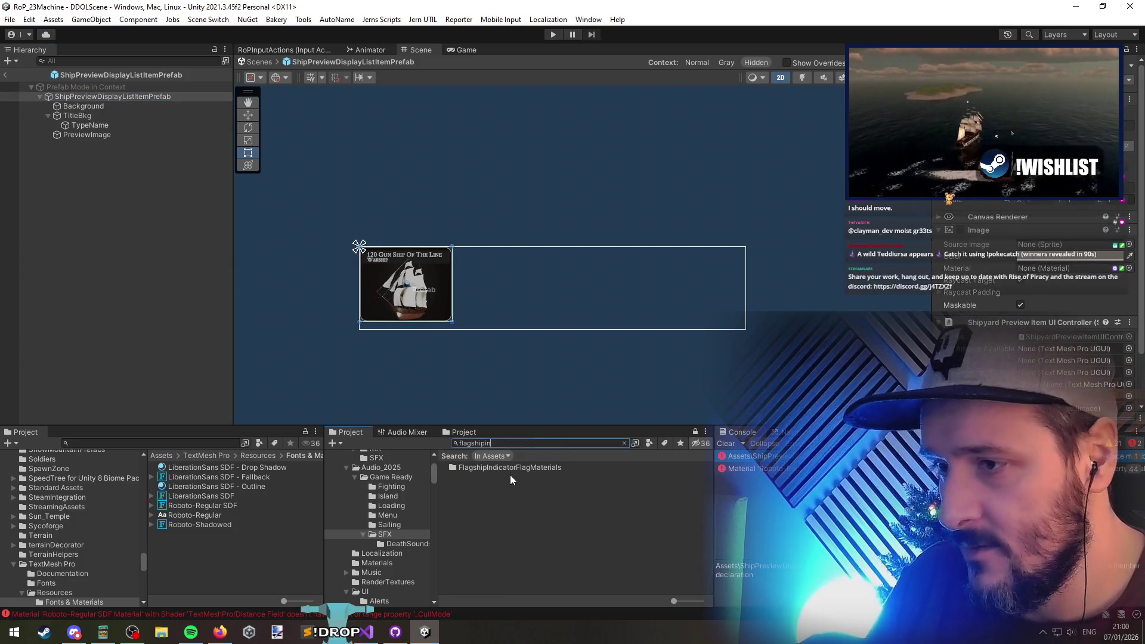
double_click(516, 469)
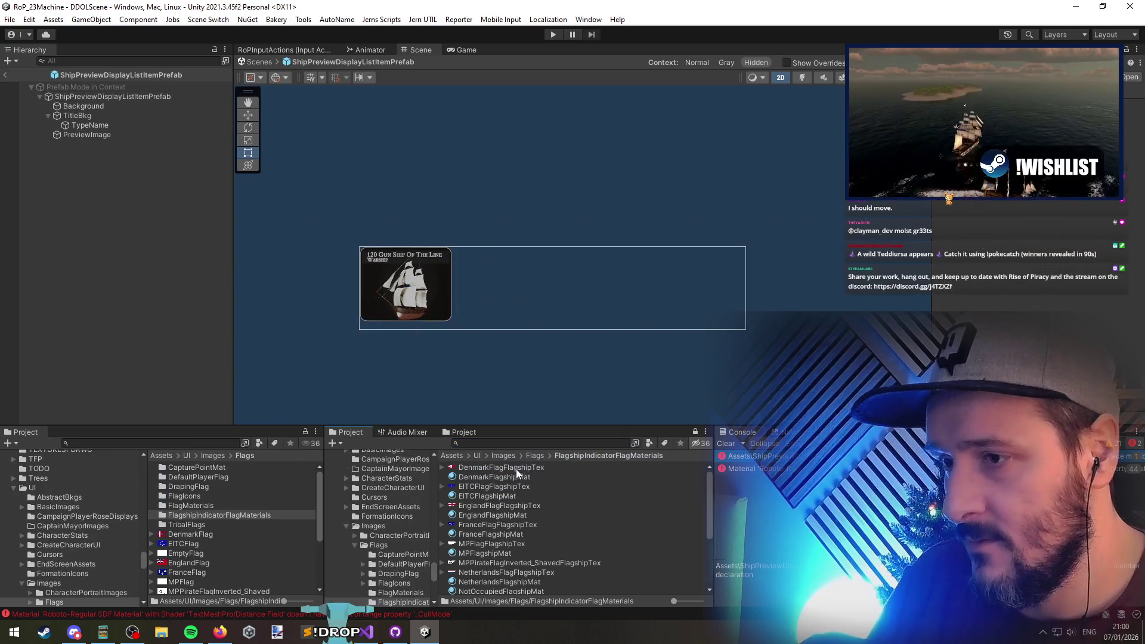
scroll(518, 551, down, 4)
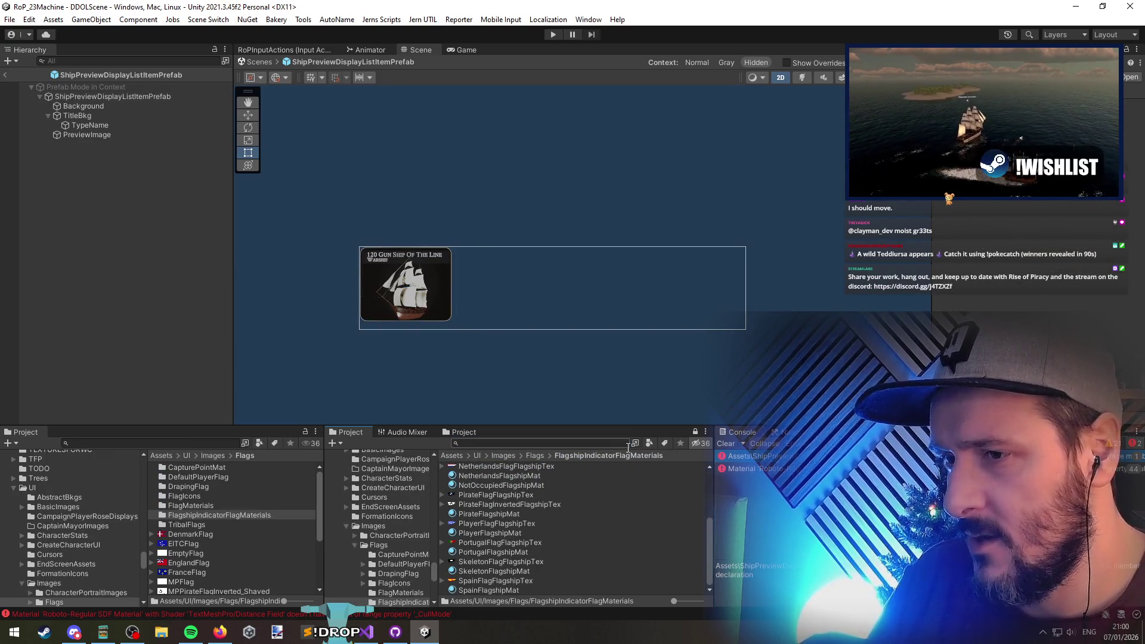
click(504, 443)
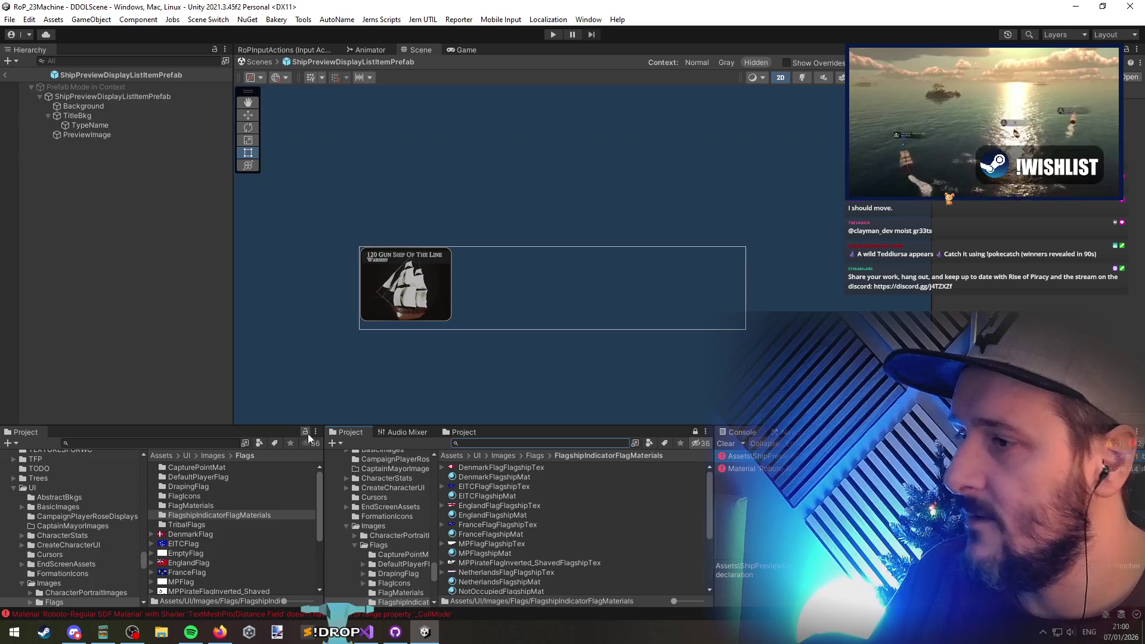
click(5, 75)
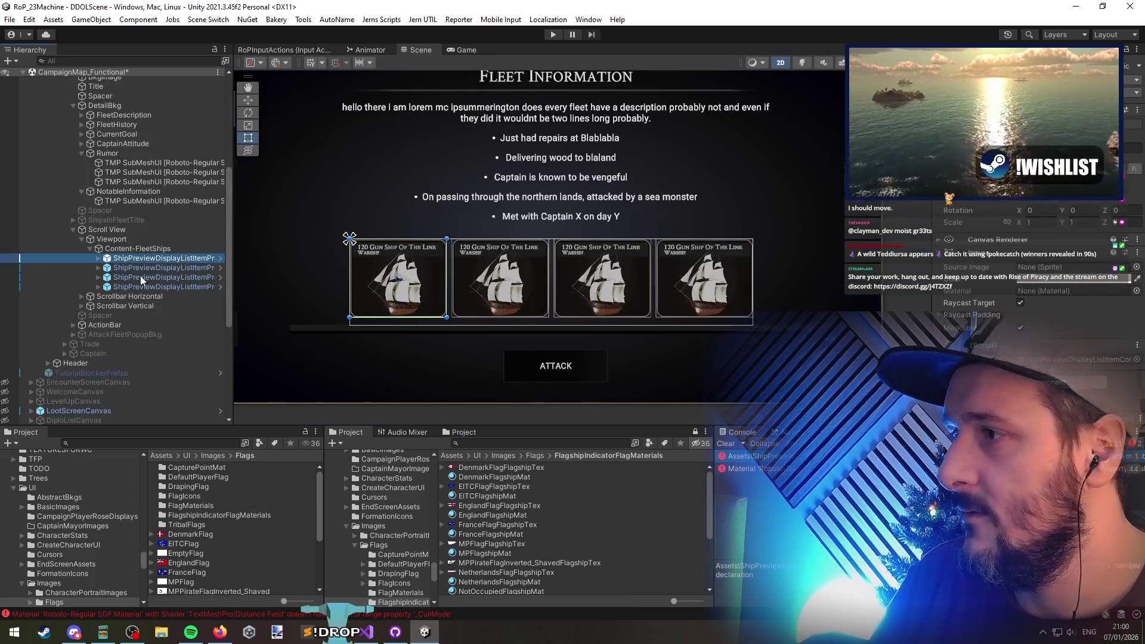
Browse the scene's canvases: IslandScreensCanvas, WelcomeCanvas, HelpCanvas and VirtualMouseCanvas
scroll(113, 376, down, 5)
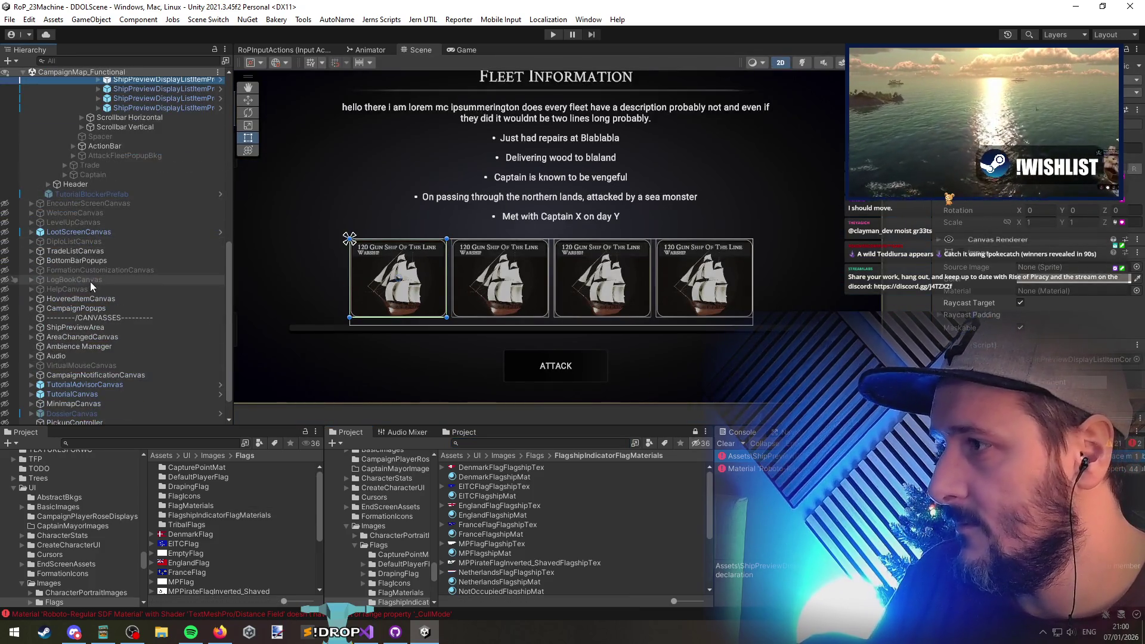
mouse_move(96, 327)
scroll(103, 367, down, 3)
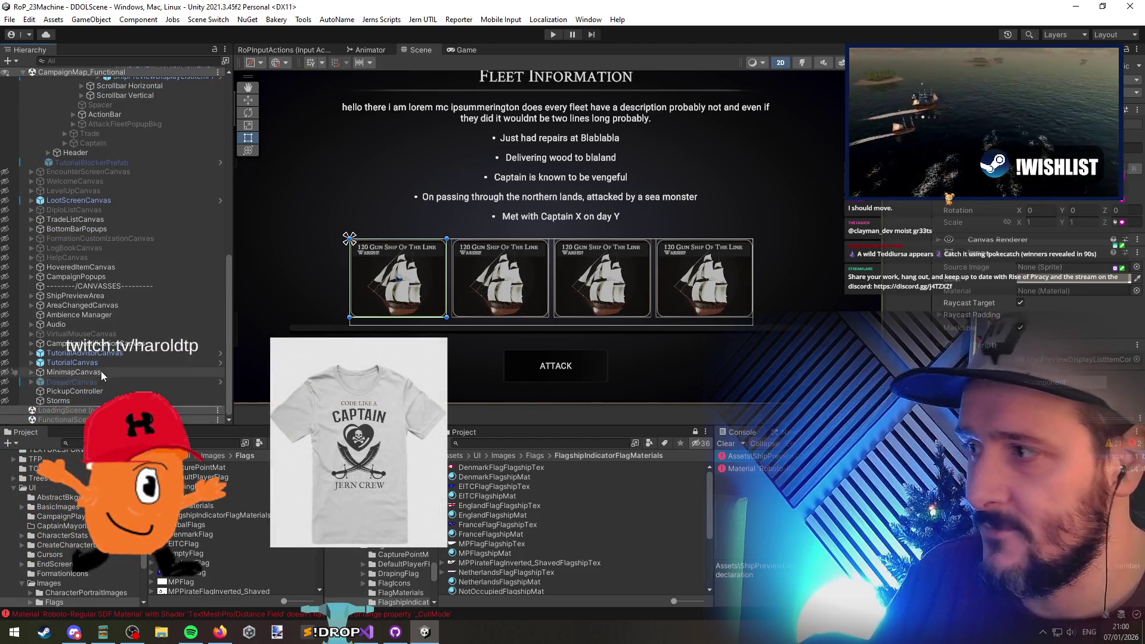
scroll(100, 334, up, 15)
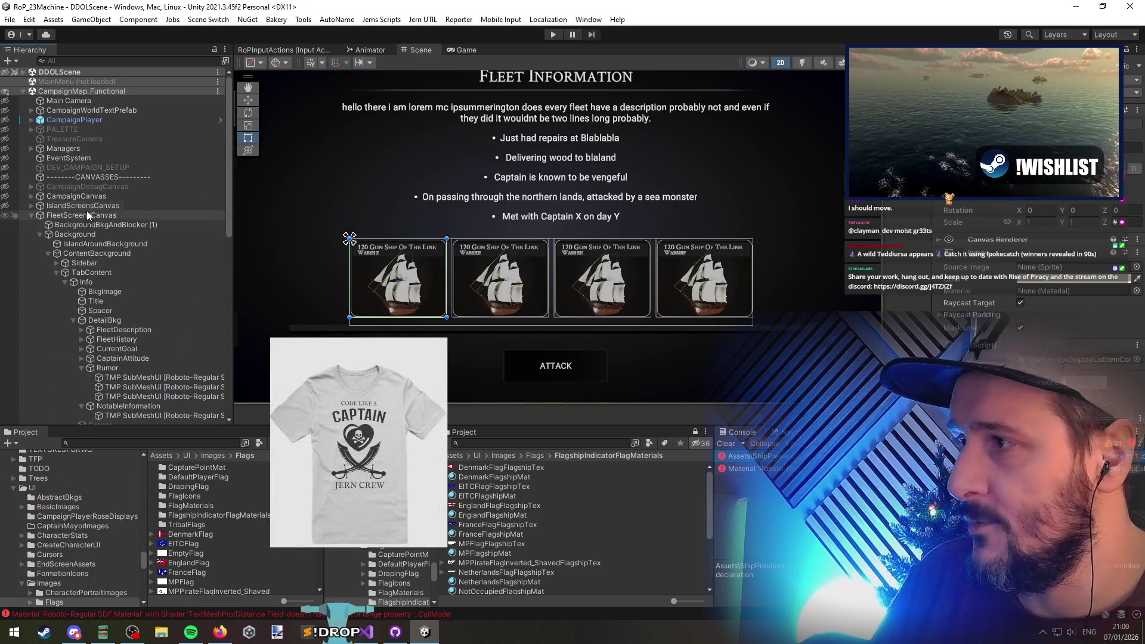
click(76, 206)
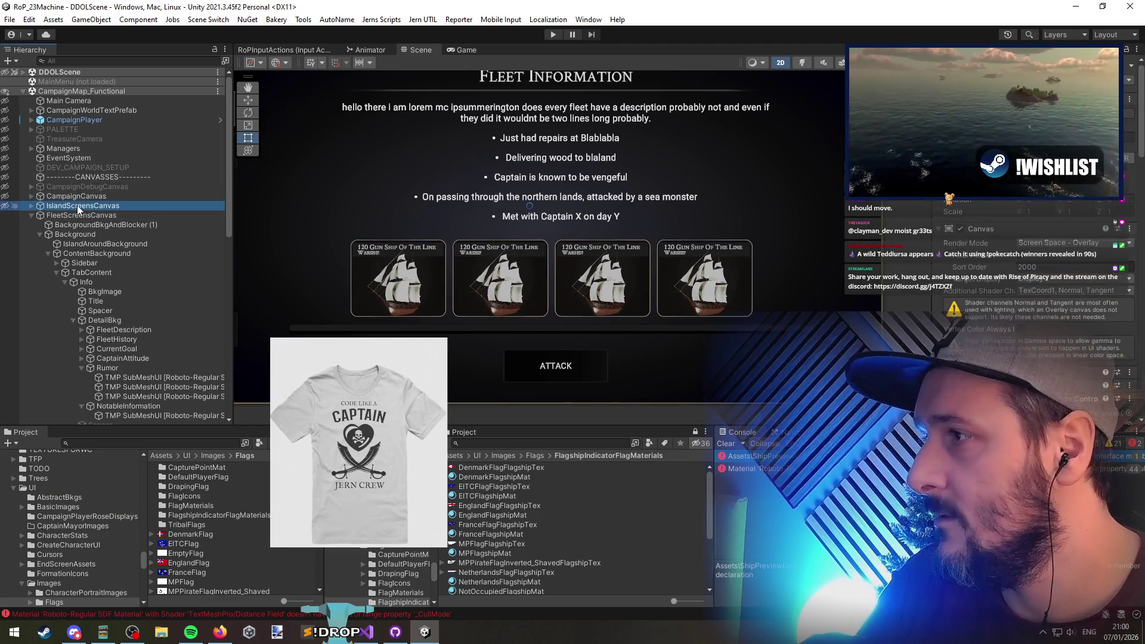
key(Up)
key(Up)
key(Up)
scroll(107, 294, down, 10)
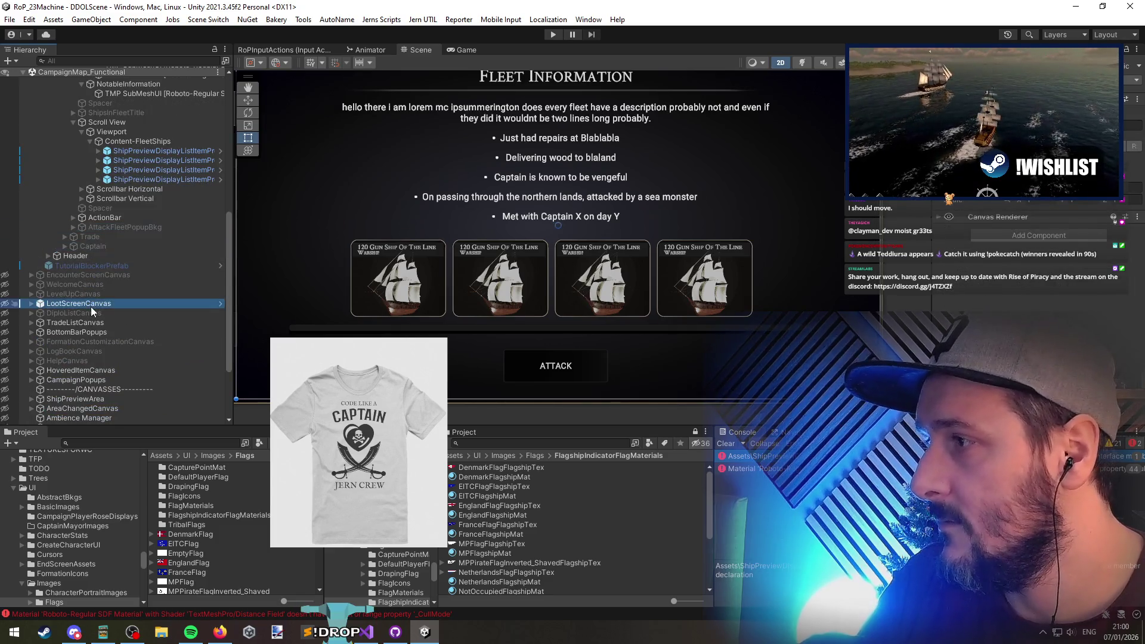
click(89, 285)
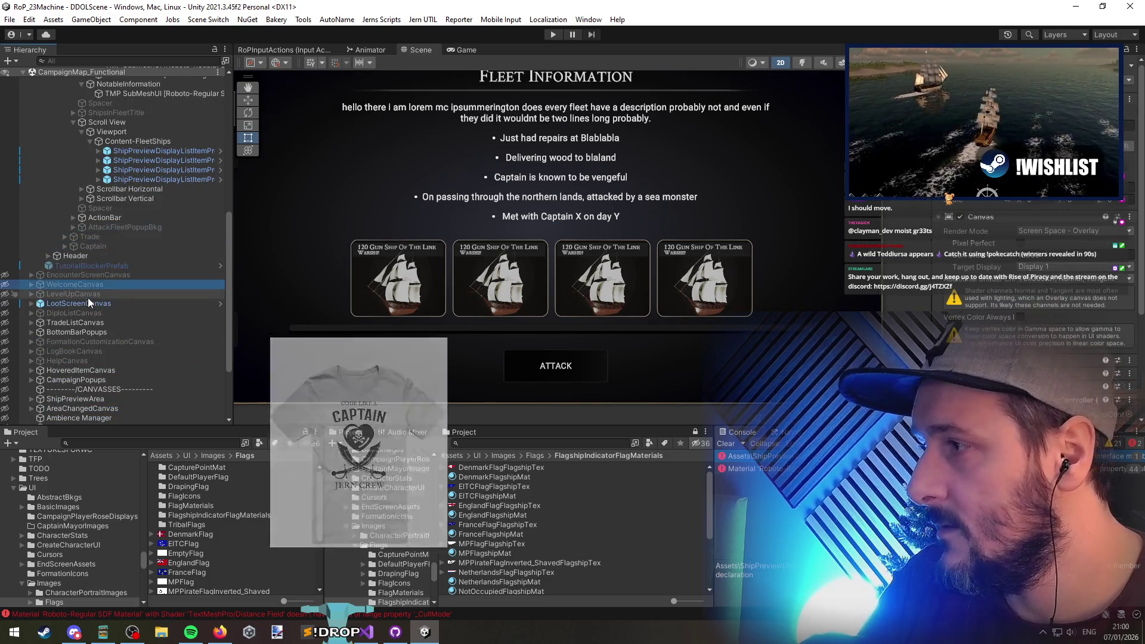
click(94, 361)
scroll(89, 352, down, 3)
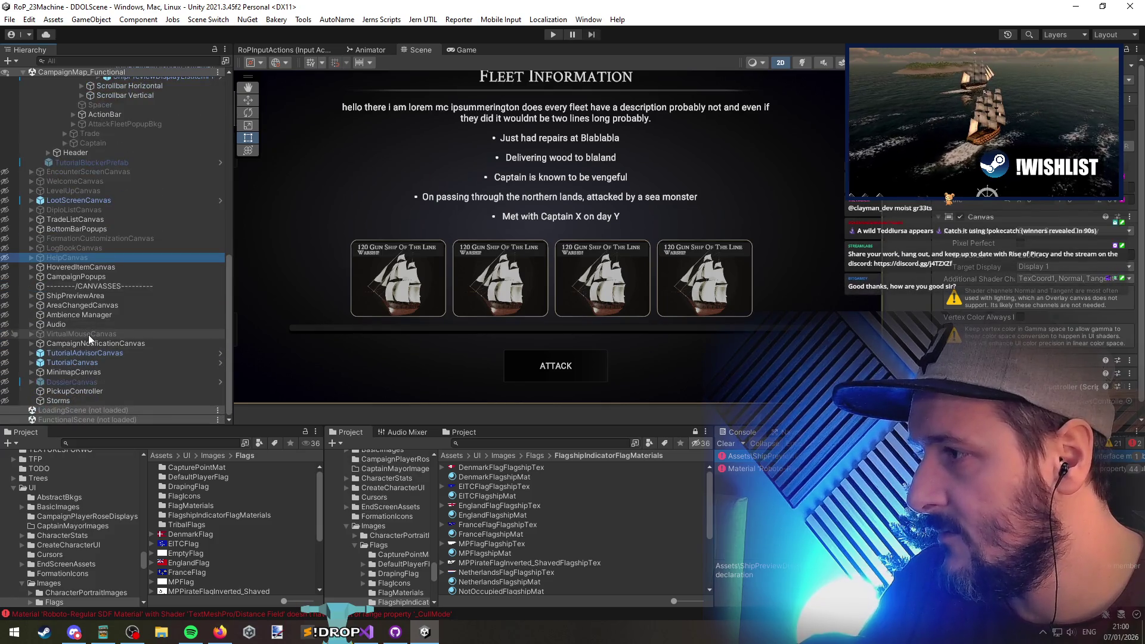
click(90, 336)
Expand CampaignPopups to inspect PlayerEncounterPopup, then select EncounterScreenCanvas
click(84, 277)
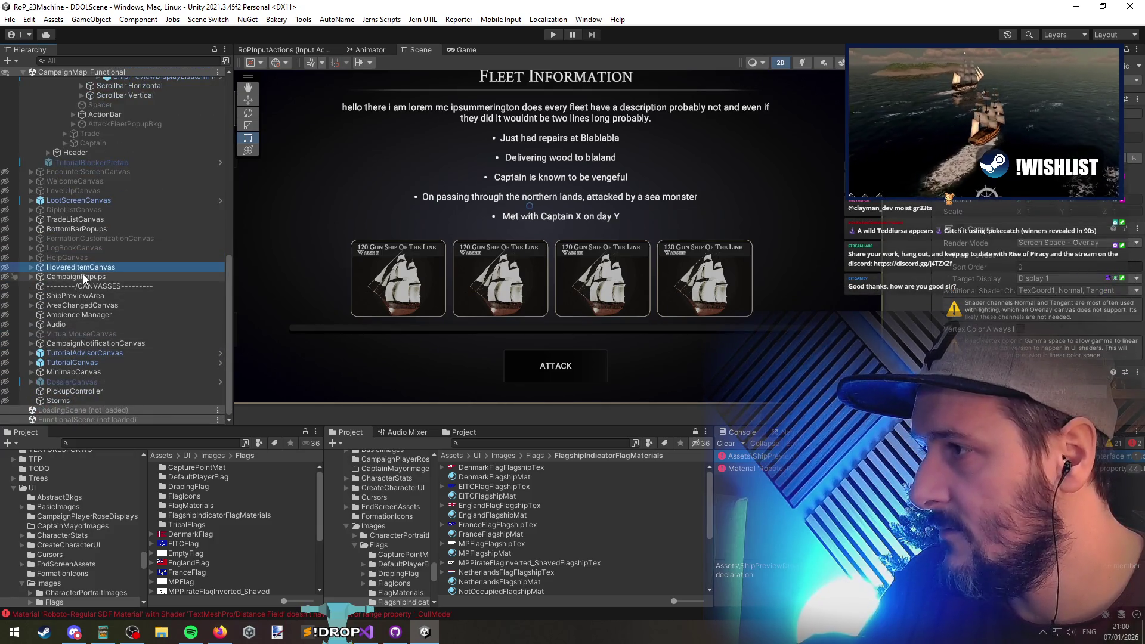
key(Right)
key(Down)
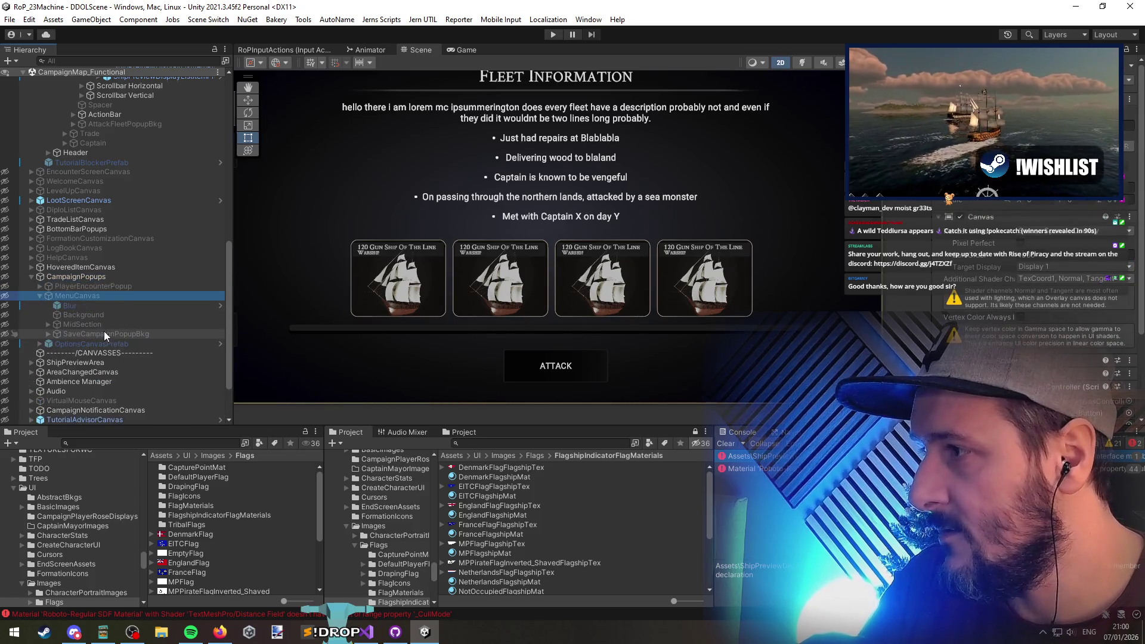
key(Left)
key(Left)
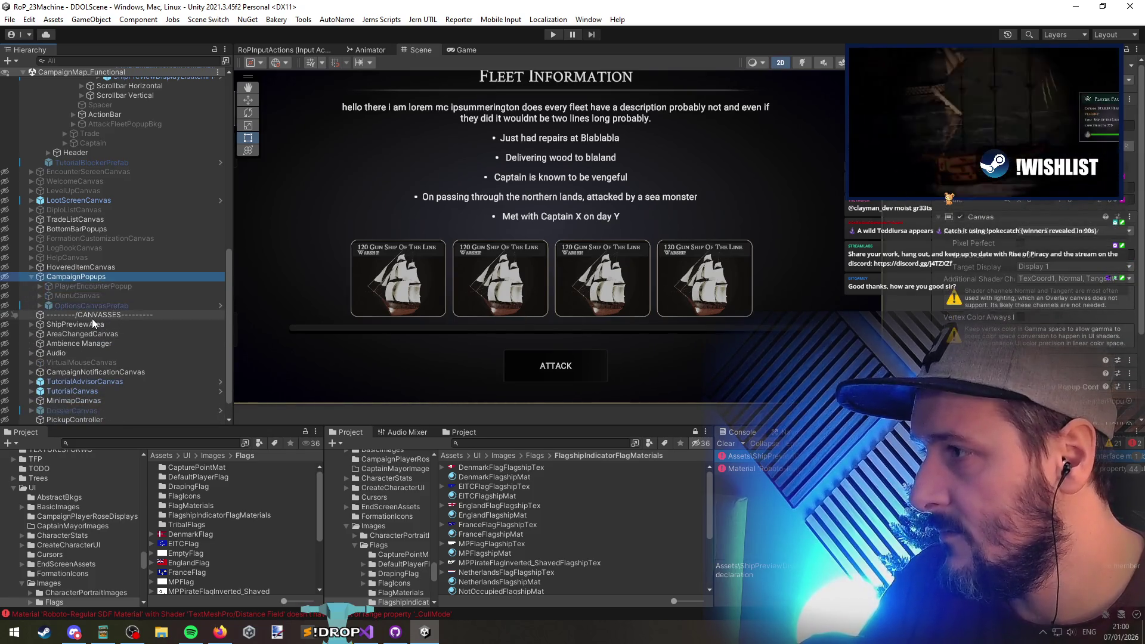
key(Up)
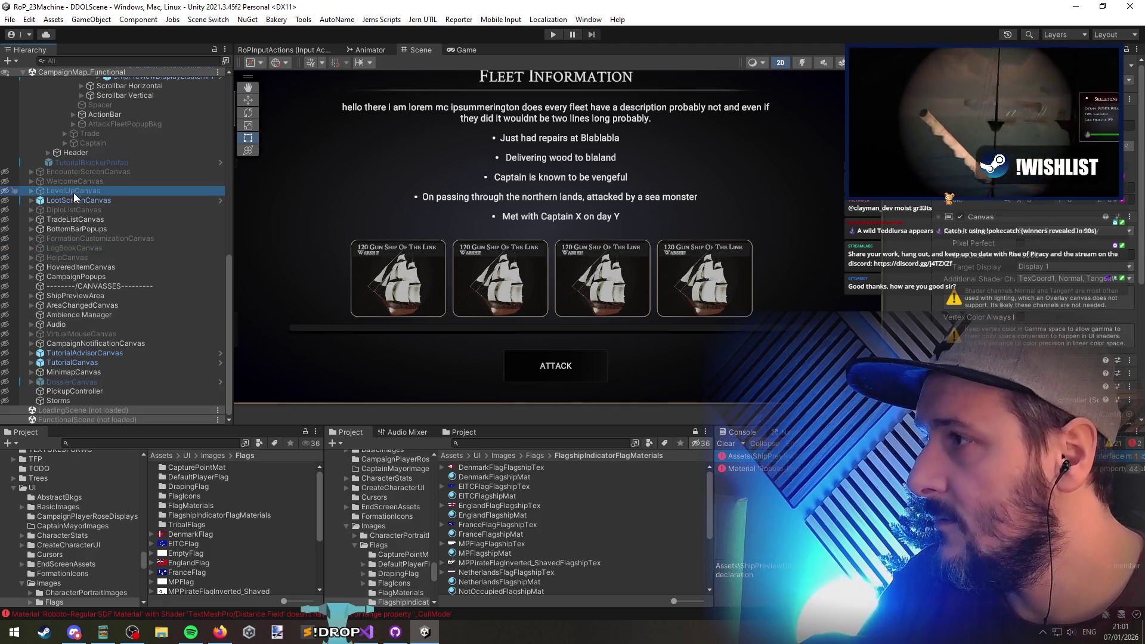
click(79, 172)
Filter the hierarchy by name to locate Content-FleetShips, then clear the filter
click(113, 60)
text(fleet)
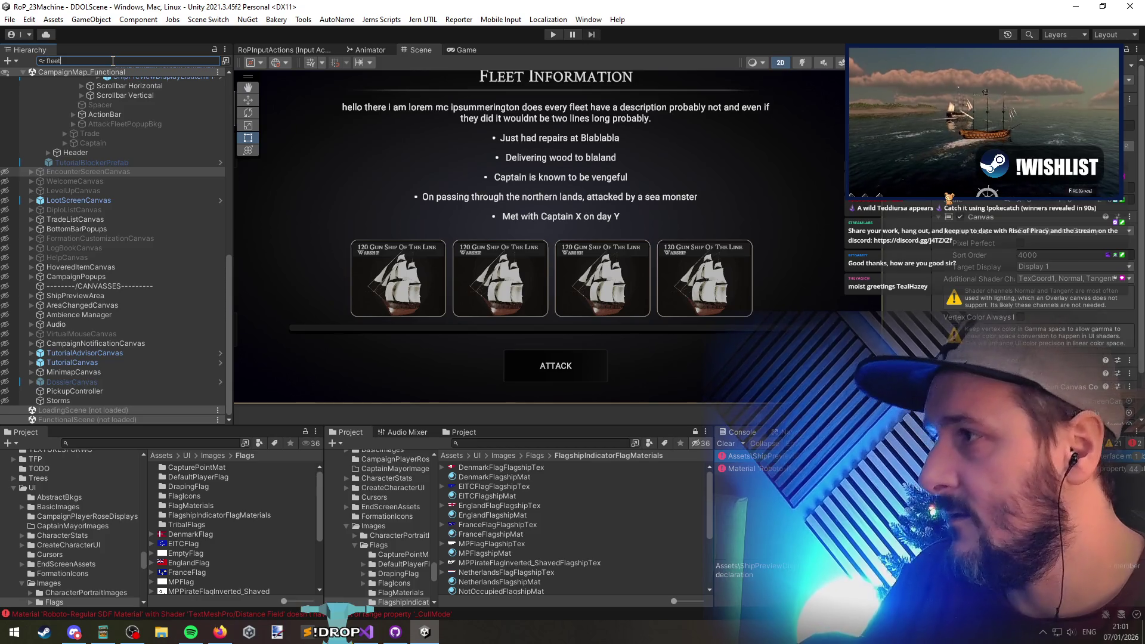
text(p)
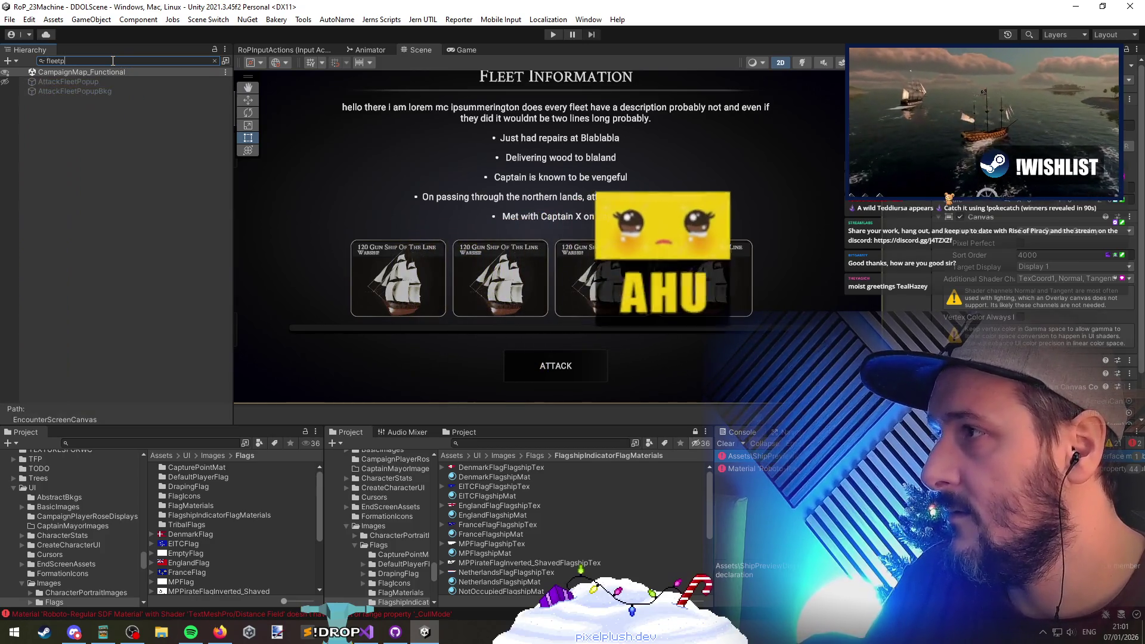
key(BackSpace)
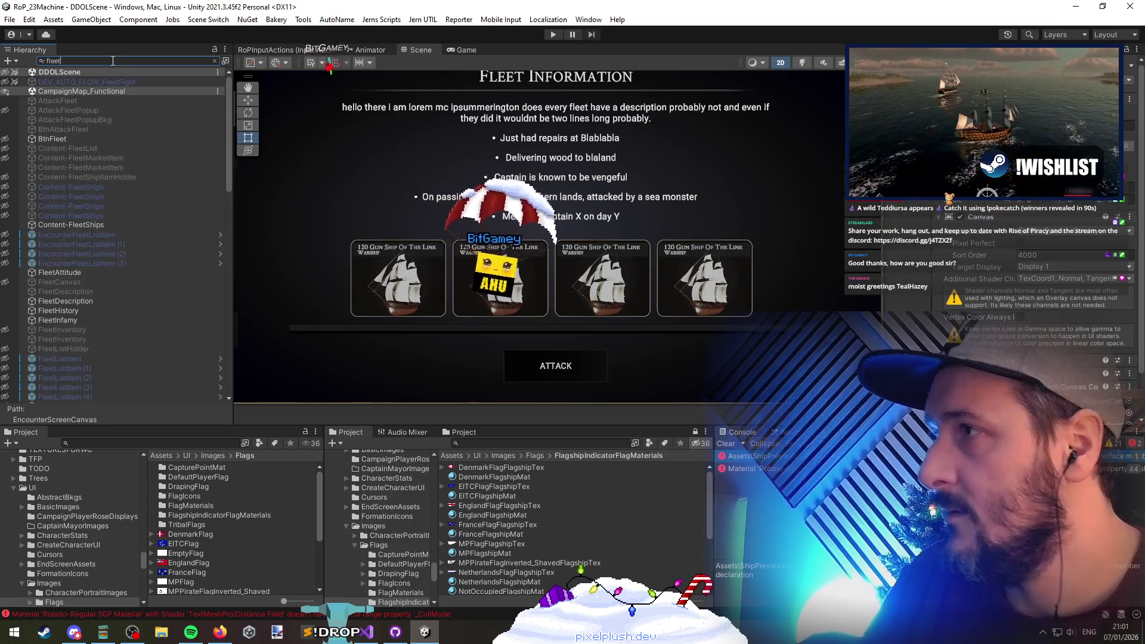
click(103, 187)
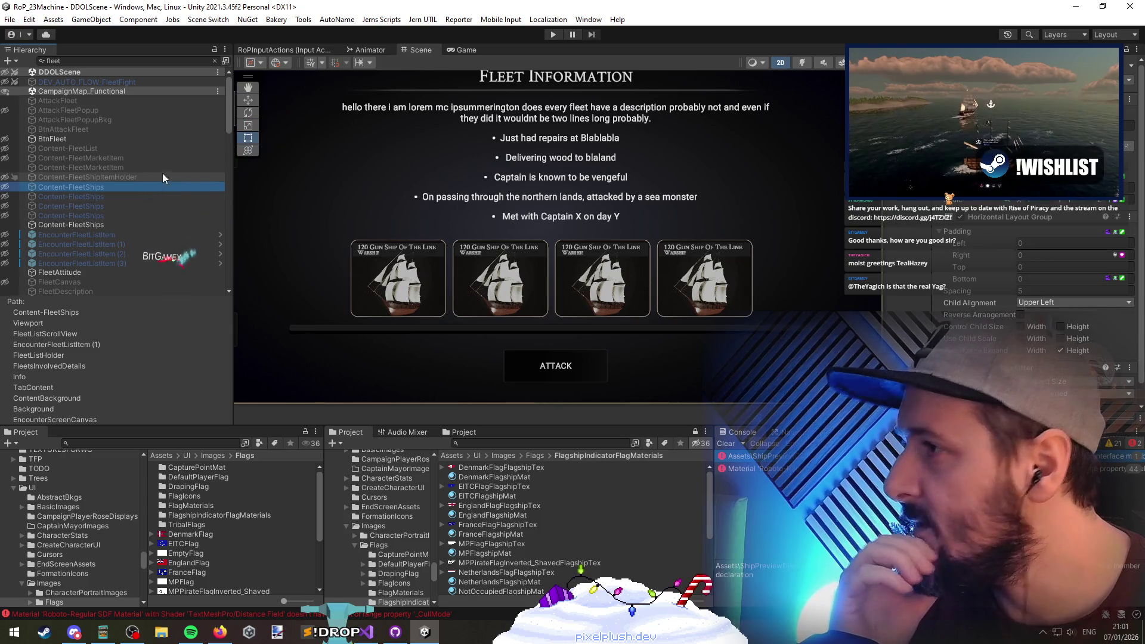
click(215, 61)
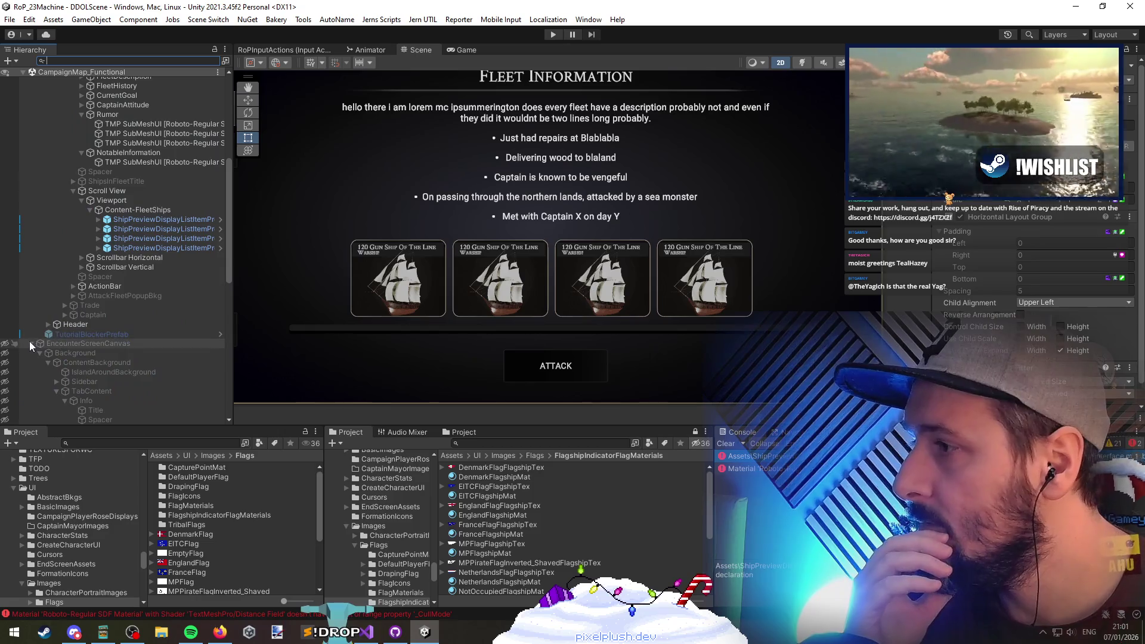
scroll(29, 341, up, 8)
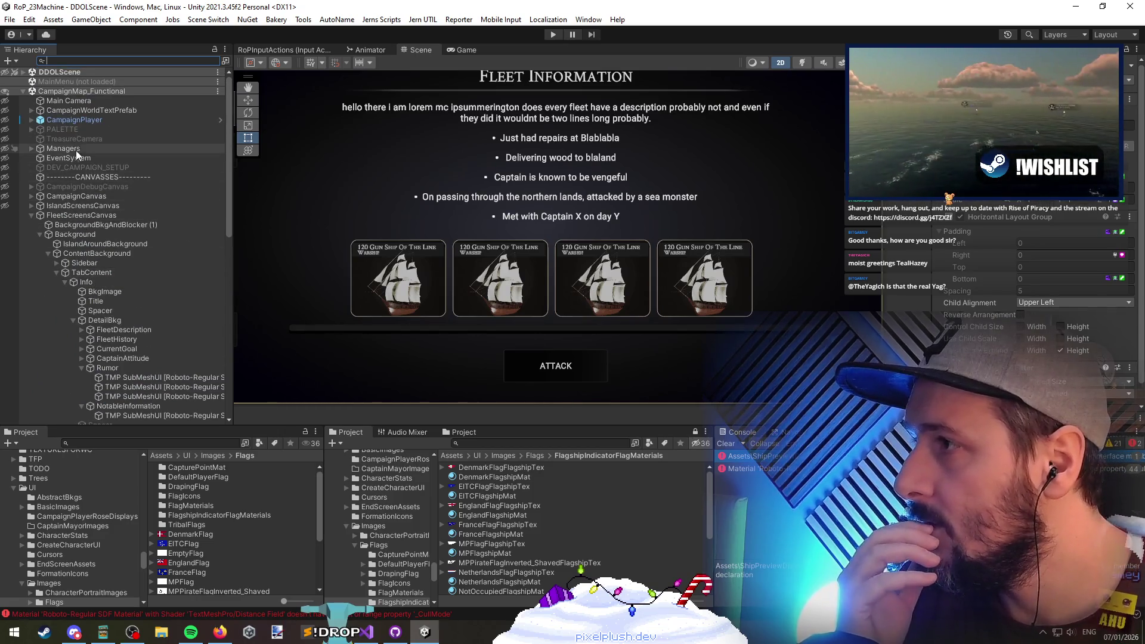
scroll(89, 197, down, 15)
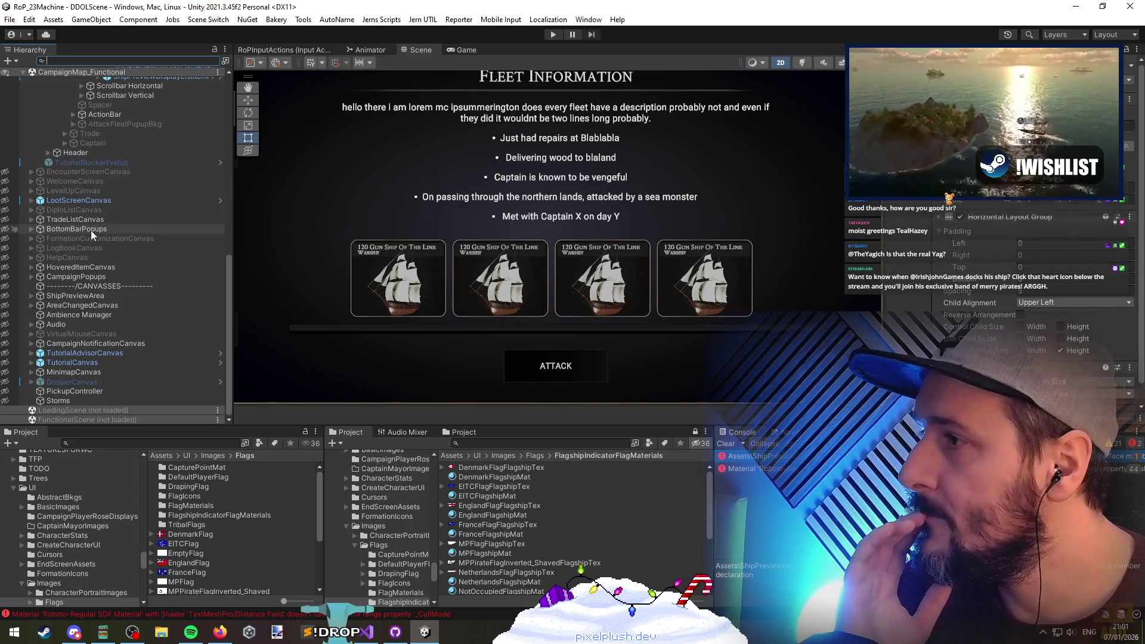
Expand BottomBarPopups through Background, Scroll View and Viewport to FleetListItem and open its prefab
click(31, 230)
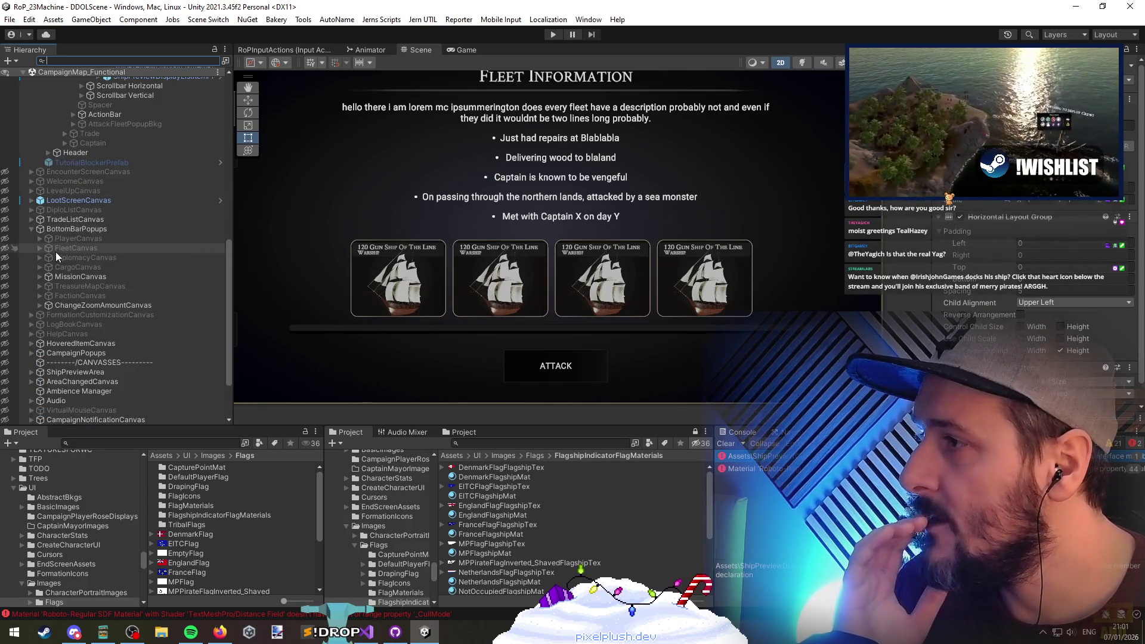
click(280, 273)
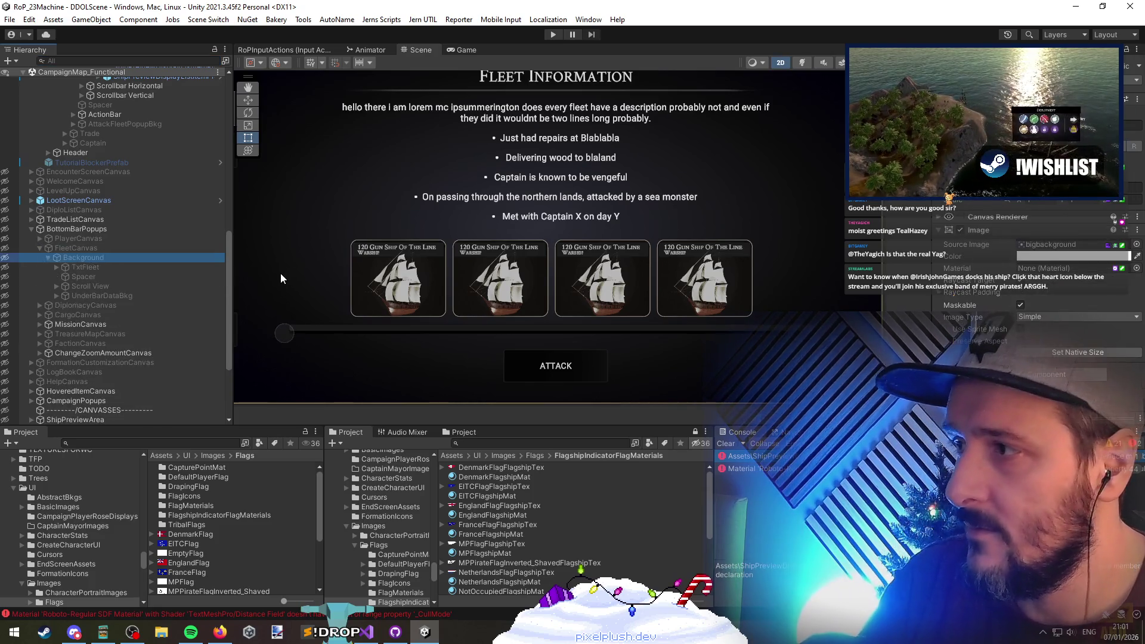
click(281, 276)
click(280, 276)
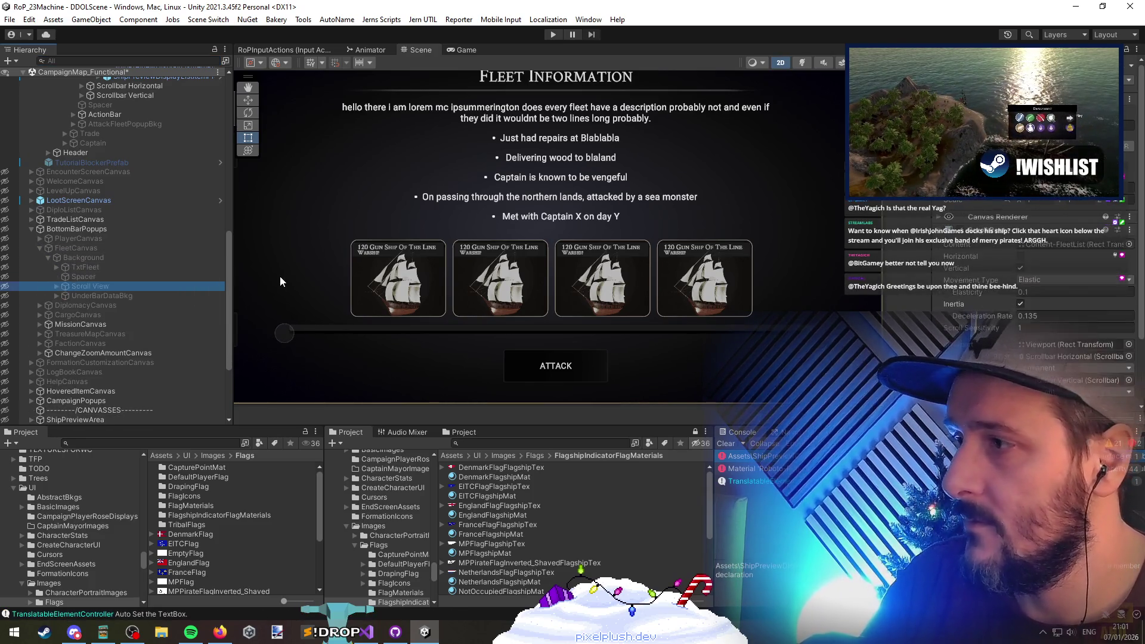
click(281, 276)
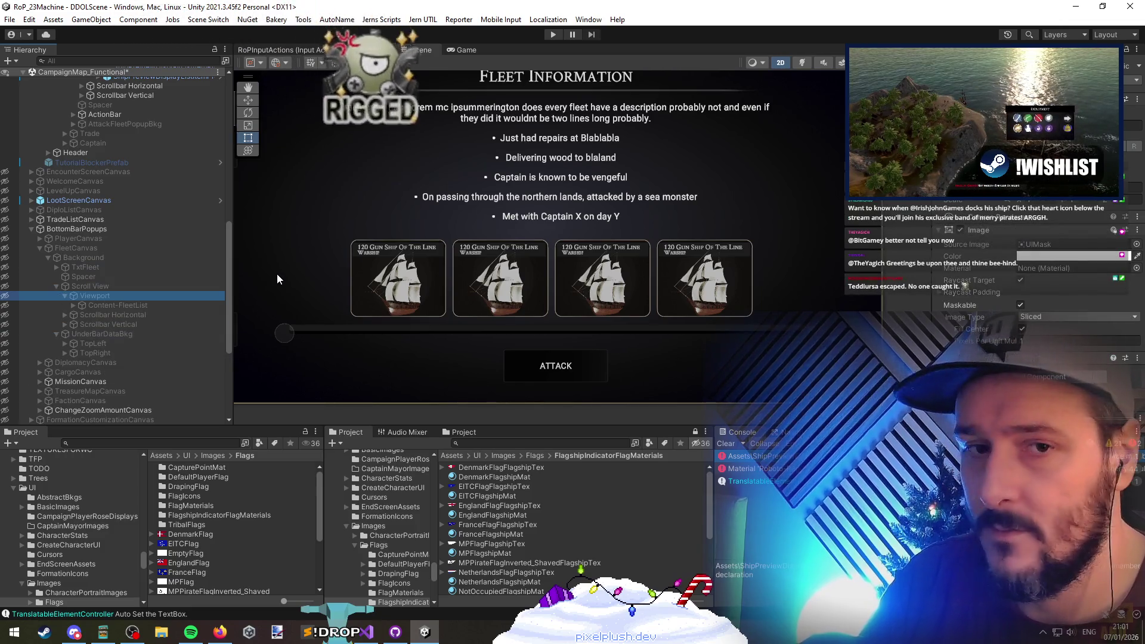
click(277, 278)
click(275, 278)
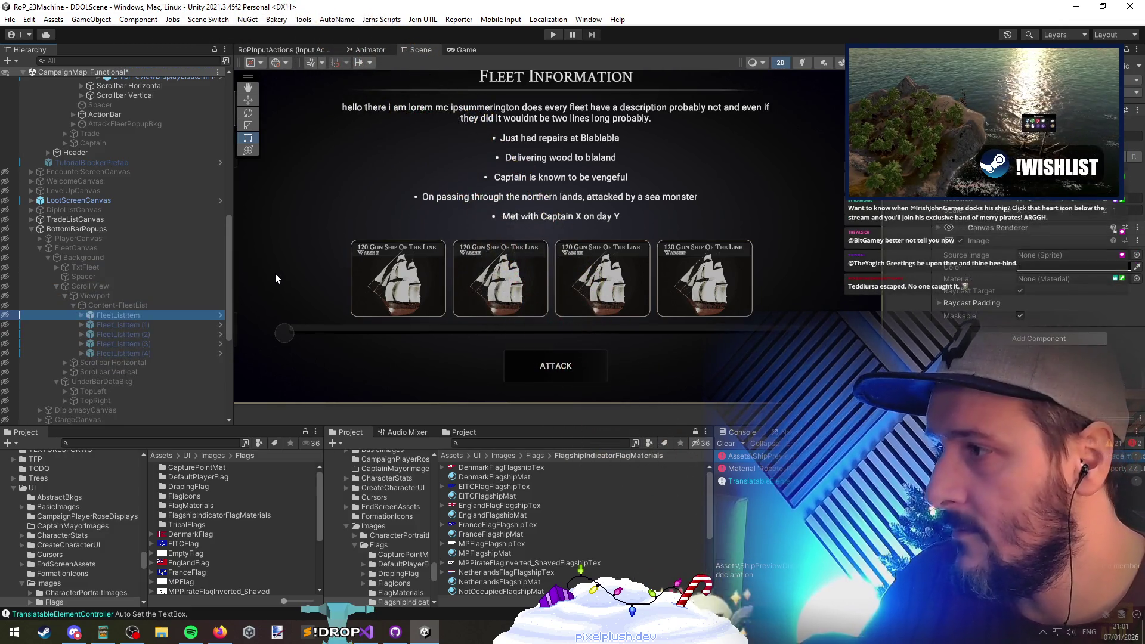
click(218, 314)
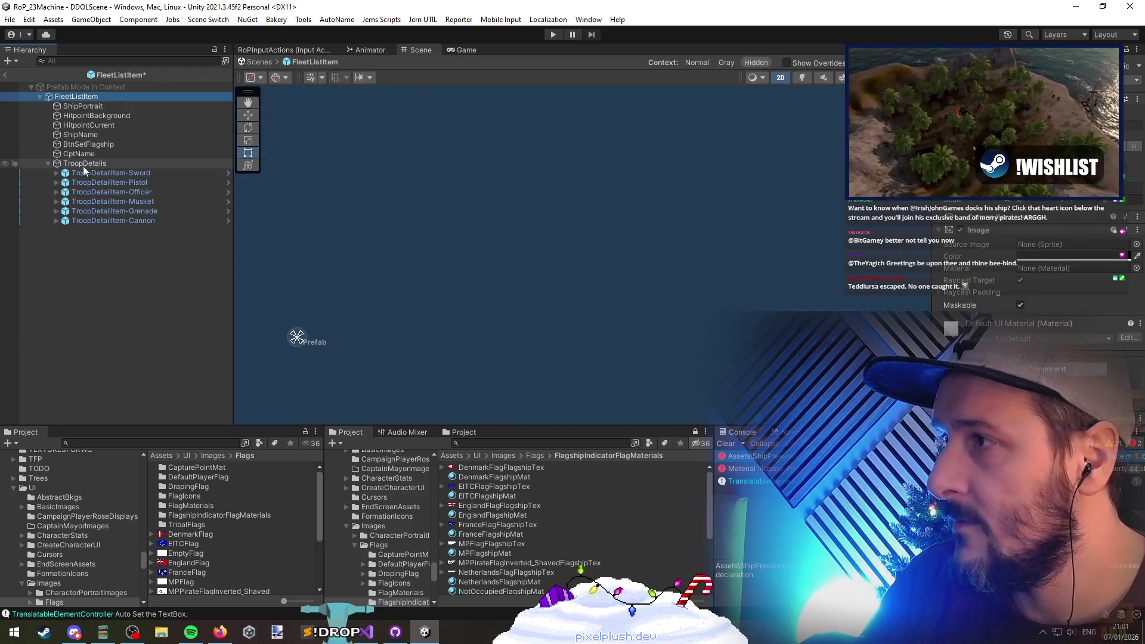
Inspect the BtnSetFlagship crown button in FleetListItem, then leave the prefab without saving
click(84, 144)
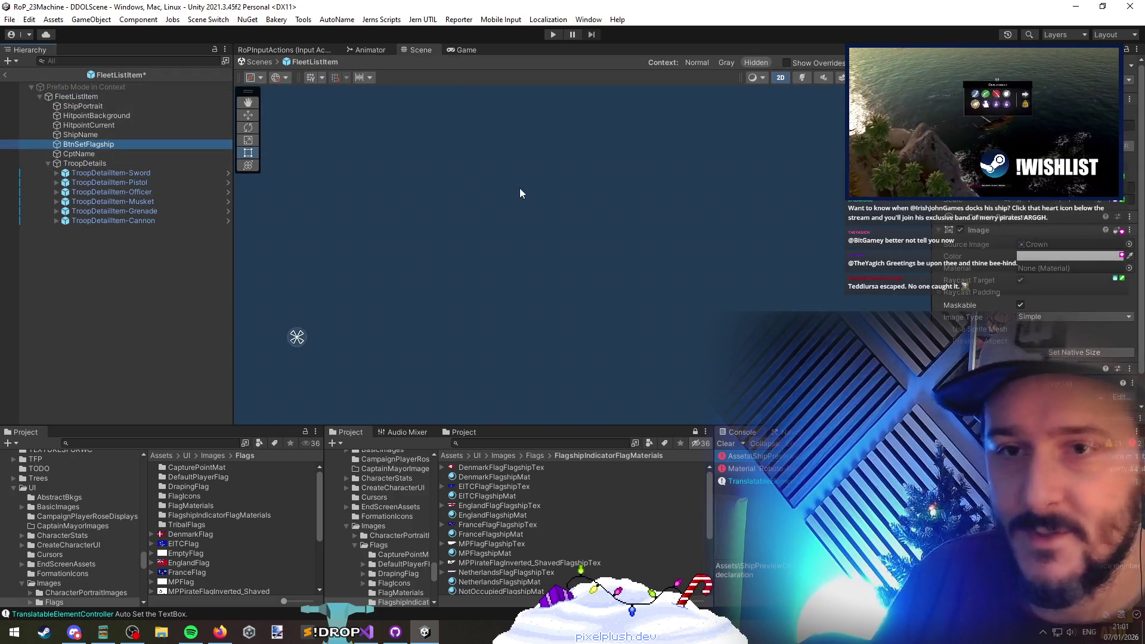
click(6, 76)
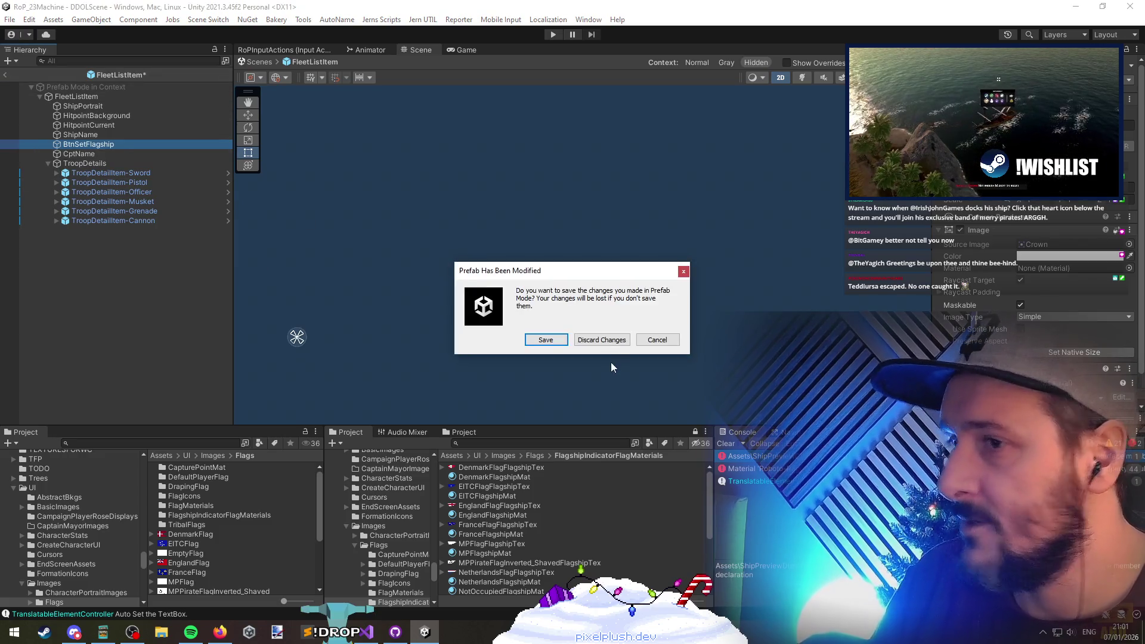
click(601, 340)
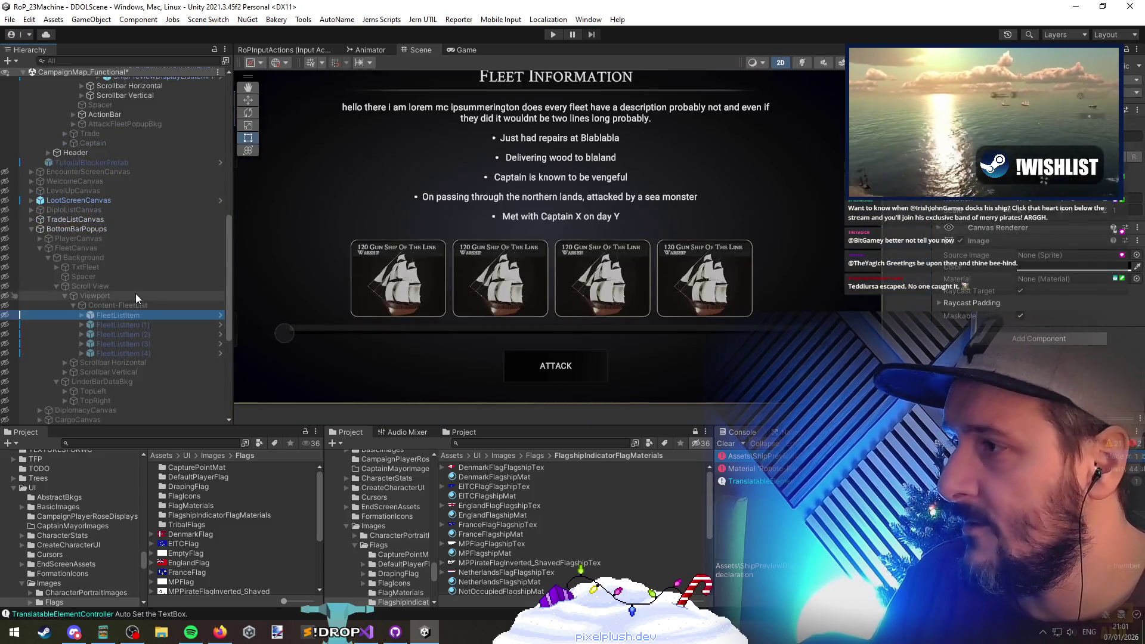
Open ShipPreviewDisplayListItemPrefab and view its anchor presets without changing them
click(220, 299)
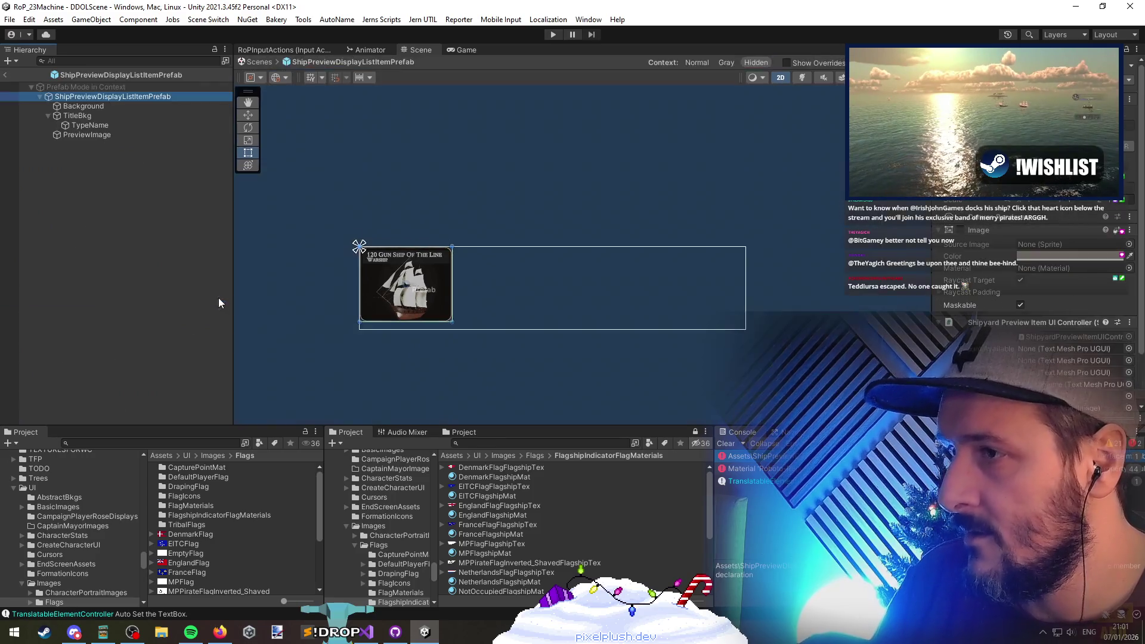
scroll(411, 287, up, 4)
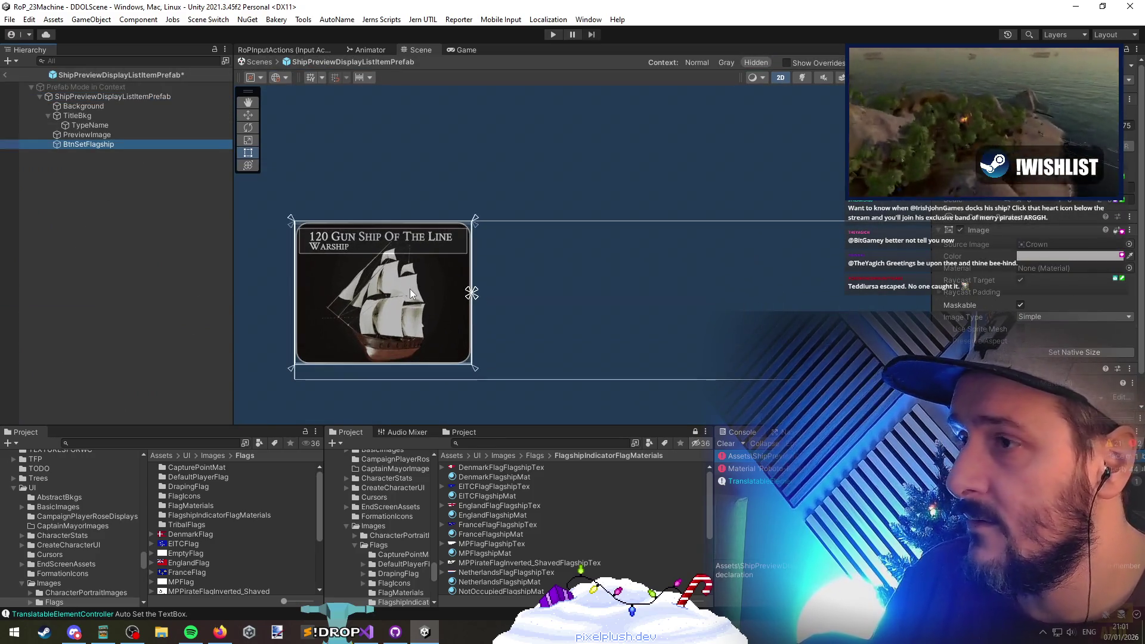
click(954, 209)
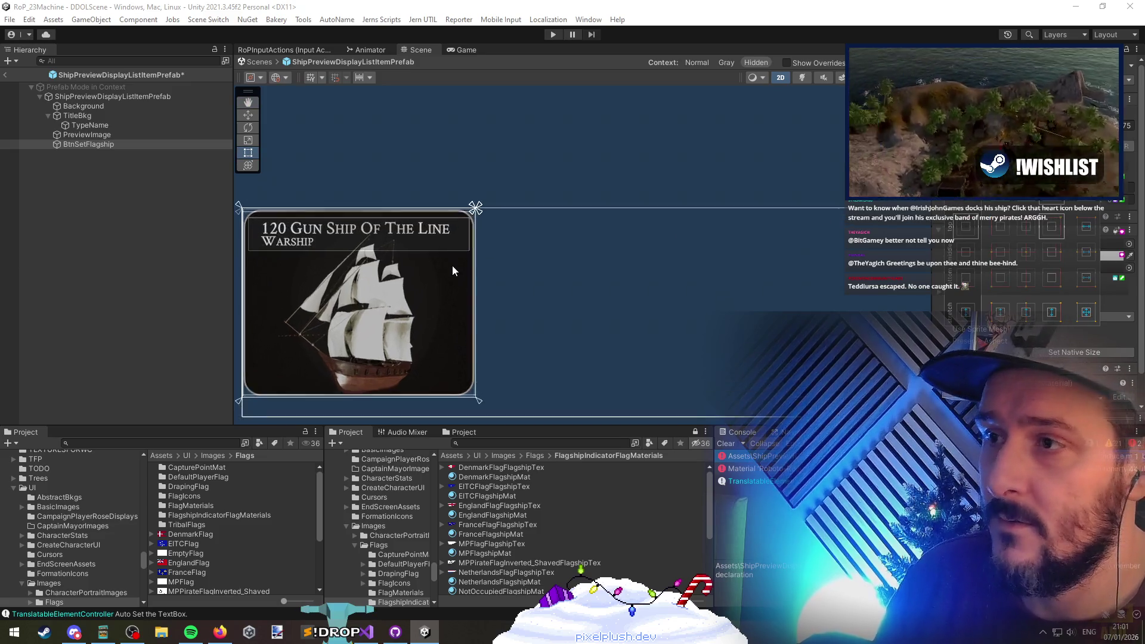
scroll(440, 254, up, 3)
key(Escape)
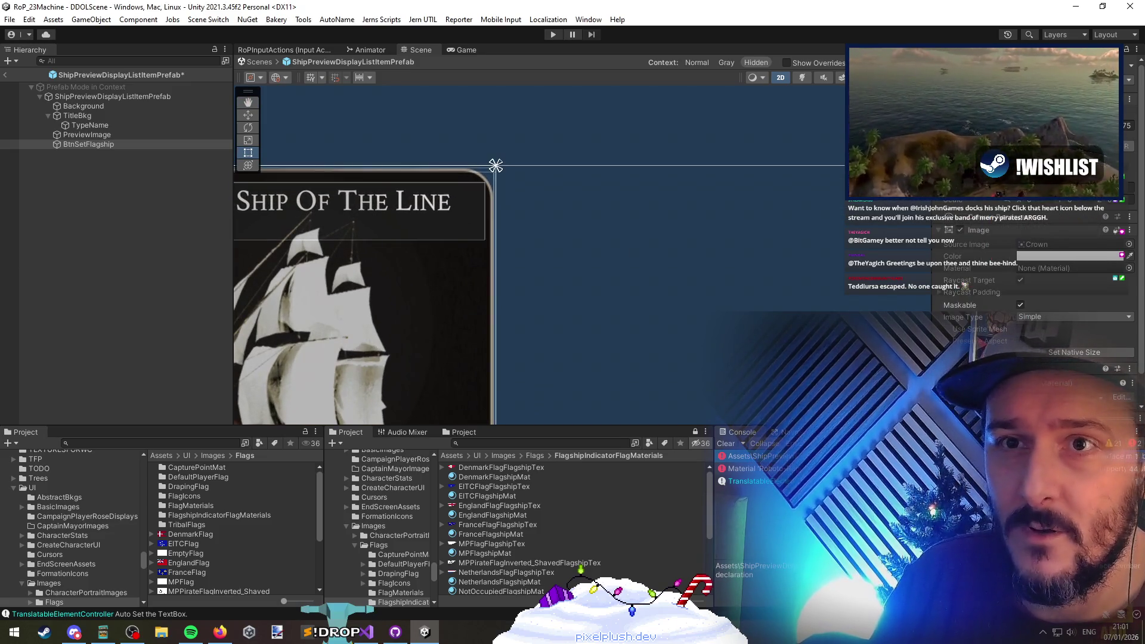
scroll(484, 242, down, 2)
Frame BtnSetFlagship, review its Image component, and locate its Crown sprite in the project
click(97, 144)
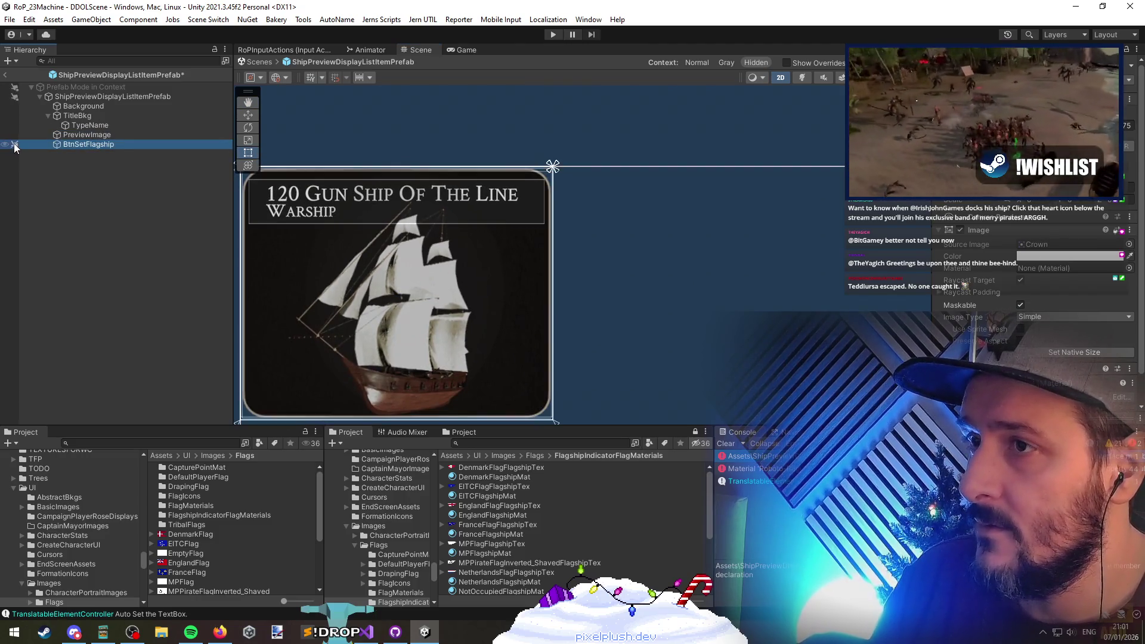
scroll(504, 245, down, 3)
scroll(506, 244, up, 1)
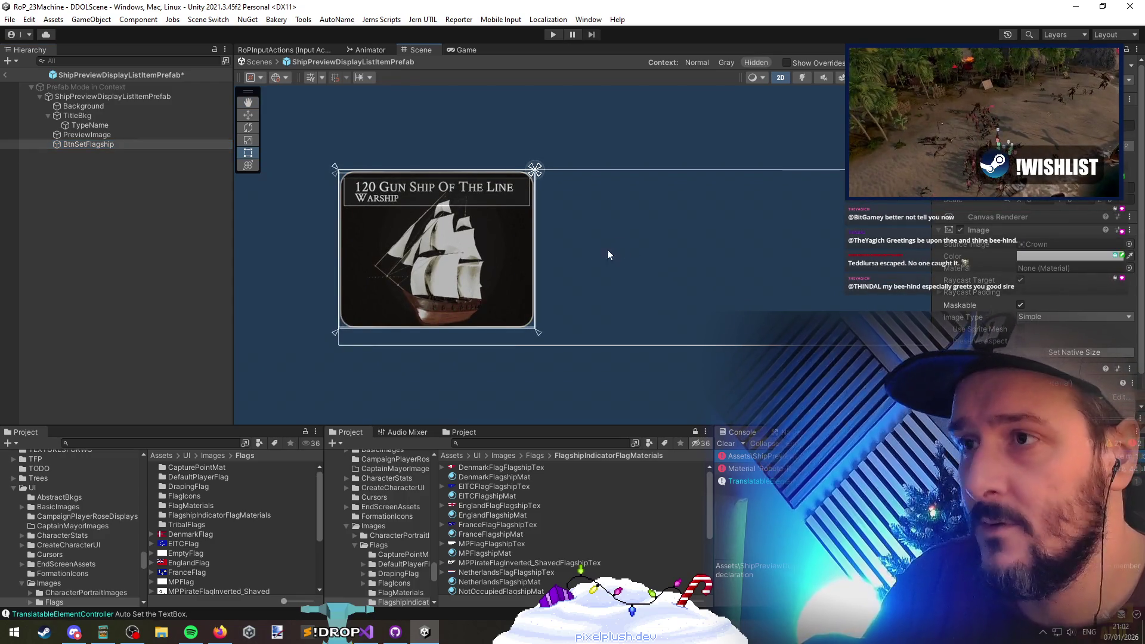
double_click(96, 147)
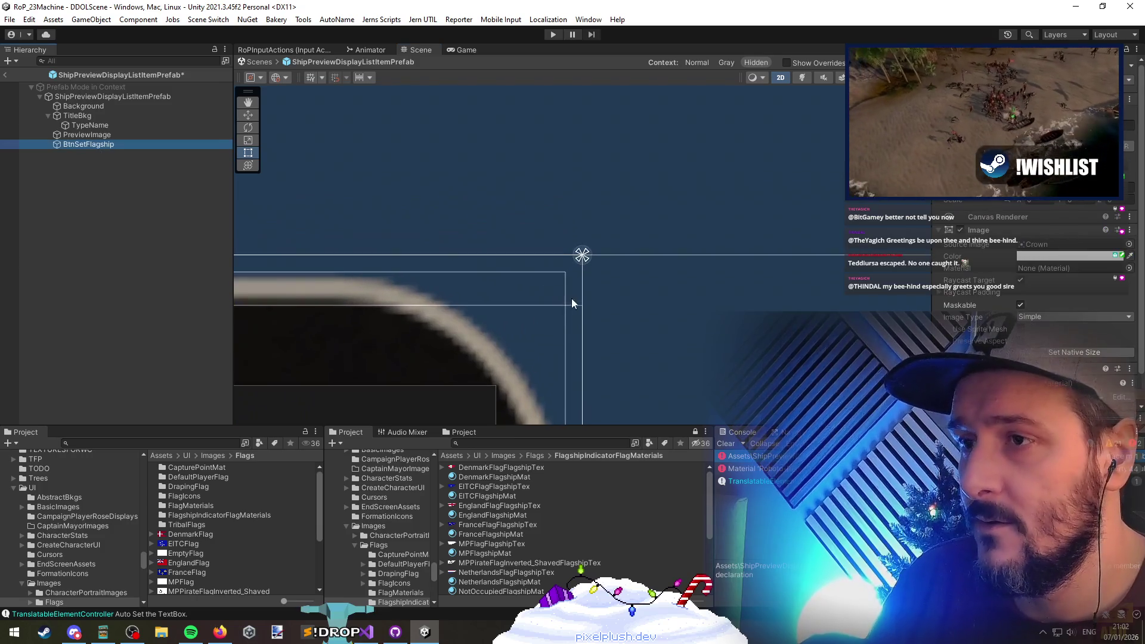
scroll(566, 285, up, 3)
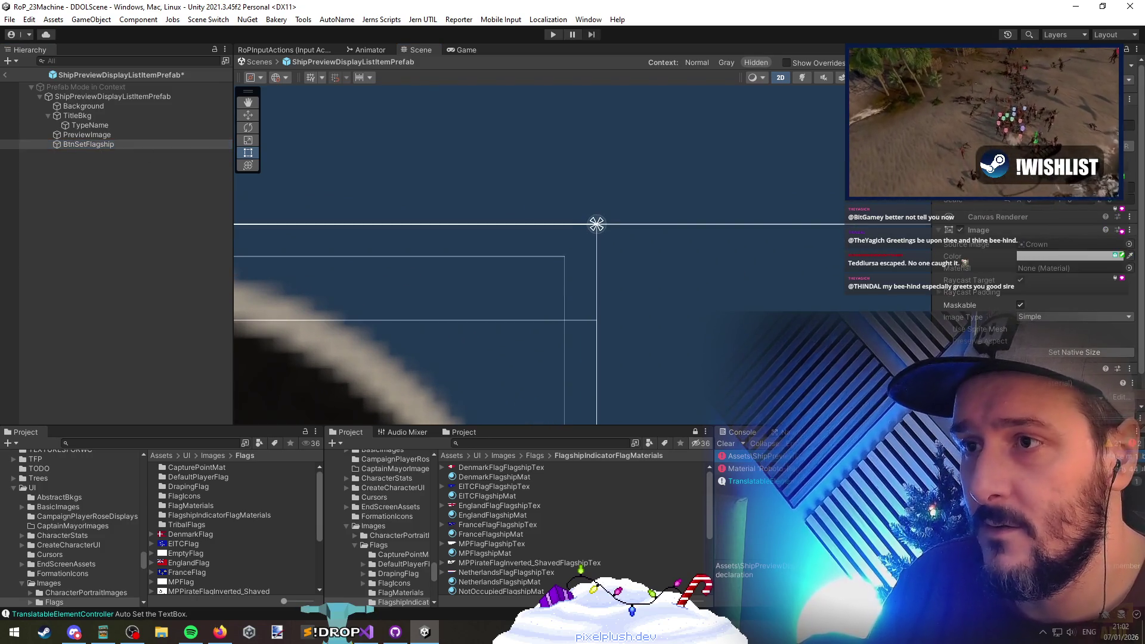
scroll(769, 202, down, 4)
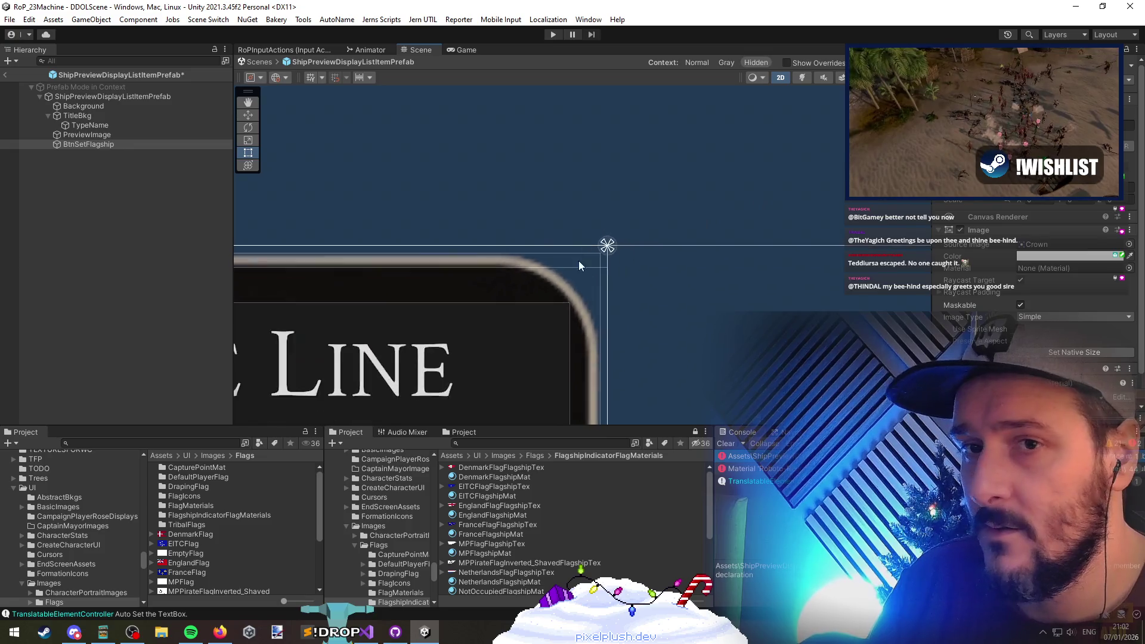
scroll(579, 260, down, 2)
scroll(635, 164, down, 2)
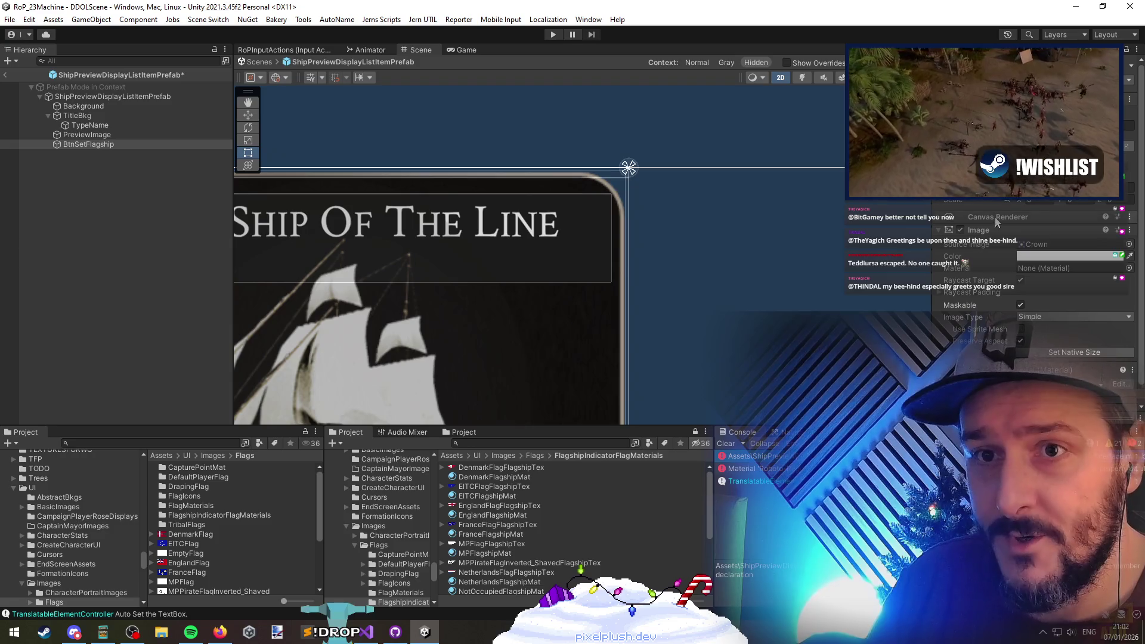
click(988, 231)
click(987, 231)
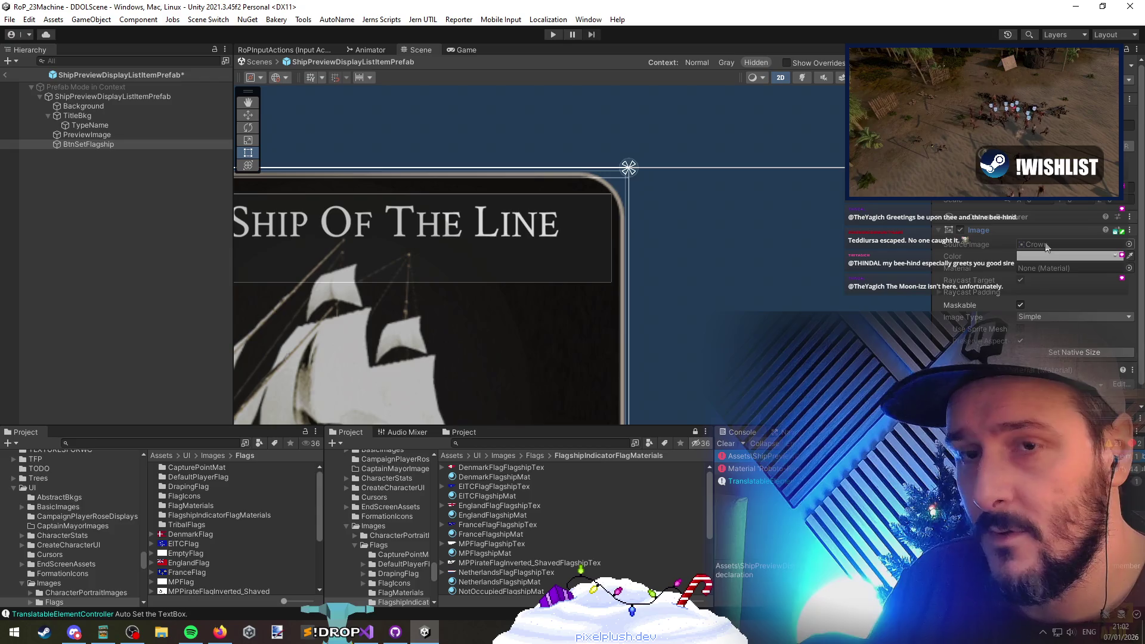
click(1047, 244)
right_click(90, 99)
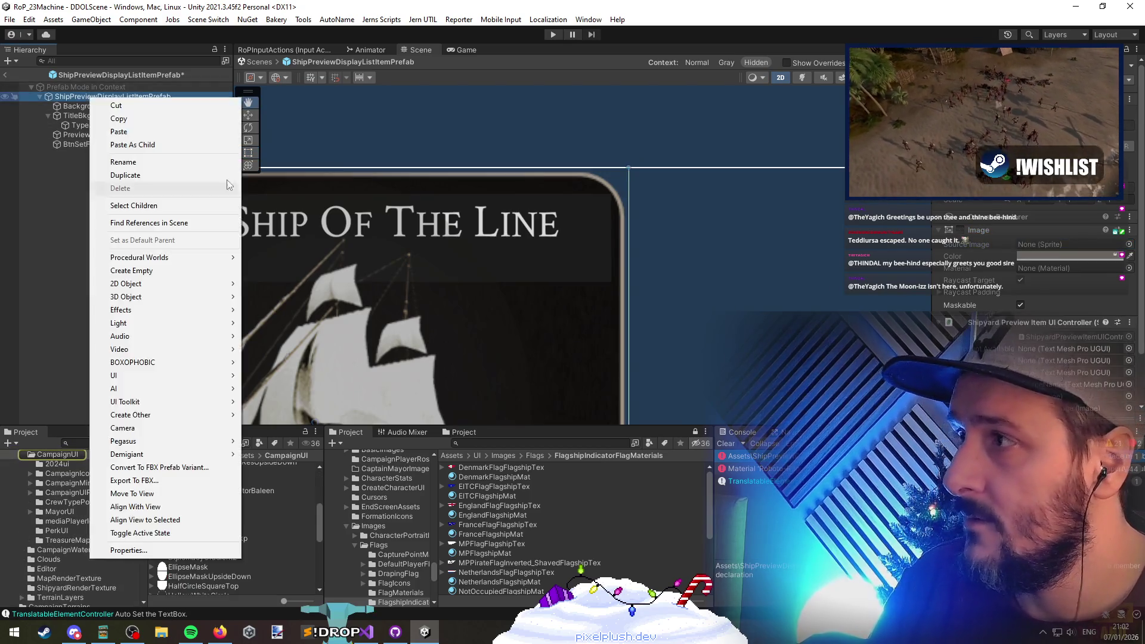
Add a new UI Image, shrink it to a small square near the card's top-right, and assign the Crown sprite
mouse_move(159, 376)
click(298, 407)
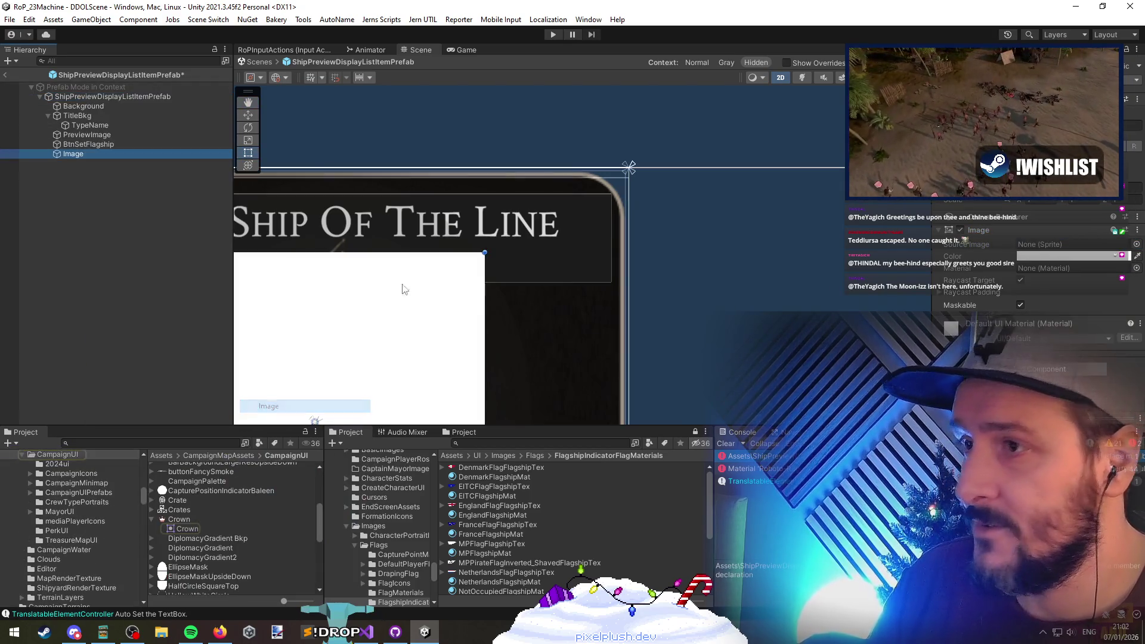
key(f)
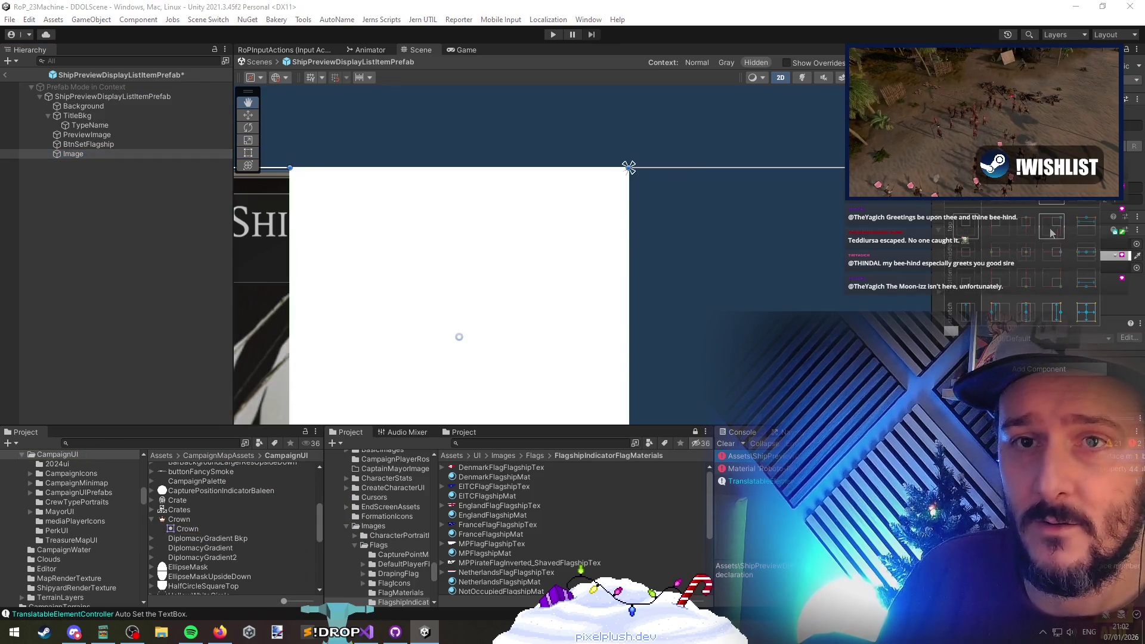
scroll(494, 325, down, 5)
key(t)
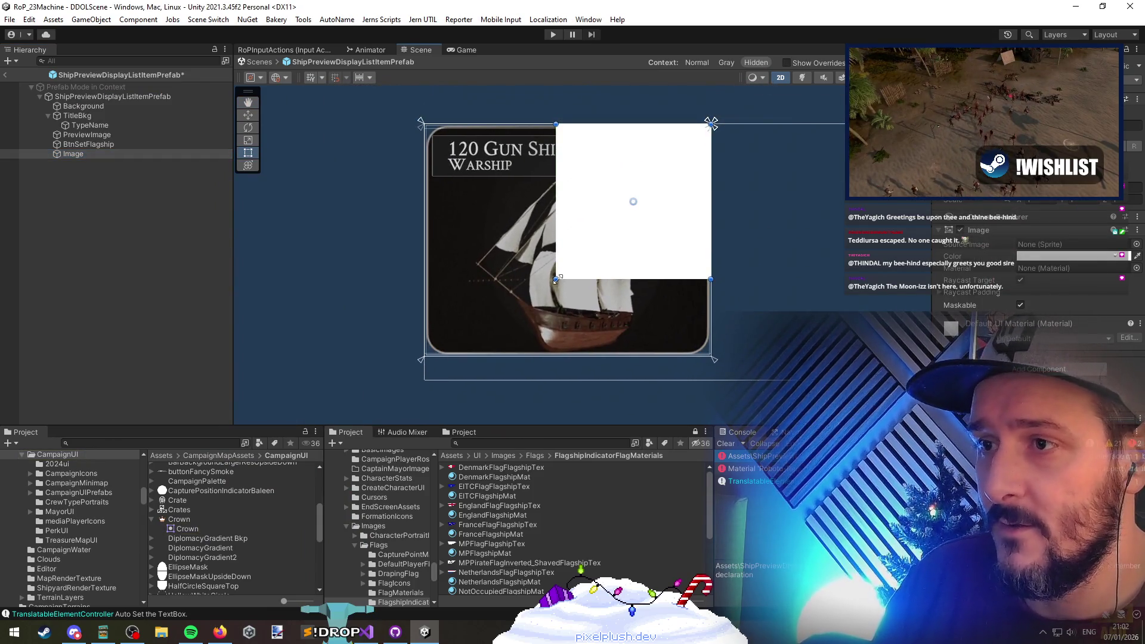
mouse_move(557, 279)
mouse_down()
mouse_move(694, 171)
mouse_move(640, 158)
mouse_move(641, 143)
mouse_move(641, 194)
mouse_up()
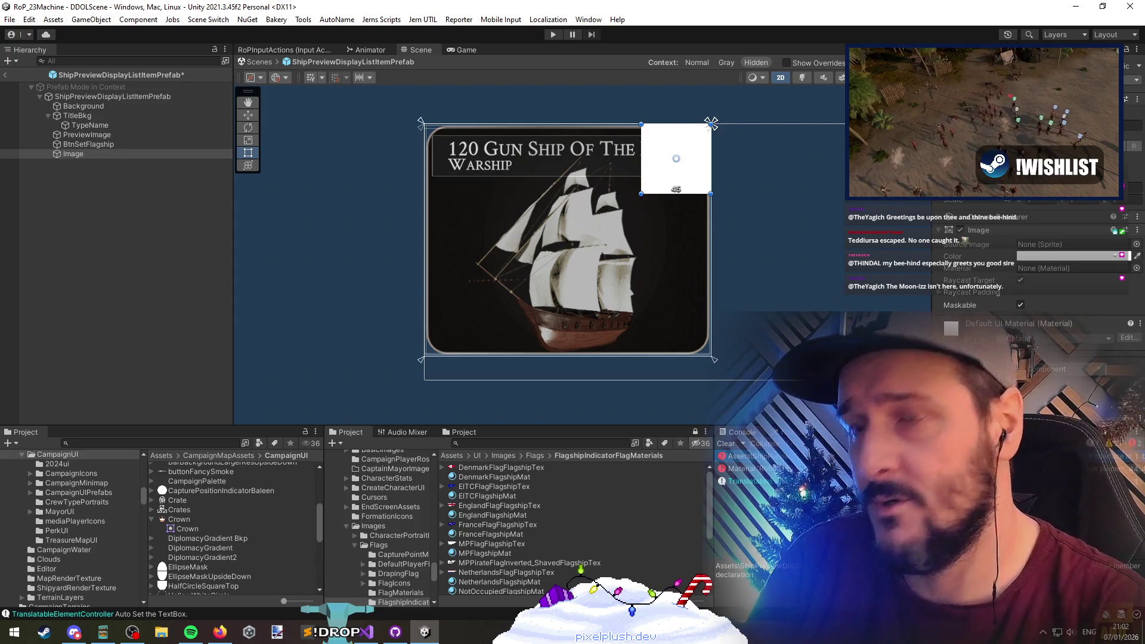
mouse_move(641, 158)
mouse_down()
mouse_move(688, 159)
mouse_move(699, 146)
mouse_up()
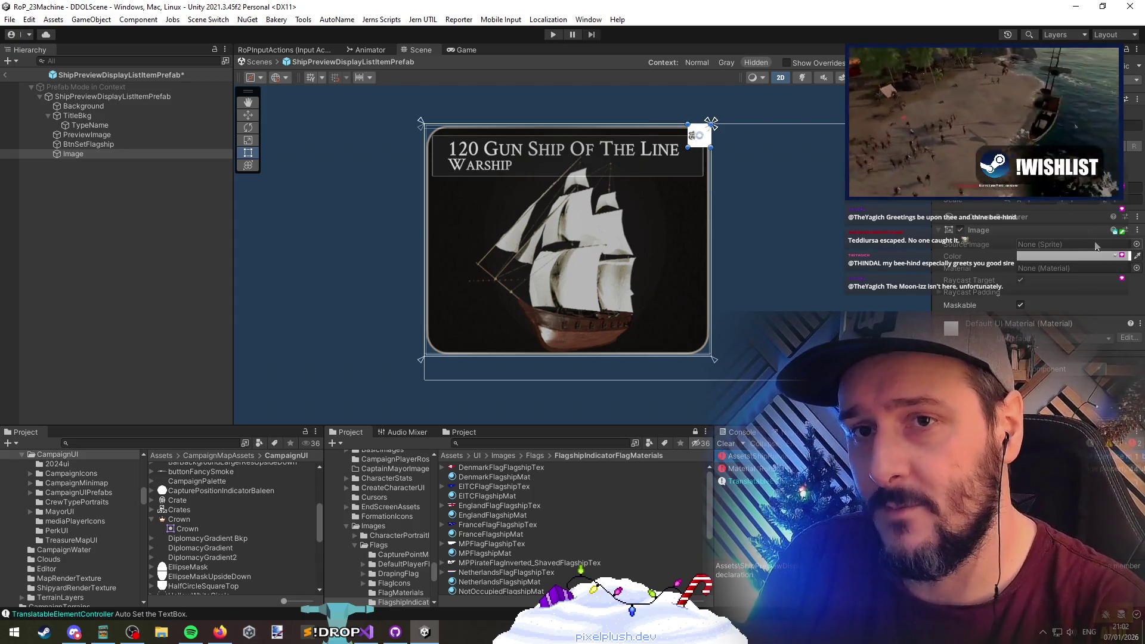
click(1137, 244)
key(Escape)
mouse_move(203, 527)
mouse_down()
mouse_move(596, 358)
mouse_move(1067, 244)
mouse_up()
Enlarge the crown image to about 38 by 35 and anchor it middle-left
key(f)
scroll(767, 178, up, 3)
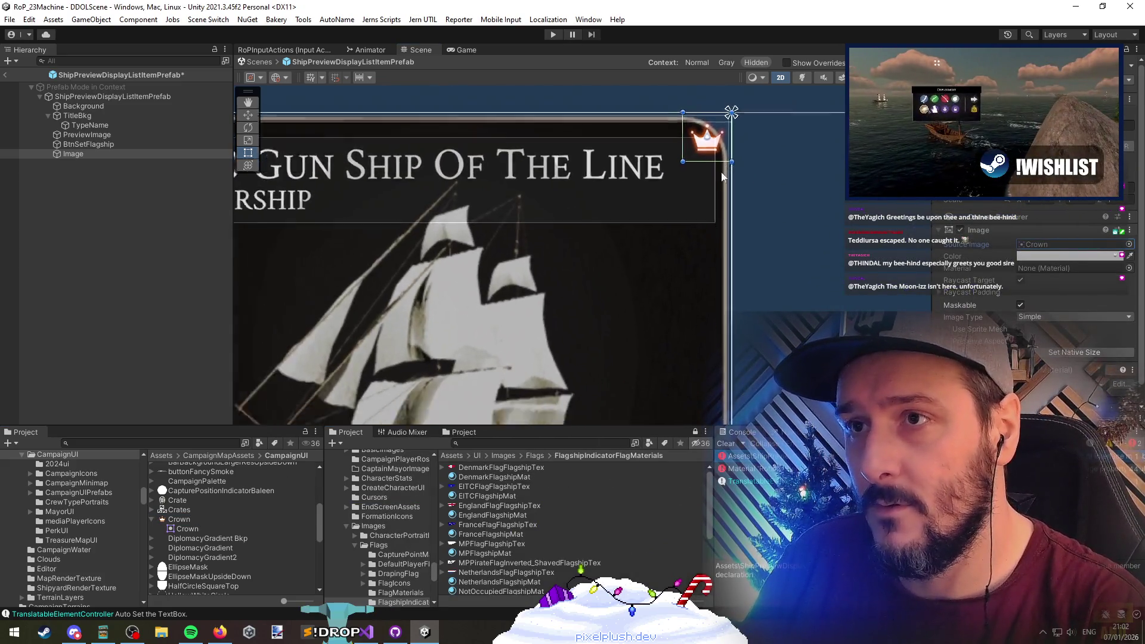
scroll(715, 203, down, 5)
mouse_move(711, 181)
mouse_down()
mouse_move(659, 226)
mouse_move(715, 193)
mouse_move(657, 232)
mouse_move(715, 194)
mouse_up()
scroll(730, 178, down, 2)
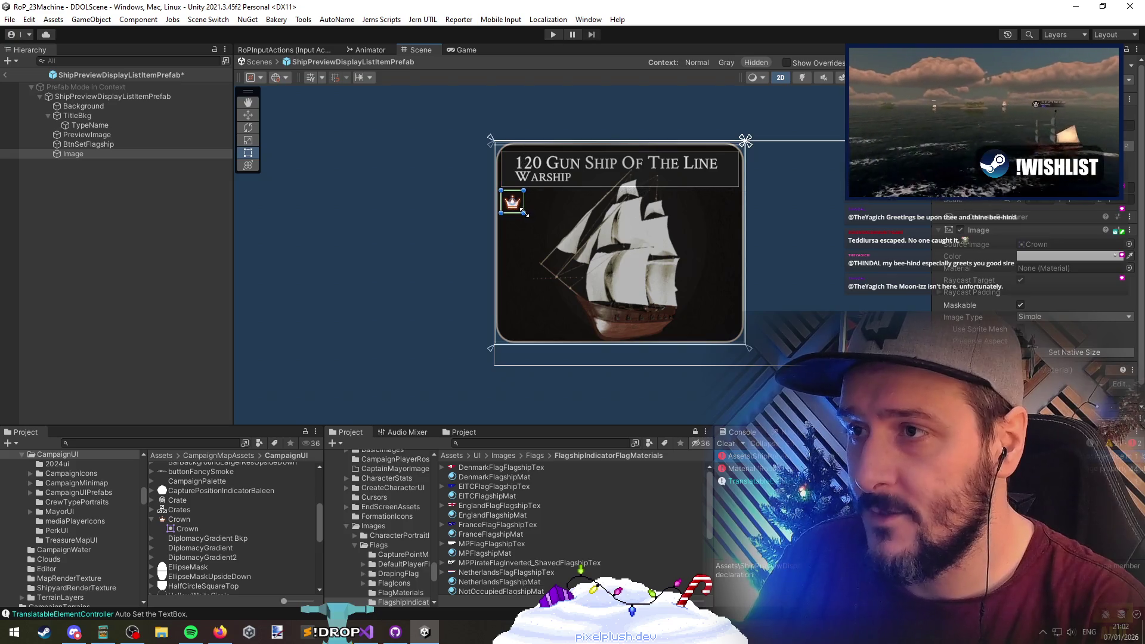
mouse_move(525, 213)
mouse_down()
mouse_move(549, 244)
mouse_move(724, 224)
mouse_move(696, 209)
mouse_move(536, 230)
mouse_move(549, 227)
mouse_move(536, 238)
mouse_up()
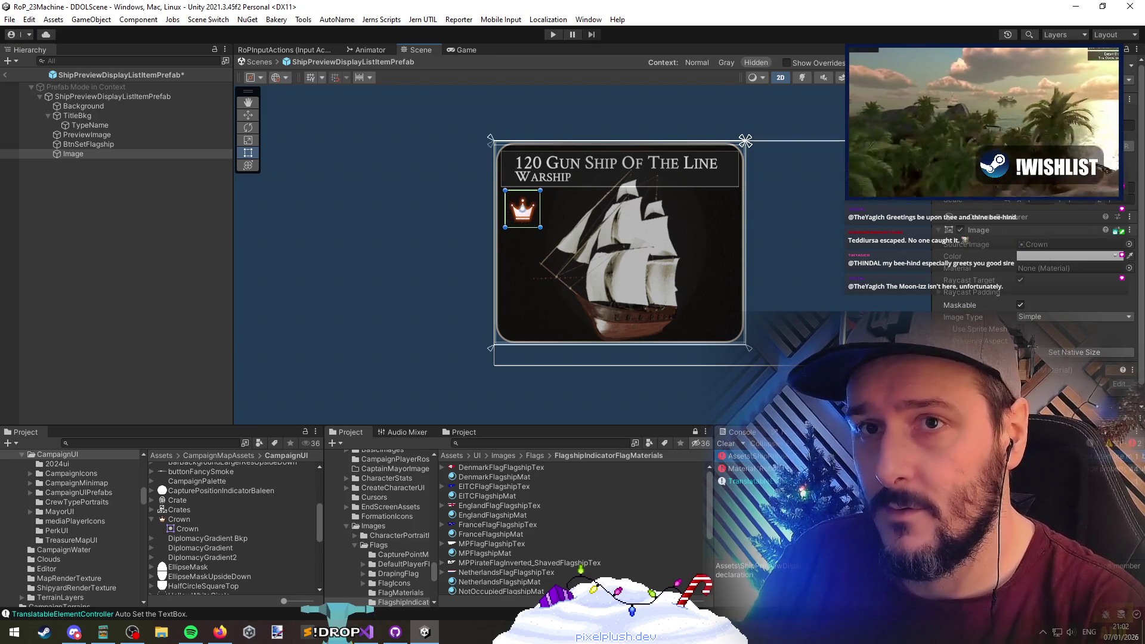
click(952, 135)
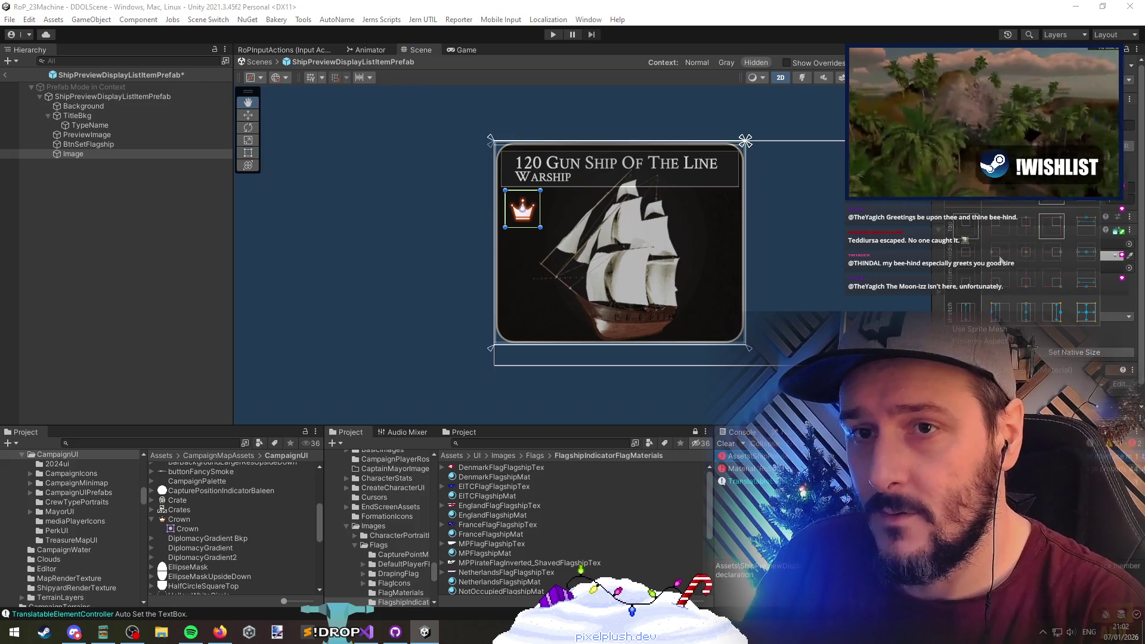
alt+shift+click(999, 260)
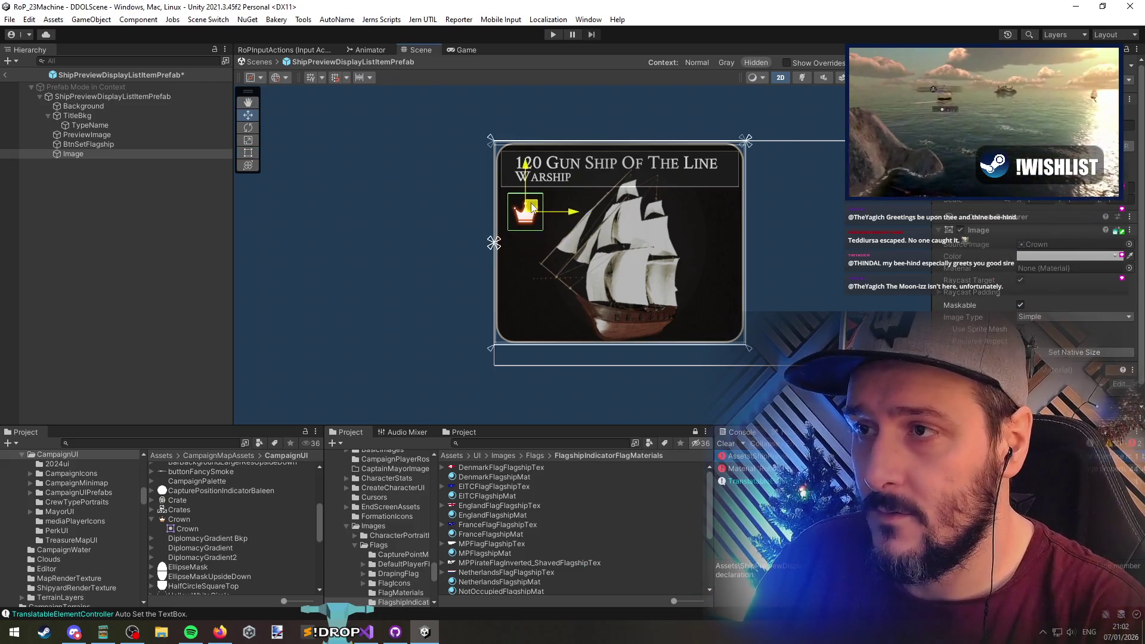
Rename BtnSetFlagship to IsFlaghip and delete it
click(73, 222)
click(84, 144)
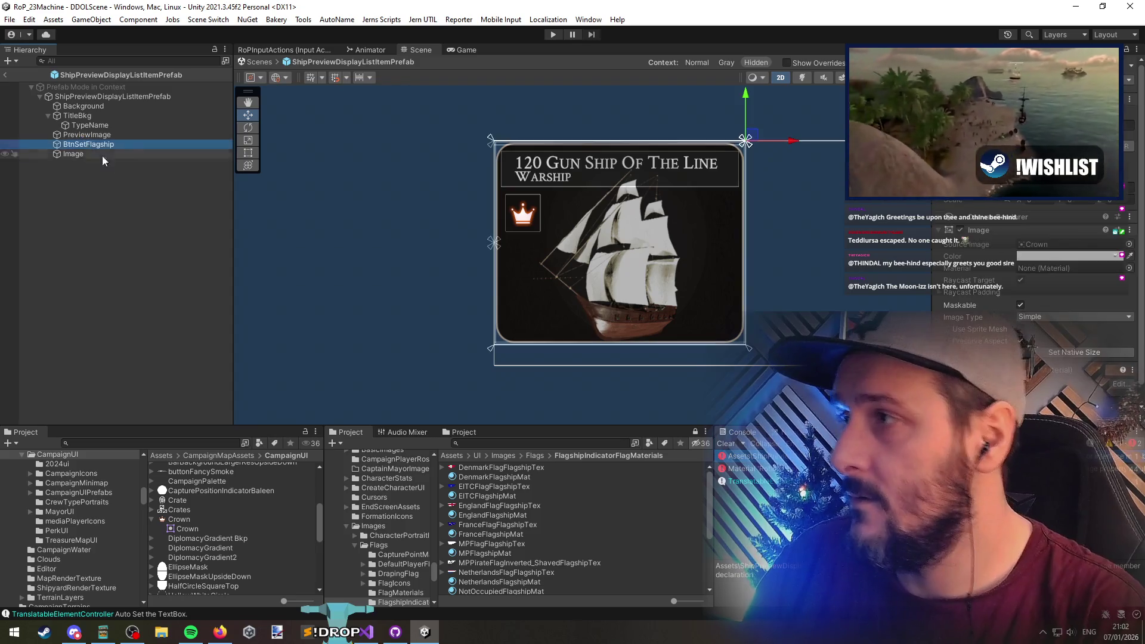
text(IsFlaghip)
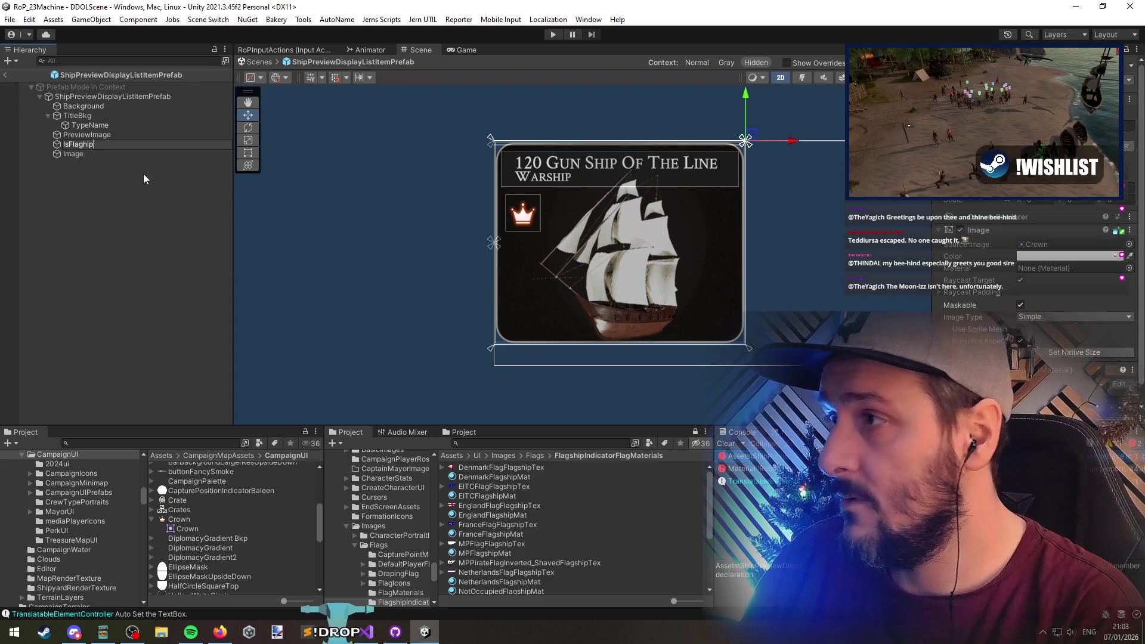
key(Return)
key(Down)
key(Up)
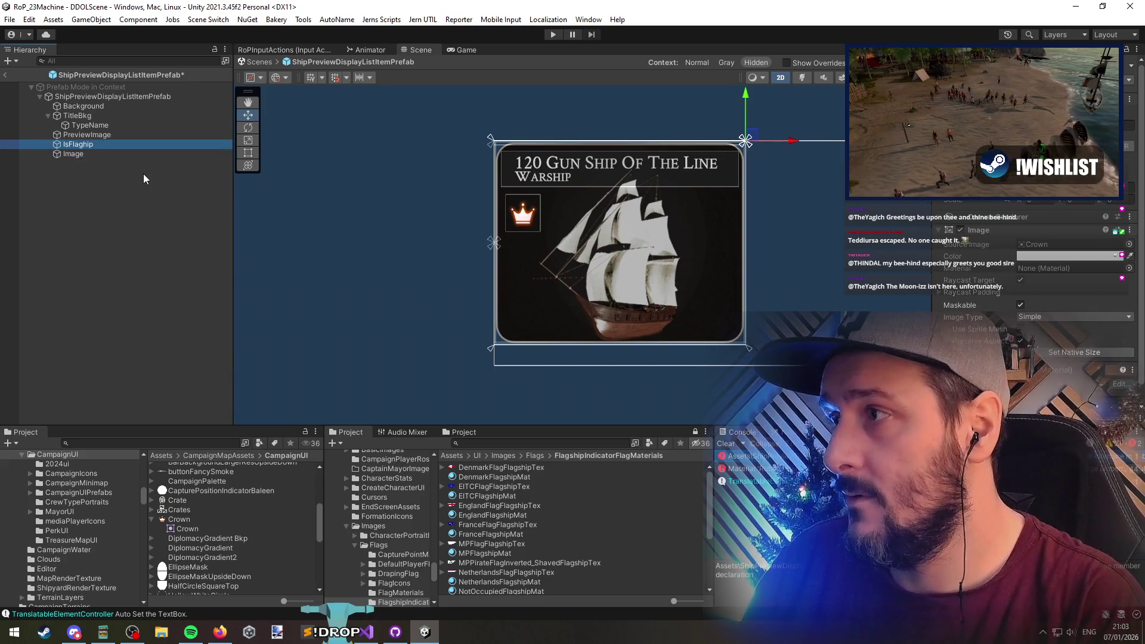
key(Down)
key(Down)
key(Down)
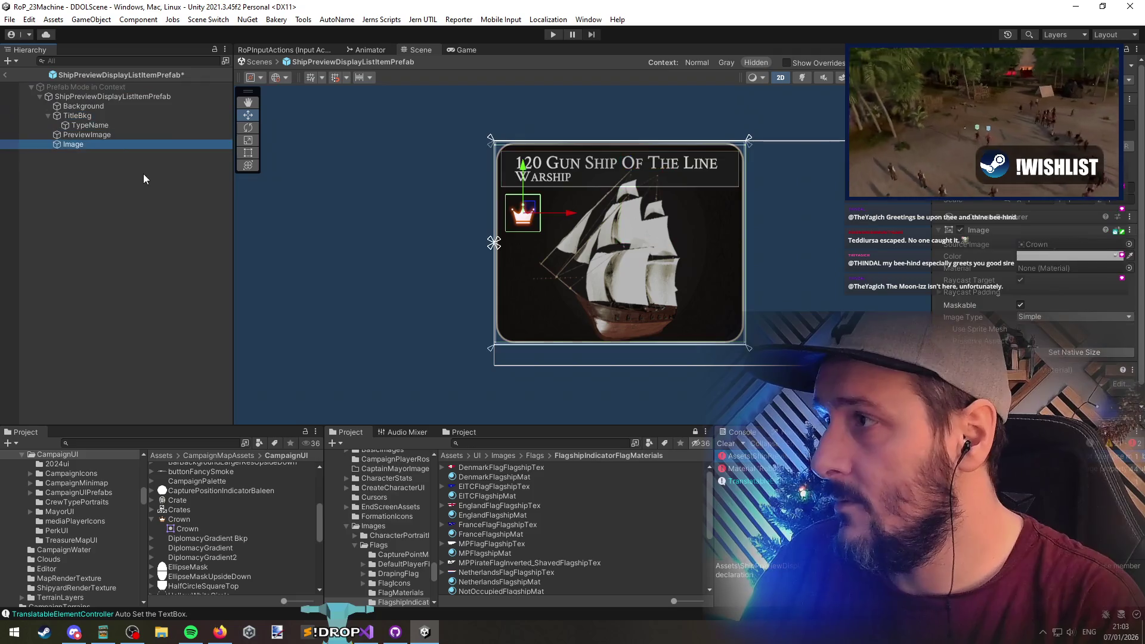
Rename the crown image to isFlaghip and duplicate the TitleBkg title bar
key(F2)
text(isFlaghi)
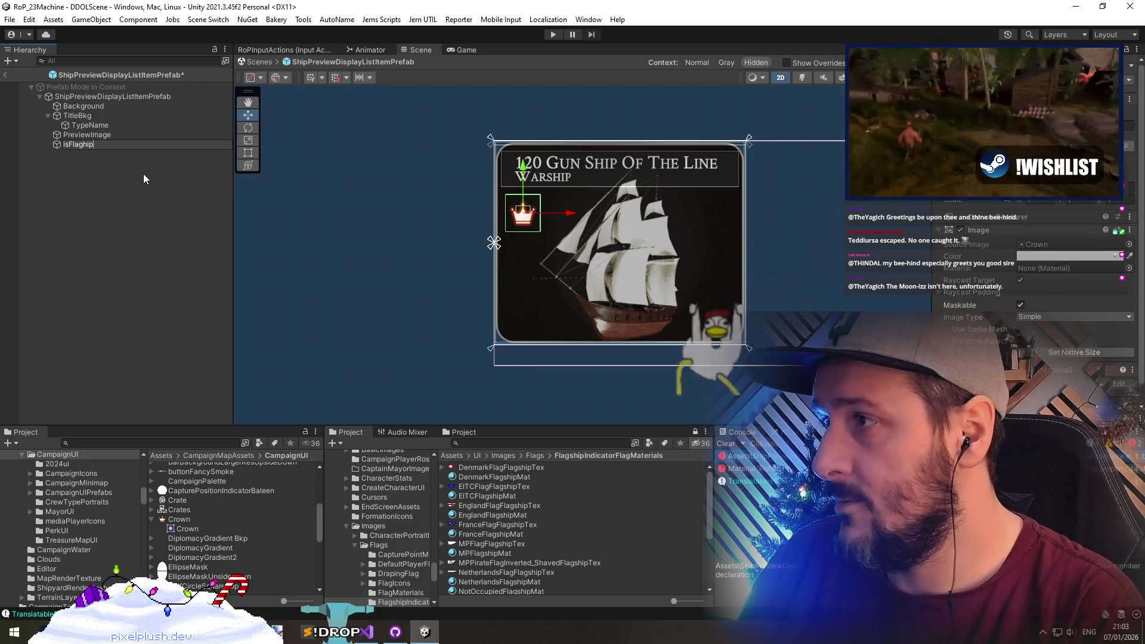
text(p)
key(Return)
key(Up)
key(Up)
key(Up)
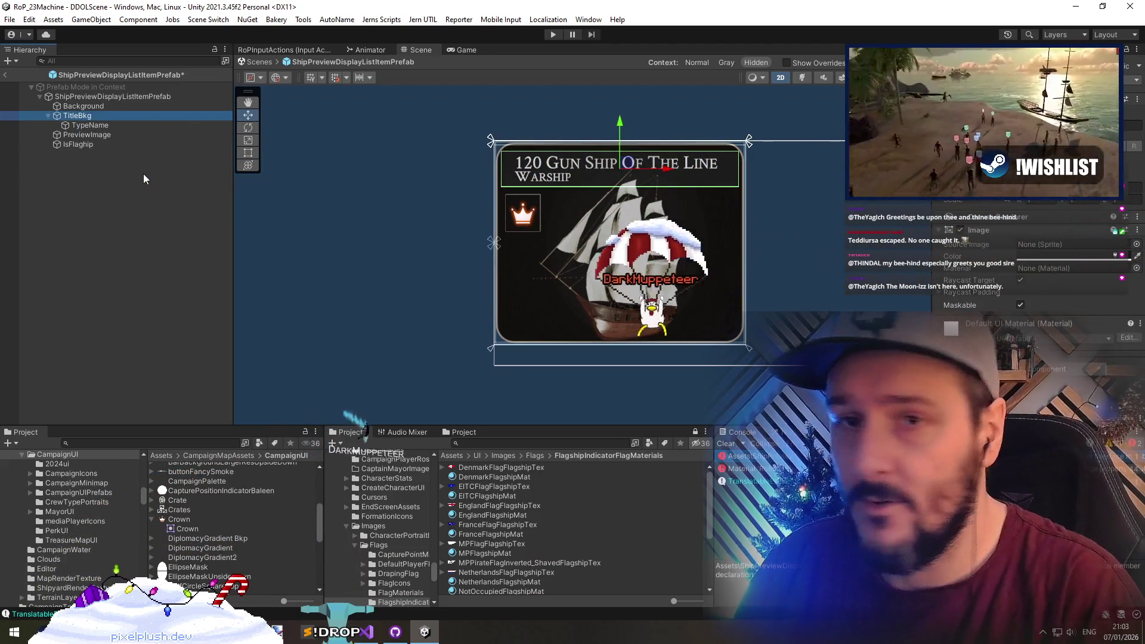
key(ctrl+d)
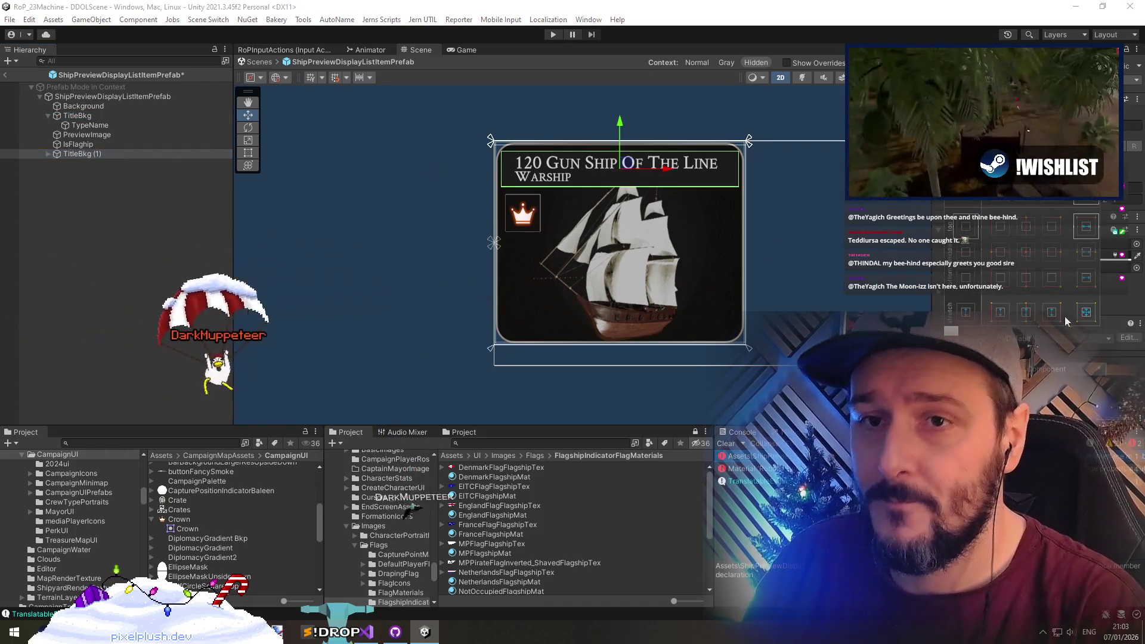
Move the copied title bar to the card's bottom edge
drag(488, 176, 487, 334)
click(48, 153)
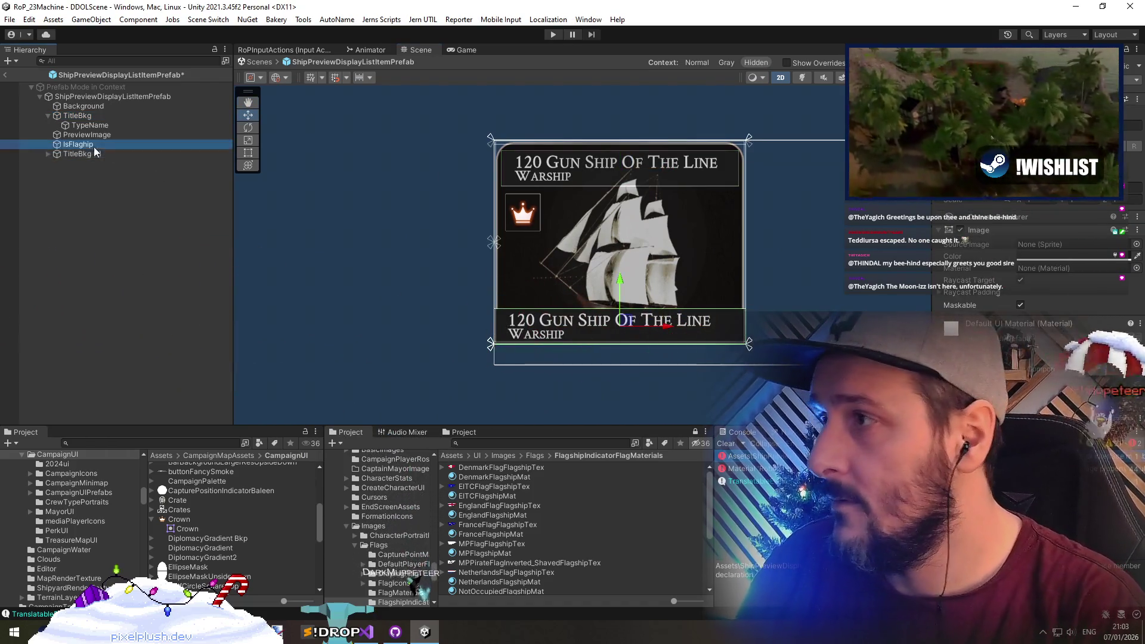
click(106, 163)
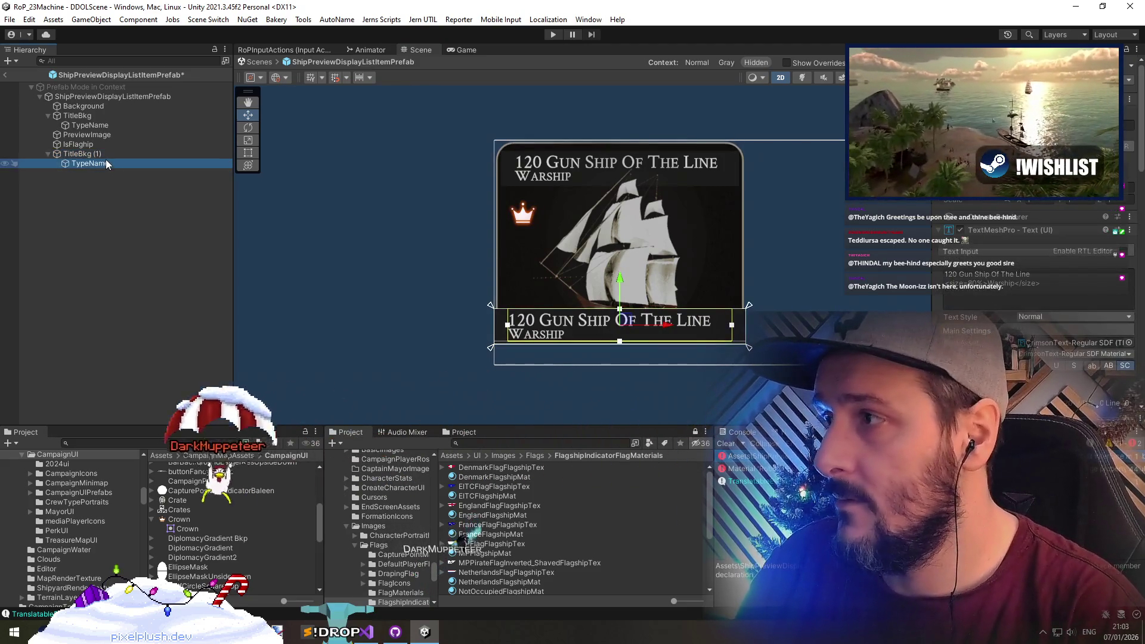
Change the bottom title text to 'The Pearl of the Sea' and 'Captain Mc Tavish'
click(987, 274)
text(The Pealr)
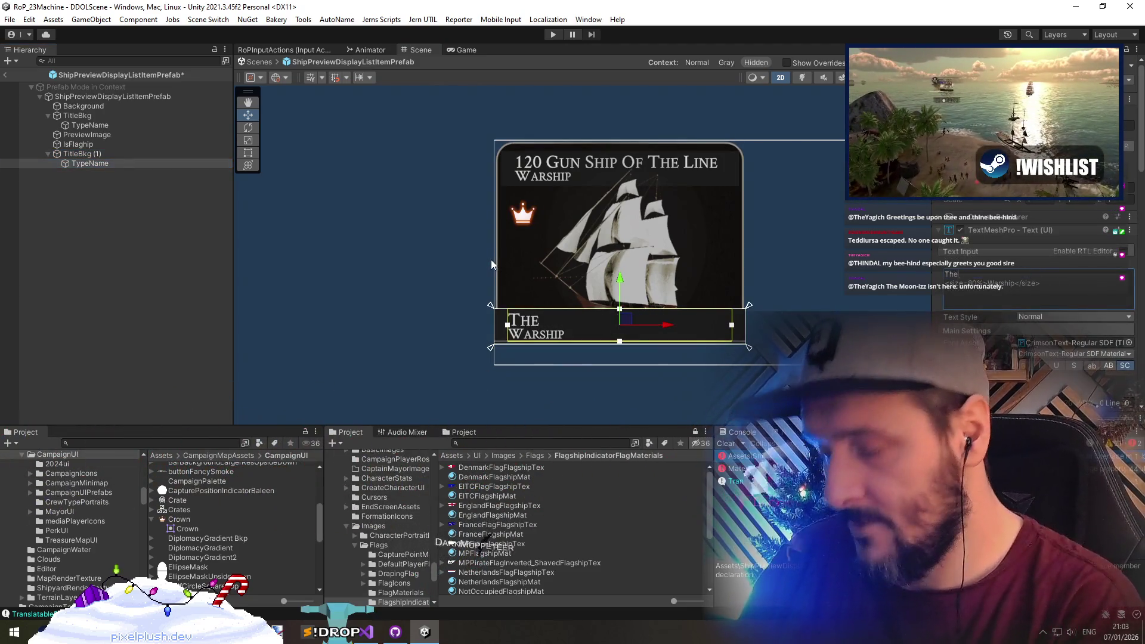
key(BackSpace)
key(BackSpace)
text(rl Of The Sea)
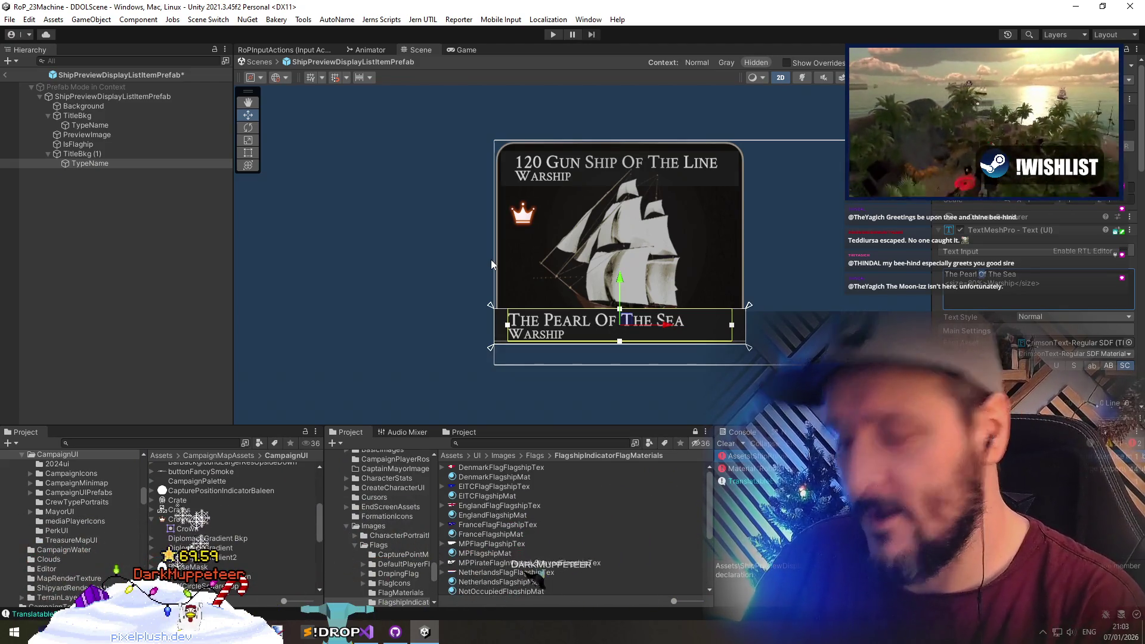
key(Delete)
text(o)
key(Right)
key(Right)
text(t)
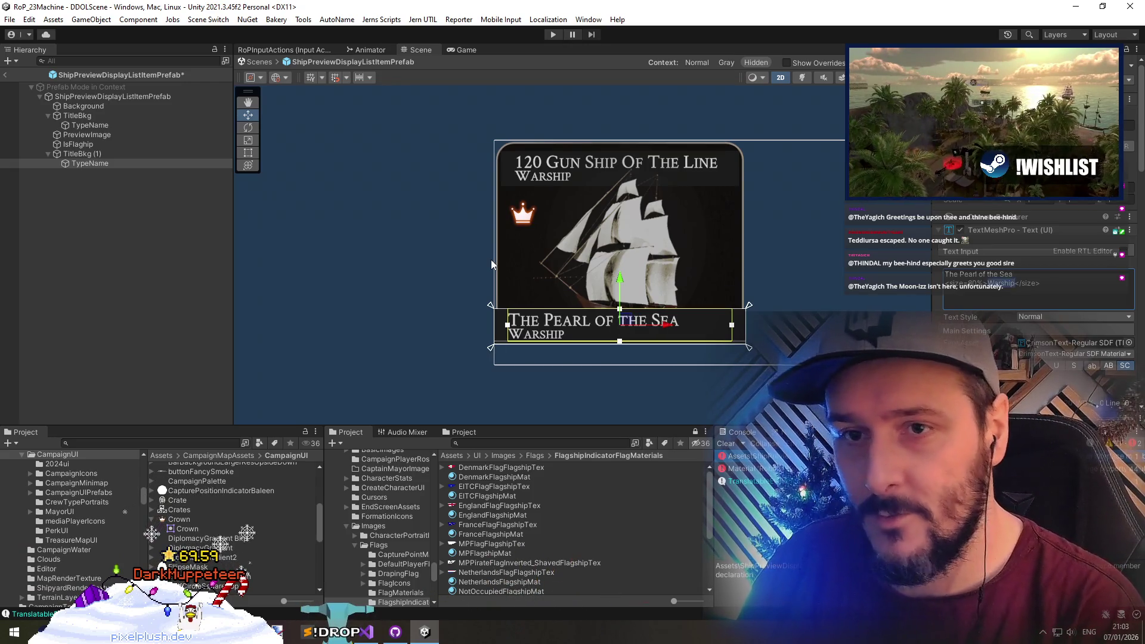
key(ctrl+BackSpace)
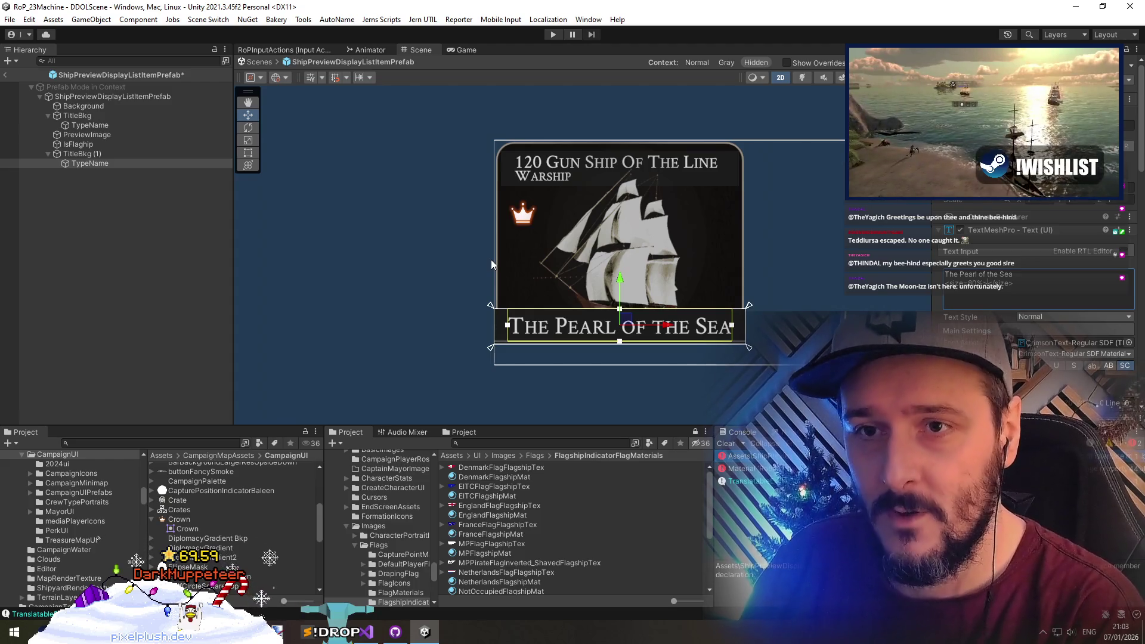
text(Captain)
text( Mc Tav)
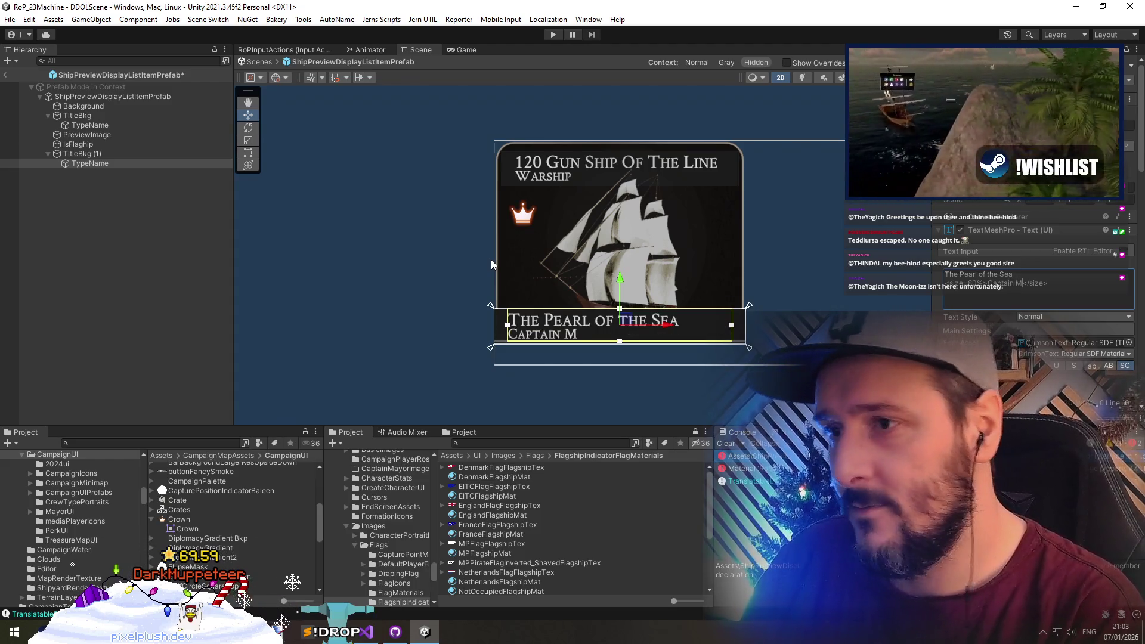
text(ish)
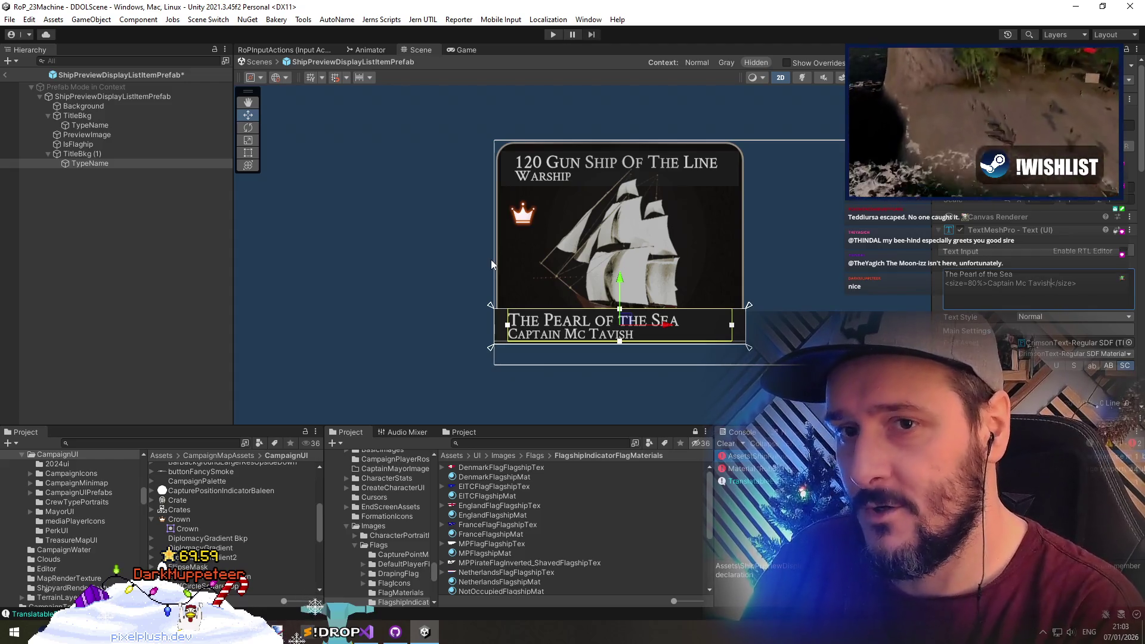
click(460, 295)
scroll(579, 260, up, 3)
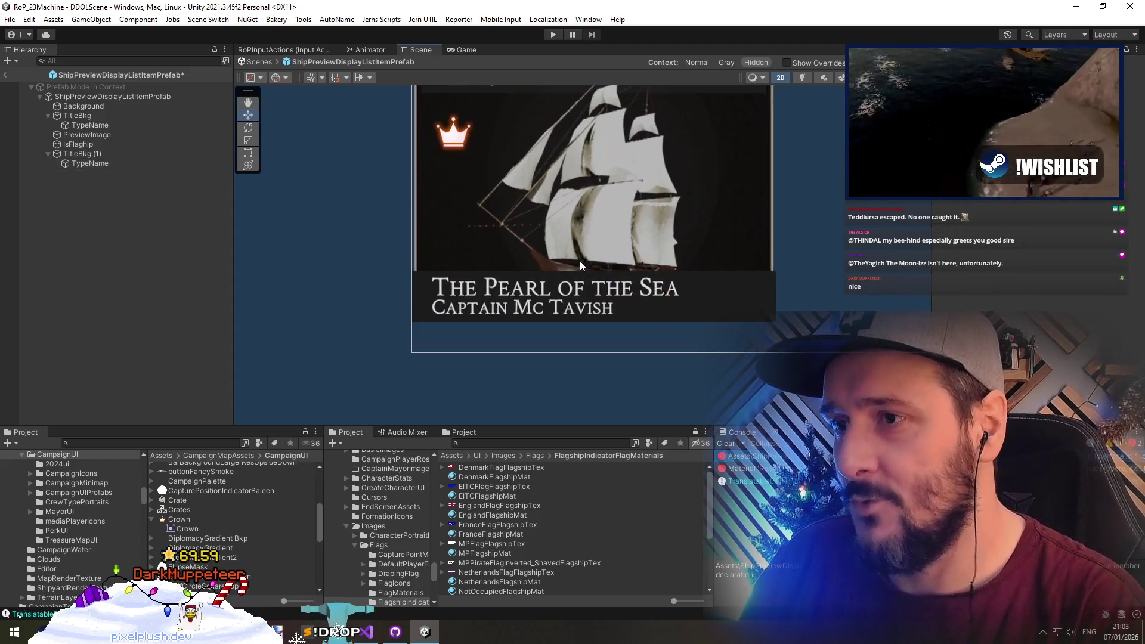
scroll(572, 237, down, 3)
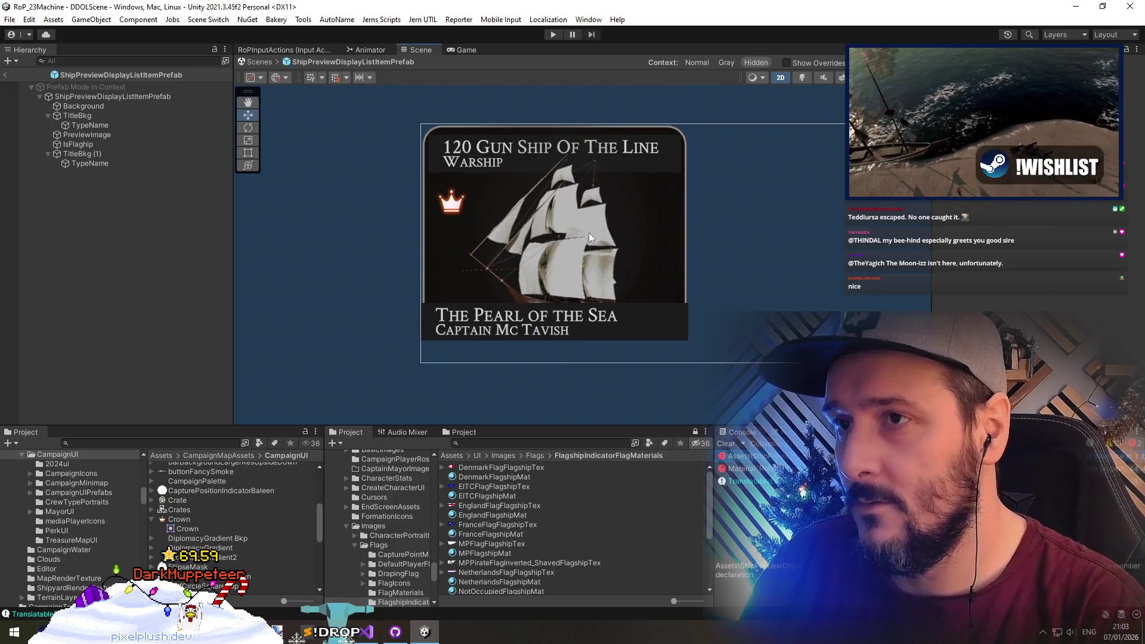
scroll(623, 330, up, 2)
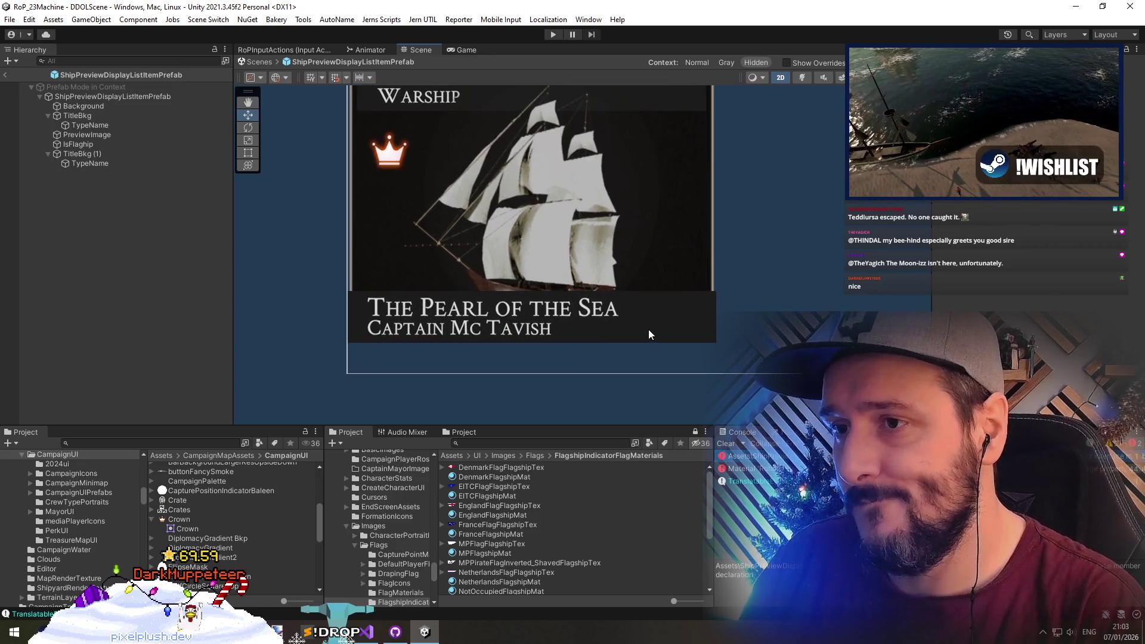
Hide the copied bar's dark background and nudge its text and top edge upward
click(95, 154)
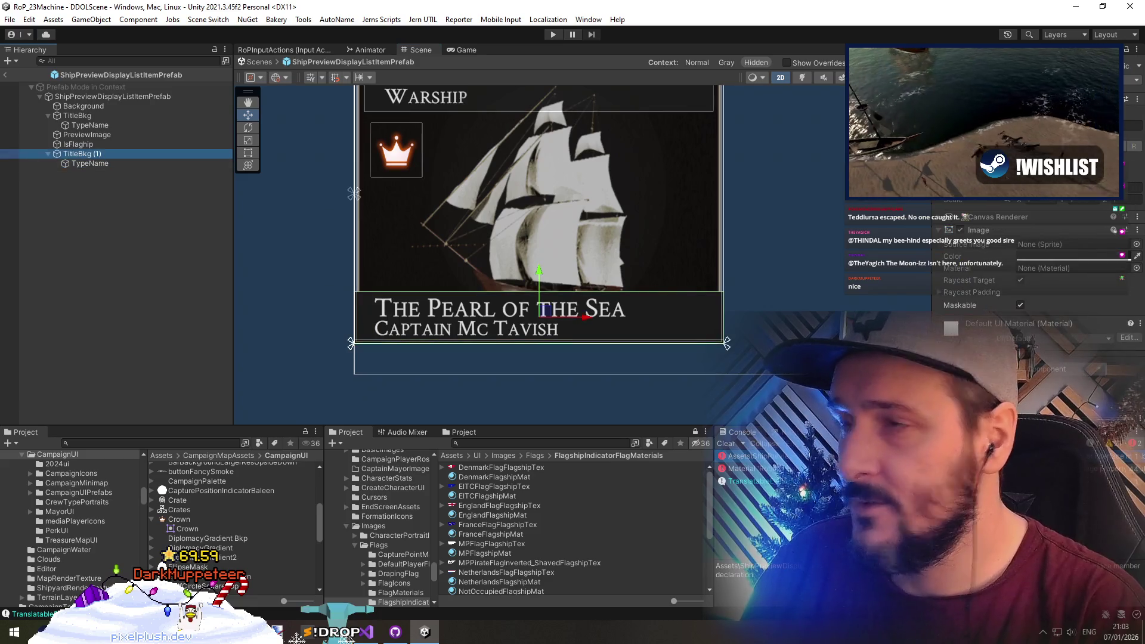
click(961, 230)
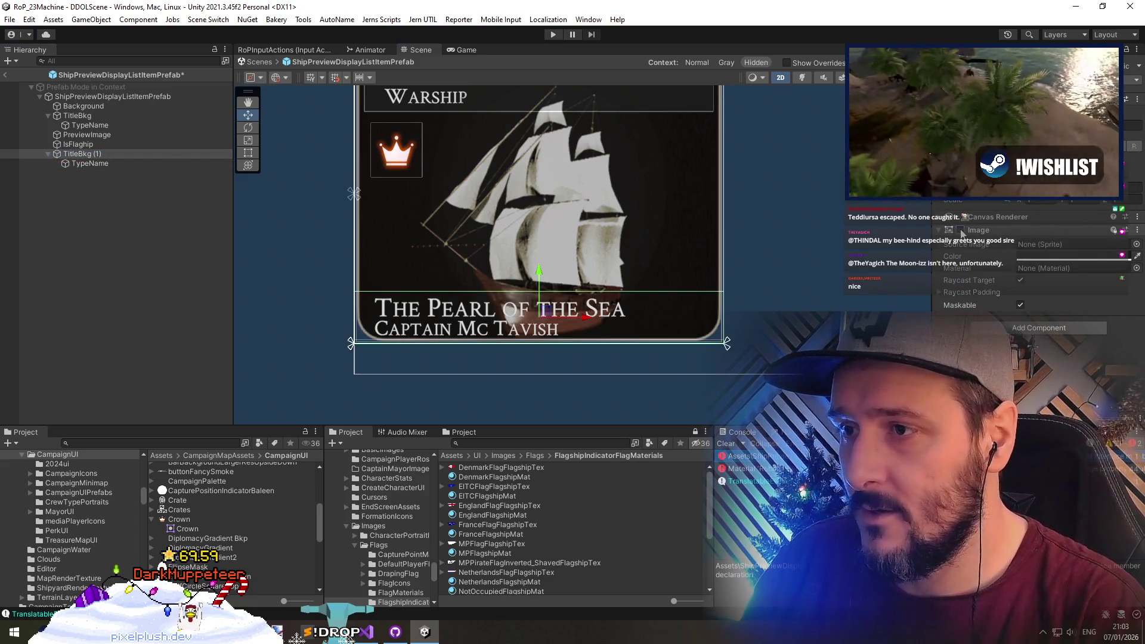
click(133, 165)
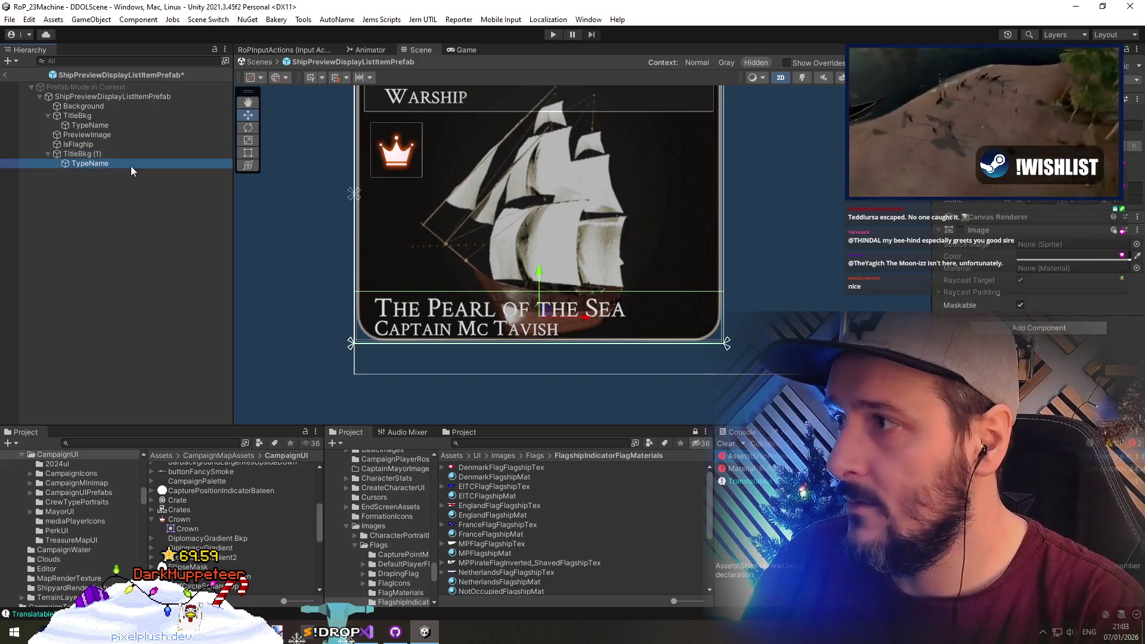
click(548, 312)
drag(540, 275, 540, 271)
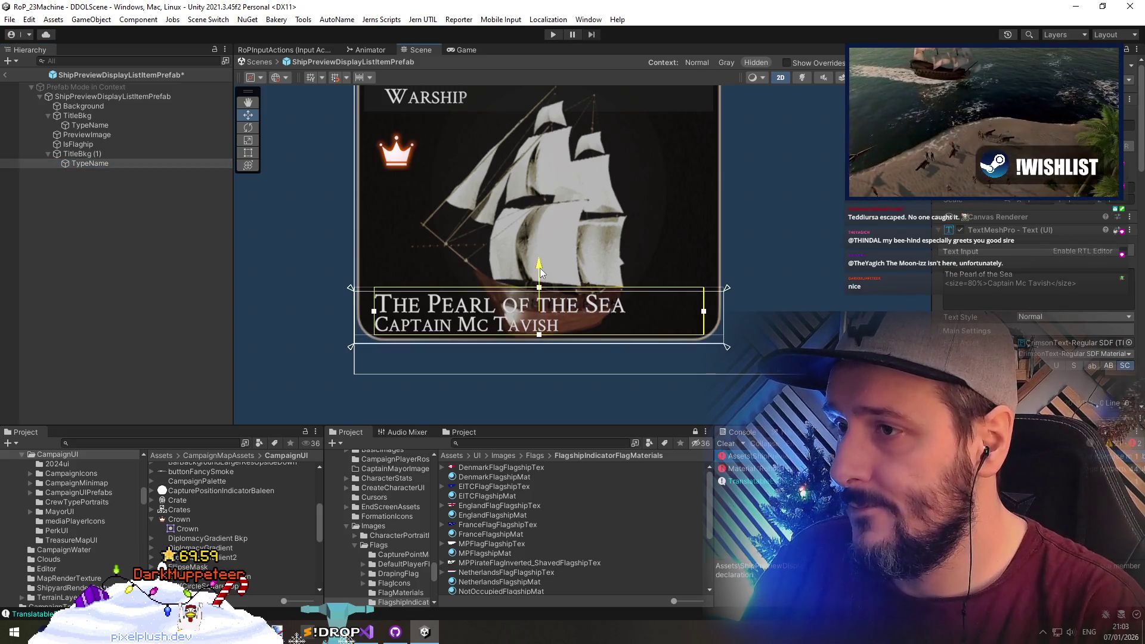
click(467, 289)
key(t)
drag(604, 288, 604, 278)
click(150, 166)
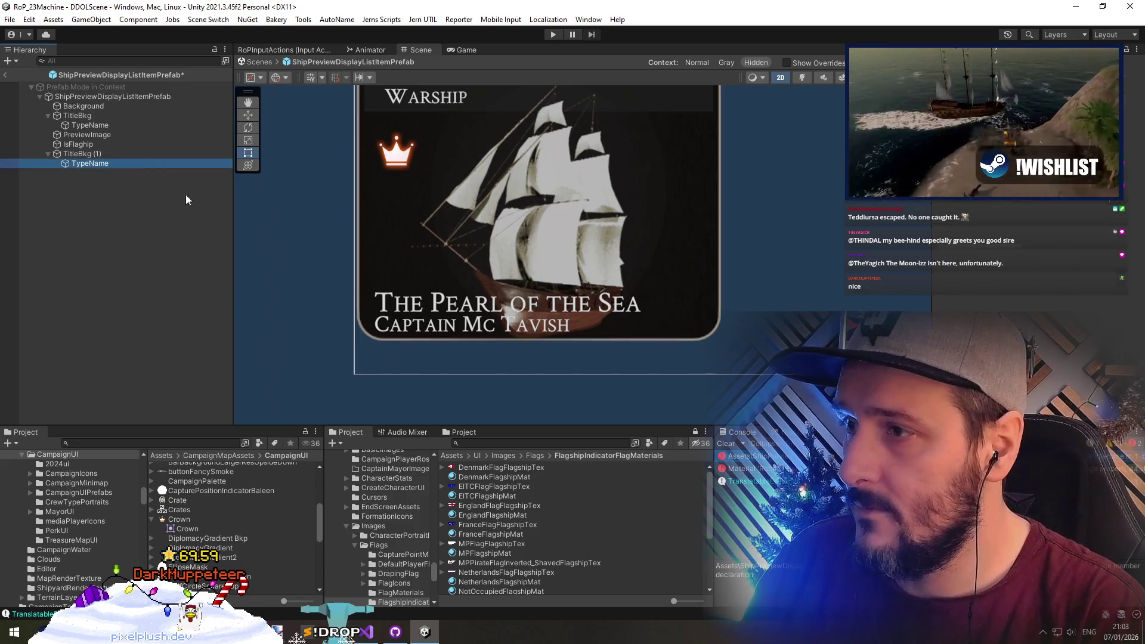
click(562, 344)
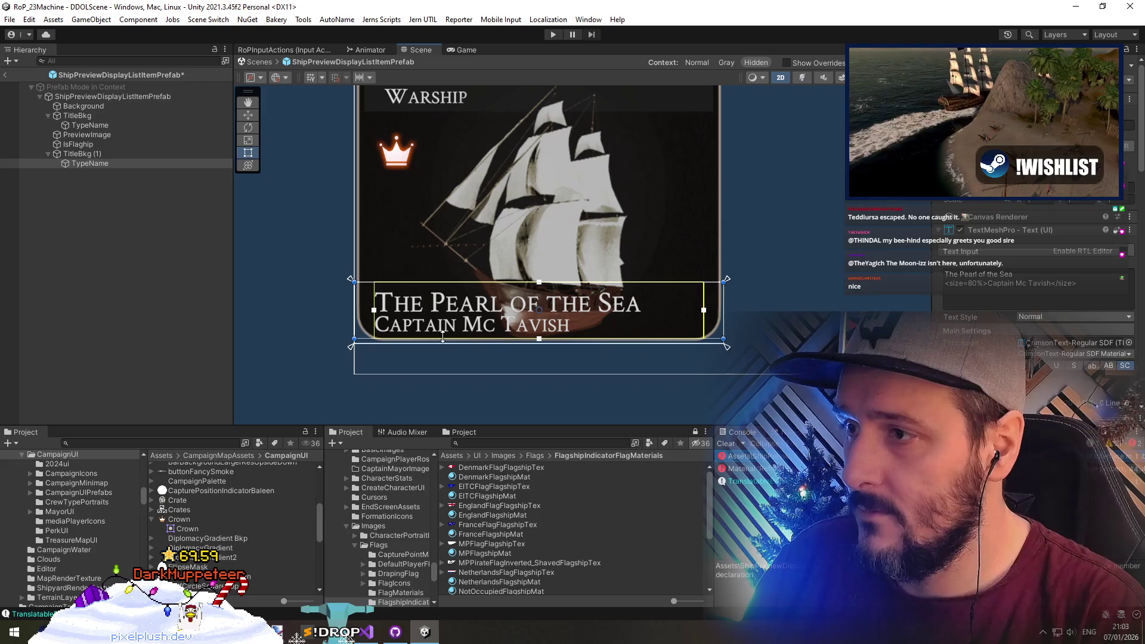
click(100, 163)
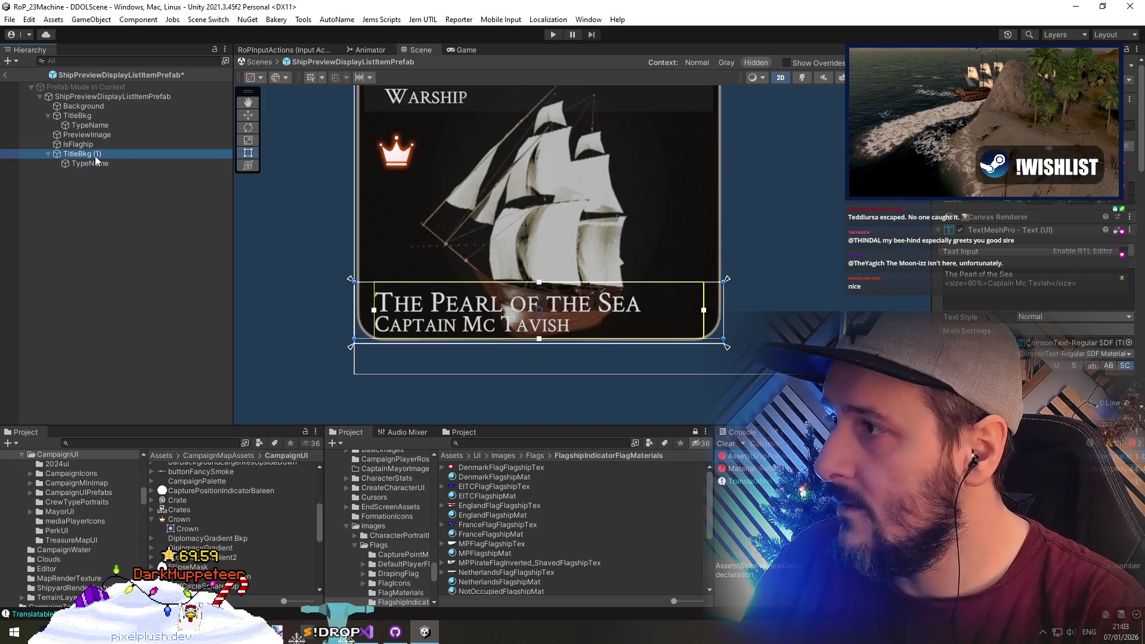
Remove the Image component from TitleBkg (1)
click(98, 156)
right_click(993, 231)
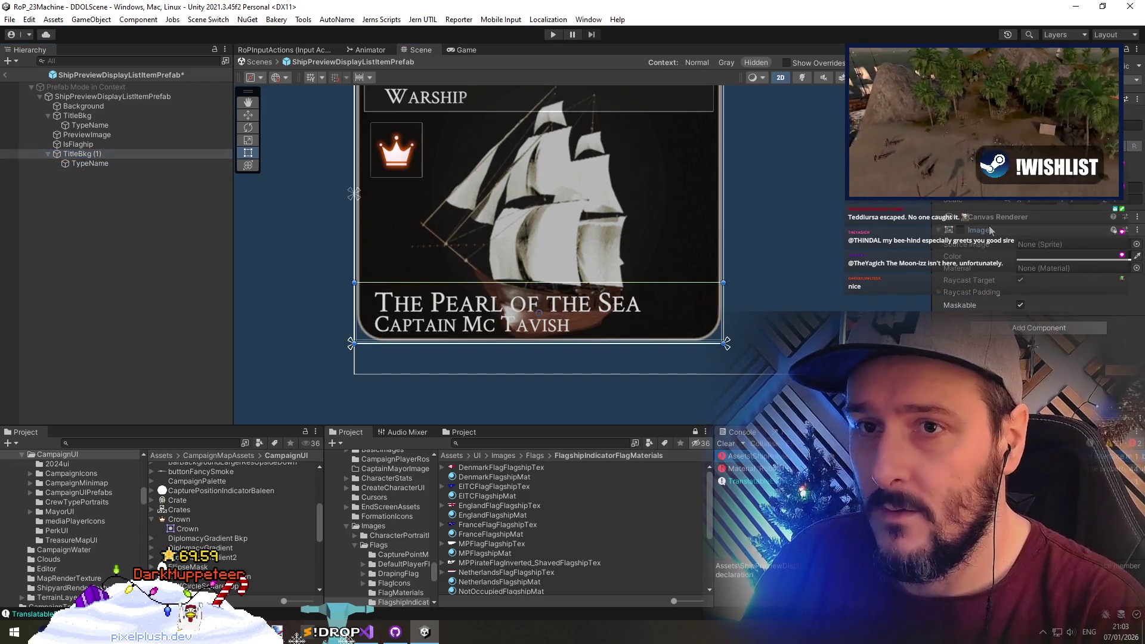
click(1020, 246)
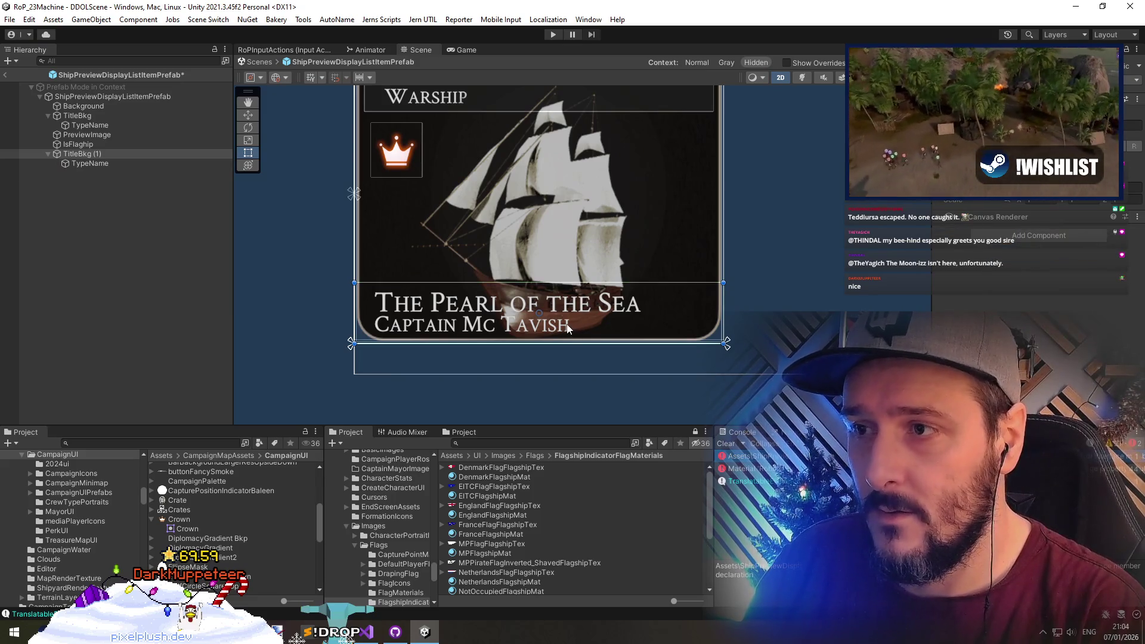
key(ctrl+z)
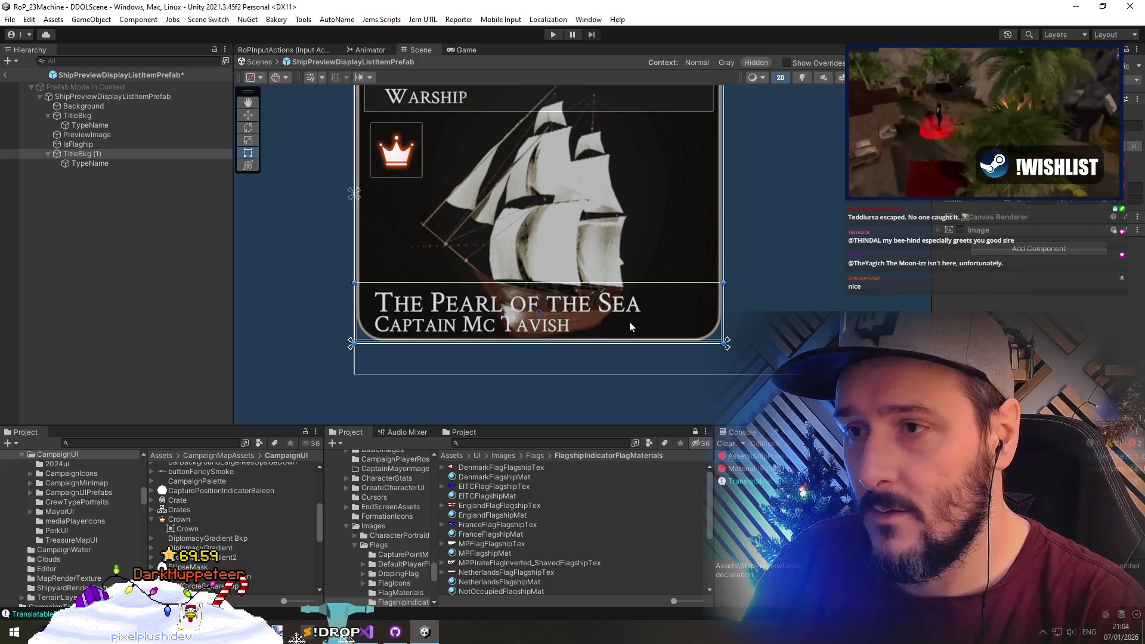
right_click(993, 230)
right_click(993, 231)
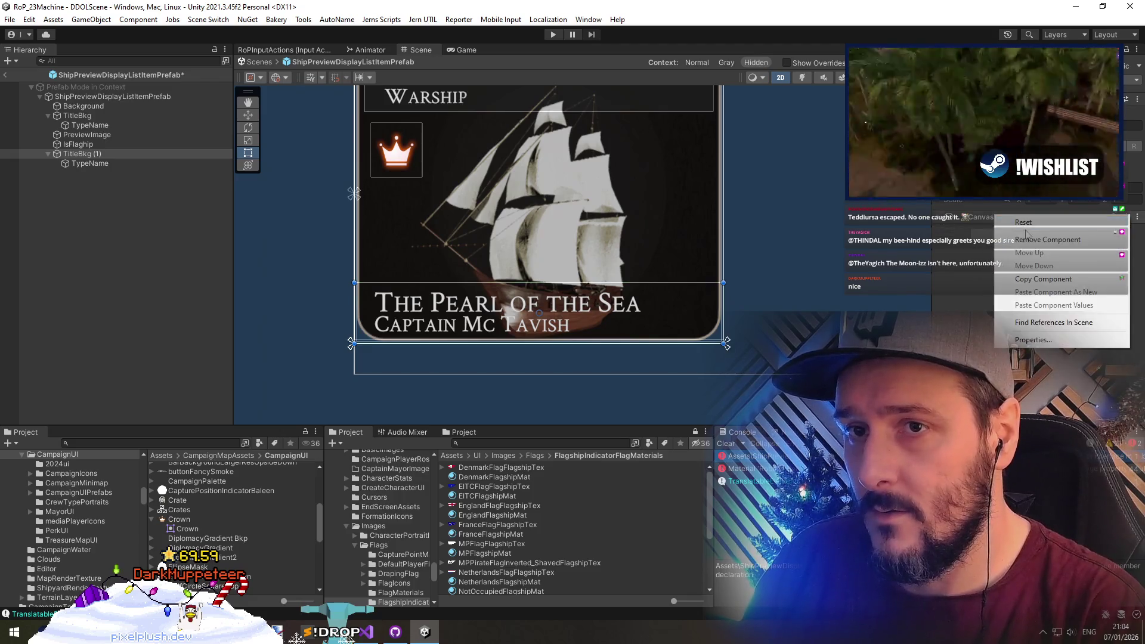
click(1038, 239)
click(148, 164)
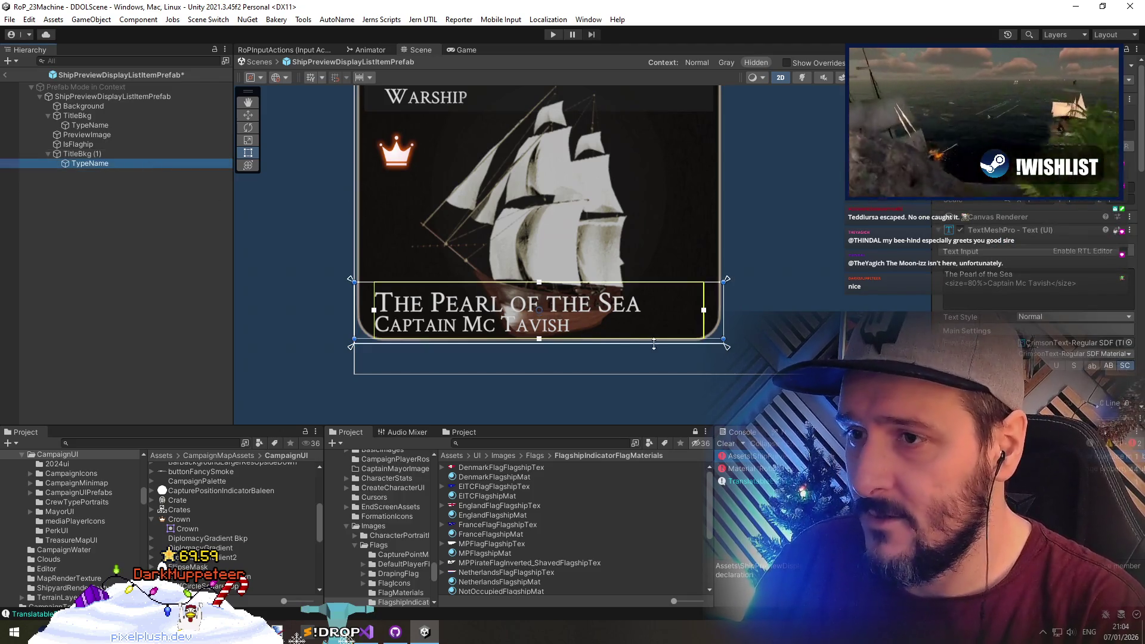
drag(654, 345, 653, 319)
key(ctrl+z)
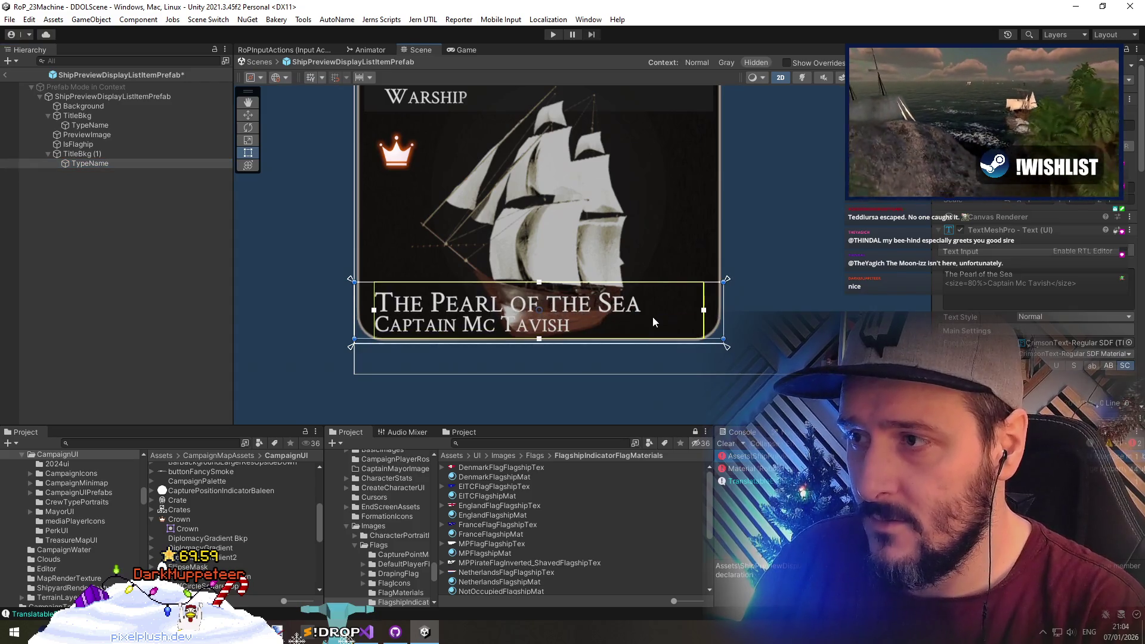
Shift the bottom title panel slightly lower with the Move tool
click(83, 154)
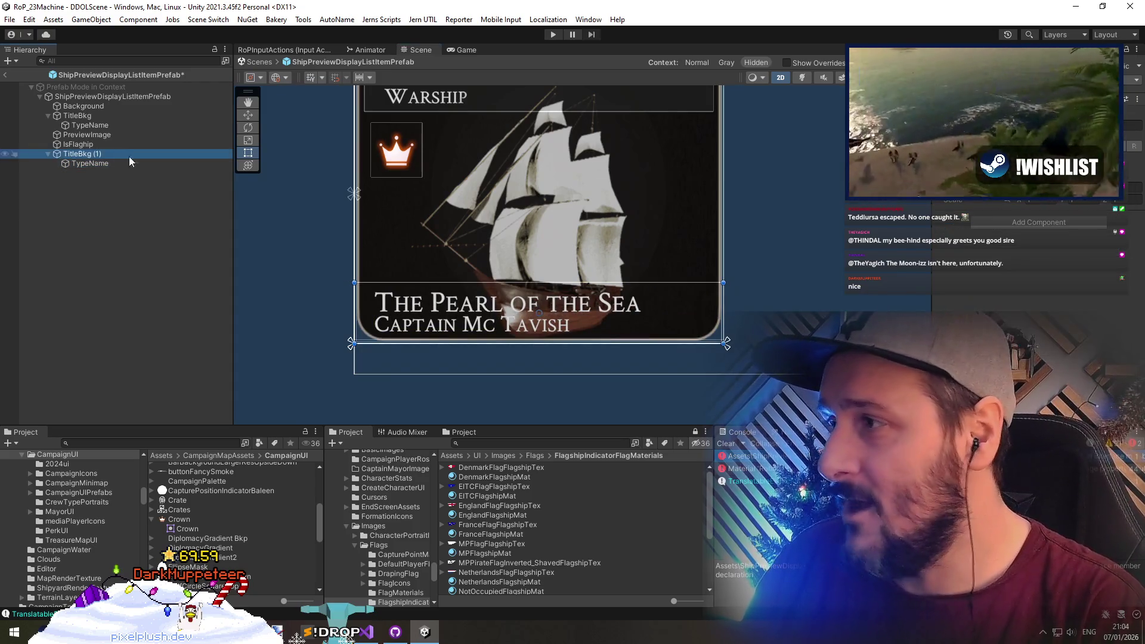
key(w)
mouse_move(594, 329)
mouse_down()
mouse_move(593, 310)
mouse_move(599, 353)
mouse_move(602, 333)
mouse_up()
drag(357, 307, 370, 307)
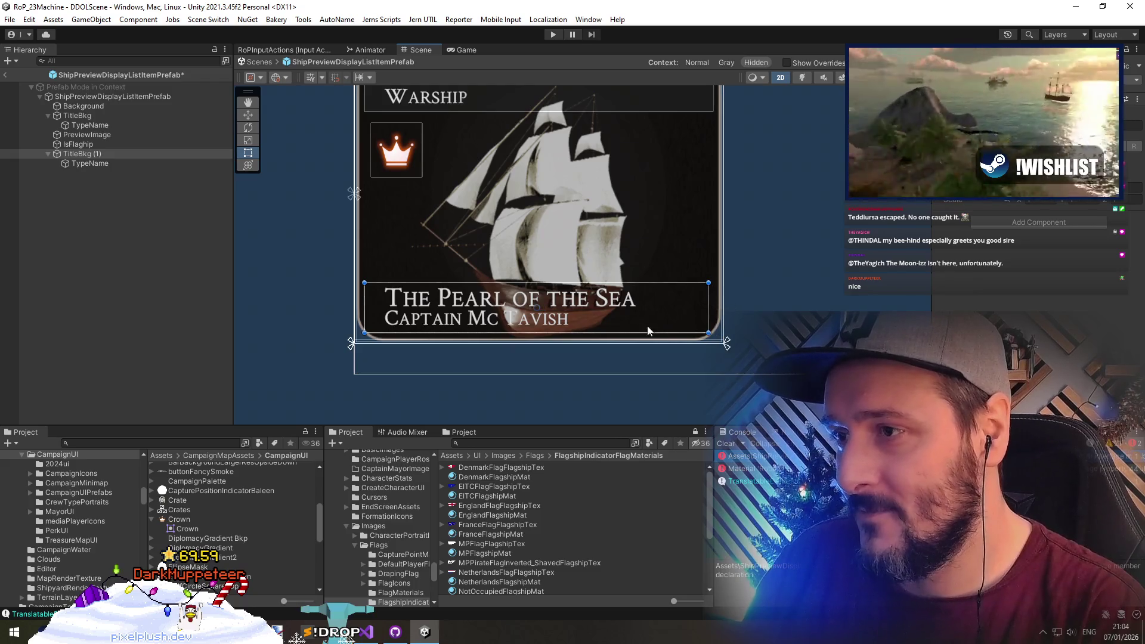
scroll(465, 287, down, 3)
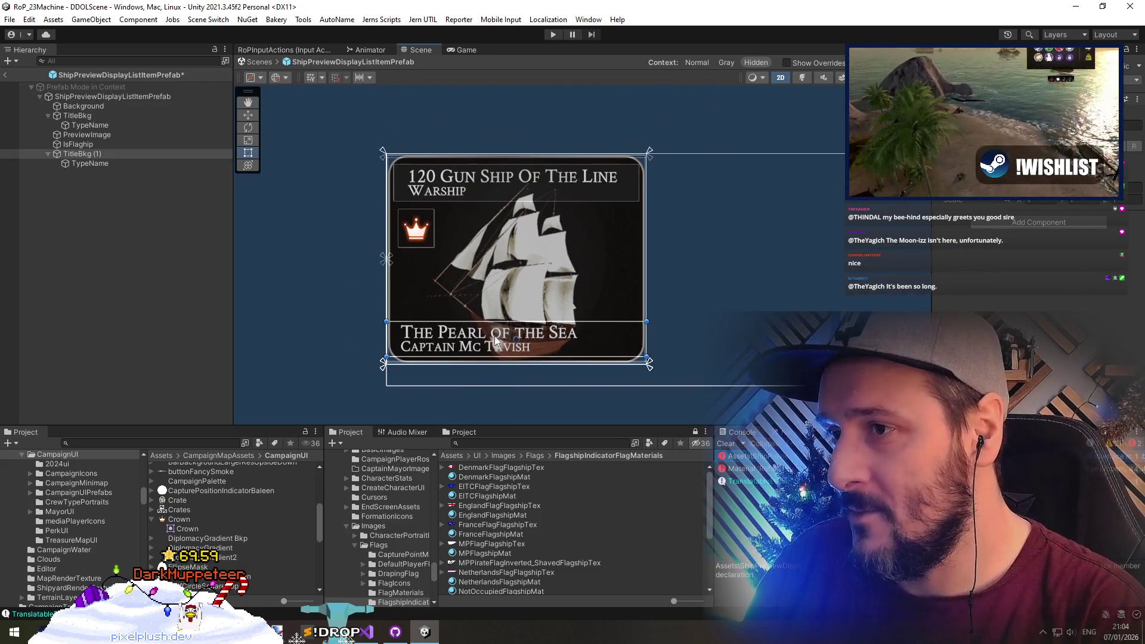
key(w)
drag(520, 288, 520, 292)
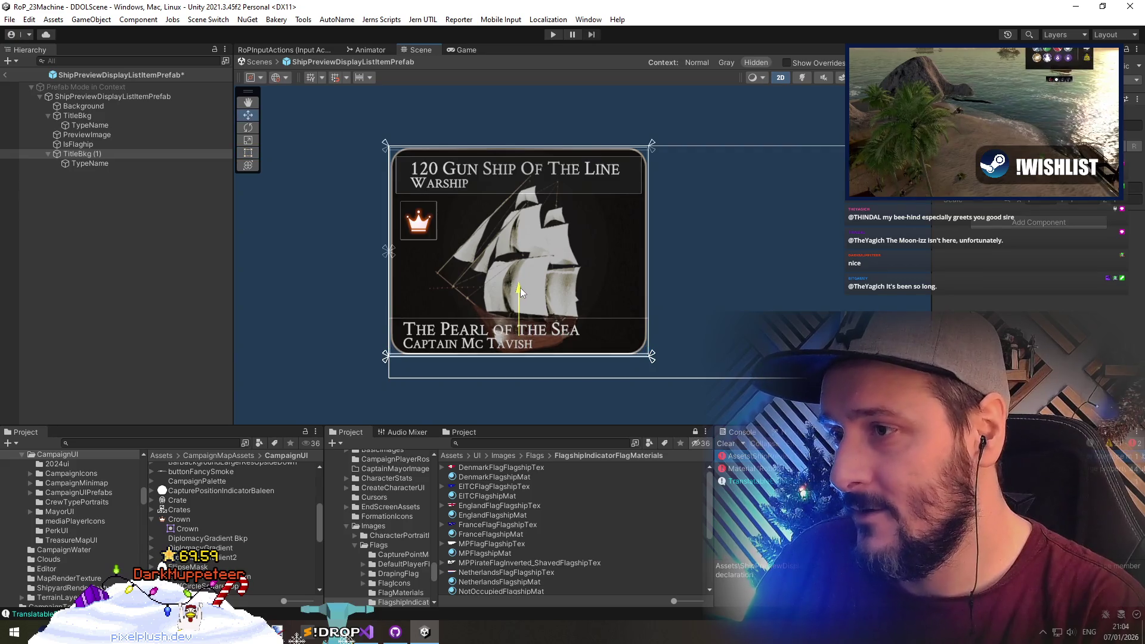
click(109, 180)
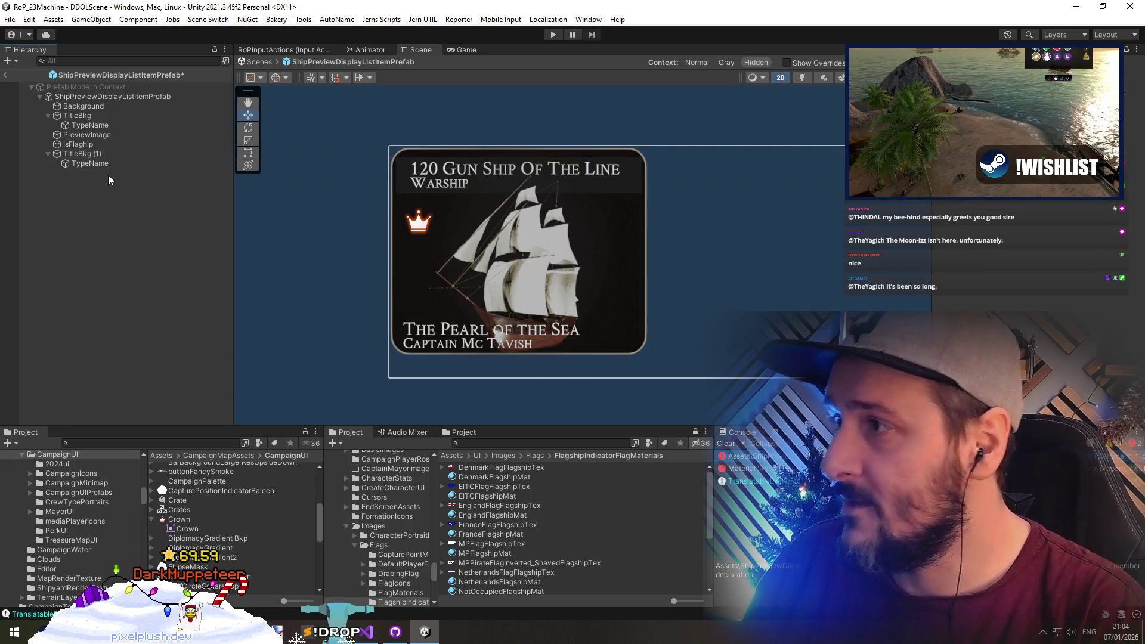
click(100, 153)
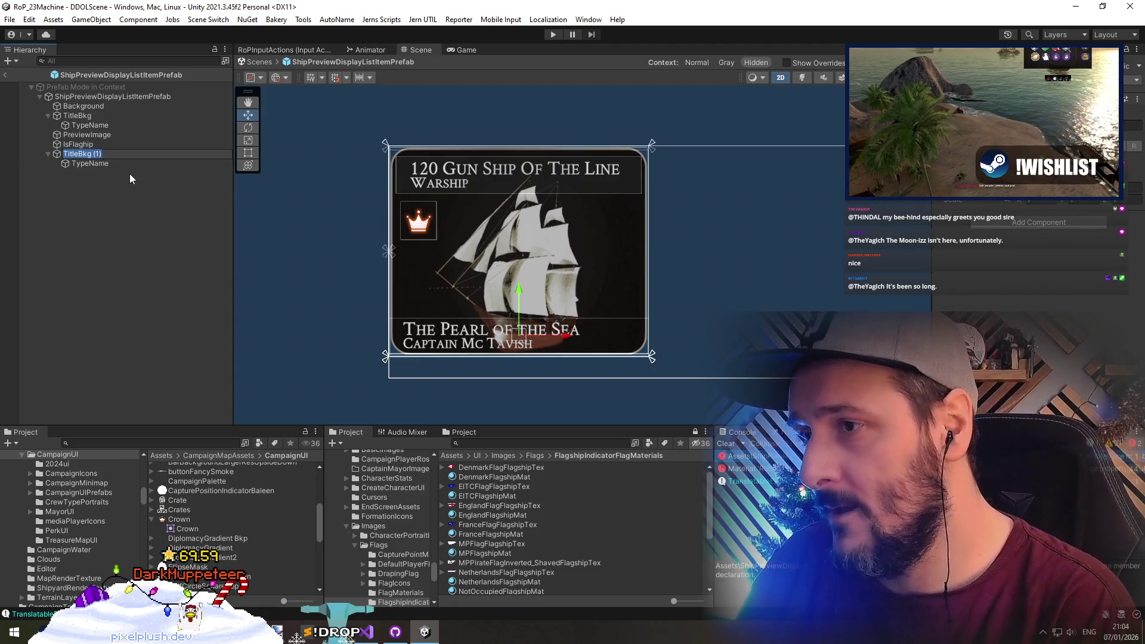
Rename TitleBkg (1) to BottomDetailBkg, its text ShipOwnershipDetails, and the top text ShipTypeDetails
text(BottomDetailB)
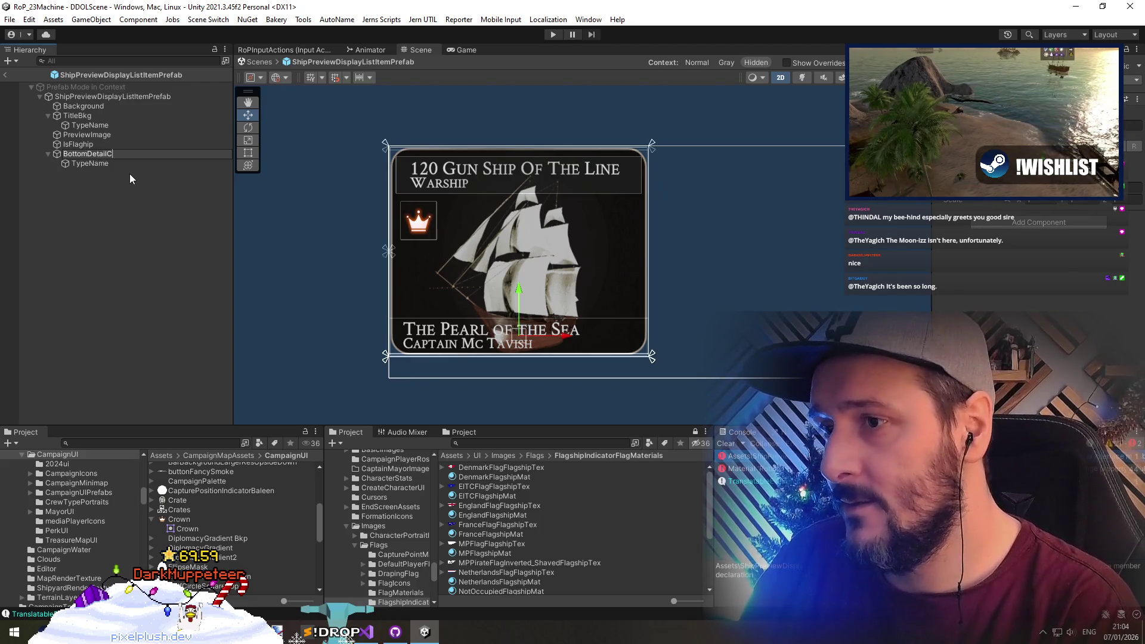
text(kg)
key(Return)
key(Down)
key(F2)
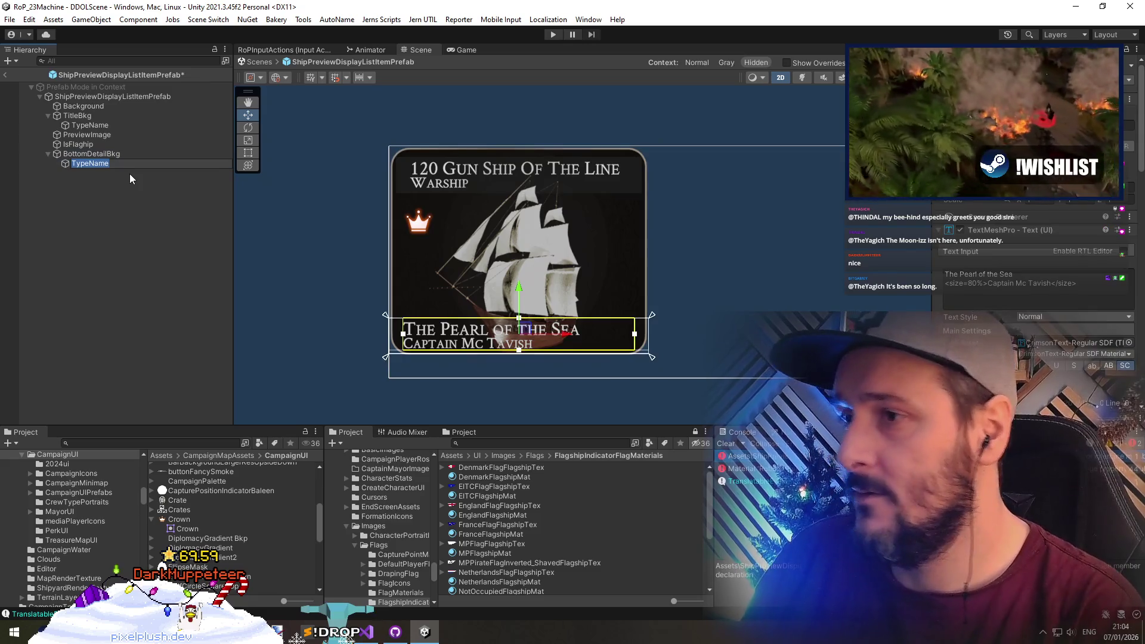
text(ShipDetails)
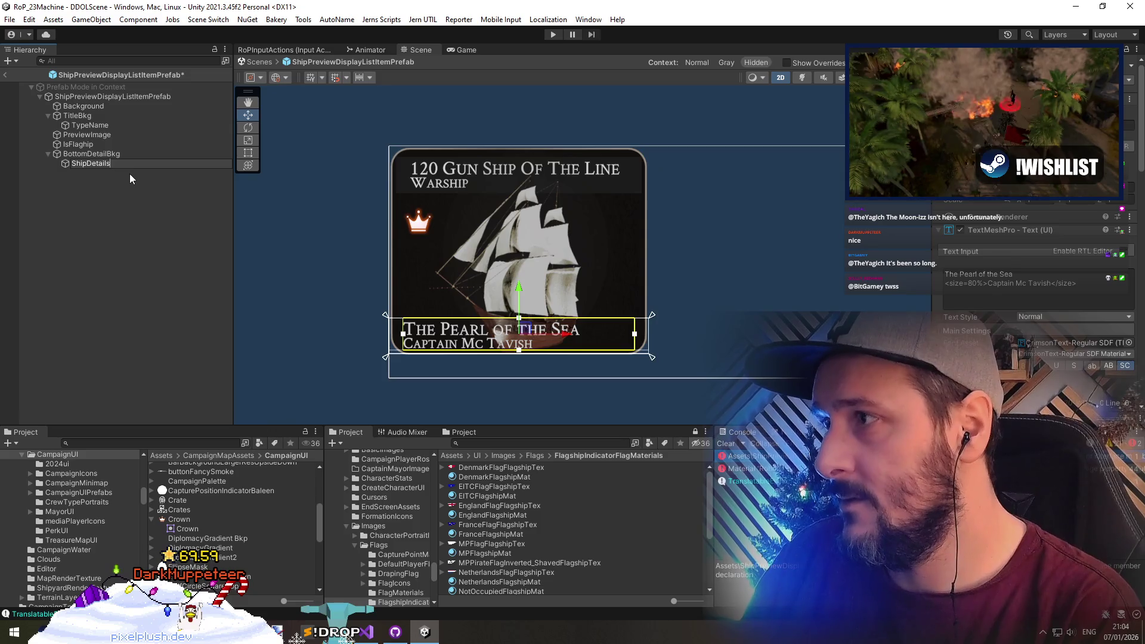
key(BackSpace)
key(BackSpace)
key(BackSpace)
text(OwnershipDetails)
key(Return)
key(Up)
key(Up)
key(Up)
key(F2)
text(ShipType)
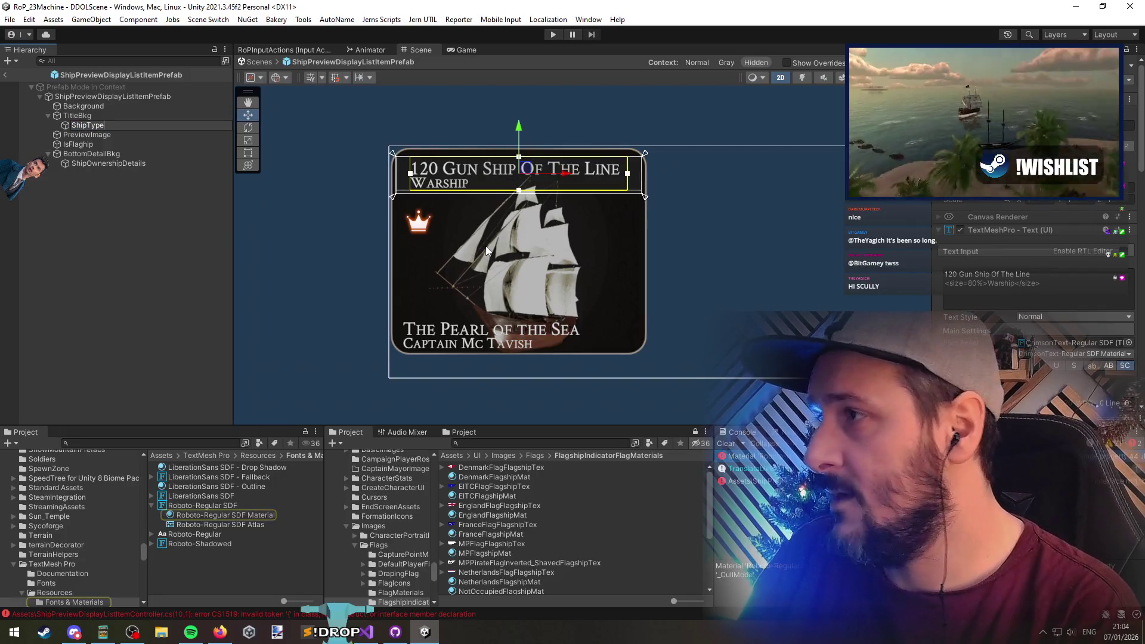
text(Details)
key(Return)
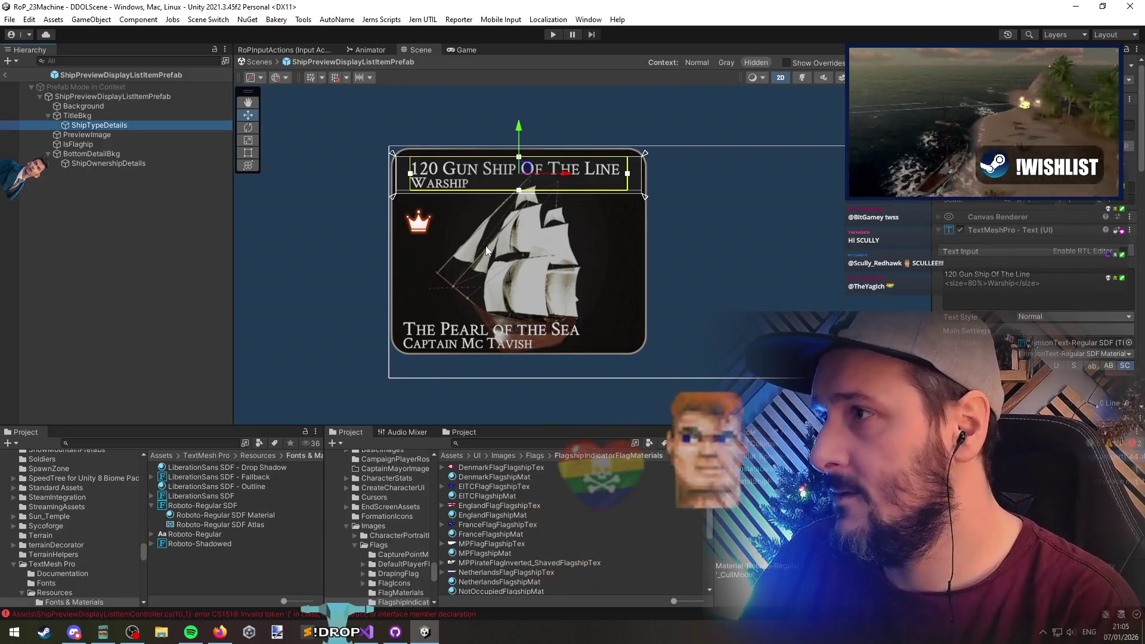
key(alt+Tab)
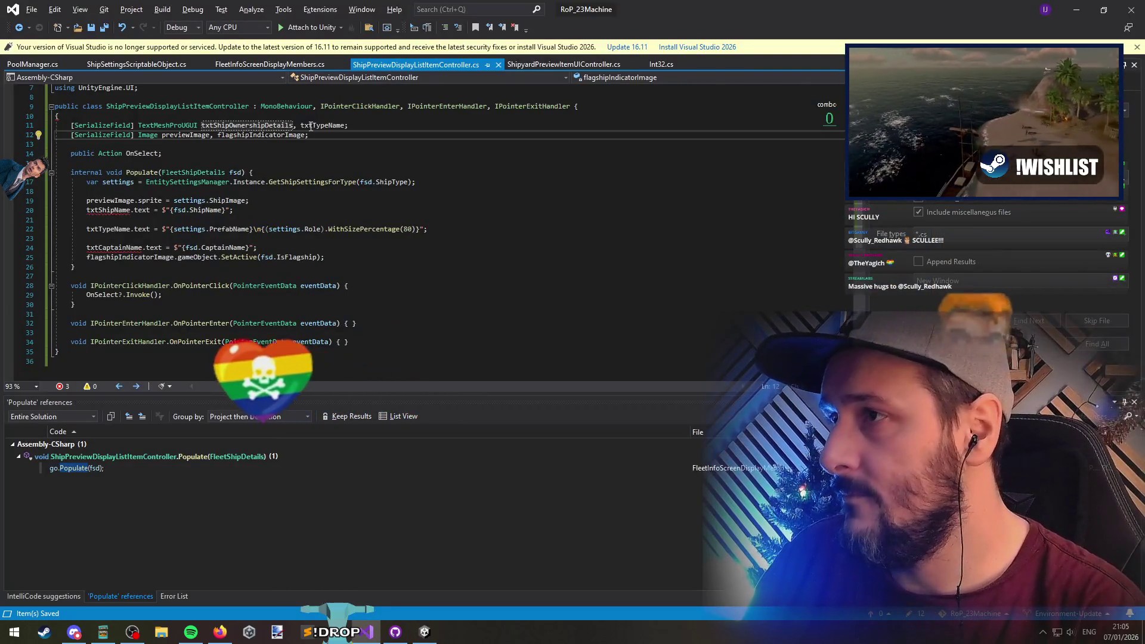
Rename the txtTypeName field to txtShipTypeDetails, including its use in Populate
double_click(310, 126)
text(txtShipTypeDetails)
key(ctrl+period)
key(Return)
drag(54, 210, 86, 216)
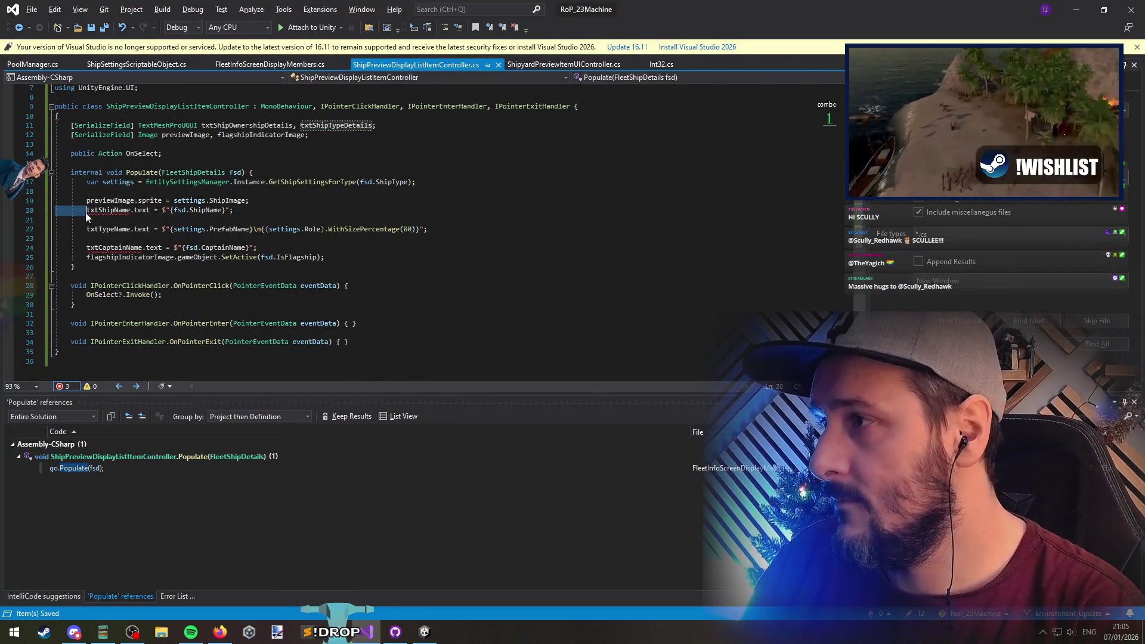
click(331, 125)
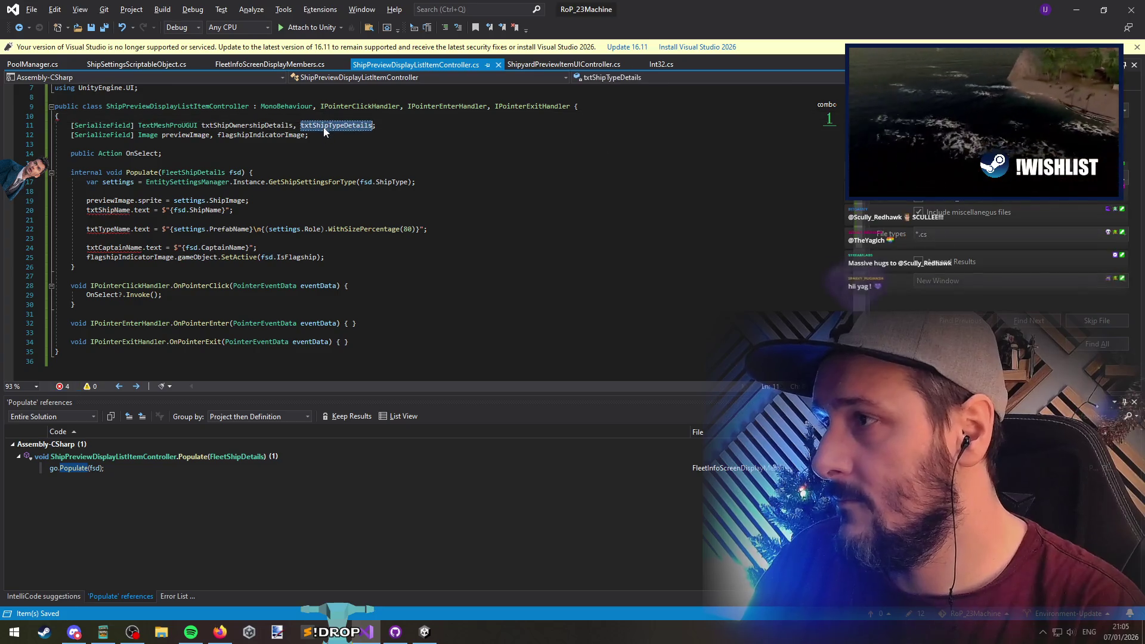
double_click(108, 230)
text(txtShipTypeDetails)
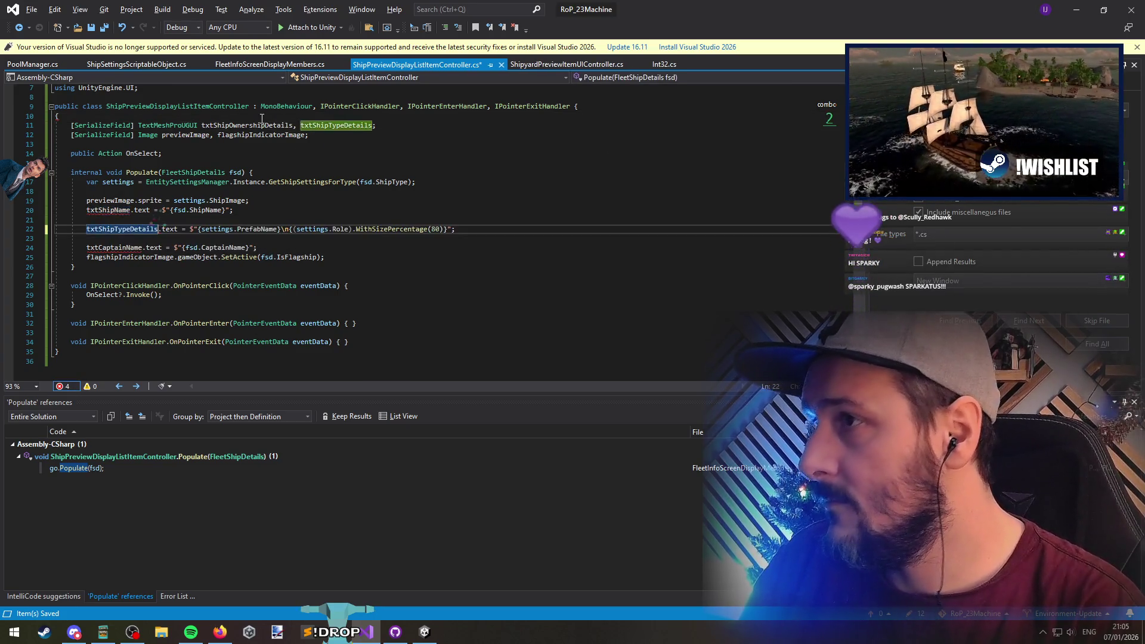
Replace txtShipName with txtShipOwnershipDetails on the ship name line
click(256, 125)
click(254, 213)
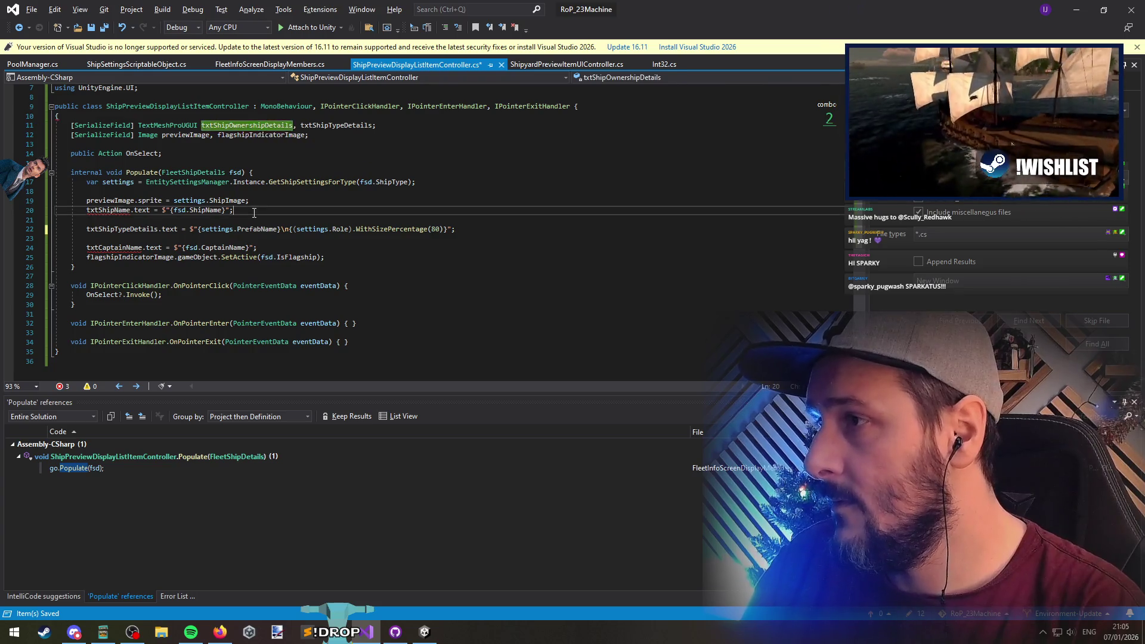
key(alt+Down)
key(alt+Down)
key(alt+Down)
click(232, 127)
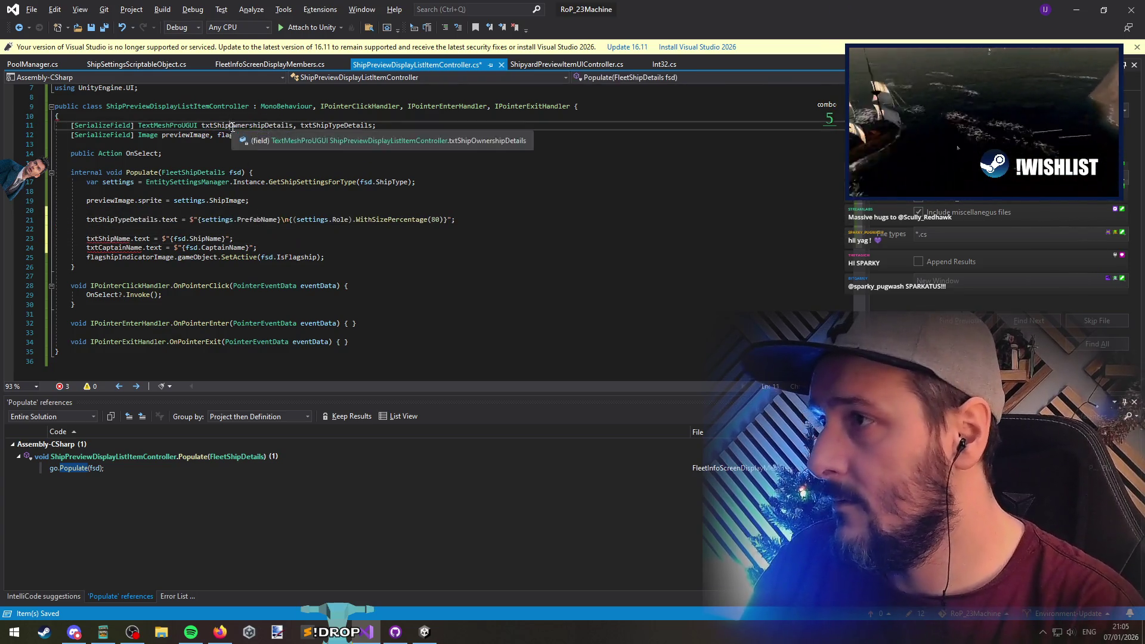
double_click(232, 127)
key(ctrl+c)
double_click(108, 239)
key(ctrl+v)
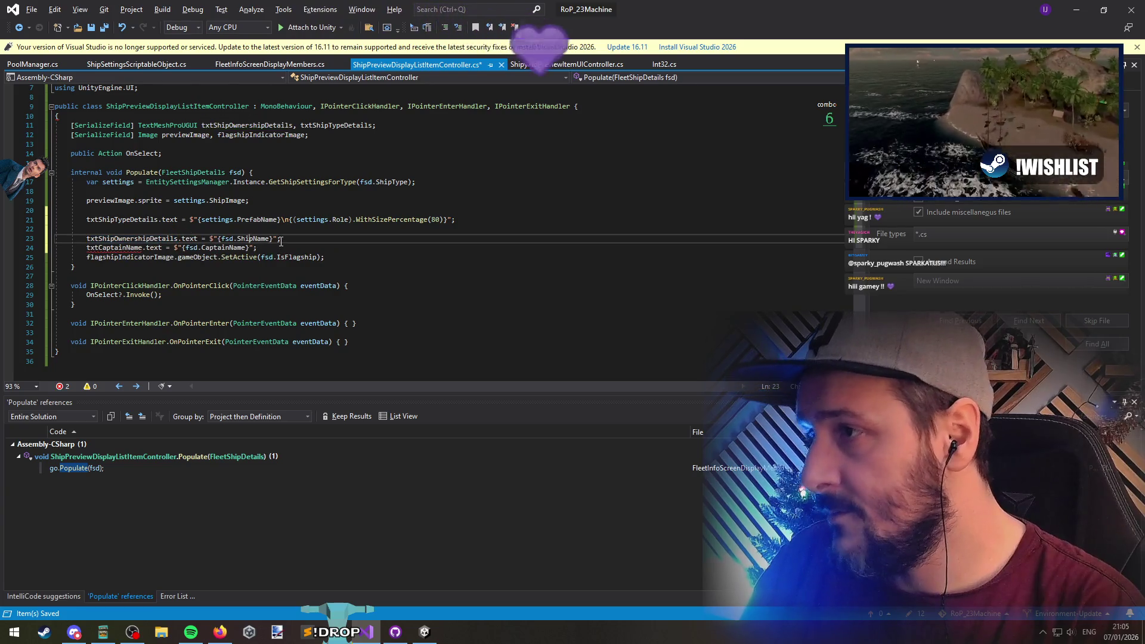
Make txtShipOwnershipDetails show the ship name followed by fsd.CaptainName
drag(456, 219, 281, 220)
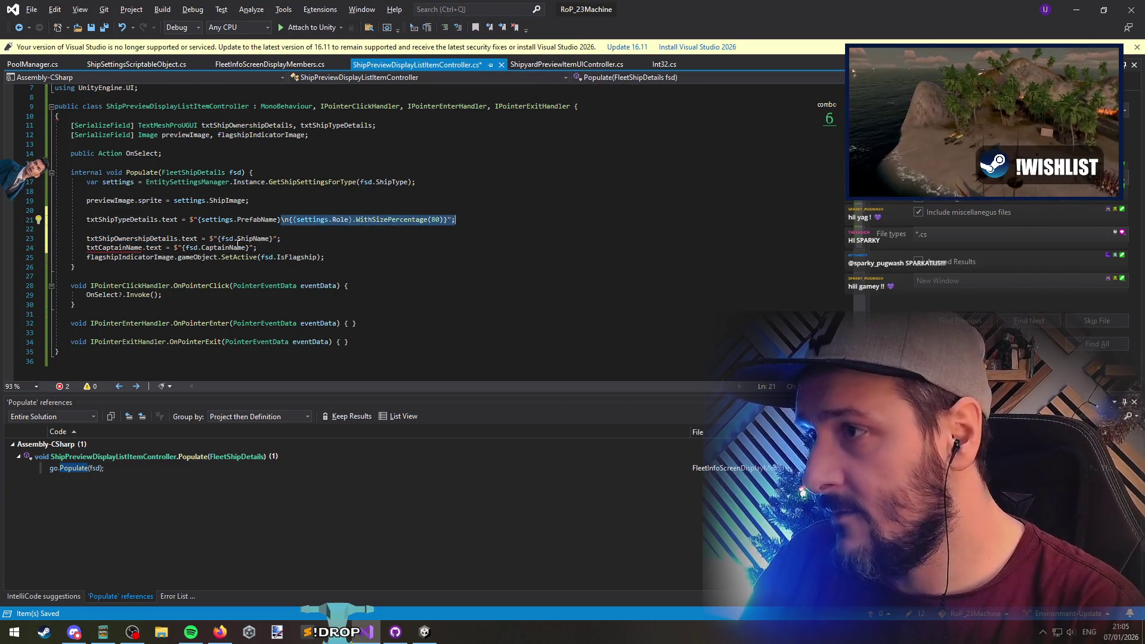
key(ctrl+c)
click(273, 239)
key(shift+End)
key(ctrl+v)
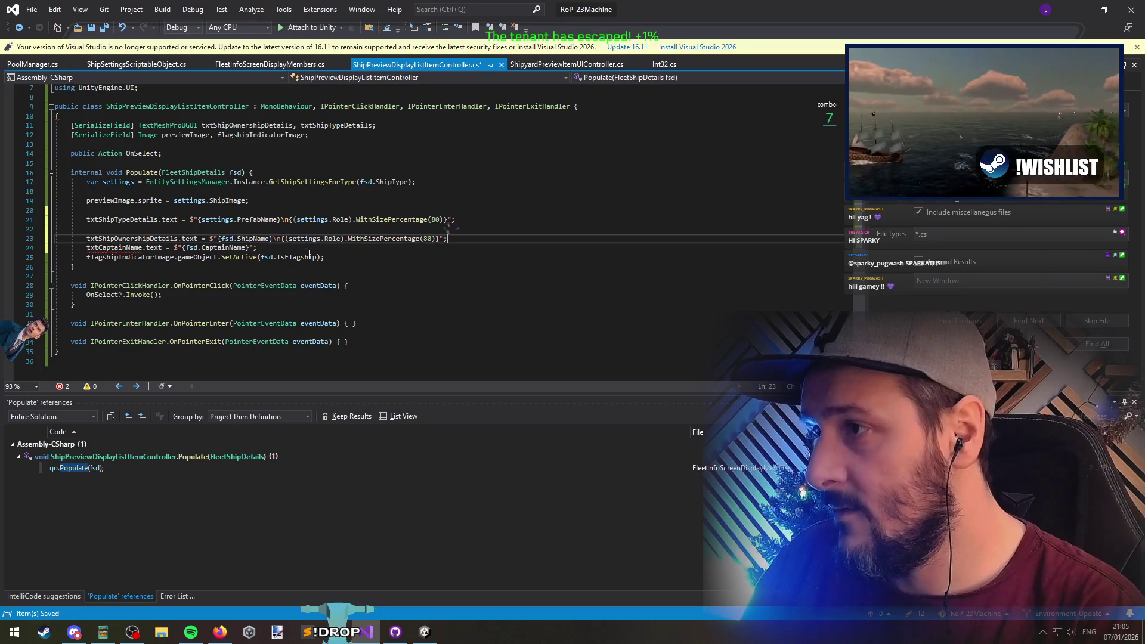
double_click(224, 248)
key(BackSpace)
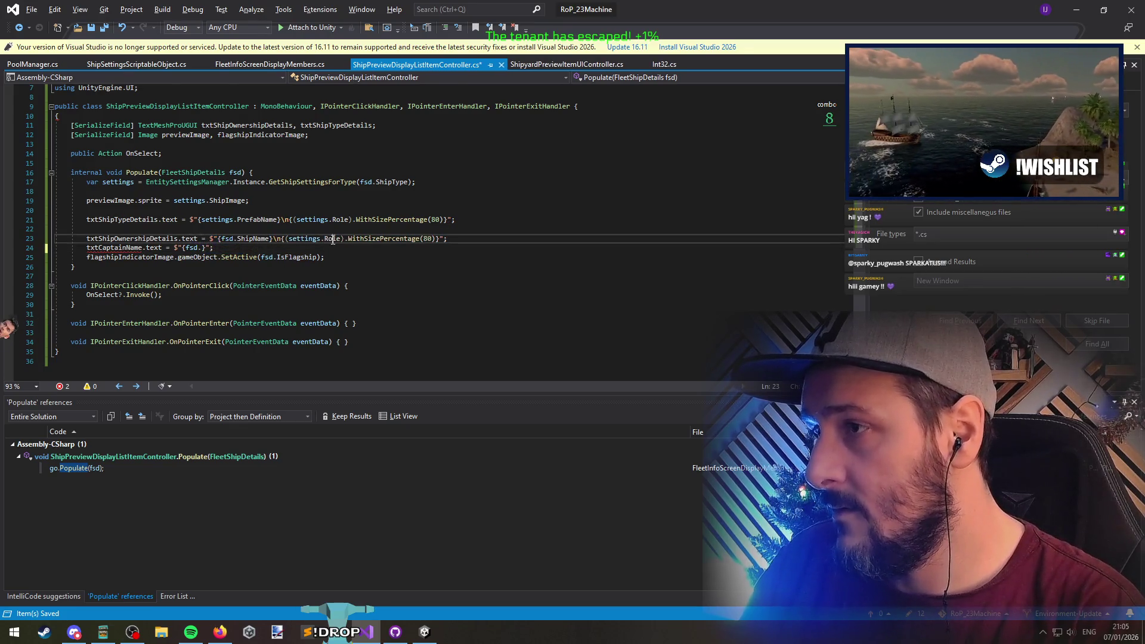
double_click(333, 239)
key(ctrl+v)
drag(288, 239, 309, 246)
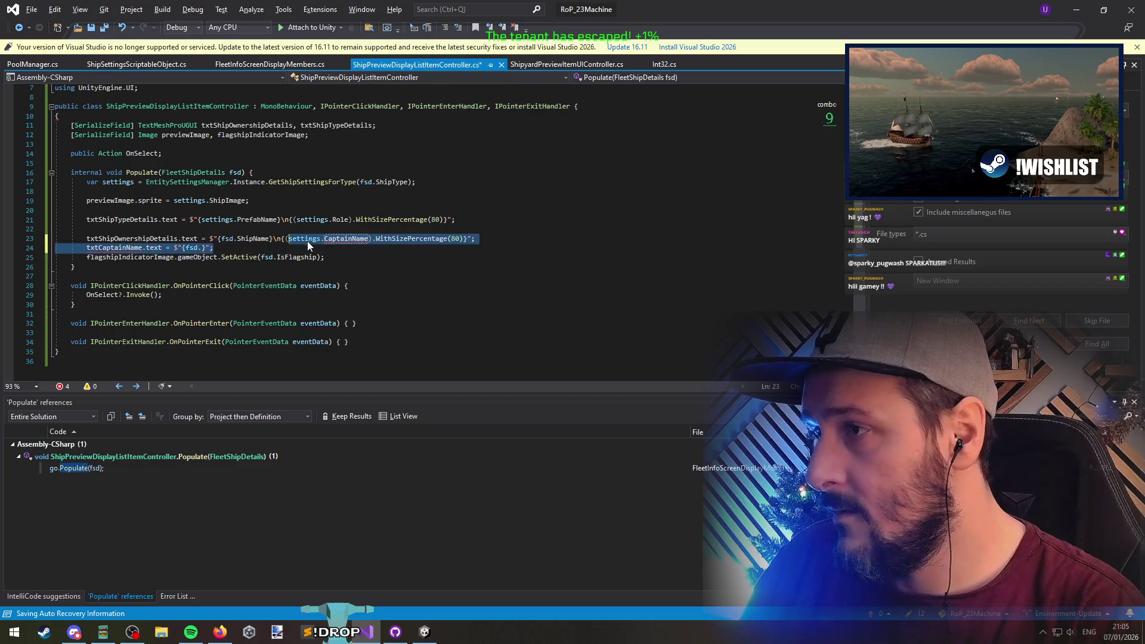
double_click(304, 239)
text(fsdf)
Delete the leftover txtCaptainName line and blank line, then save the script
click(238, 250)
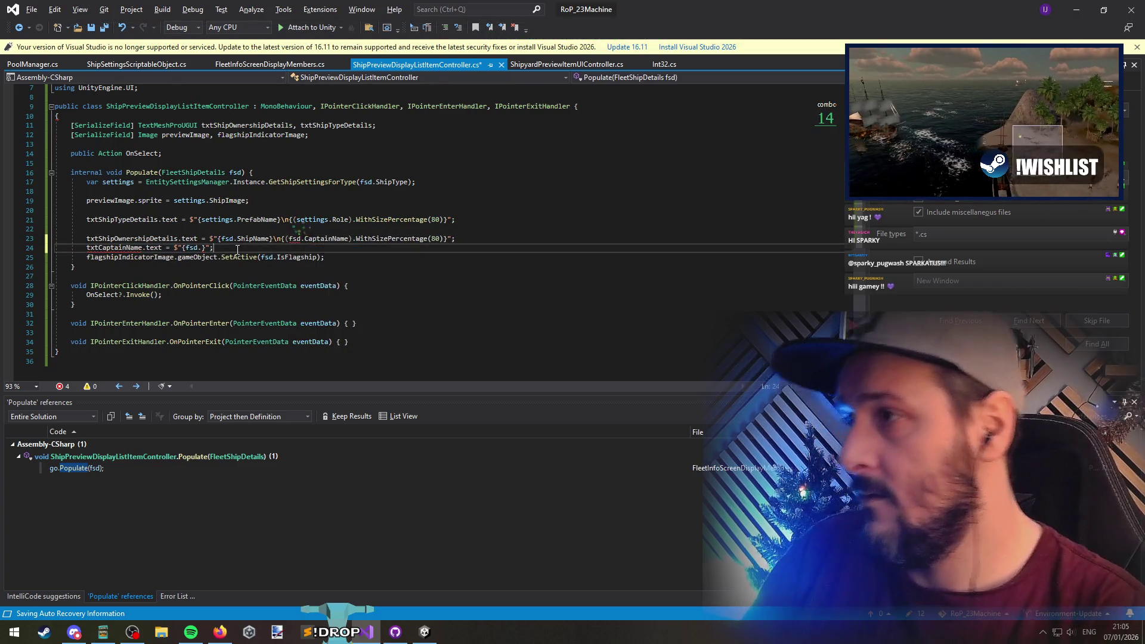
key(shift+Home)
key(ctrl+x)
key(Up)
key(Up)
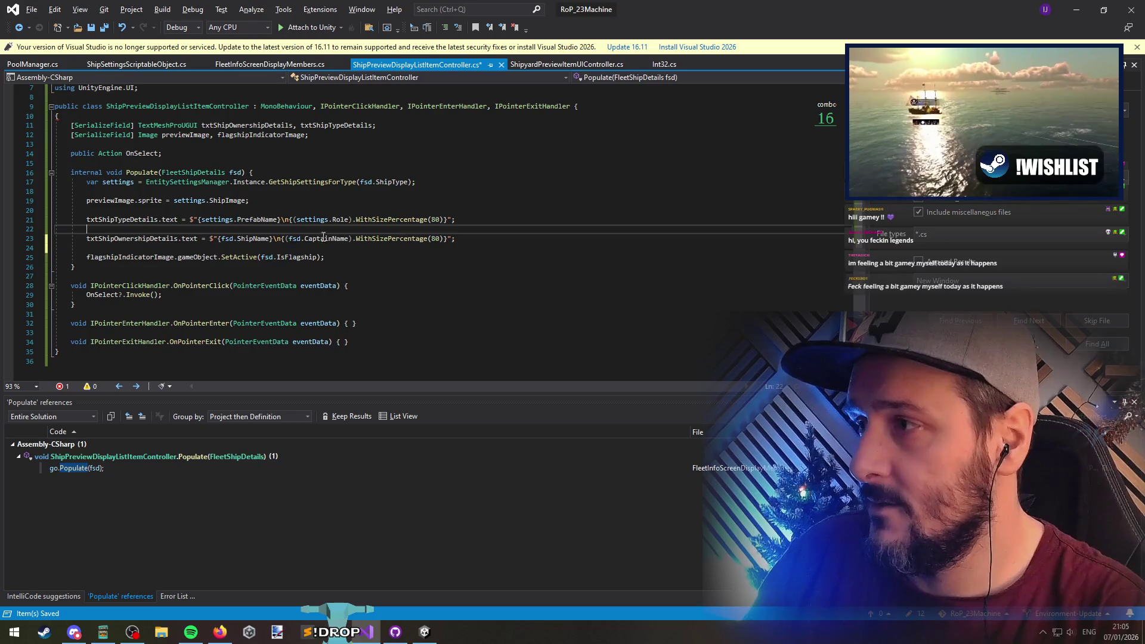
key(ctrl+x)
key(ctrl+s)
key(alt+Tab)
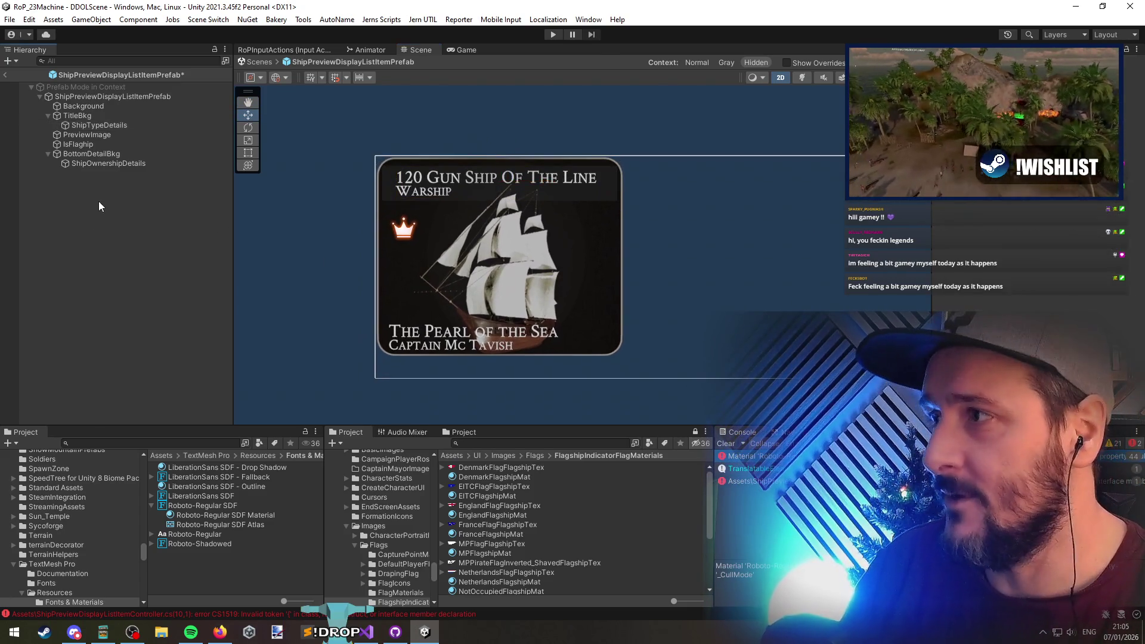
Check the prefab's type name link, then open the CS1519 error's script in Visual Studio
click(94, 98)
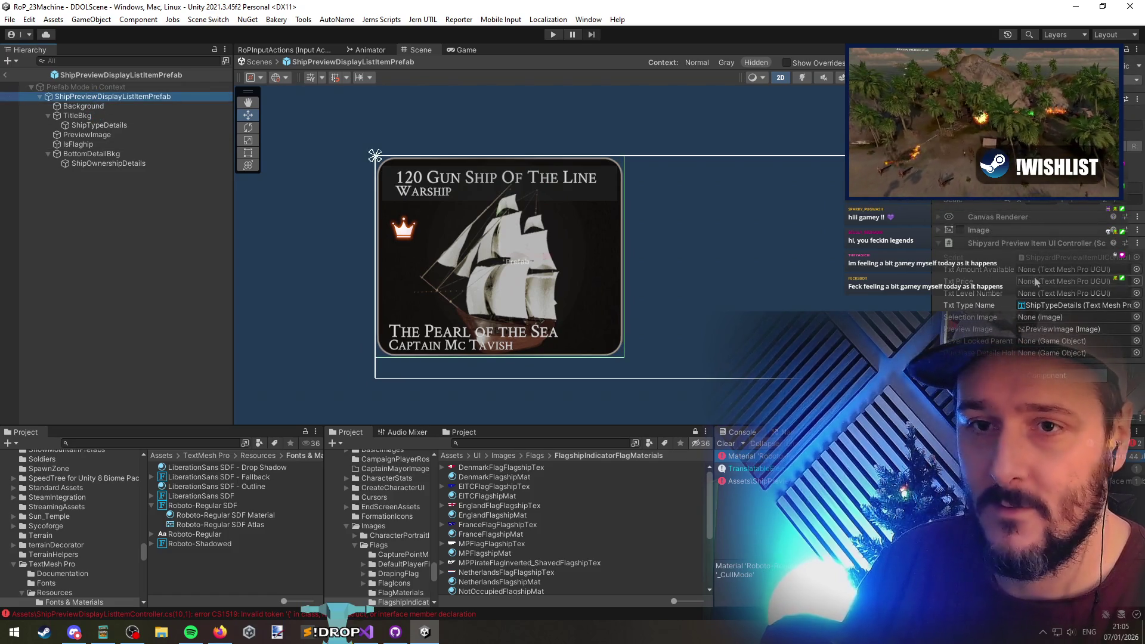
click(1067, 305)
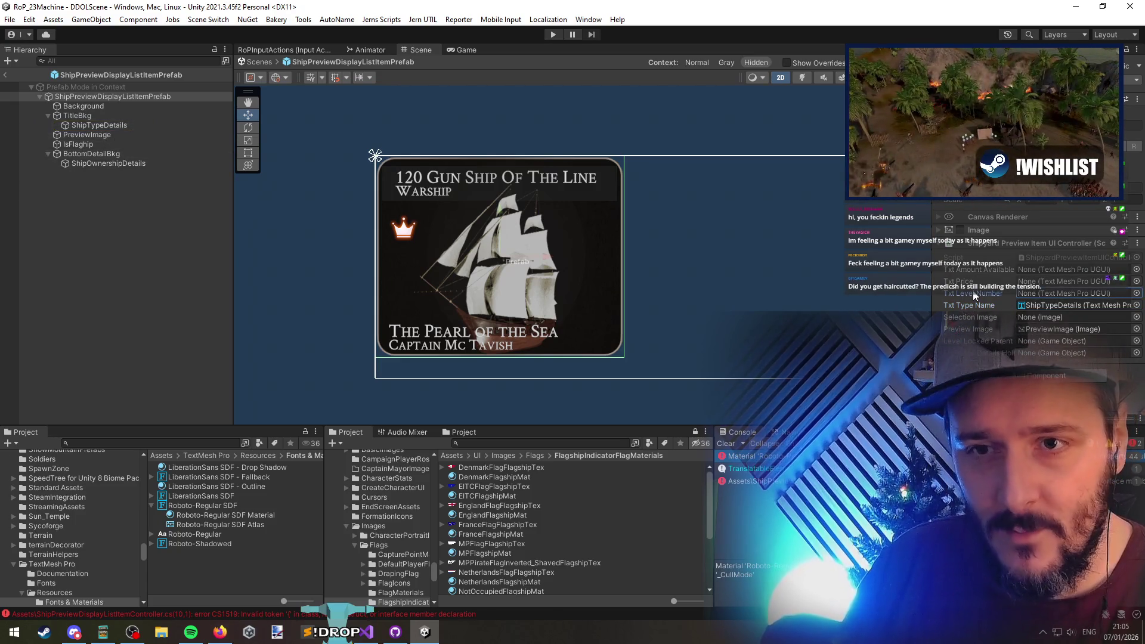
click(726, 444)
click(752, 456)
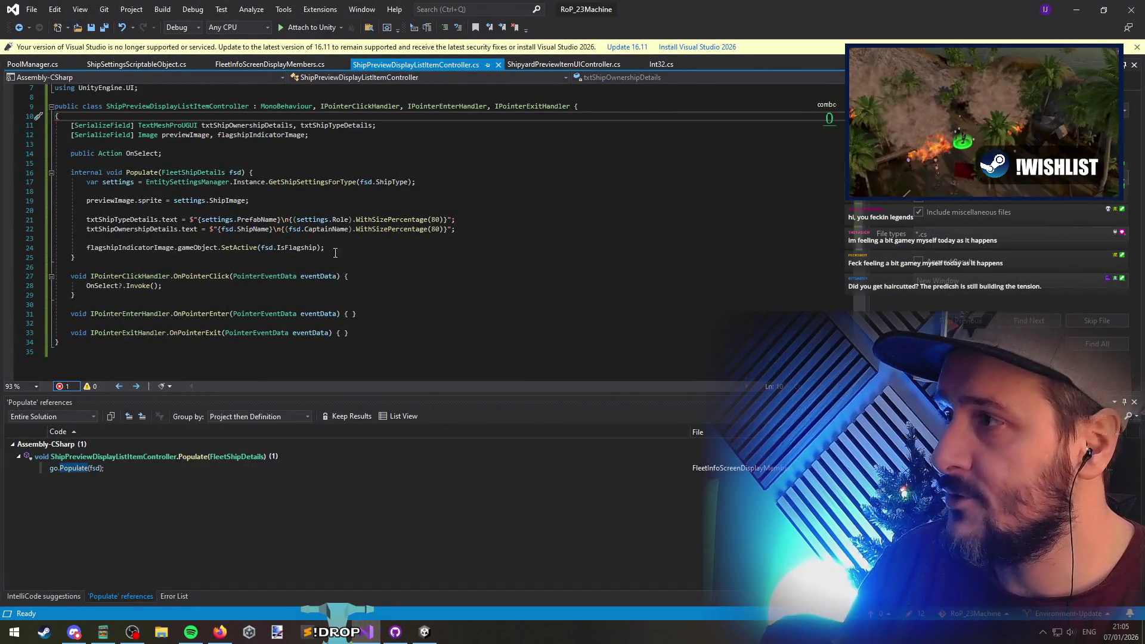
Delete the stray '{' on line 10 and return to Unity to recompile
key(BackSpace)
key(BackSpace)
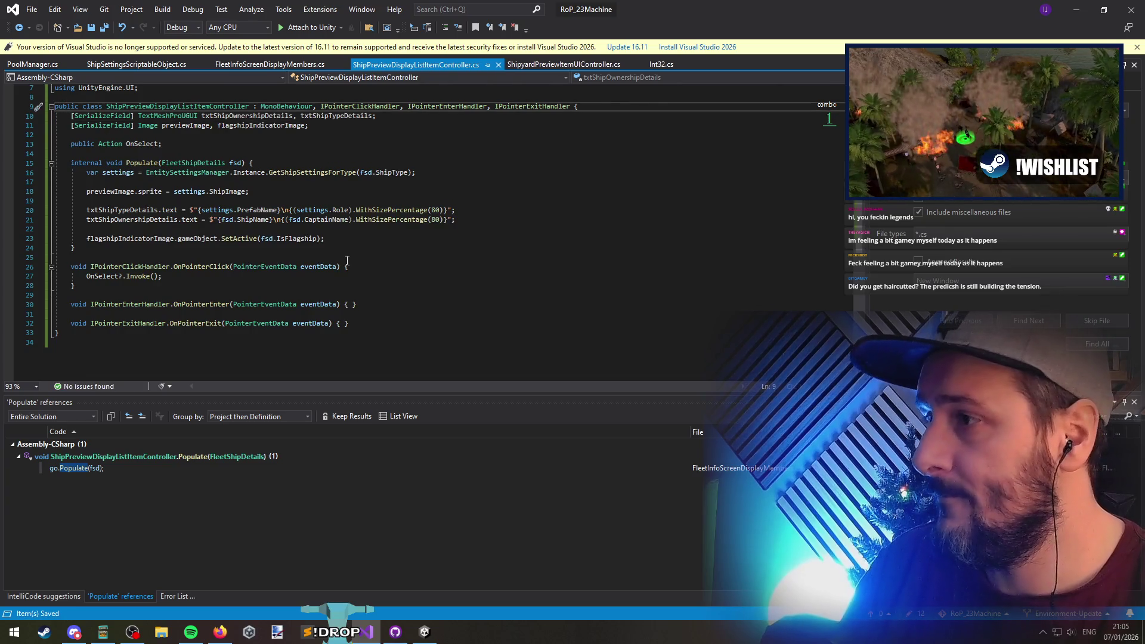
key(alt+Tab)
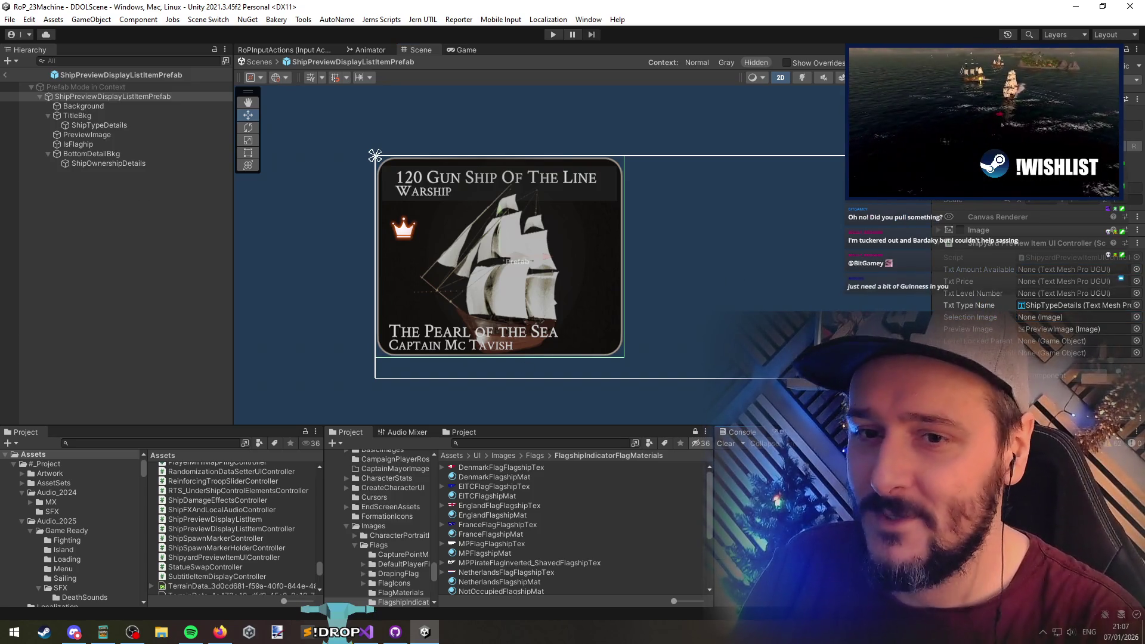
Swap Shipyard Preview Item UI Controller for Ship Preview Display List Item Controller and save the prefab
right_click(1015, 245)
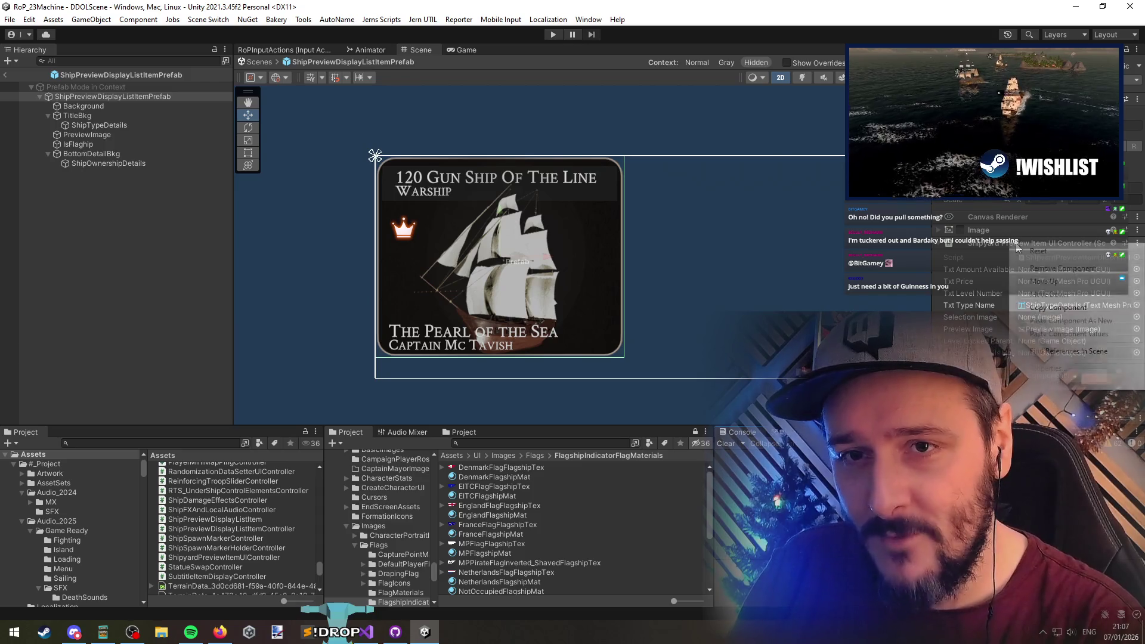
click(1050, 267)
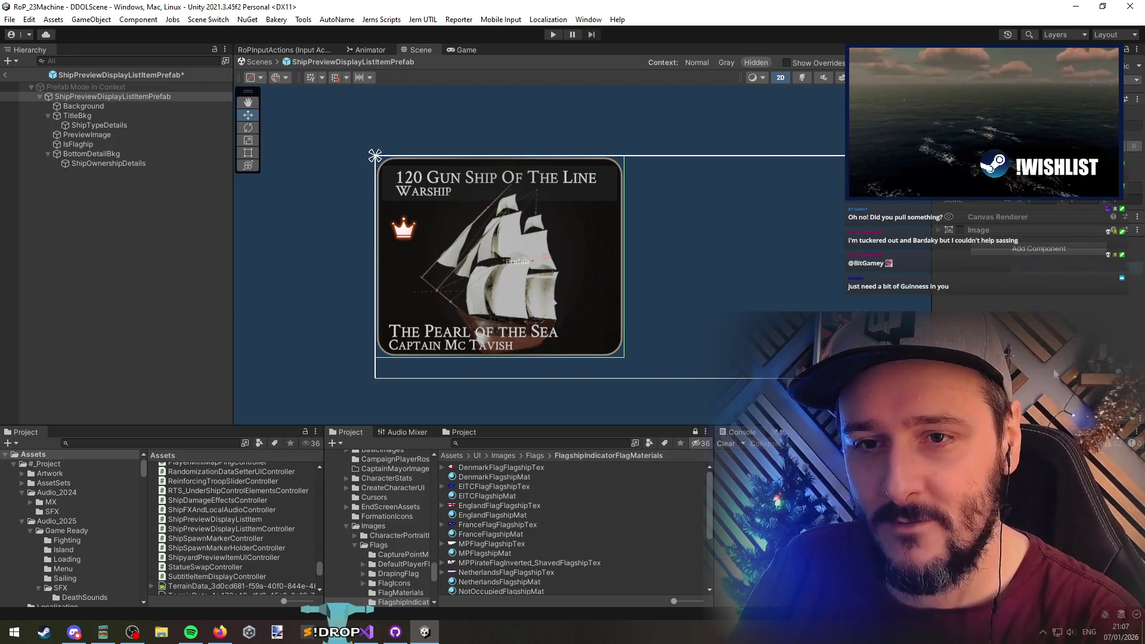
click(1035, 249)
key(alt+Tab)
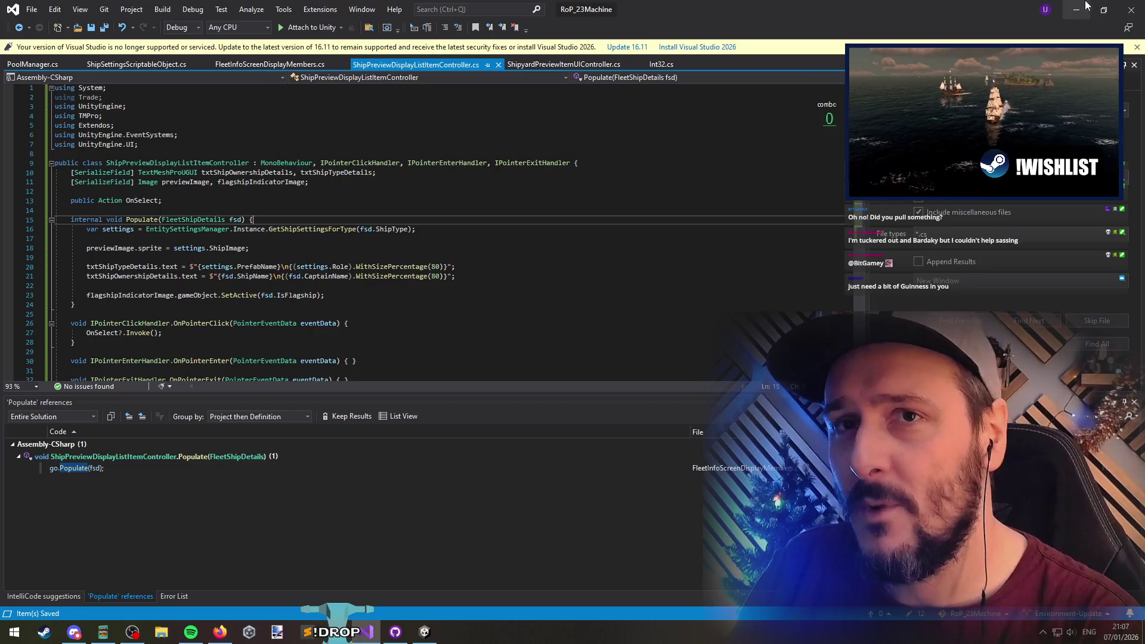
key(alt+Tab)
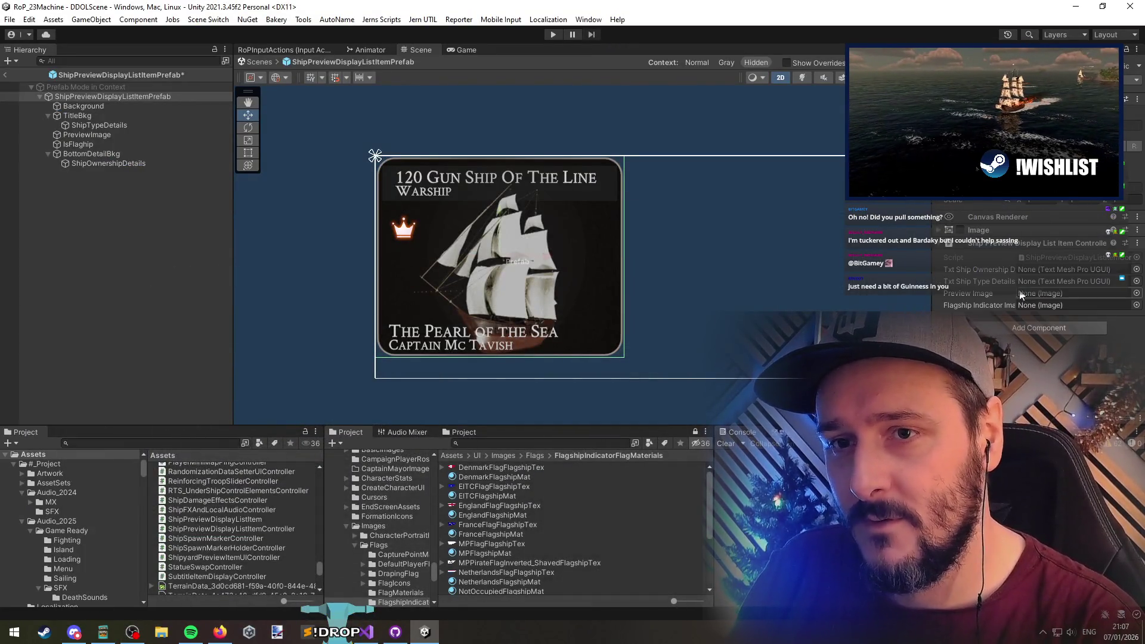
key(ctrl+s)
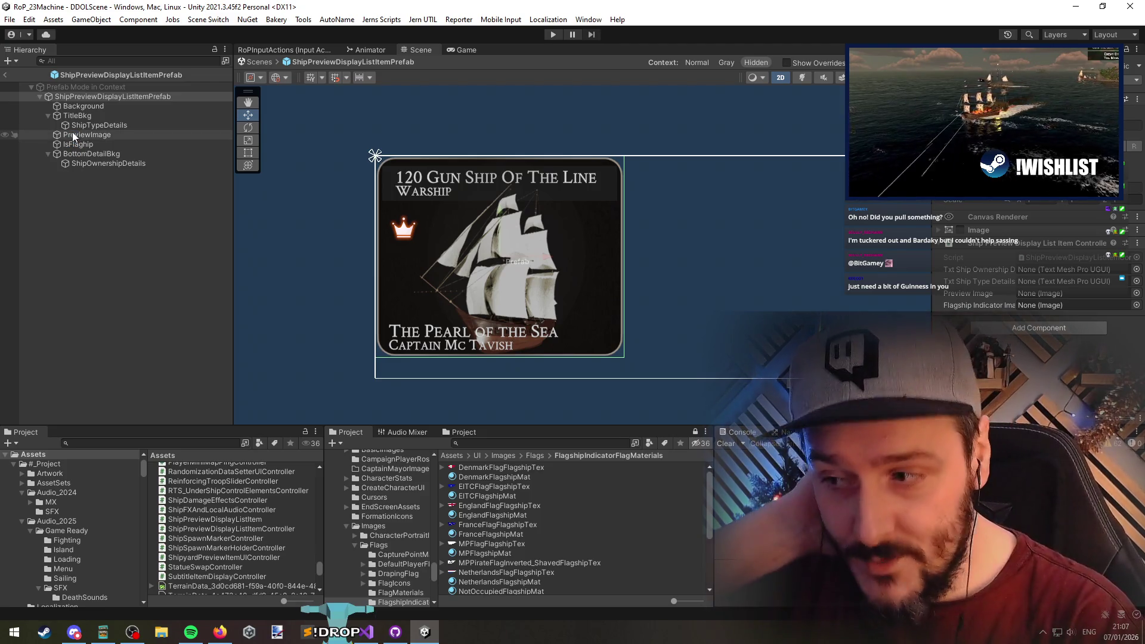
key(alt+Tab)
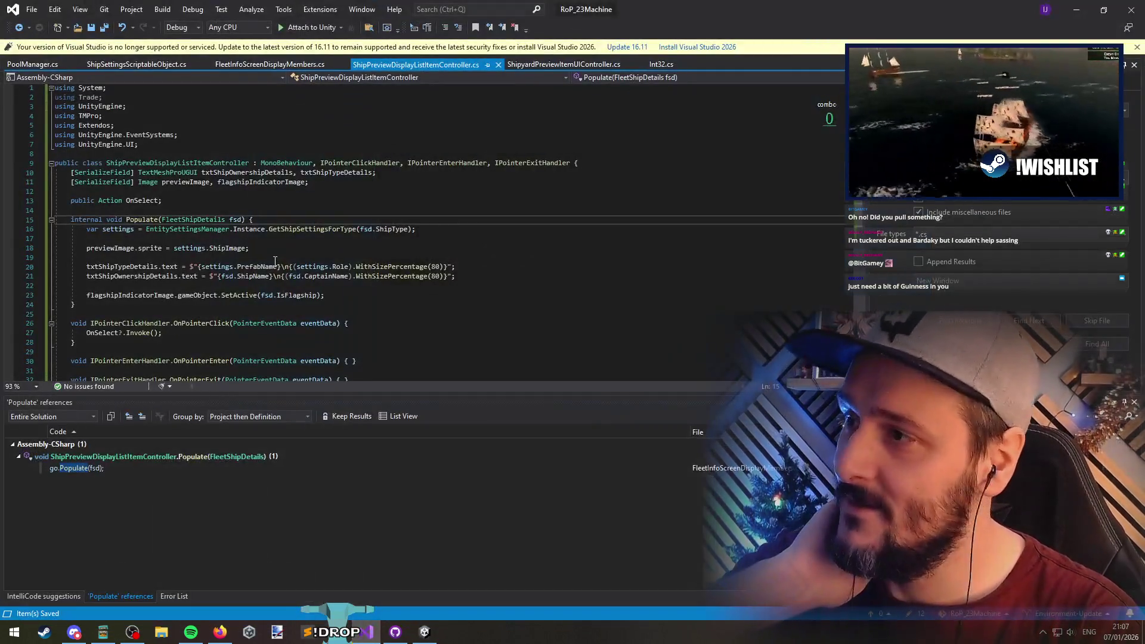
Assign ShipOwnershipDetails, ShipTypeDetails, PreviewImage and IsFlaghip to the controller's matching fields
key(alt+Tab)
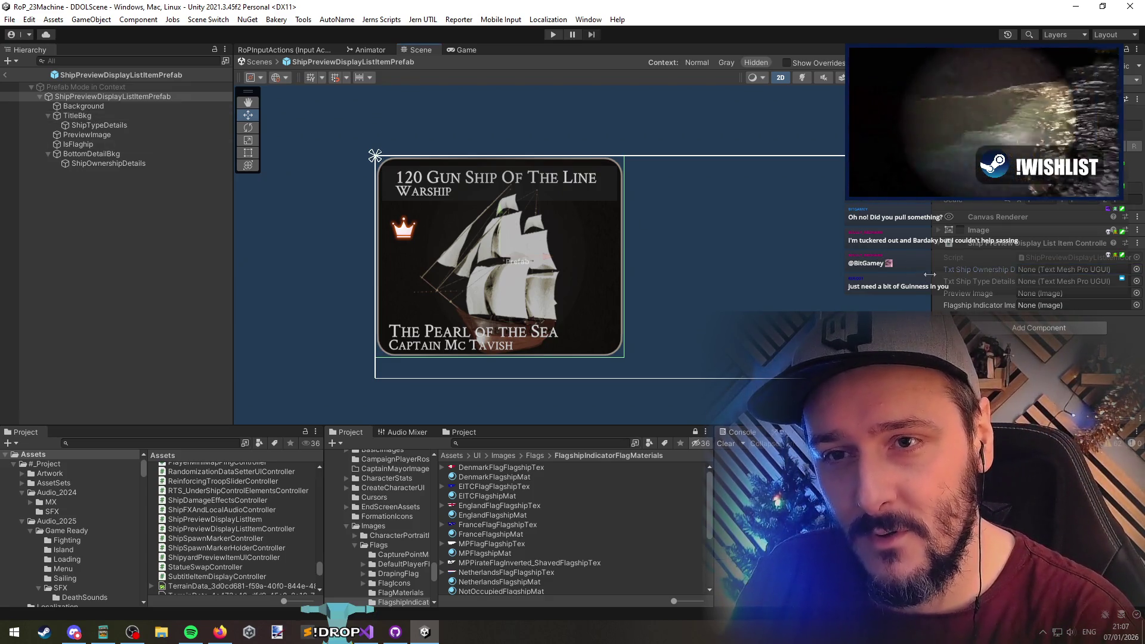
drag(931, 269, 822, 268)
click(896, 269)
drag(99, 164, 1038, 269)
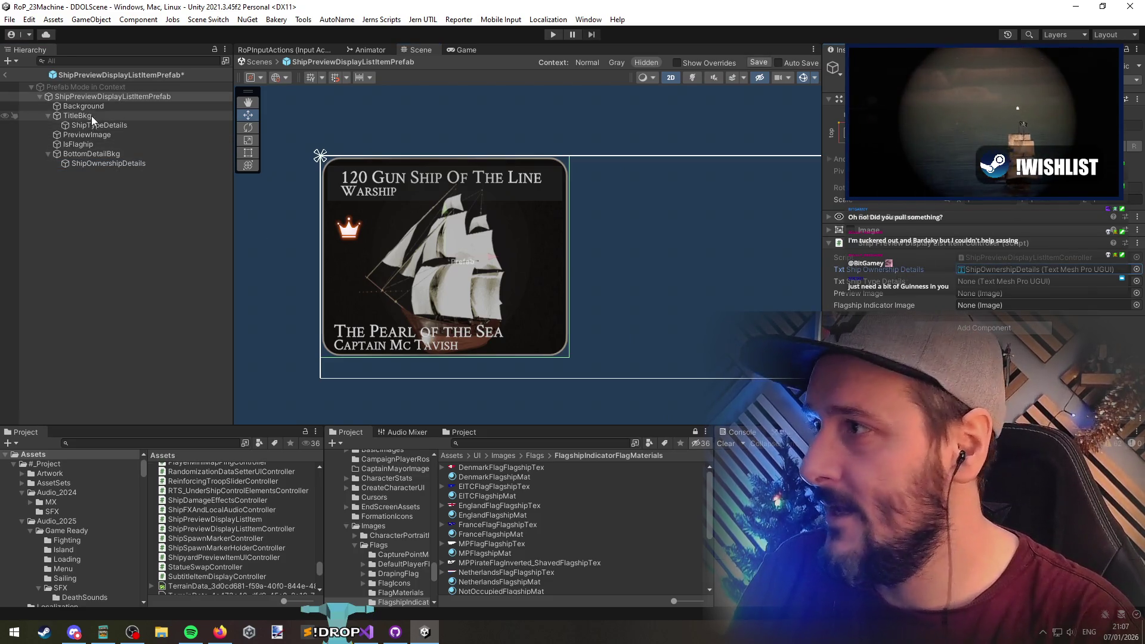
mouse_move(99, 125)
mouse_down()
mouse_move(981, 287)
mouse_move(1014, 281)
mouse_up()
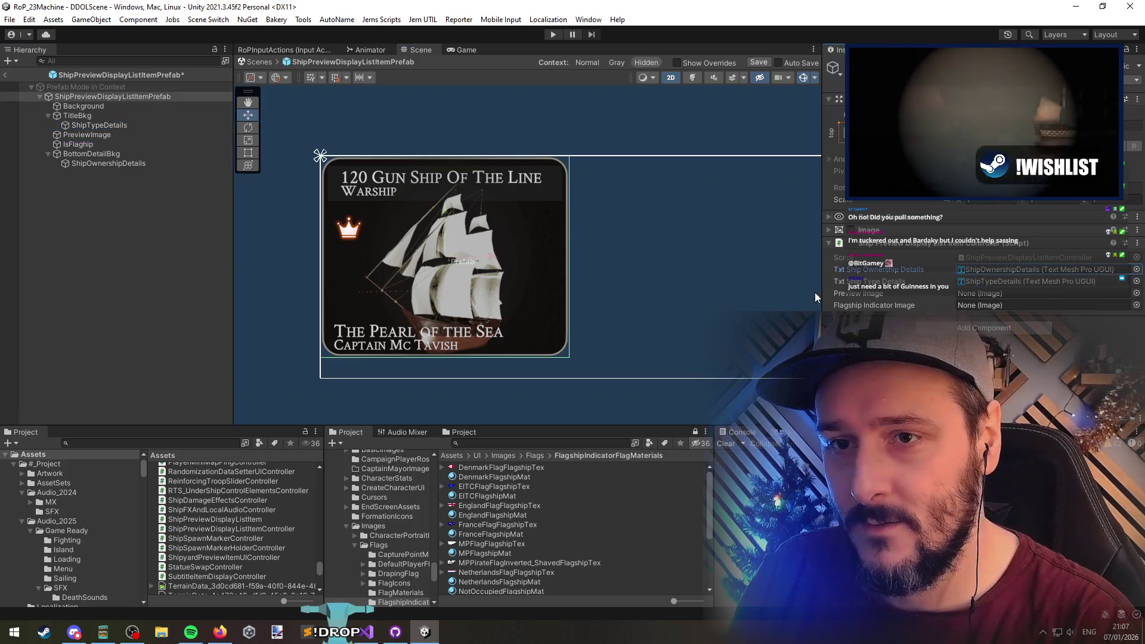
mouse_move(87, 134)
mouse_down()
mouse_move(477, 226)
mouse_move(1002, 293)
mouse_up()
drag(78, 145, 1014, 304)
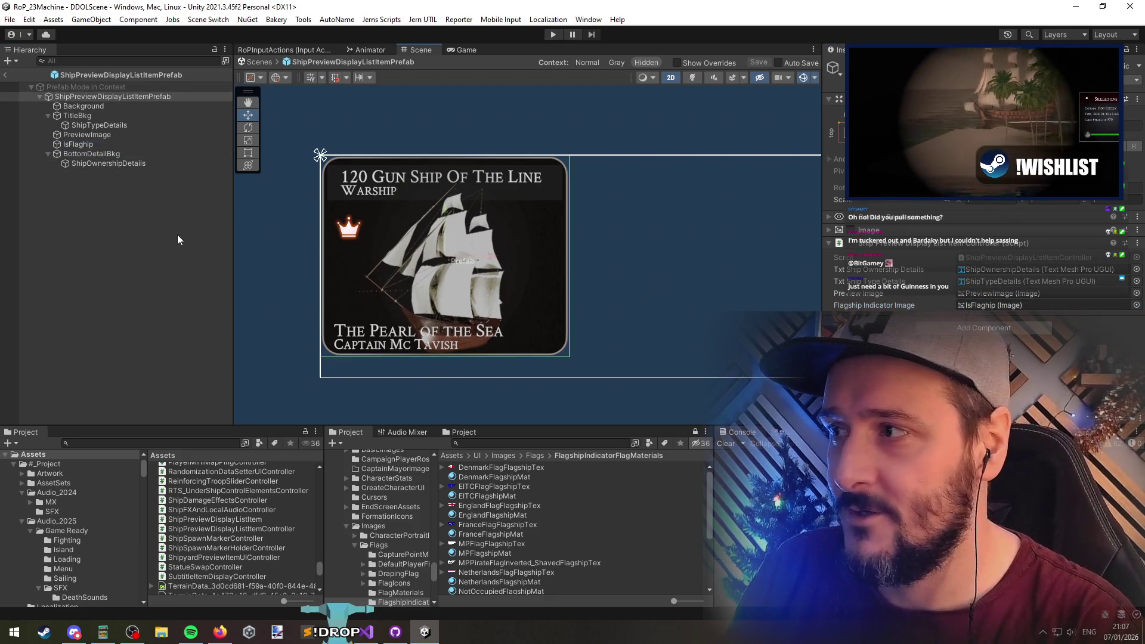
click(90, 145)
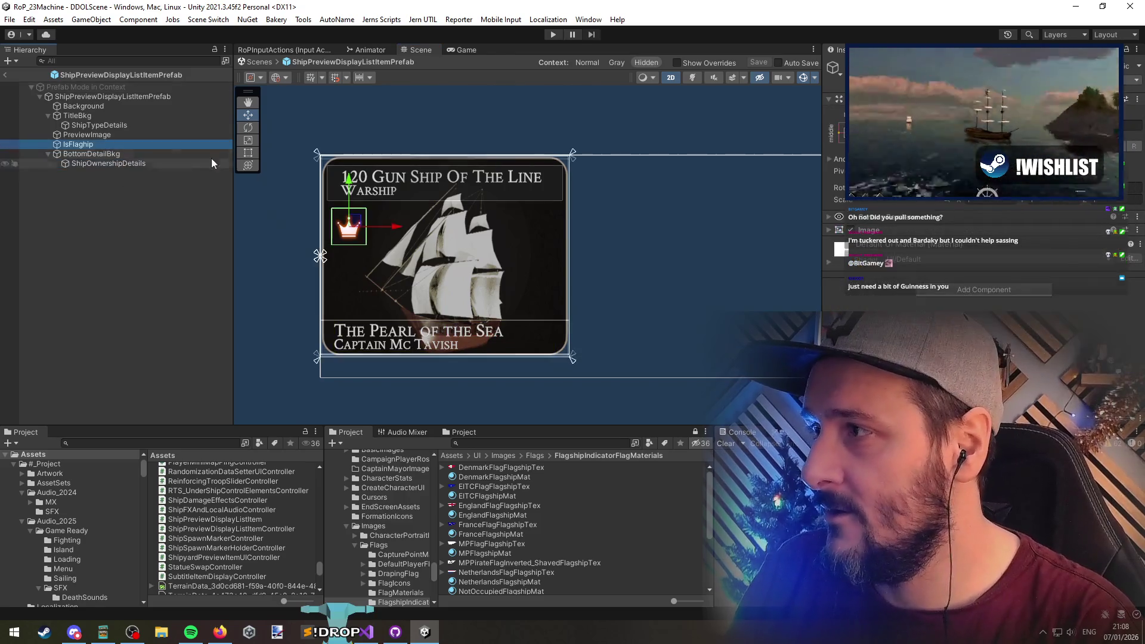
Enlarge the IsFlaghip crown and move it to the card's top-right corner
key(t)
mouse_move(367, 245)
mouse_down()
mouse_move(383, 264)
mouse_move(372, 276)
mouse_up()
mouse_move(370, 238)
mouse_down()
mouse_move(535, 235)
mouse_move(554, 226)
mouse_move(552, 165)
mouse_move(571, 156)
mouse_up()
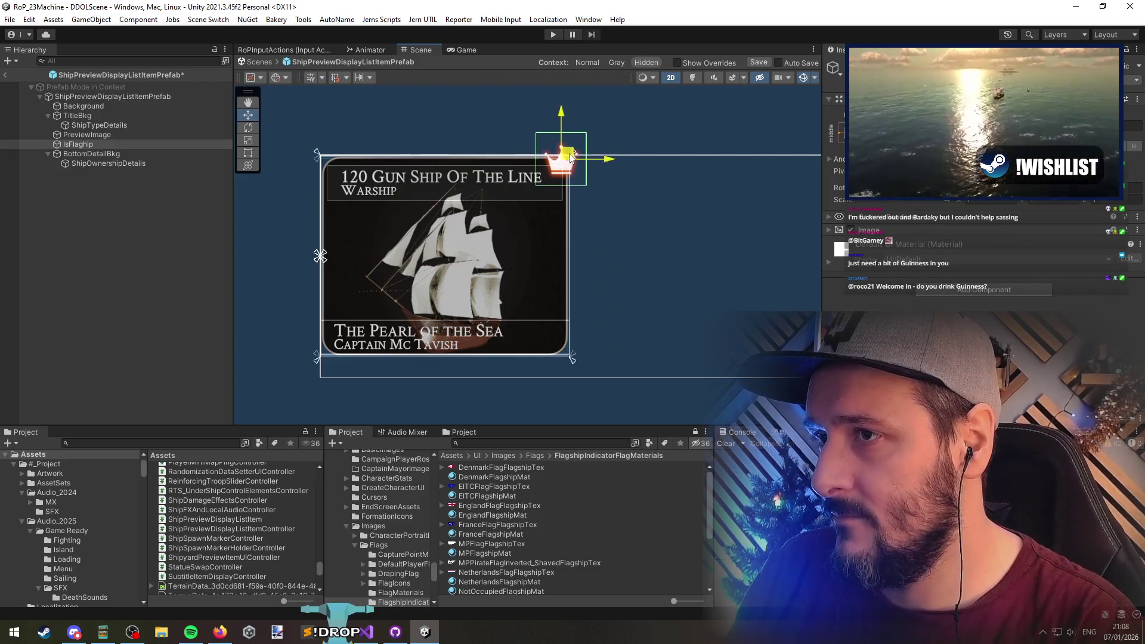
click(143, 228)
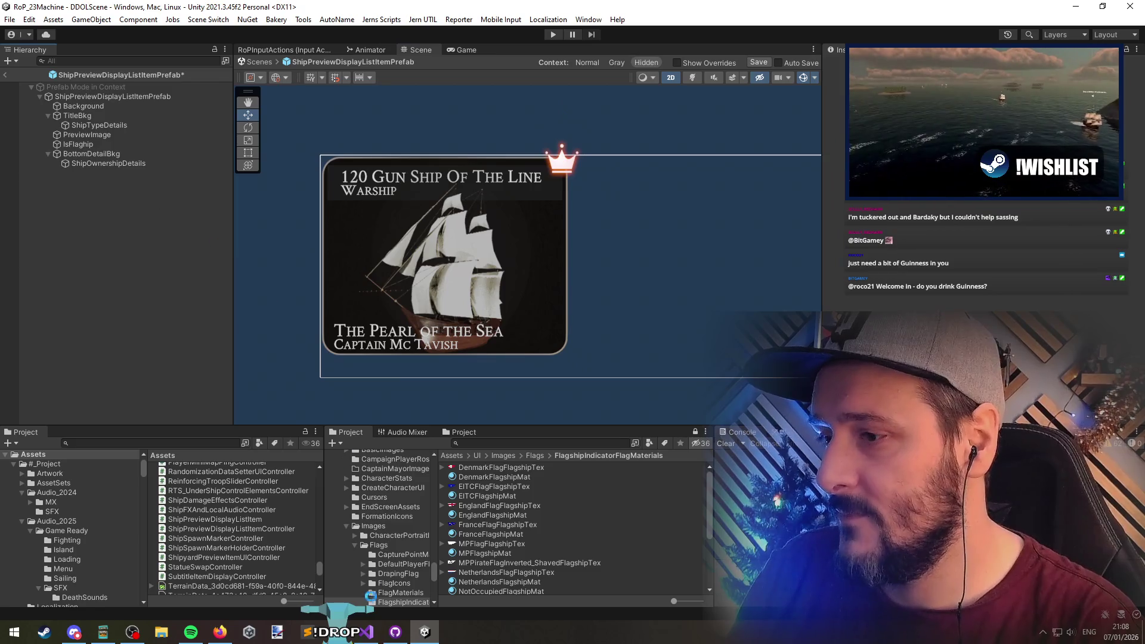
click(367, 631)
click(388, 295)
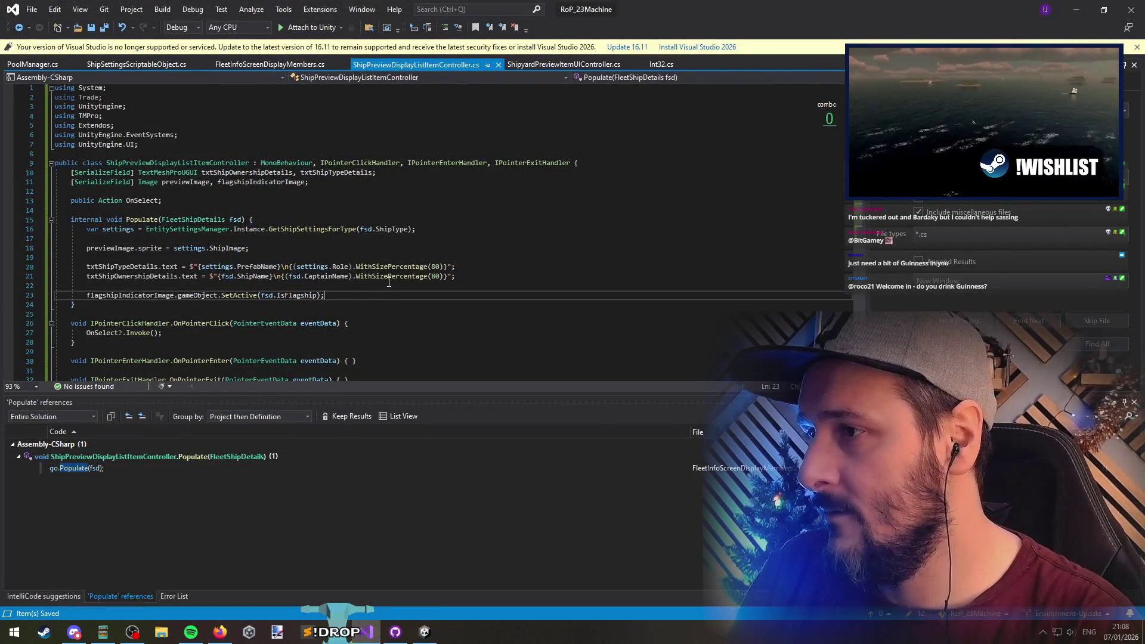
Add a using directive for TooltipFunctions at the top of the script and save it
key(Return)
key(Return)
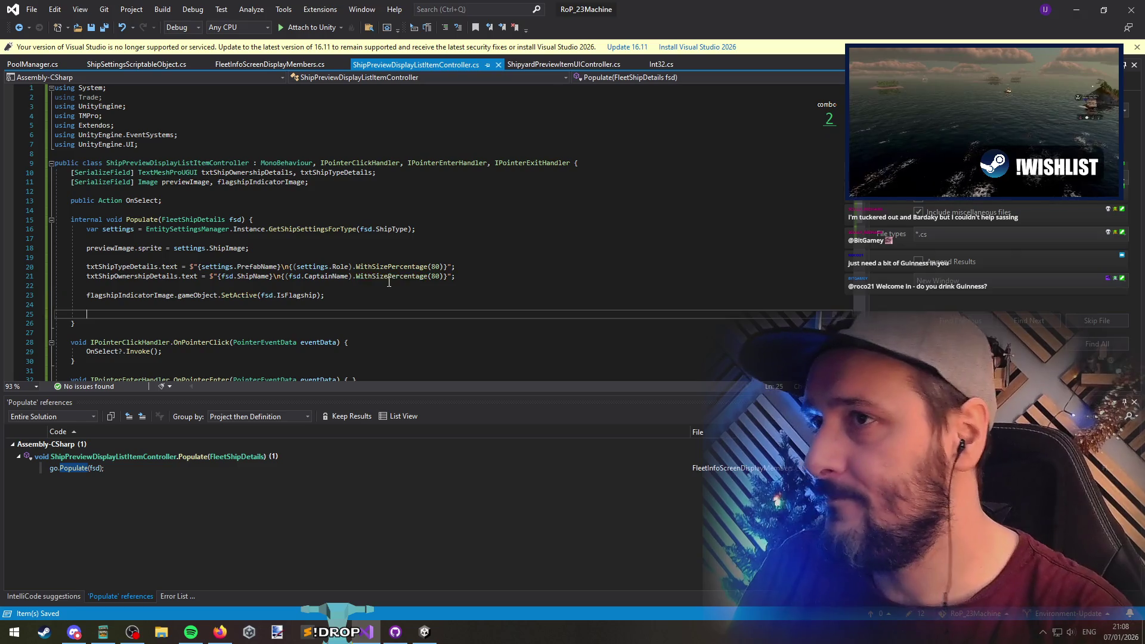
text(toolti)
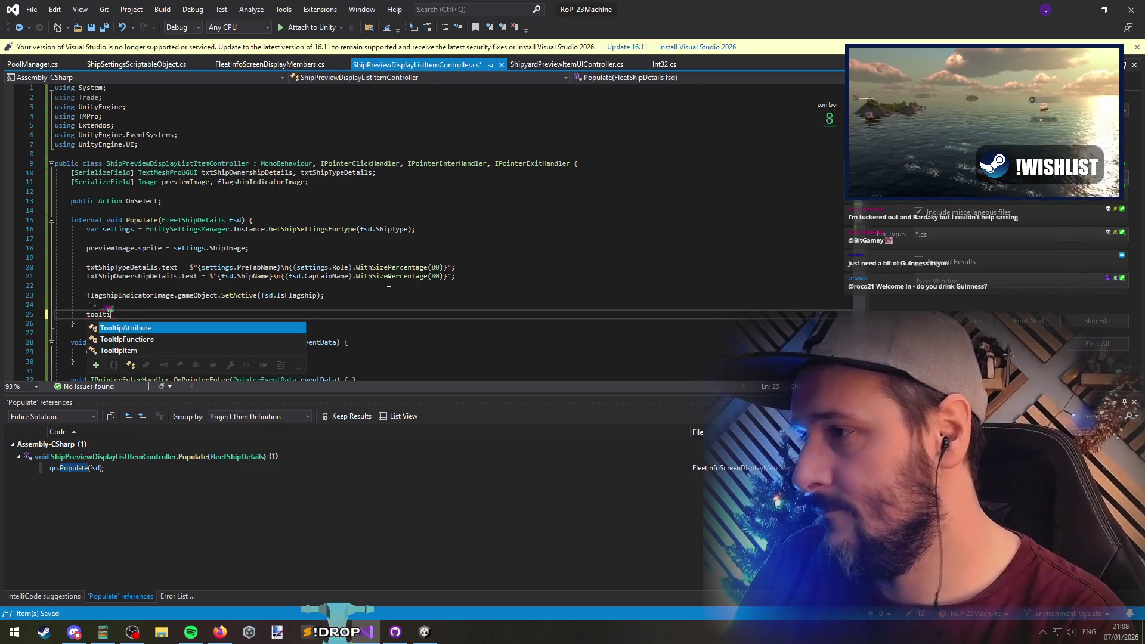
key(Escape)
key(shift+Home)
key(BackSpace)
key(ctrl+Home)
key(Down)
key(Down)
key(Down)
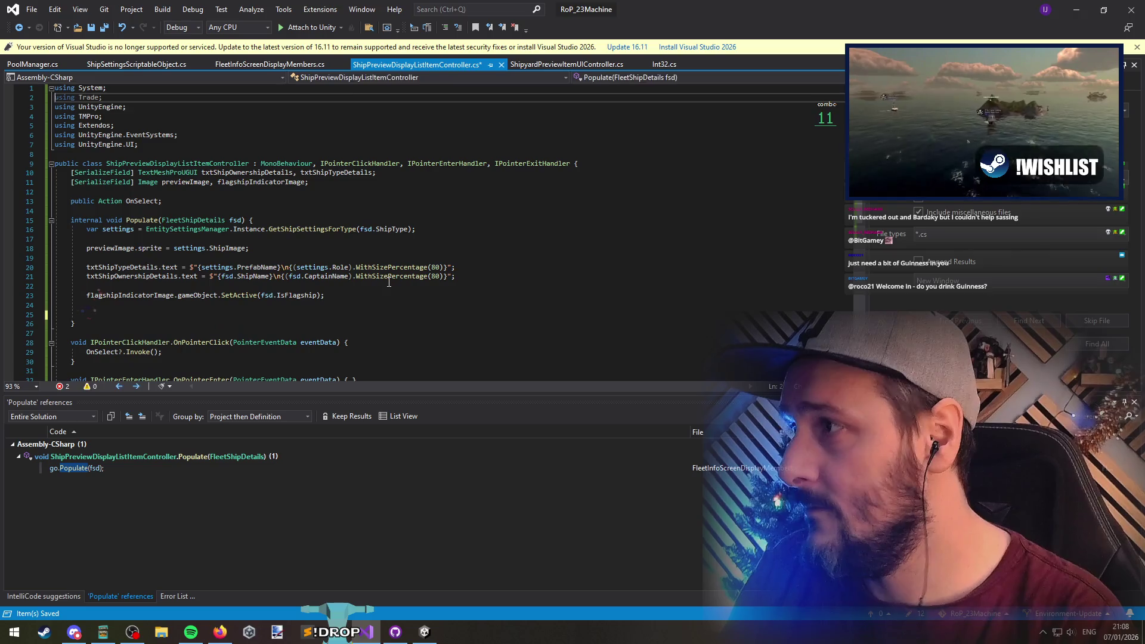
key(End)
key(Return)
text(using static)
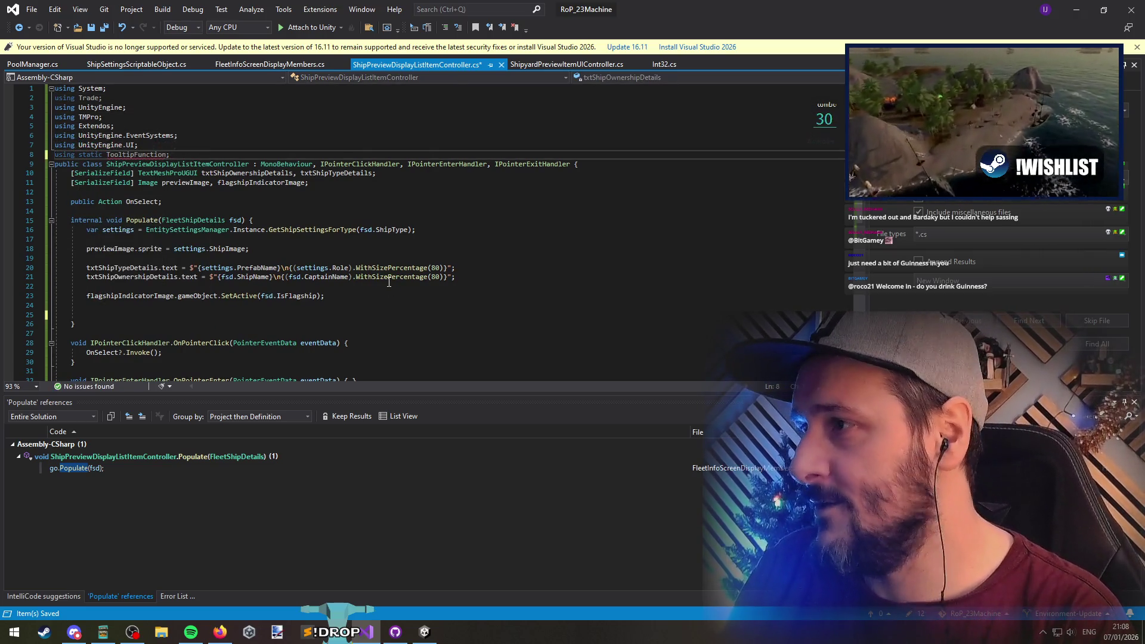
key(Return)
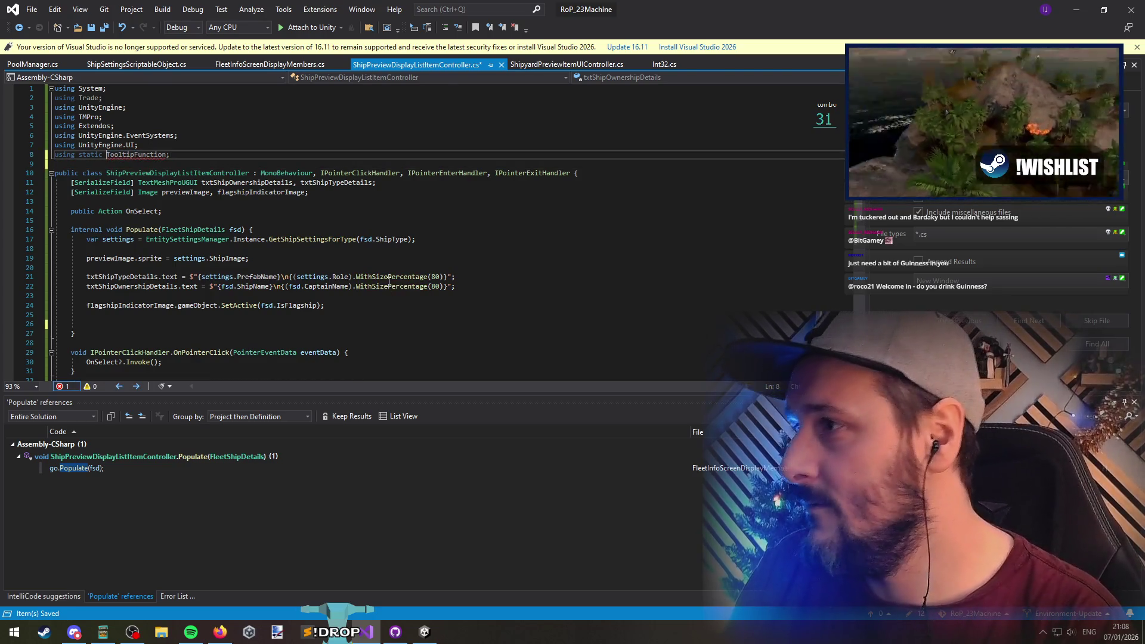
key(ctrl+BackSpace)
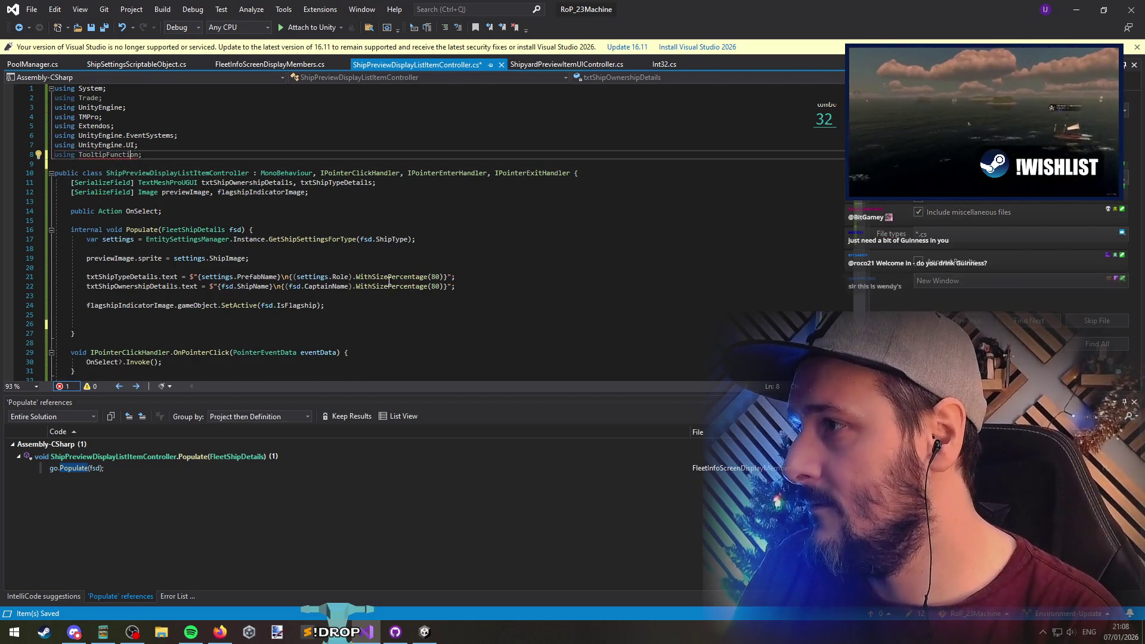
key(ctrl+space)
key(Escape)
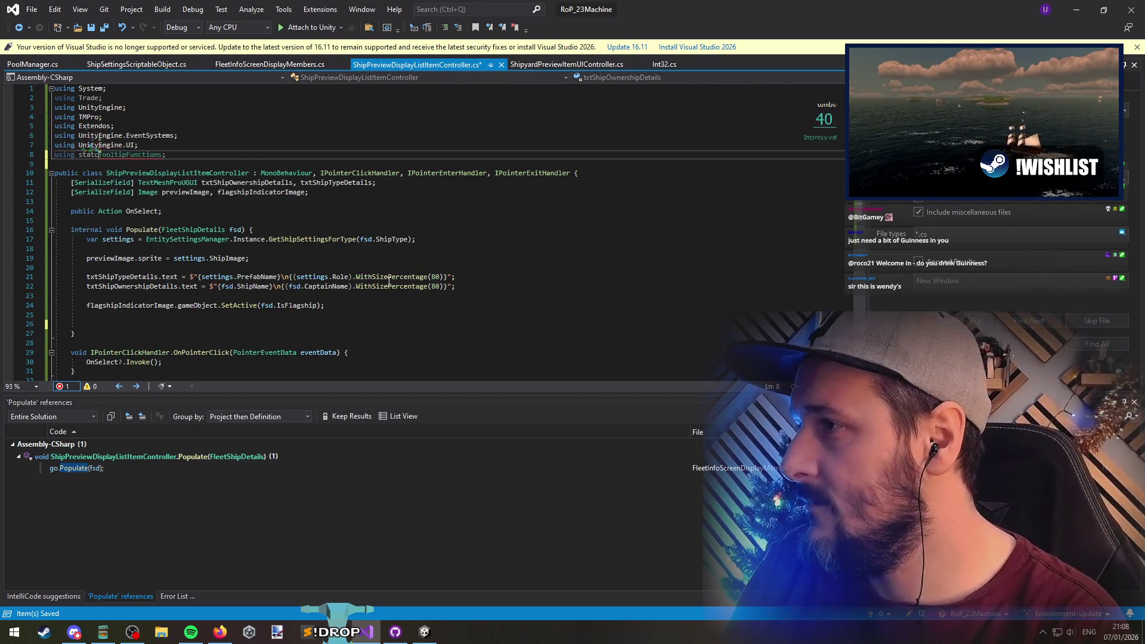
key(Down)
key(ctrl+s)
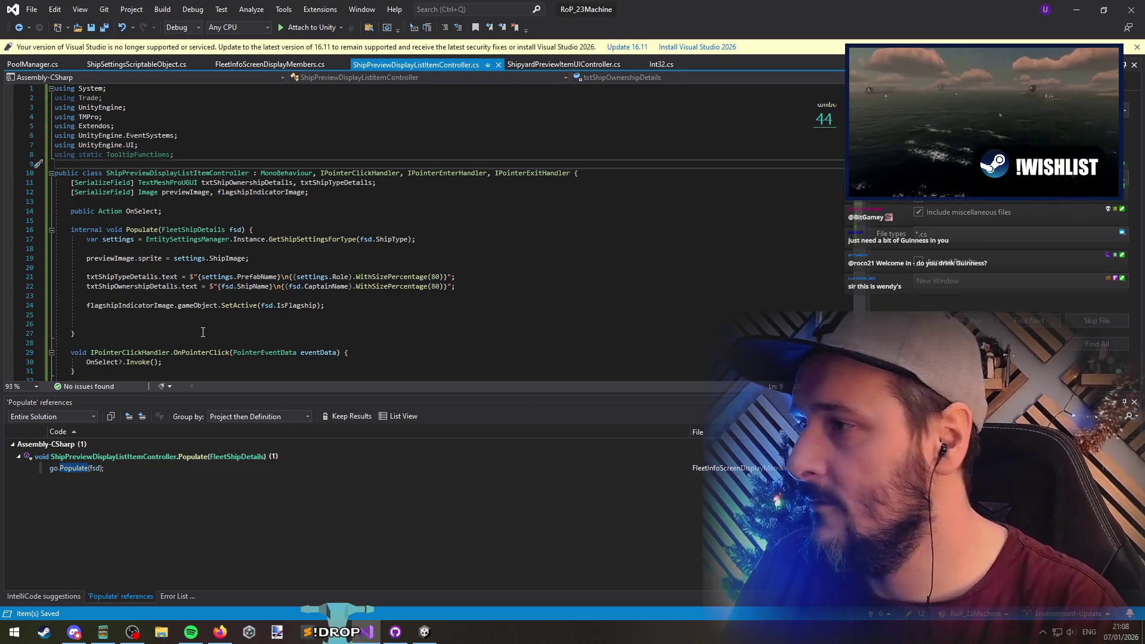
In Populate, add Tooltips.AddTooltipToGameObject(flagshipIndicatorImage.gameObject, "Flagship");
click(202, 332)
key(Up)
text(tool)
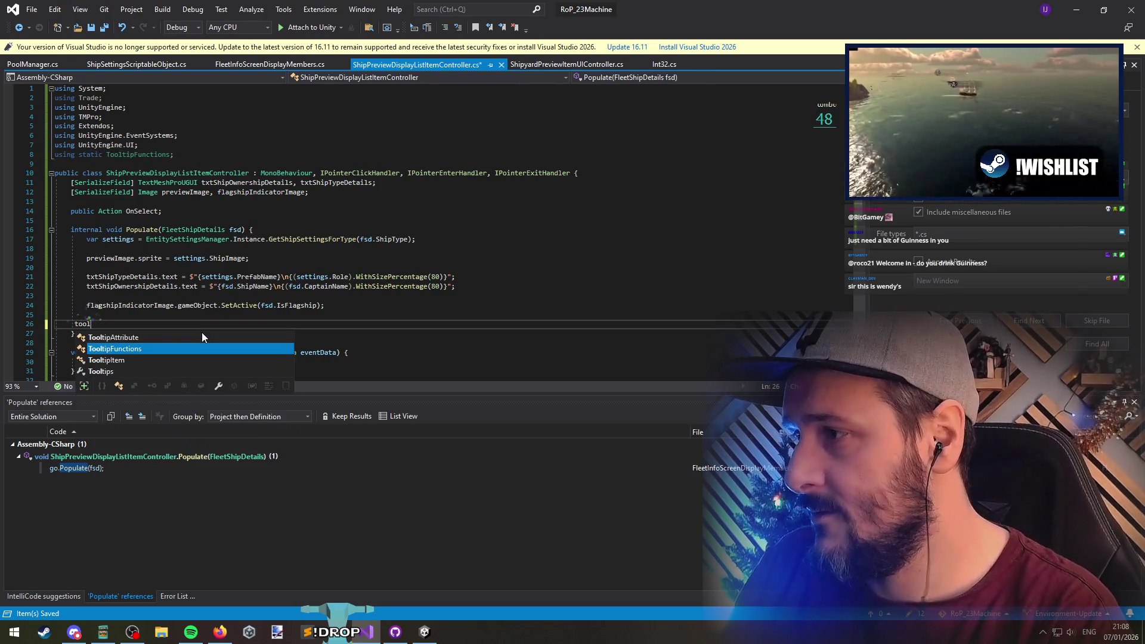
key(Down)
key(Down)
text(.add)
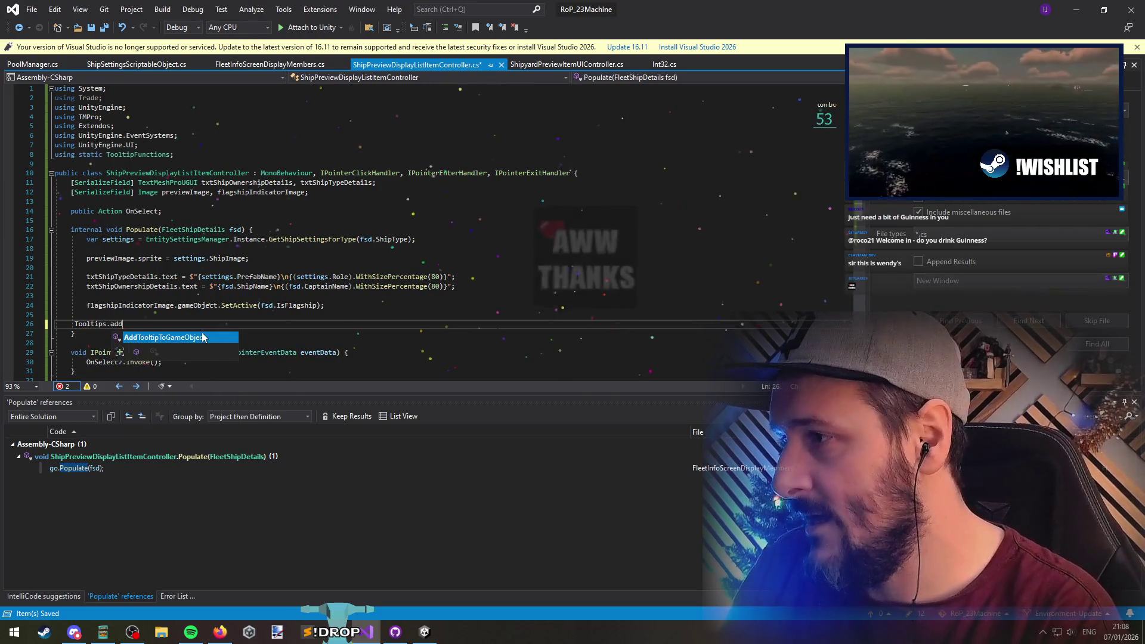
key(Tab)
text(()
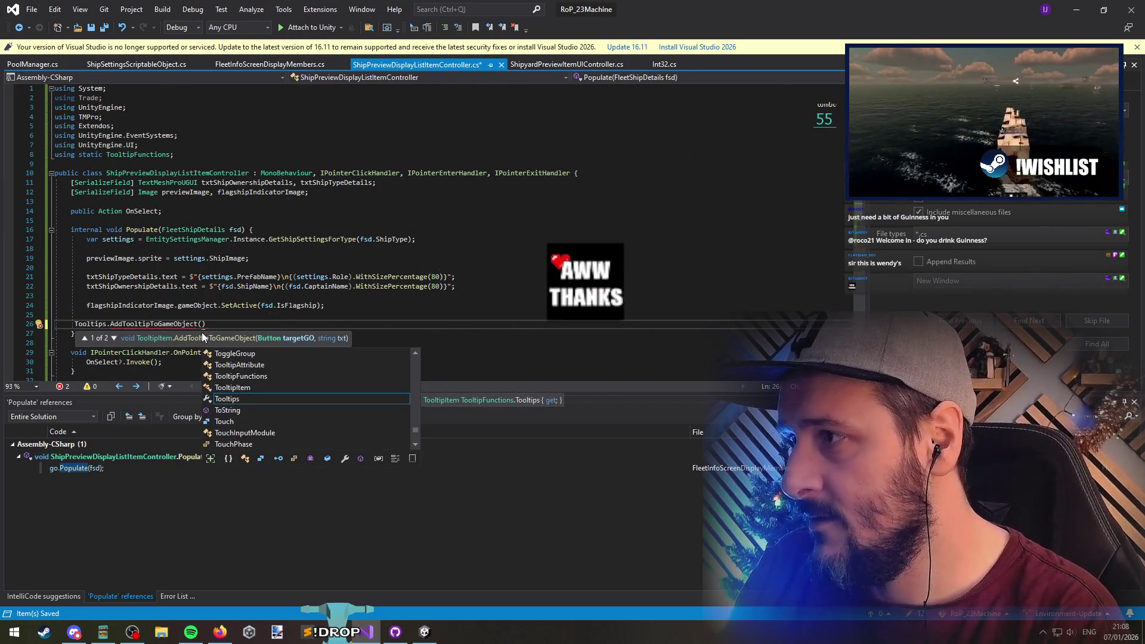
key(Escape)
key(Escape)
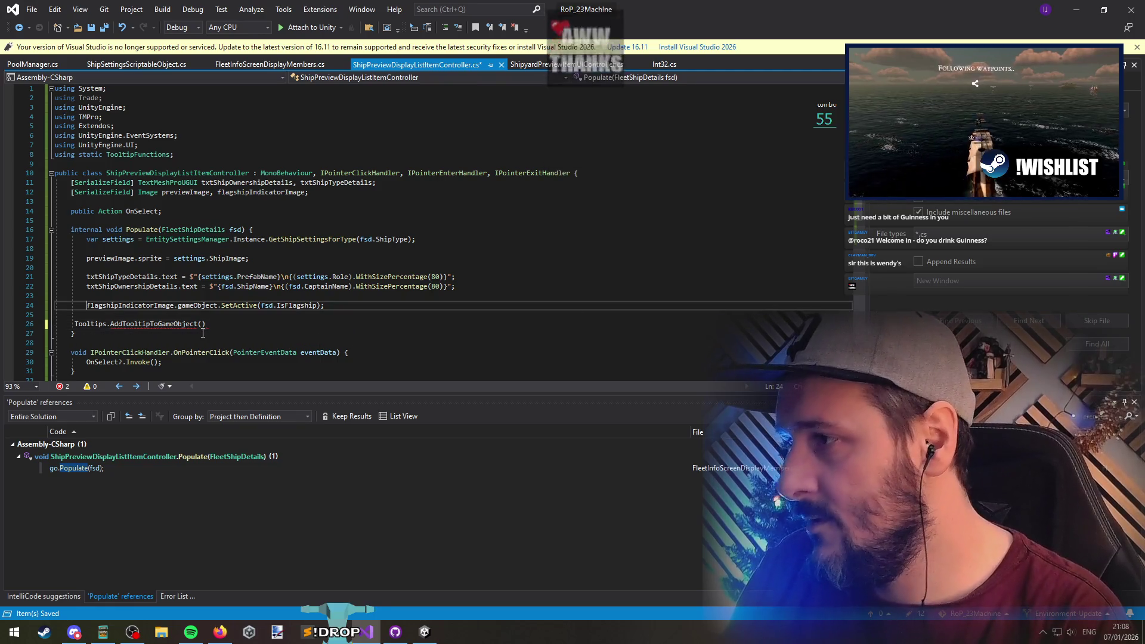
key(Up)
key(Up)
key(Home)
key(ctrl+shift+Right)
key(ctrl+c)
key(Down)
key(Down)
key(ctrl+v)
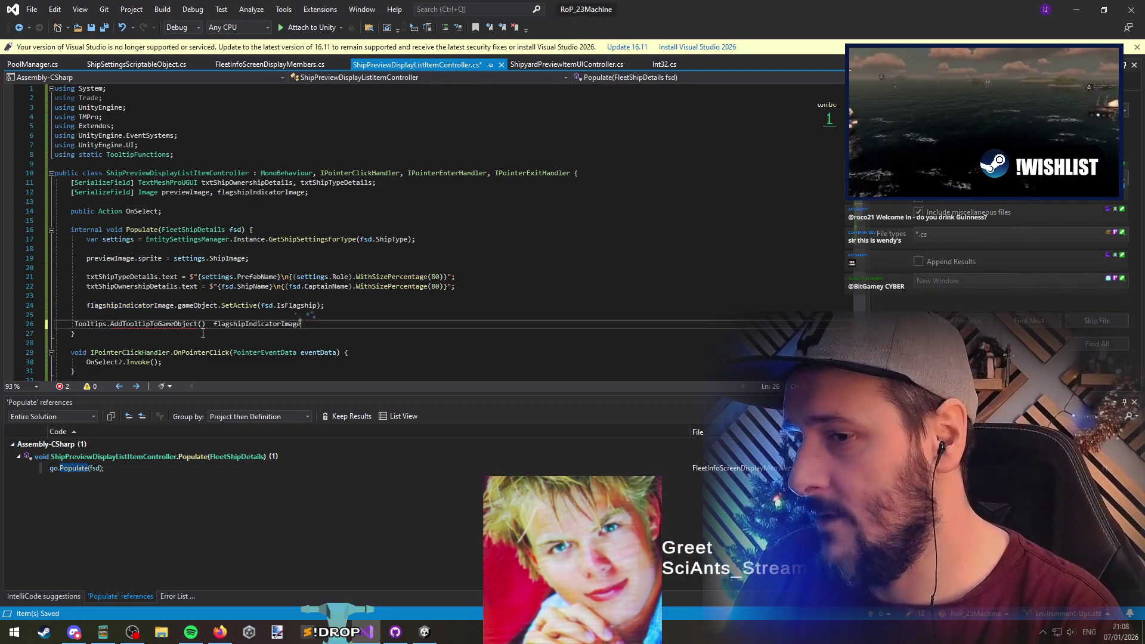
key(BackSpace)
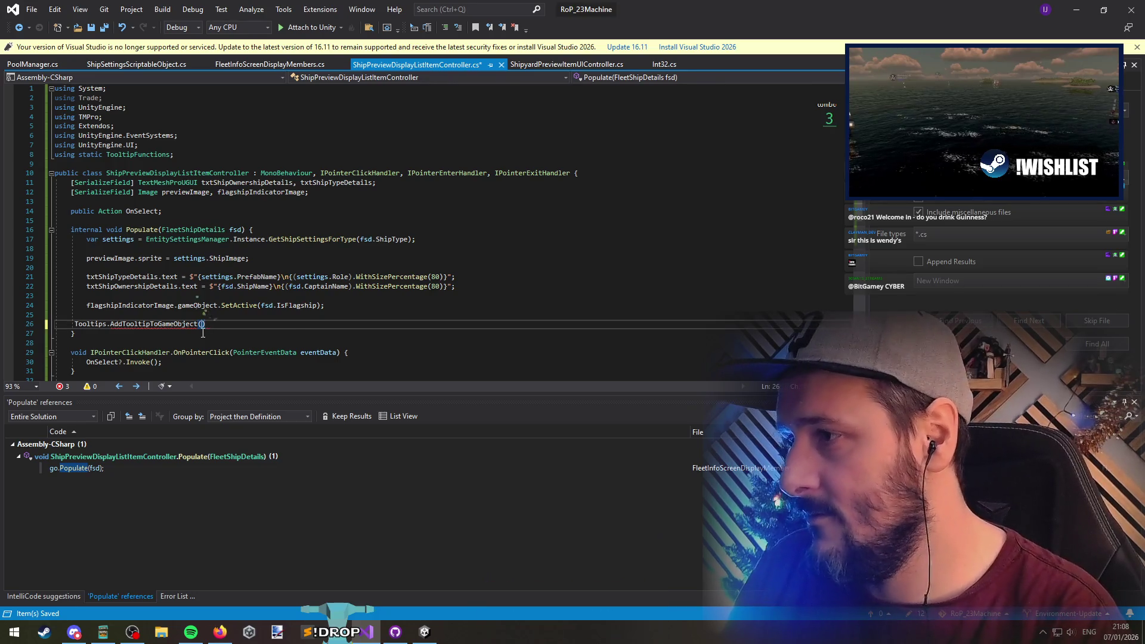
text(.gameObject, )
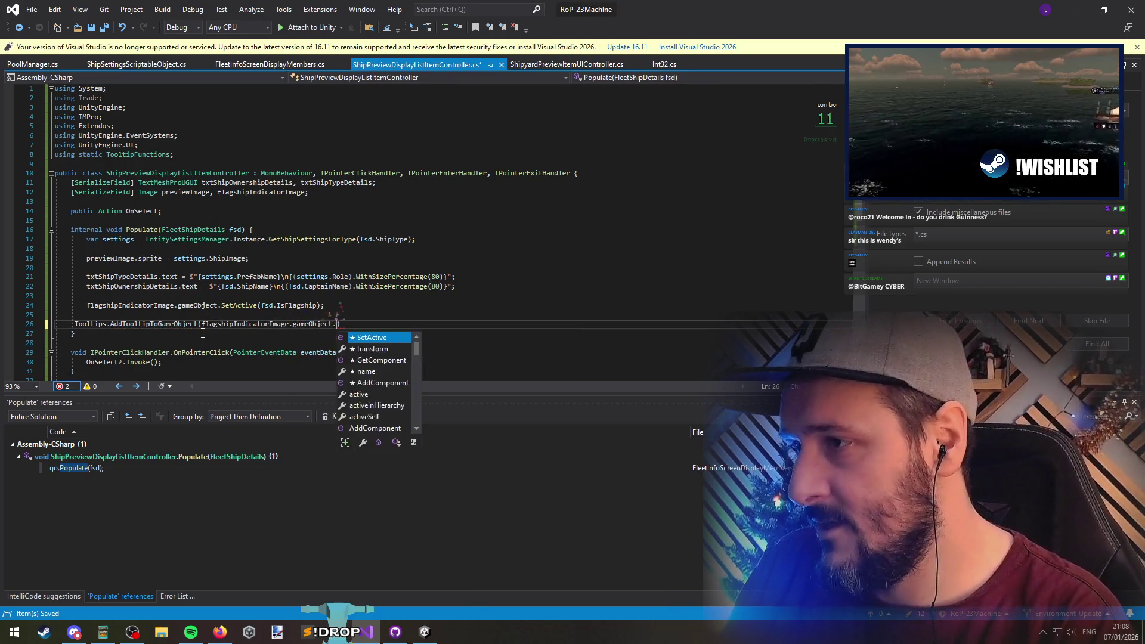
text("Flagship"))
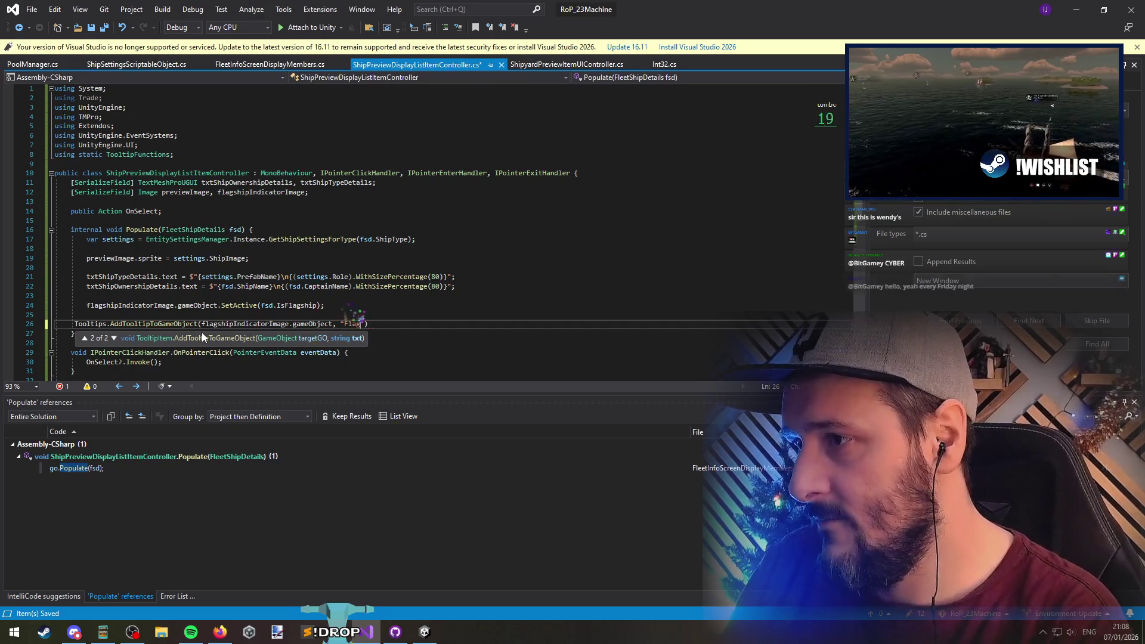
text(;)
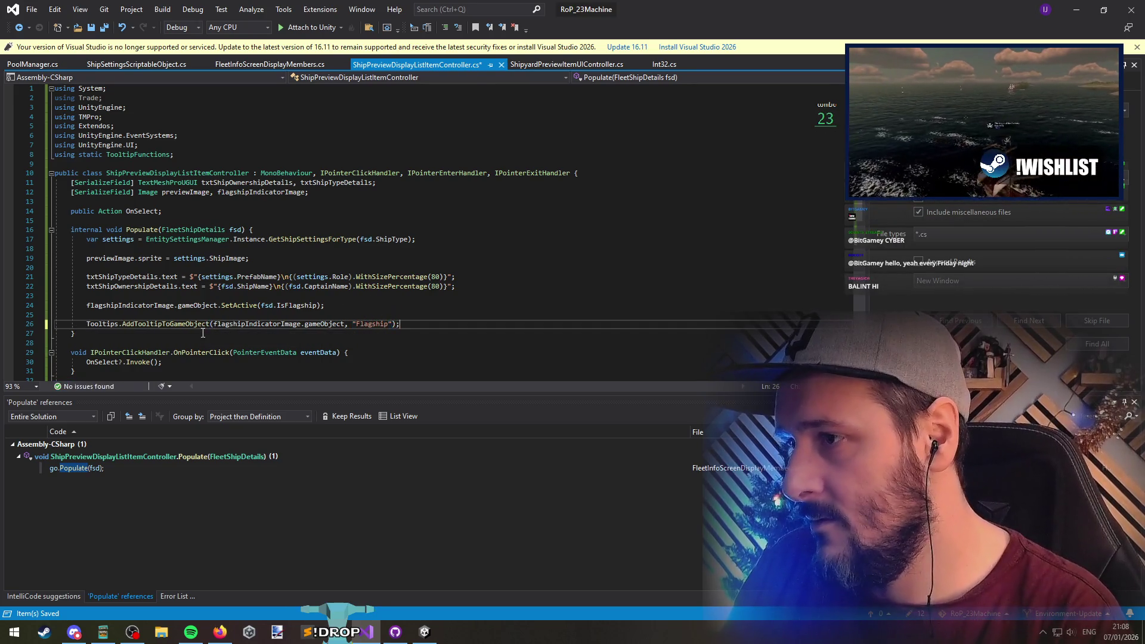
Wrap the tooltip call in an if (fsd.IsFlagship) block and save the script
key(ctrl+shift+Right)
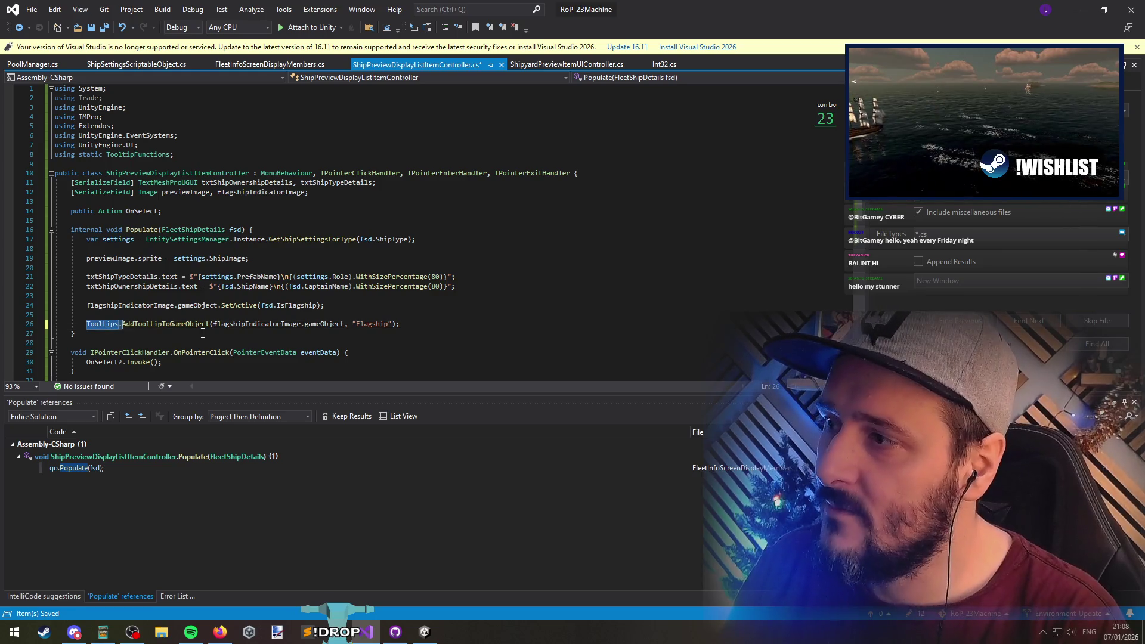
key(Up)
key(Up)
key(End)
key(Left)
key(Left)
key(ctrl+shift+Left)
key(ctrl+shift+Left)
key(ctrl+shift+Left)
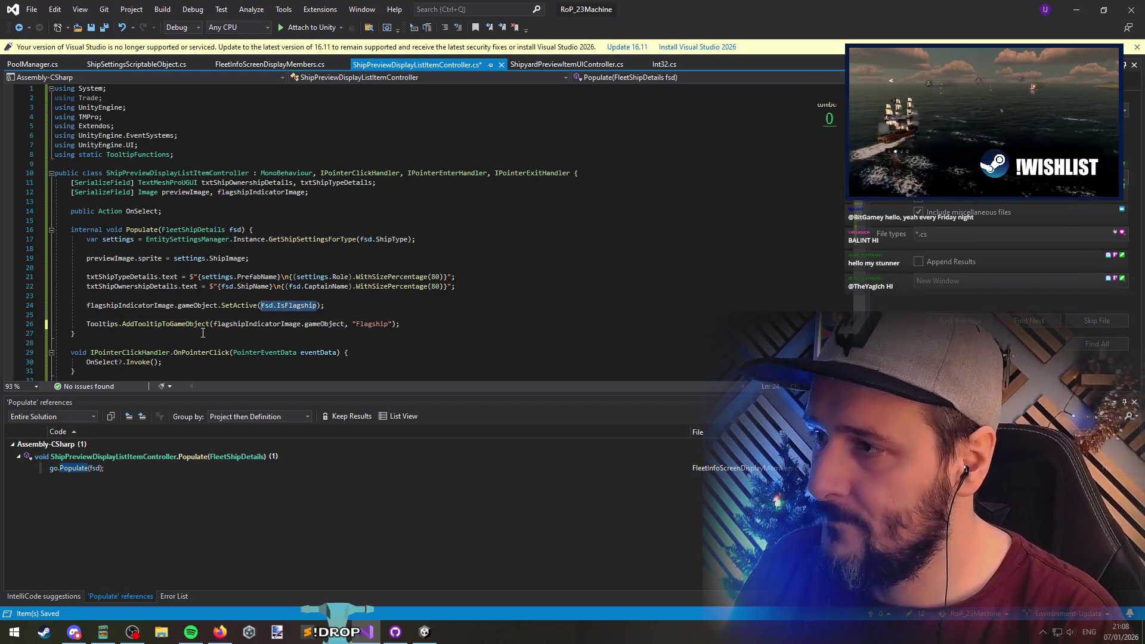
key(ctrl+c)
key(Down)
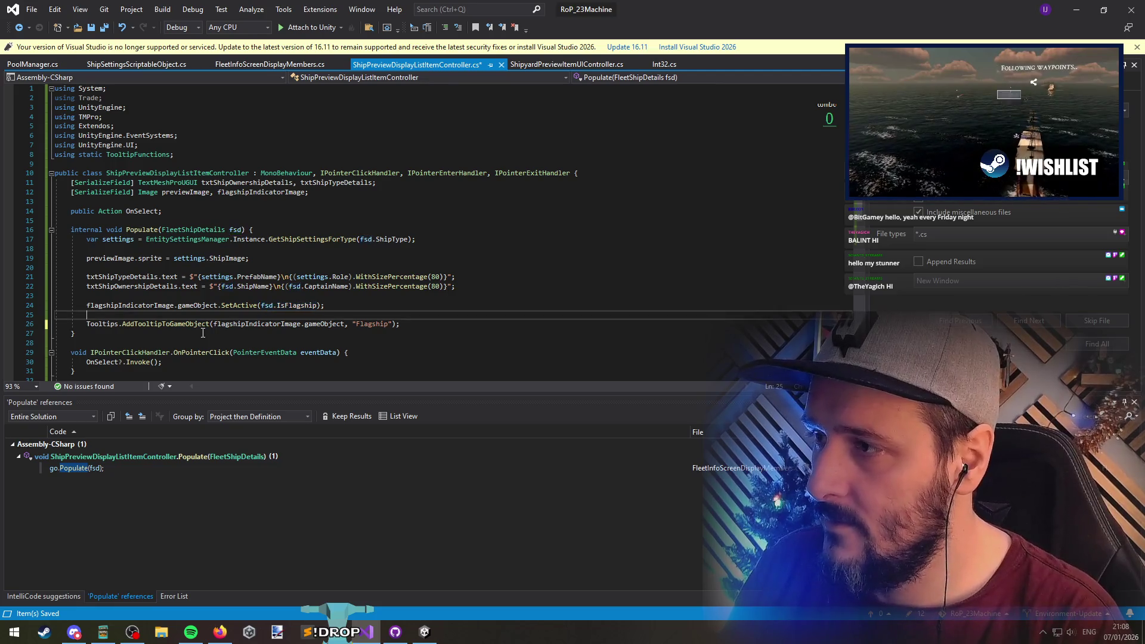
key(Return)
text(if()
key(ctrl+v)
key(Down)
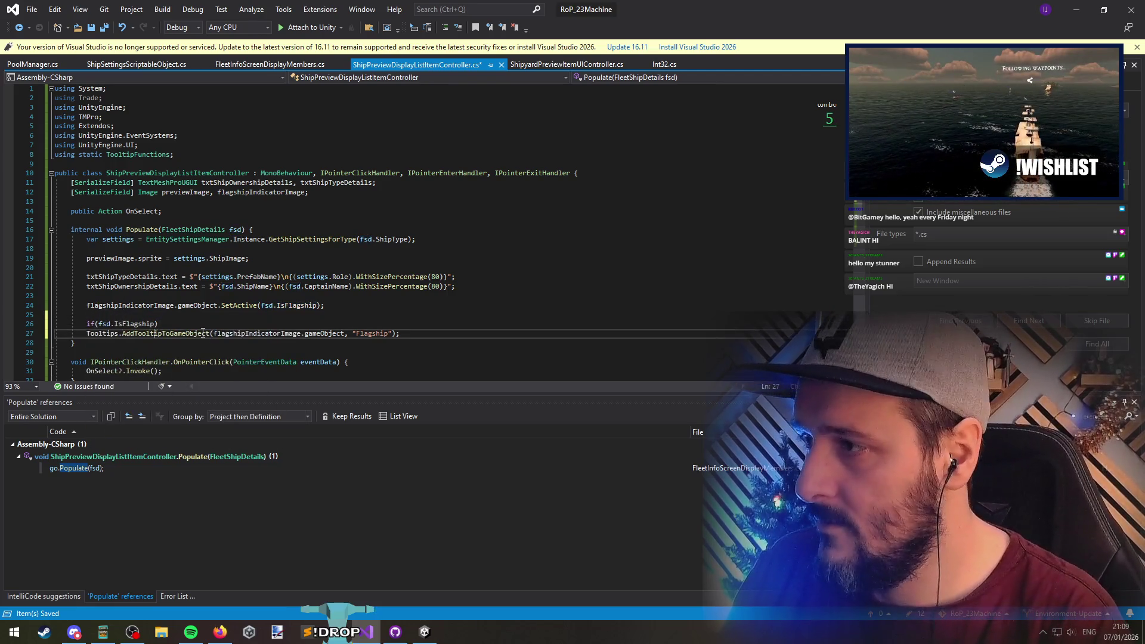
key(Down)
key(ctrl+s)
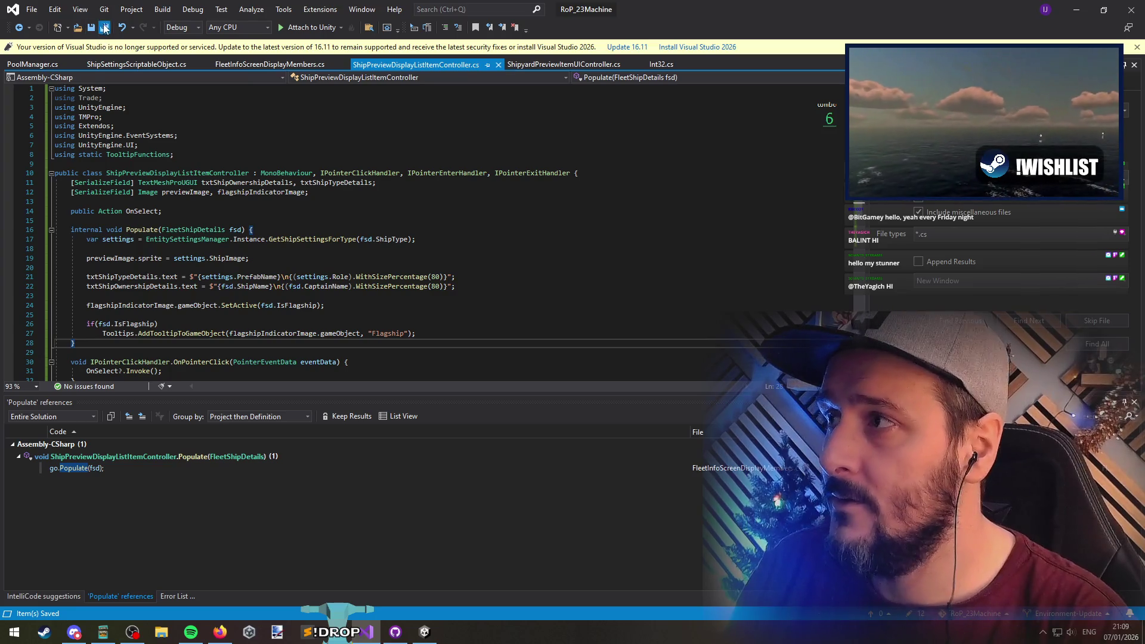
key(alt+Tab)
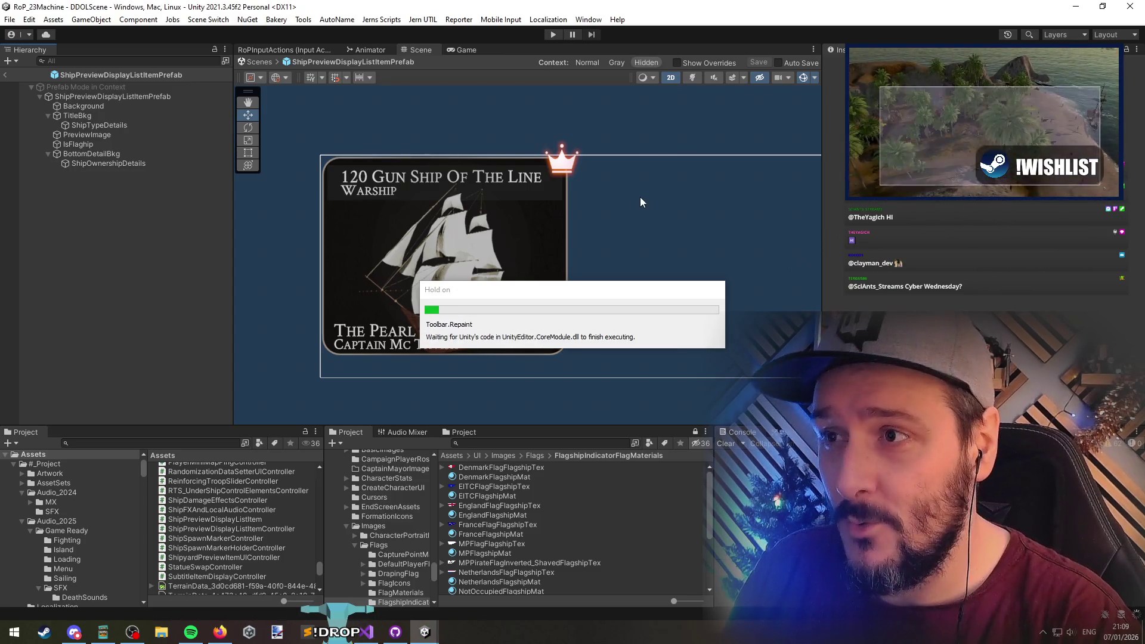
In ShipPreviewDisplayListItemPrefab, uncheck Maskable on the IsFlagship crown Image and save the prefab
click(4, 74)
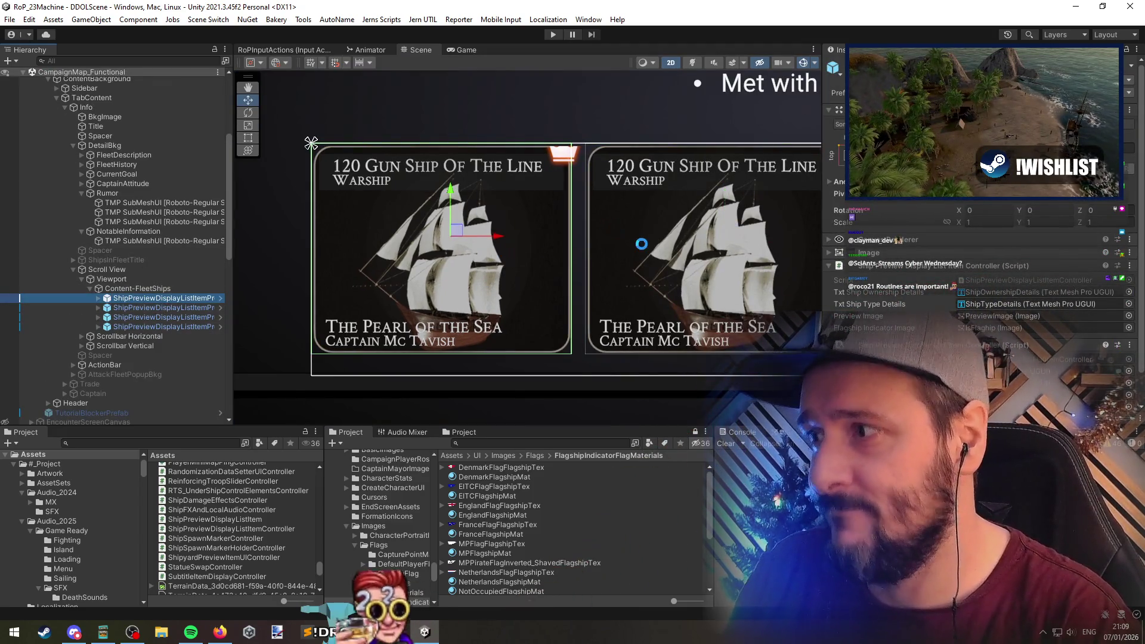
scroll(645, 252, down, 2)
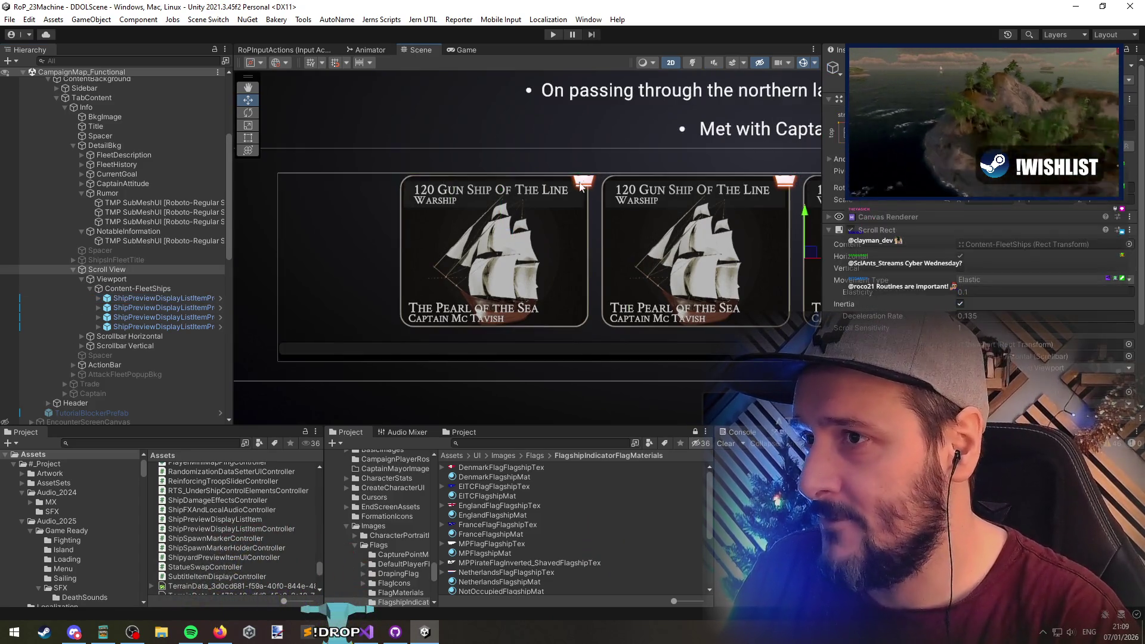
click(220, 297)
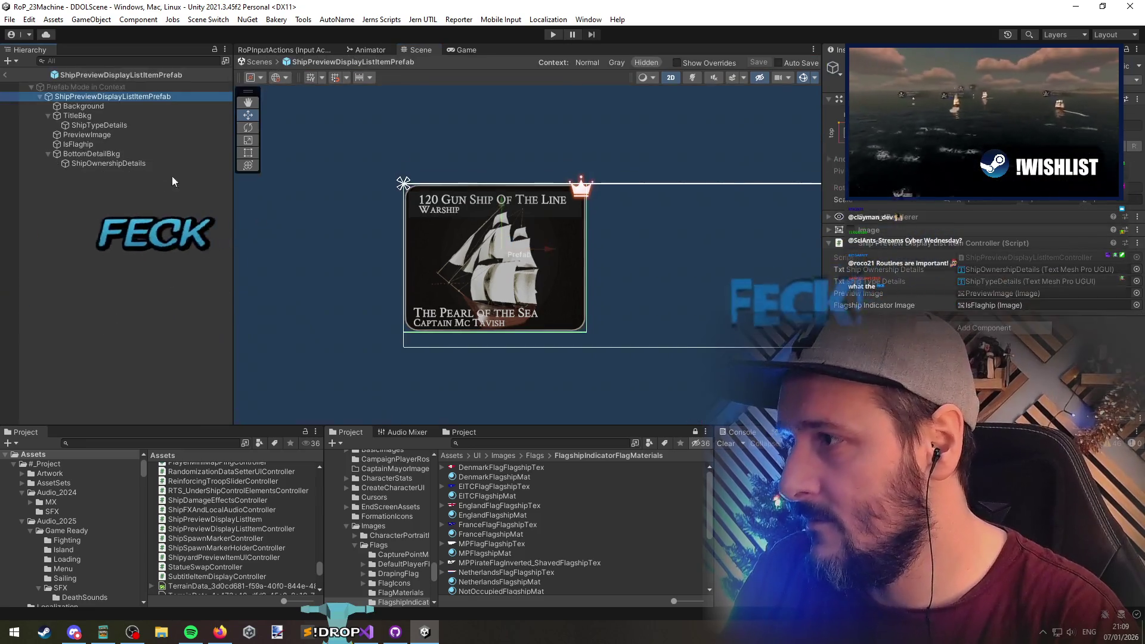
click(105, 144)
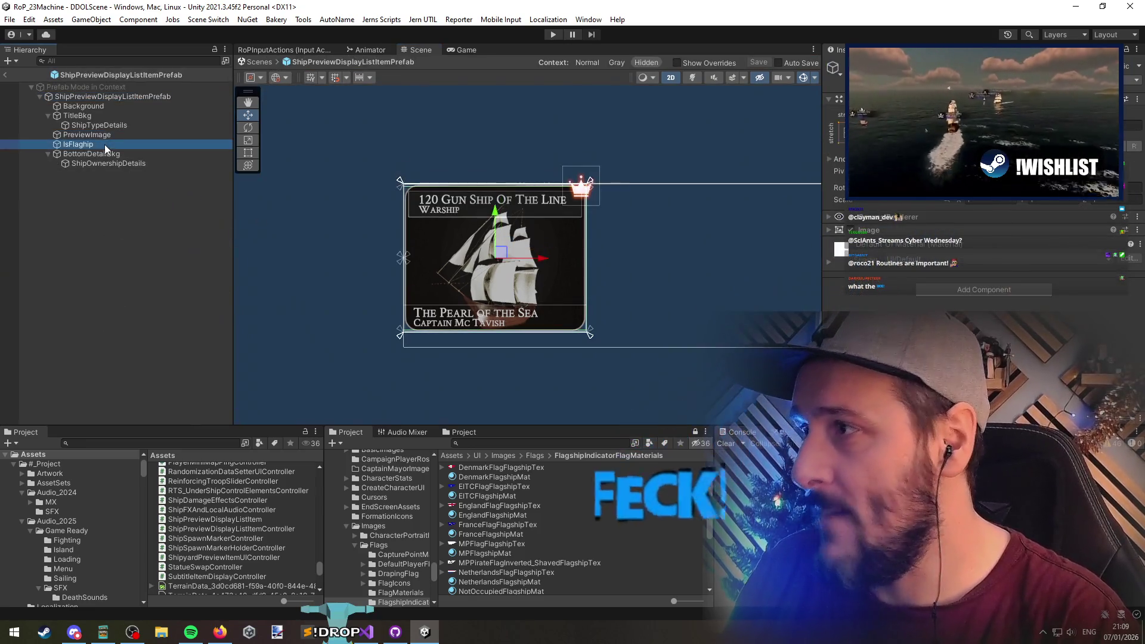
click(895, 231)
click(960, 305)
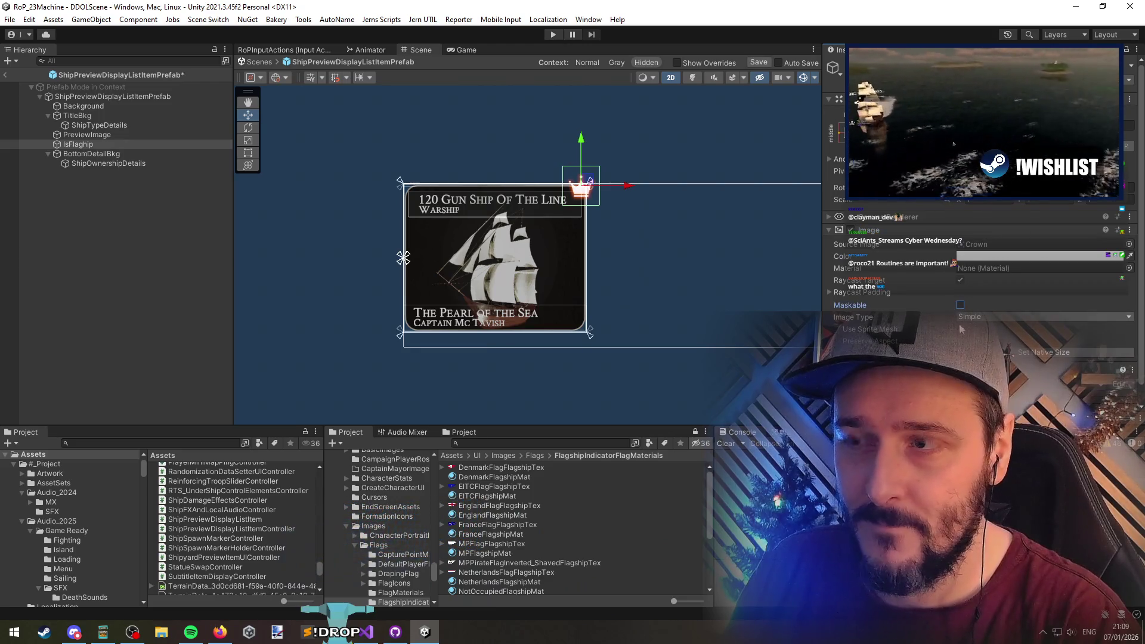
key(ctrl+s)
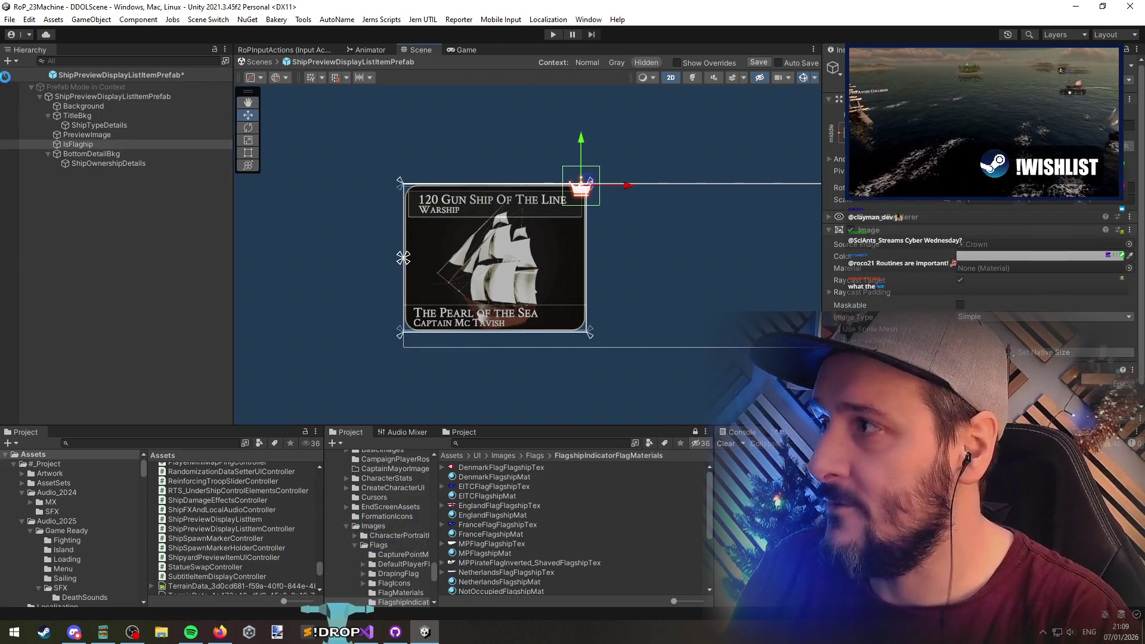
click(5, 75)
scroll(535, 192, down, 5)
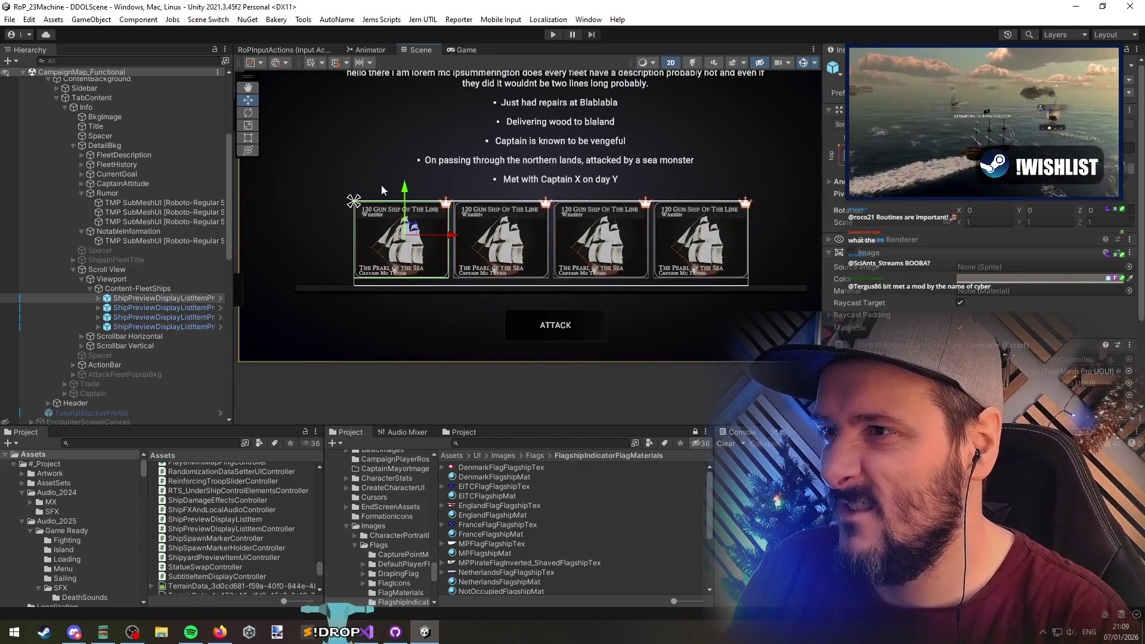
scroll(590, 244, down, 3)
scroll(570, 244, down, 2)
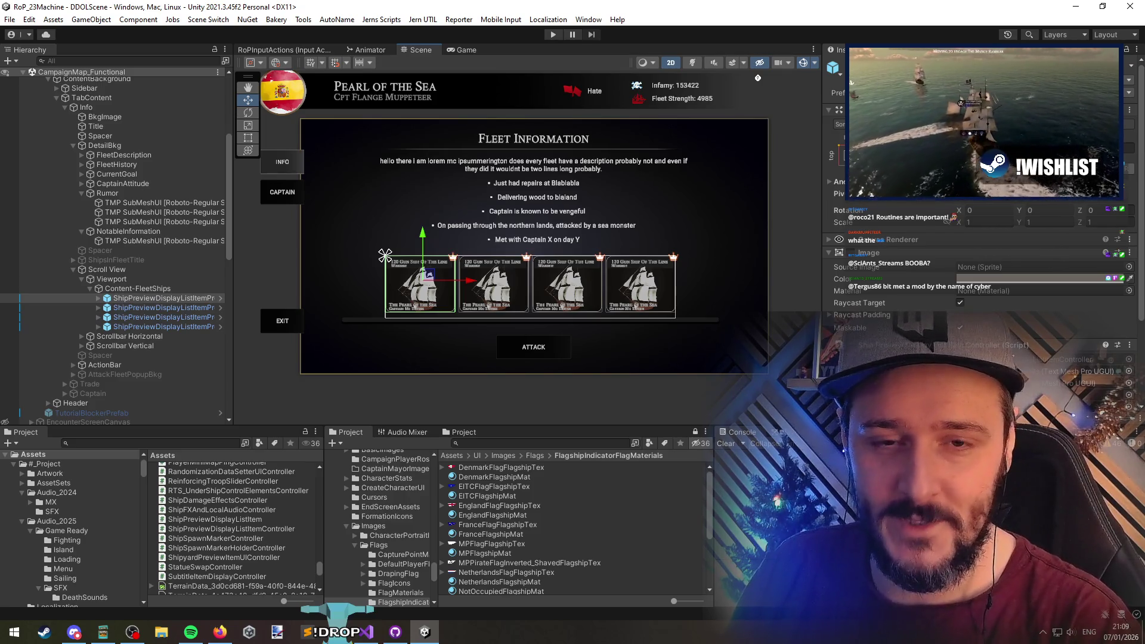
key(alt+Tab)
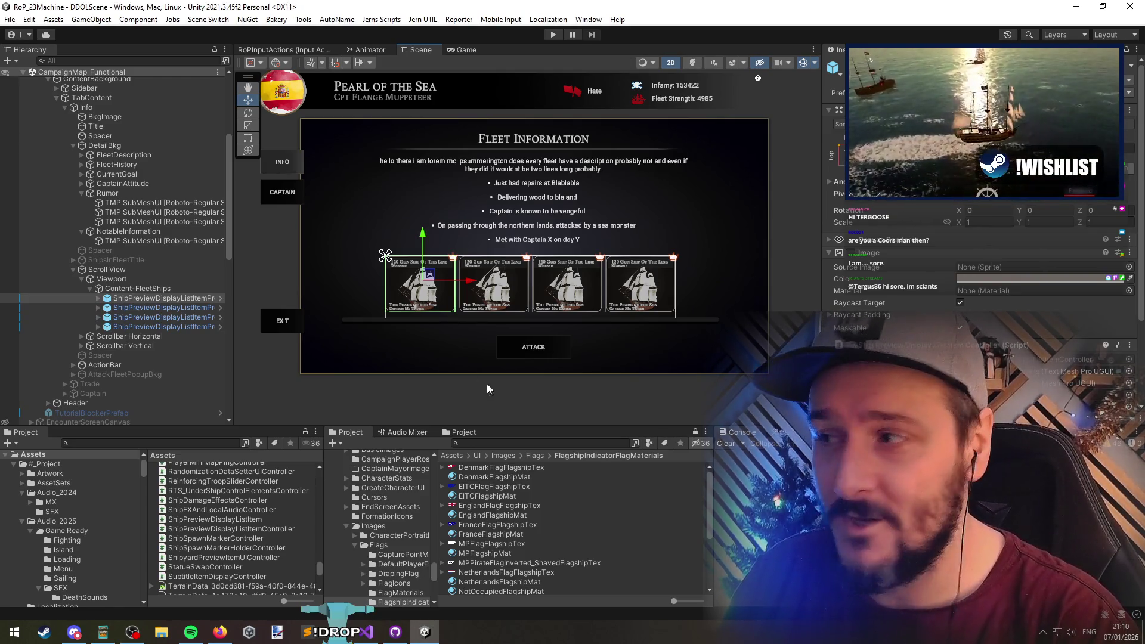
click(148, 288)
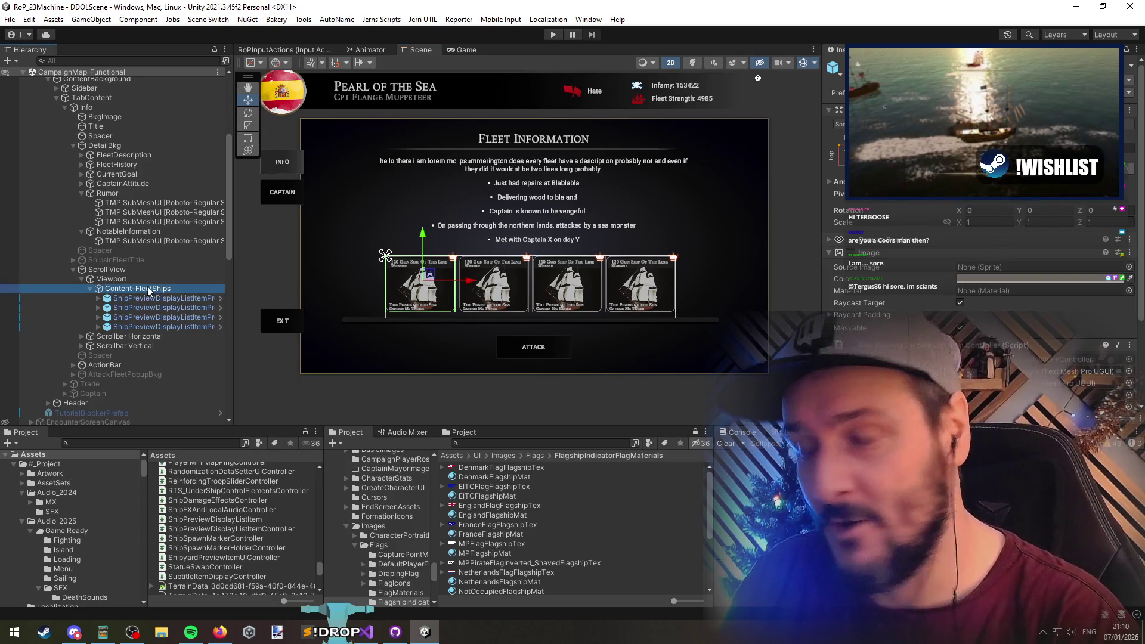
click(160, 299)
drag(553, 334, 552, 322)
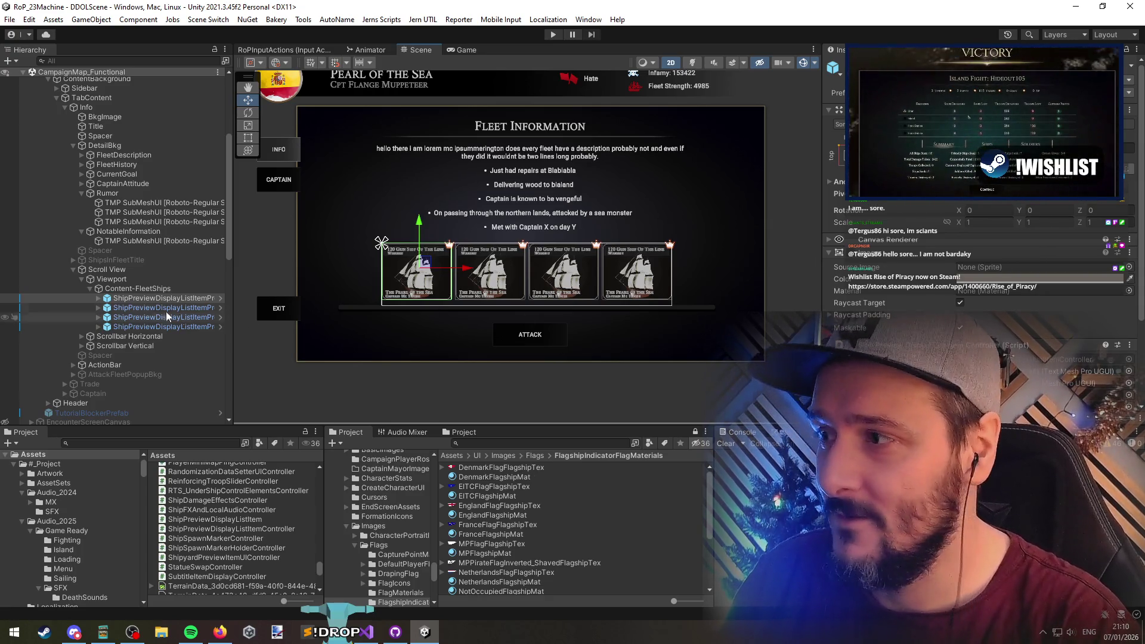
click(154, 299)
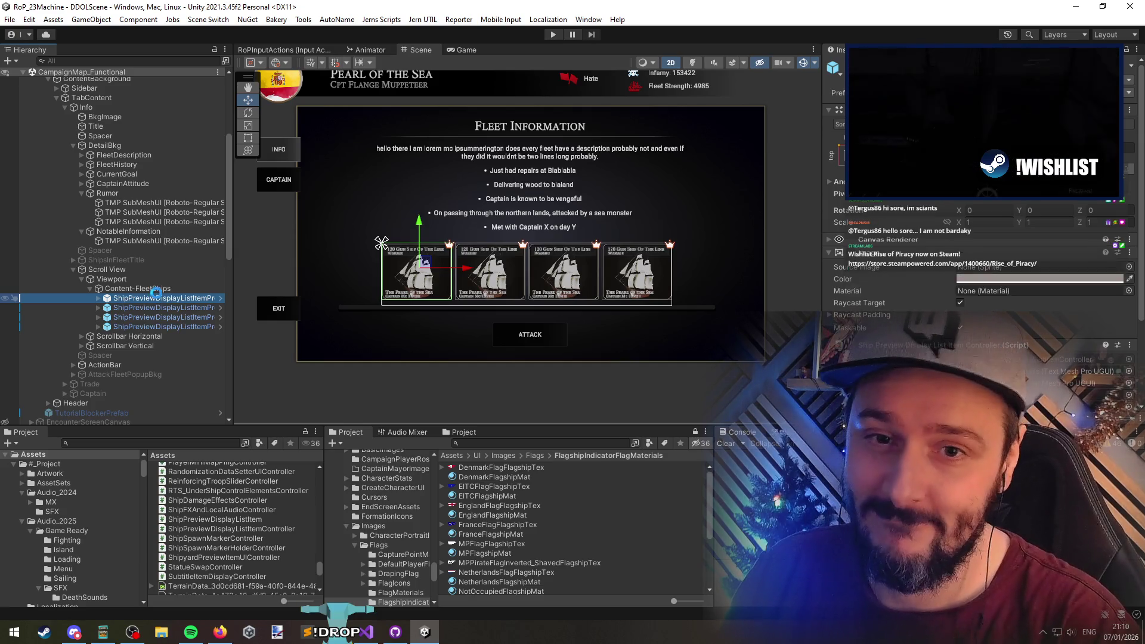
click(162, 290)
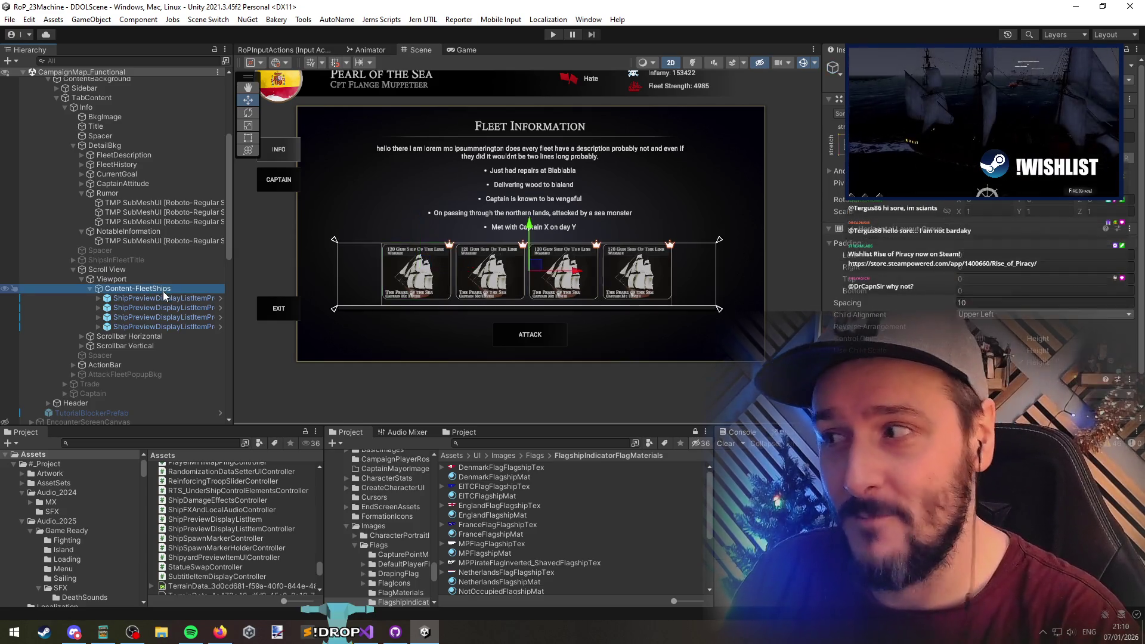
click(168, 297)
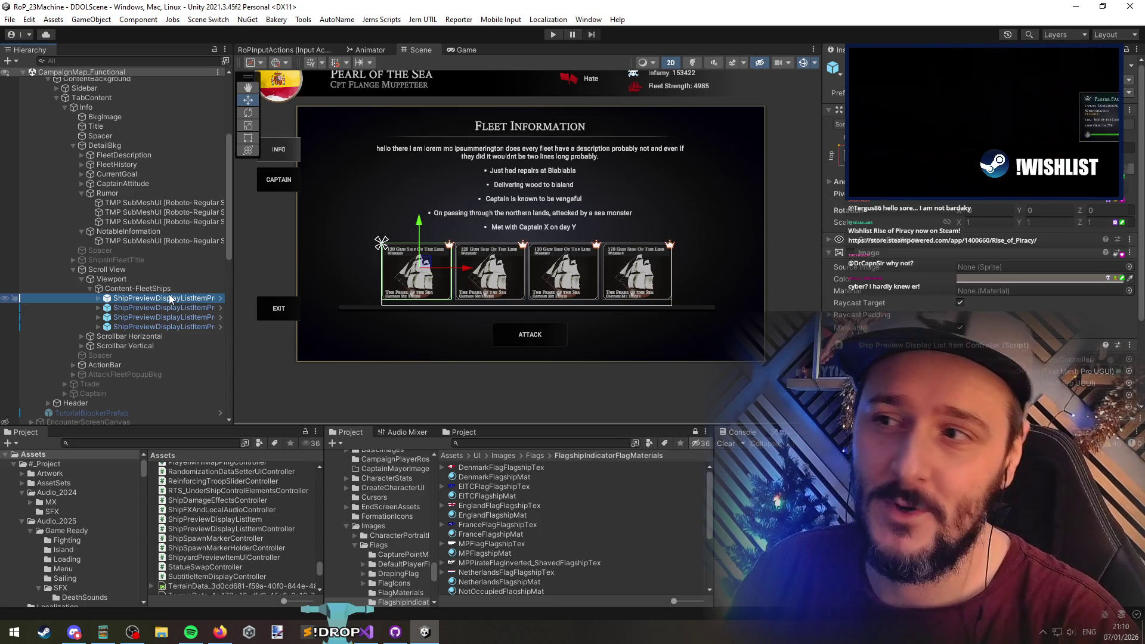
key(t)
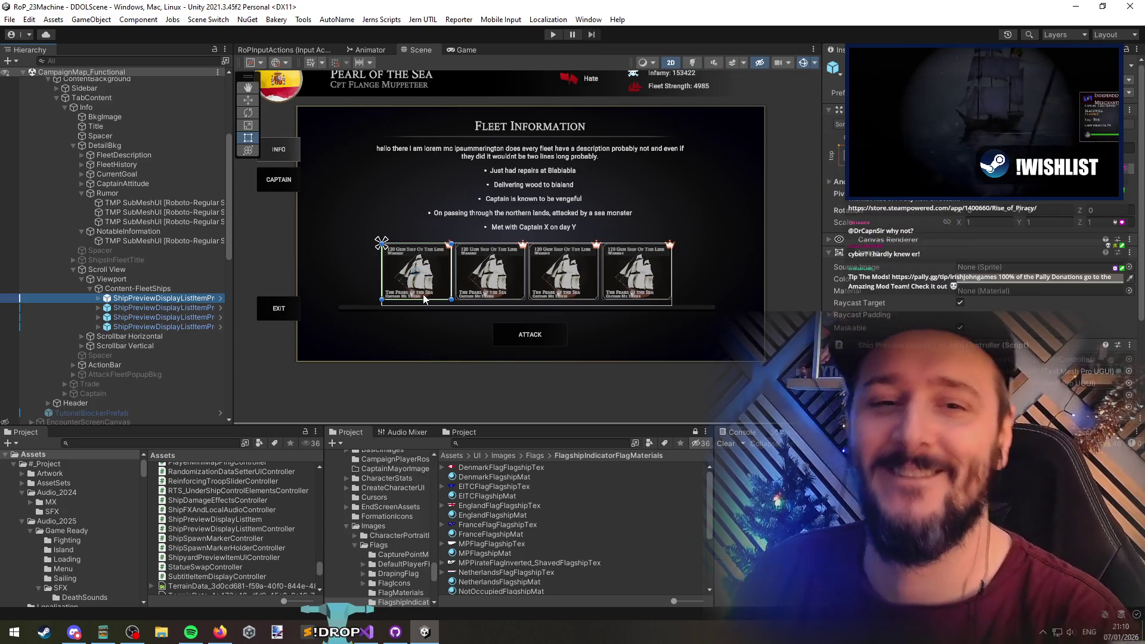
click(136, 289)
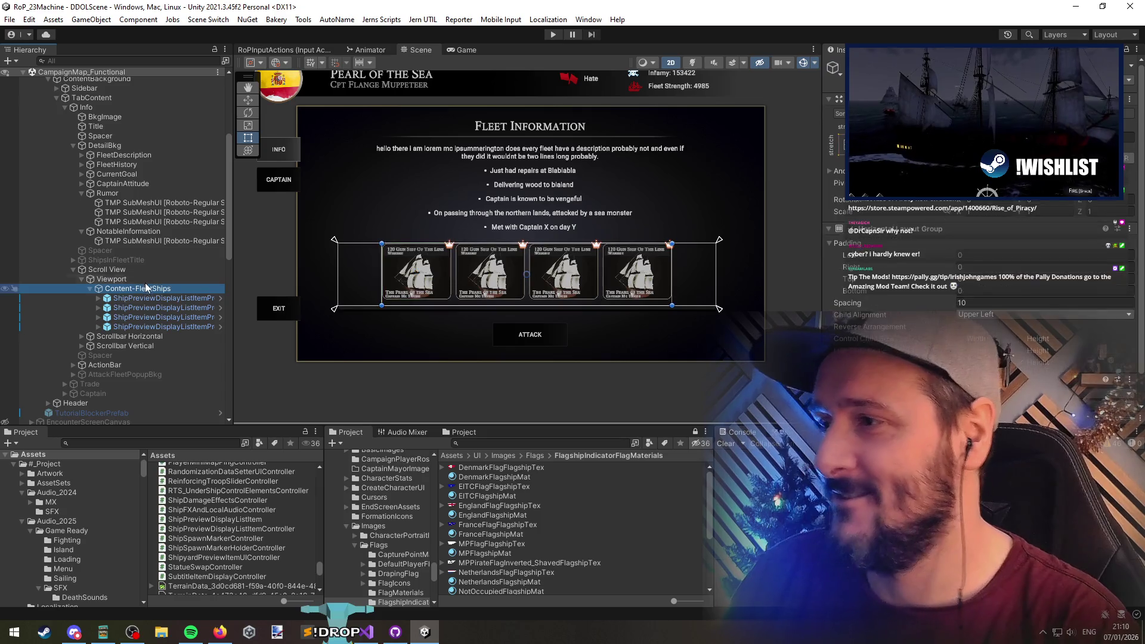
scroll(184, 239, up, 5)
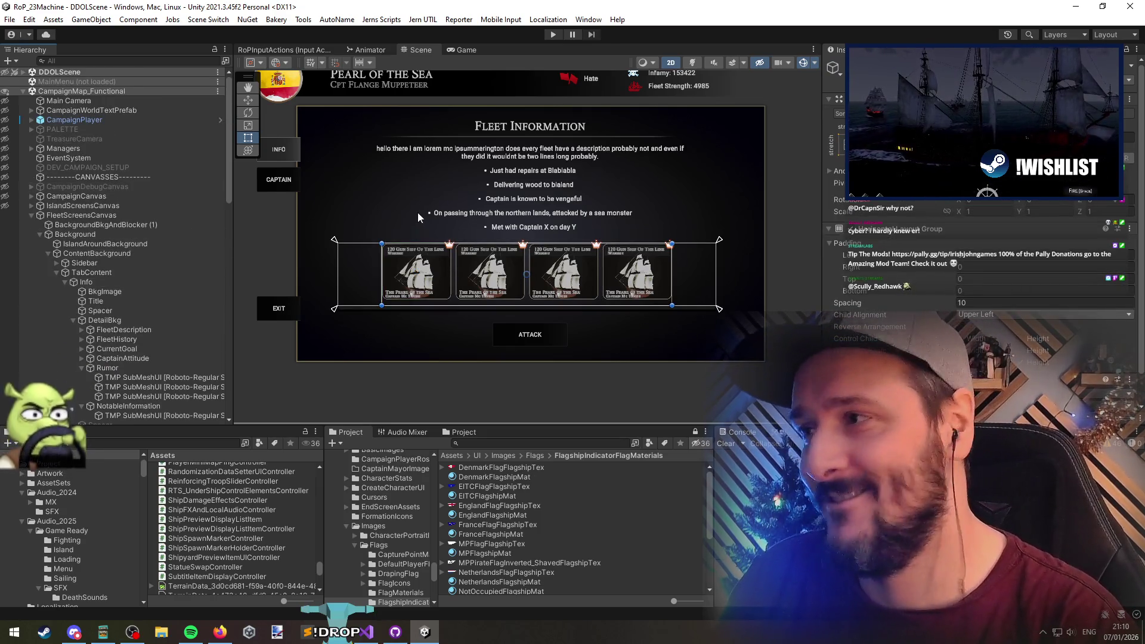
scroll(417, 213, down, 2)
scroll(446, 270, up, 3)
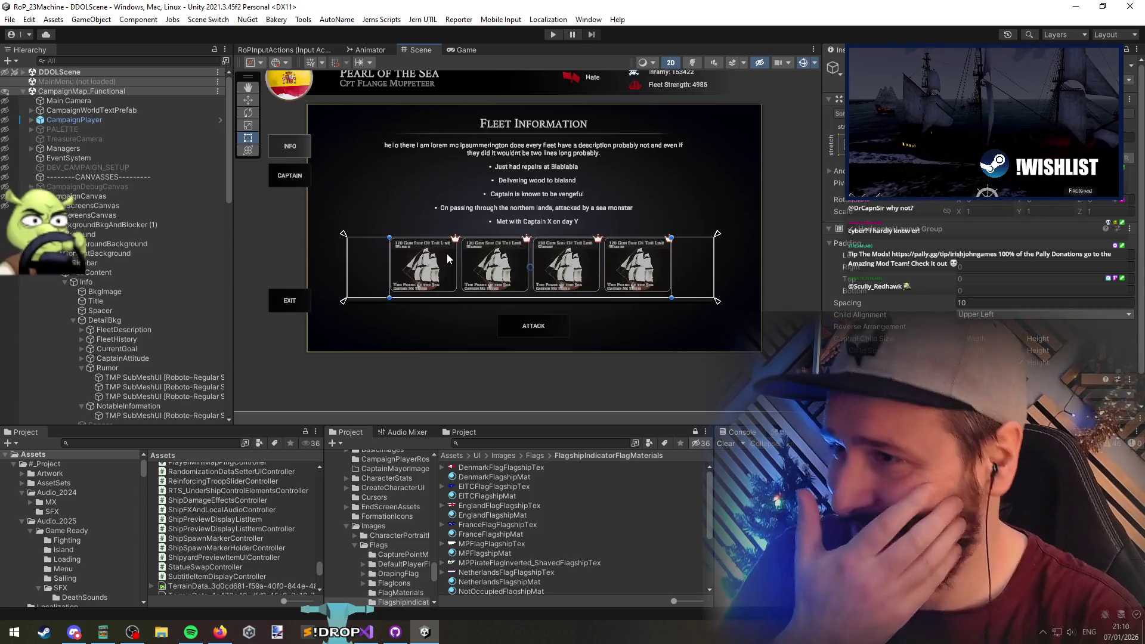
drag(478, 253, 468, 282)
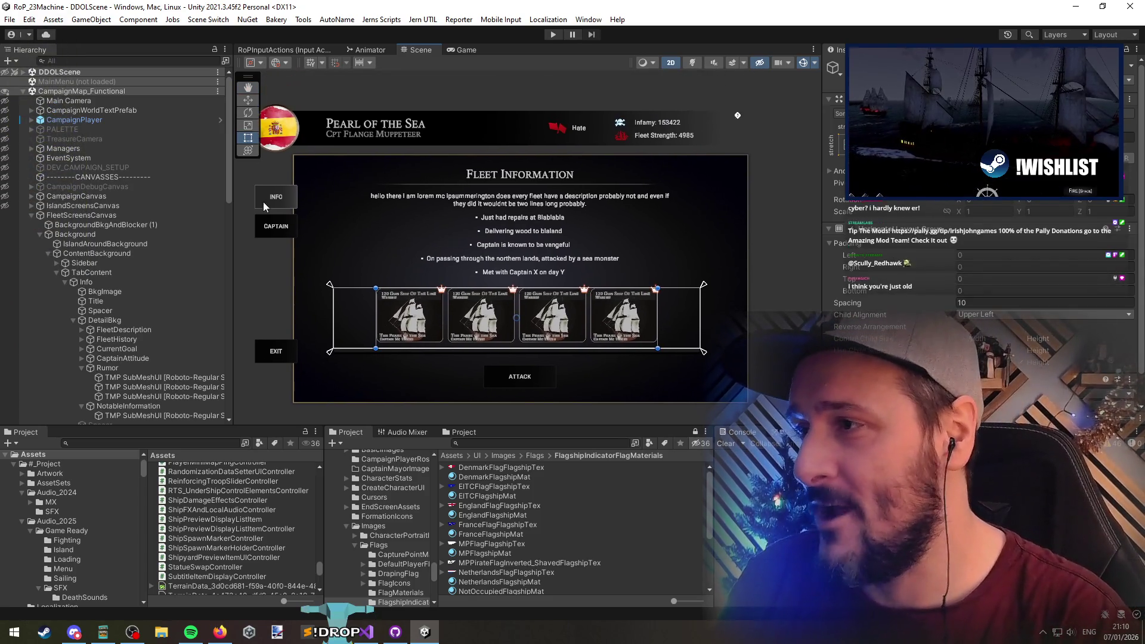
click(138, 369)
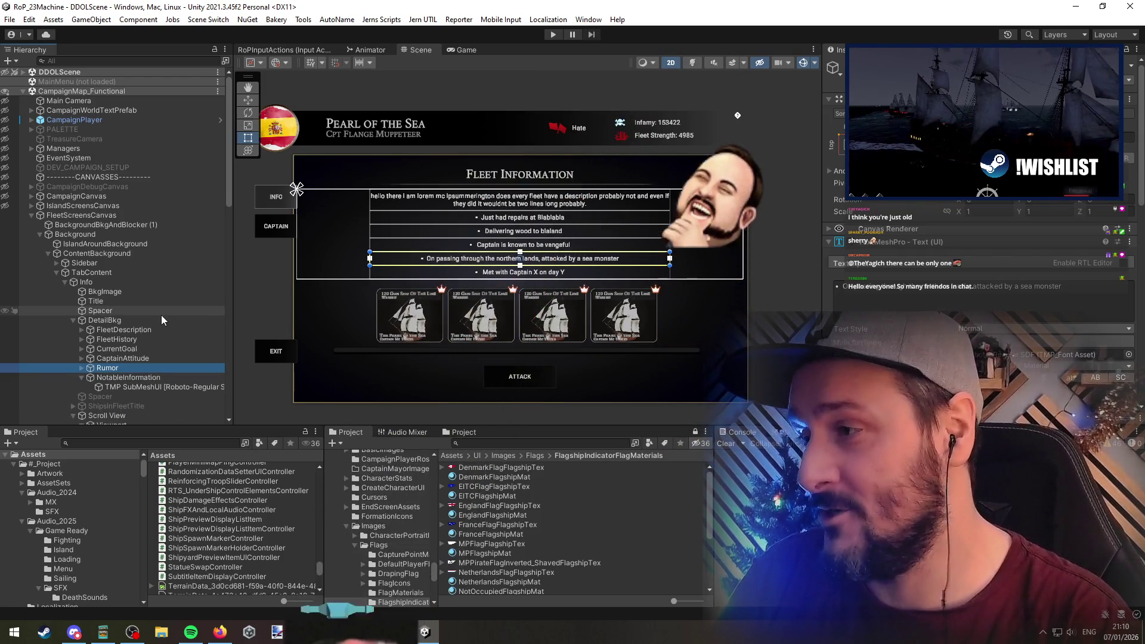
Expand the fleet detail texts and delete FleetDescription's TMP SubMeshUI child
shift+click(171, 329)
key(Right)
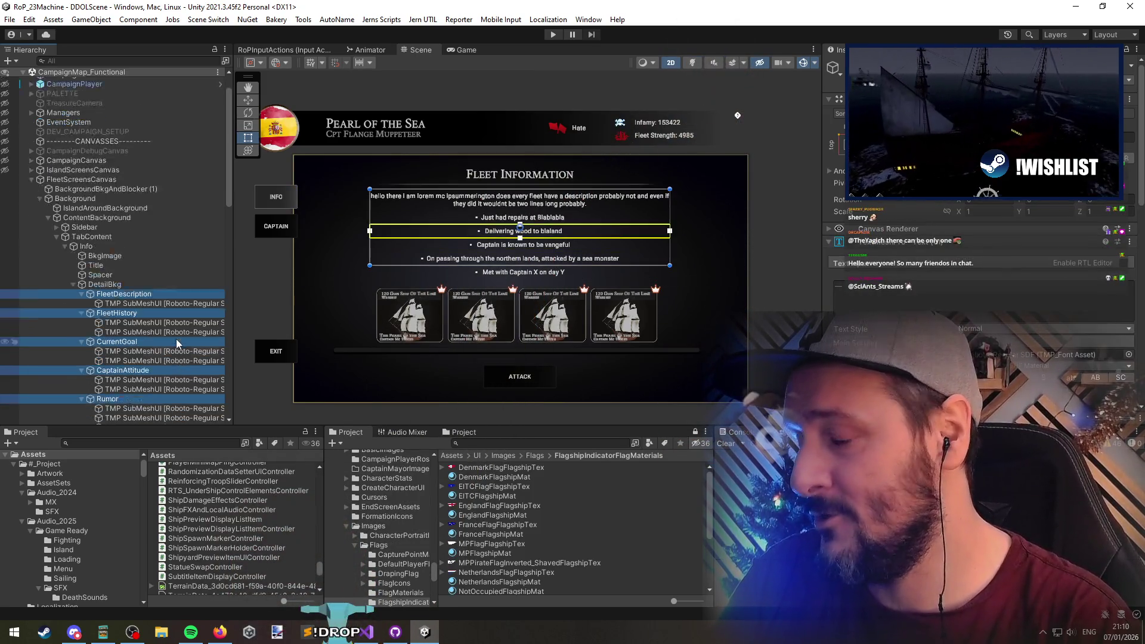
scroll(177, 338, down, 4)
click(158, 187)
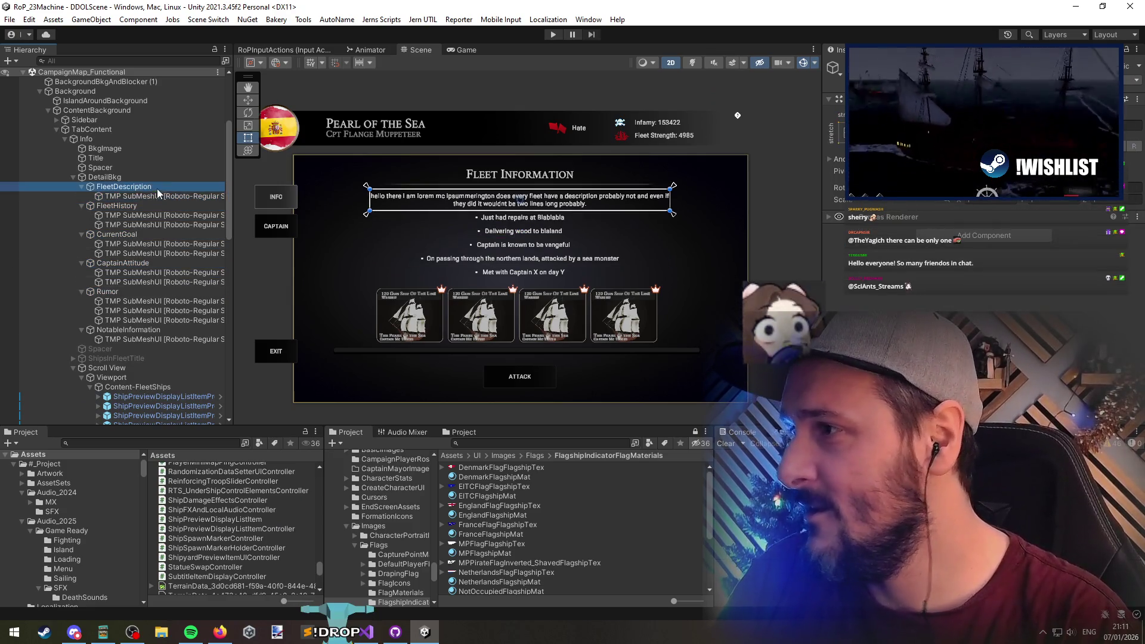
click(174, 198)
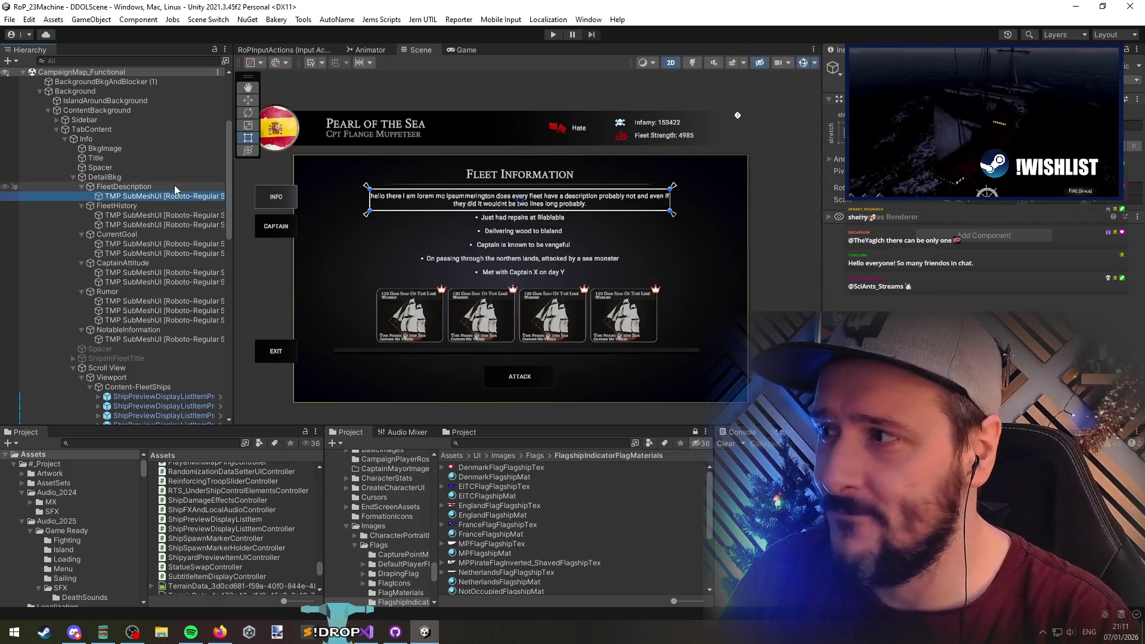
click(174, 186)
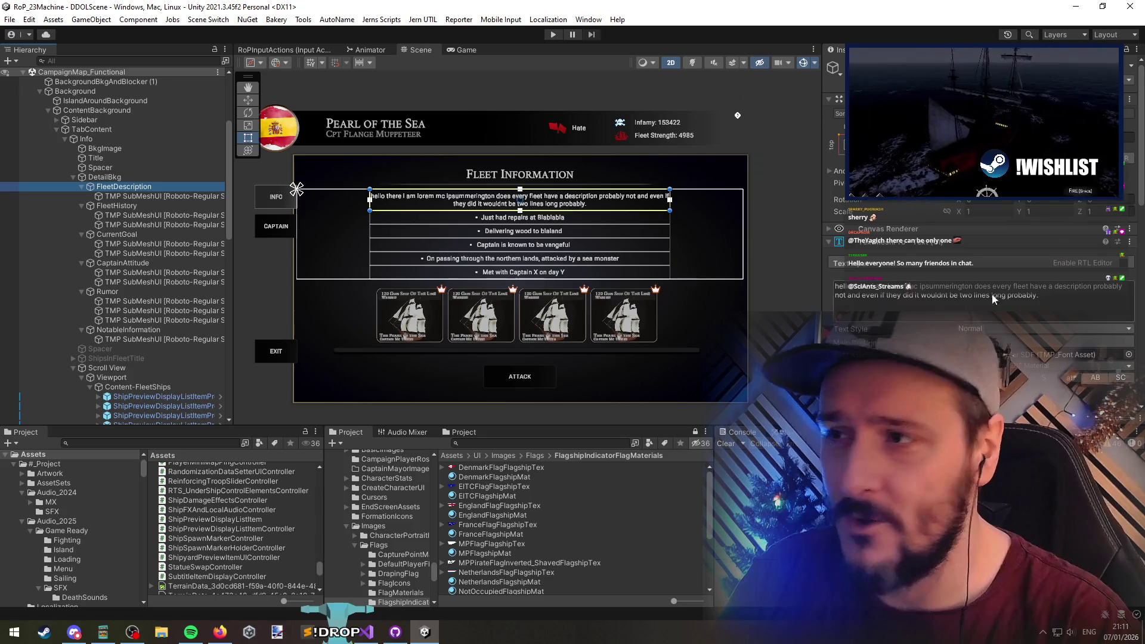
click(138, 196)
key(Delete)
click(140, 185)
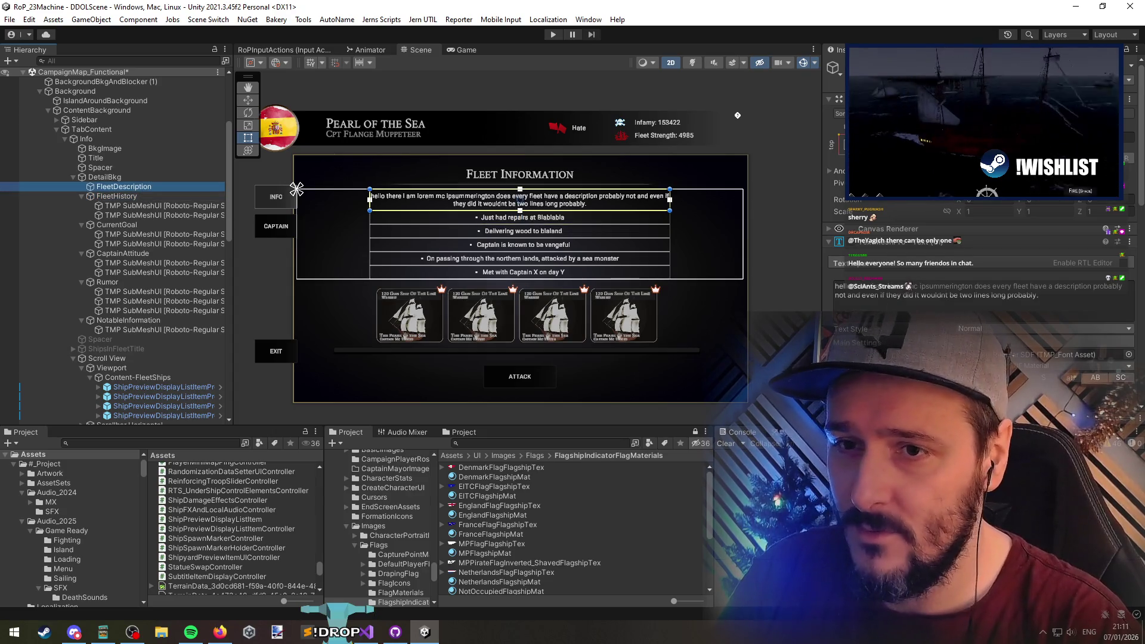
Locate the Roboto-Regular SDF font asset, then multi-select the bullet texts and their sub-mesh children
click(1050, 354)
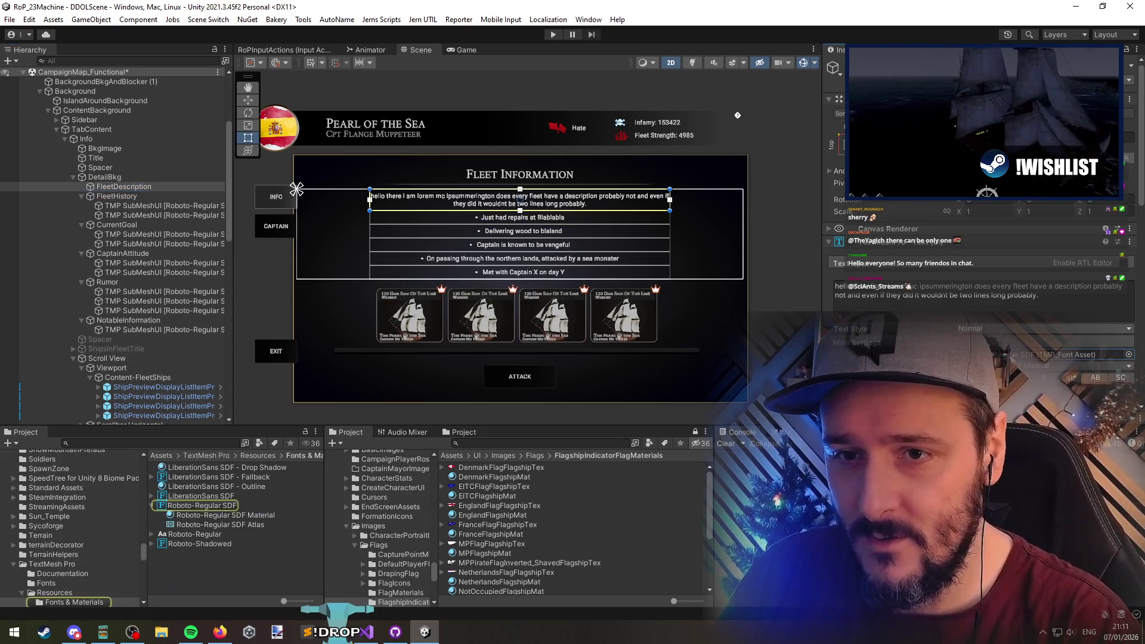
click(151, 281)
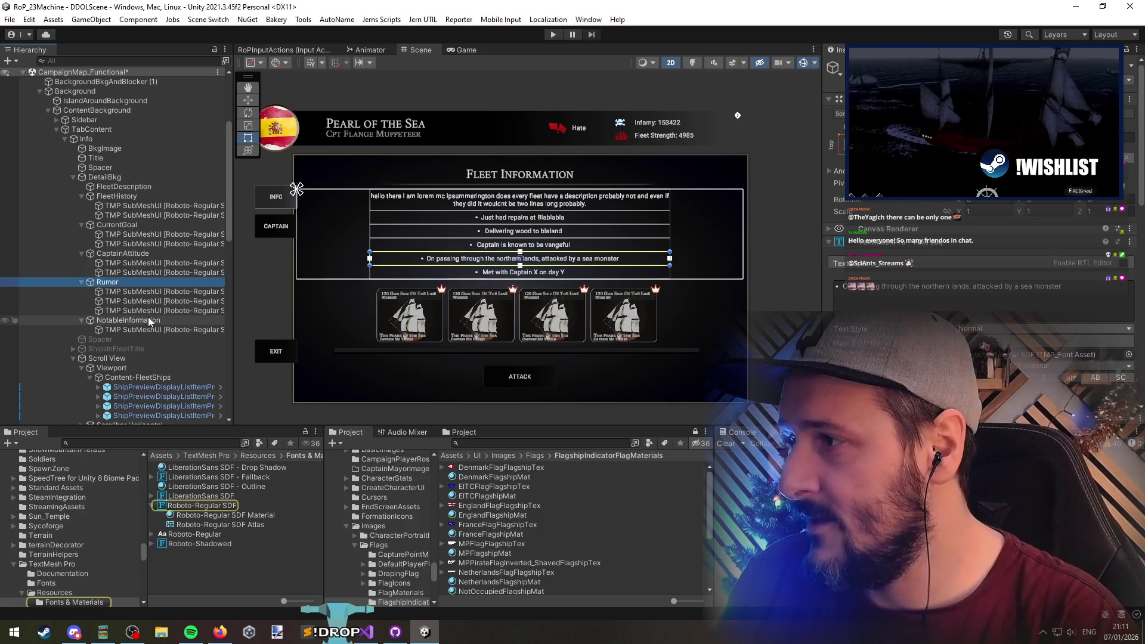
ctrl+click(148, 320)
ctrl+click(131, 256)
ctrl+click(119, 225)
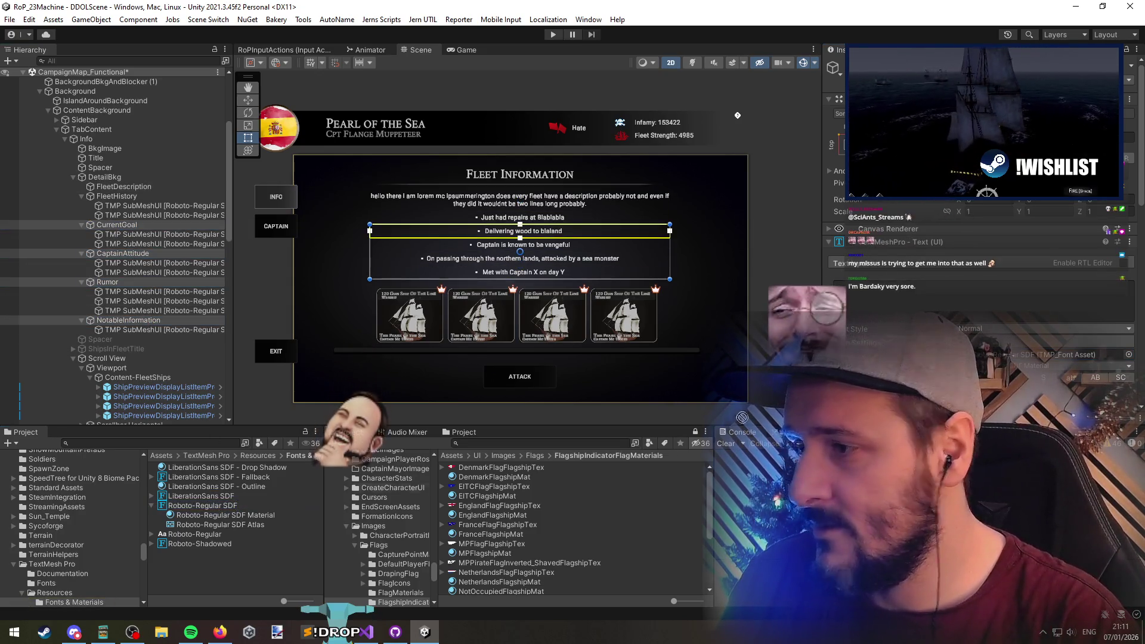
click(131, 329)
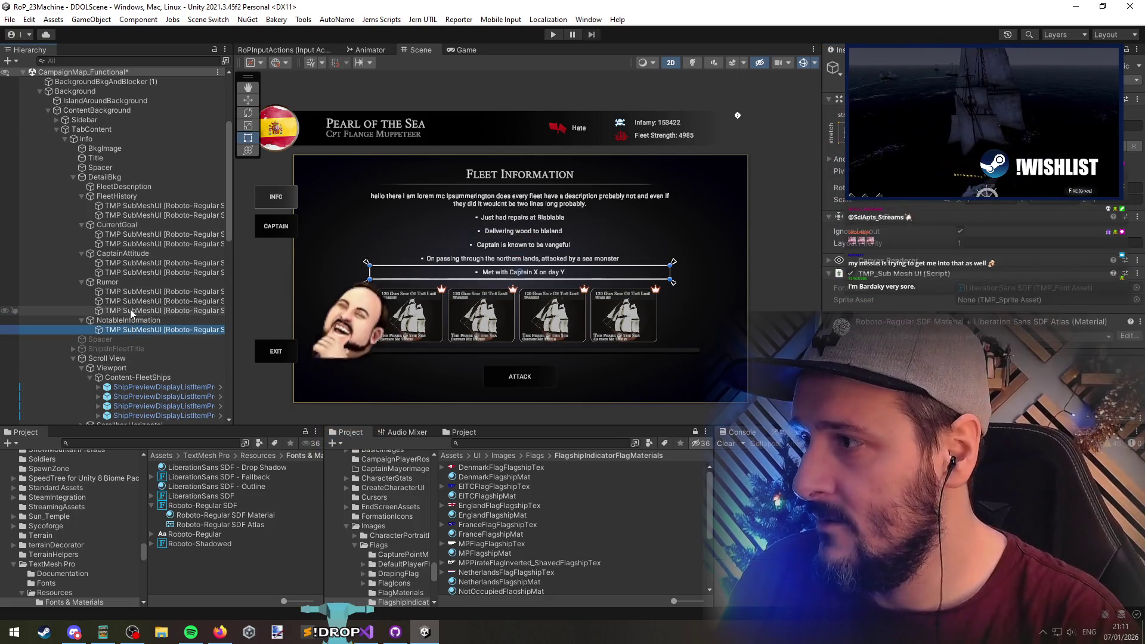
ctrl+click(130, 310)
ctrl+click(128, 301)
ctrl+click(128, 292)
ctrl+click(129, 273)
ctrl+click(128, 263)
ctrl+click(129, 244)
ctrl+click(128, 234)
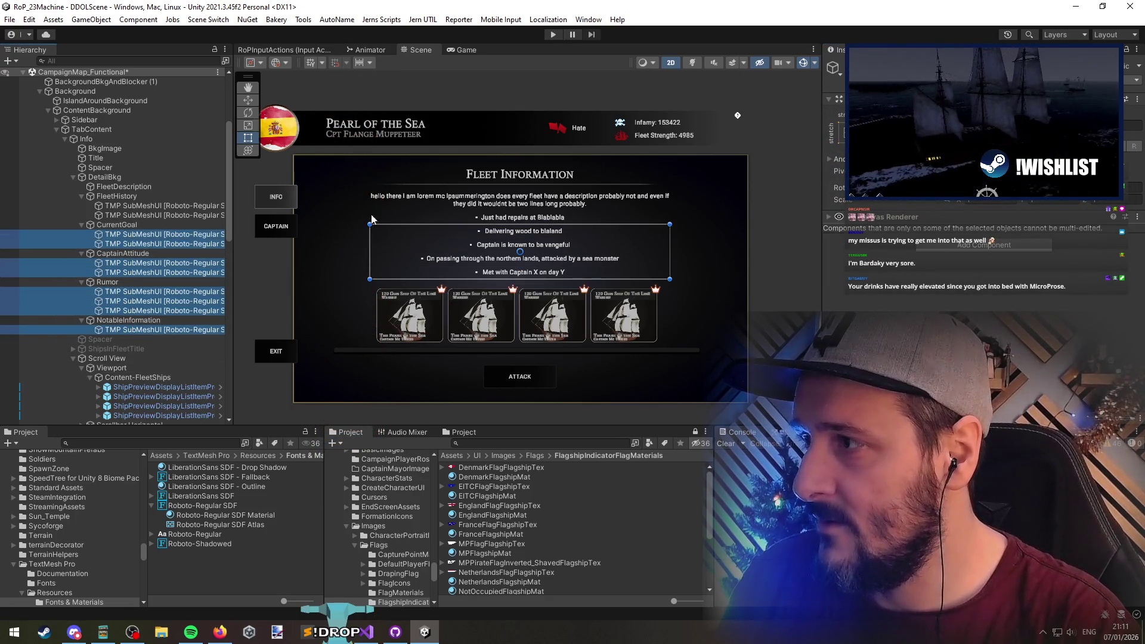
ctrl+click(173, 215)
scroll(179, 239, down, 10)
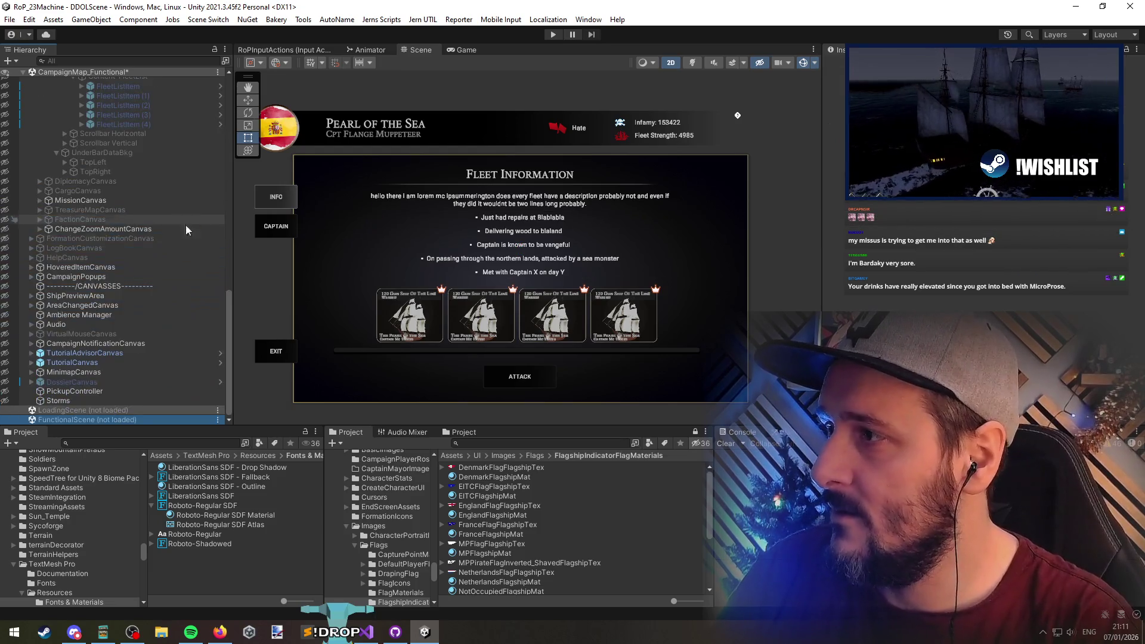
scroll(172, 273, up, 8)
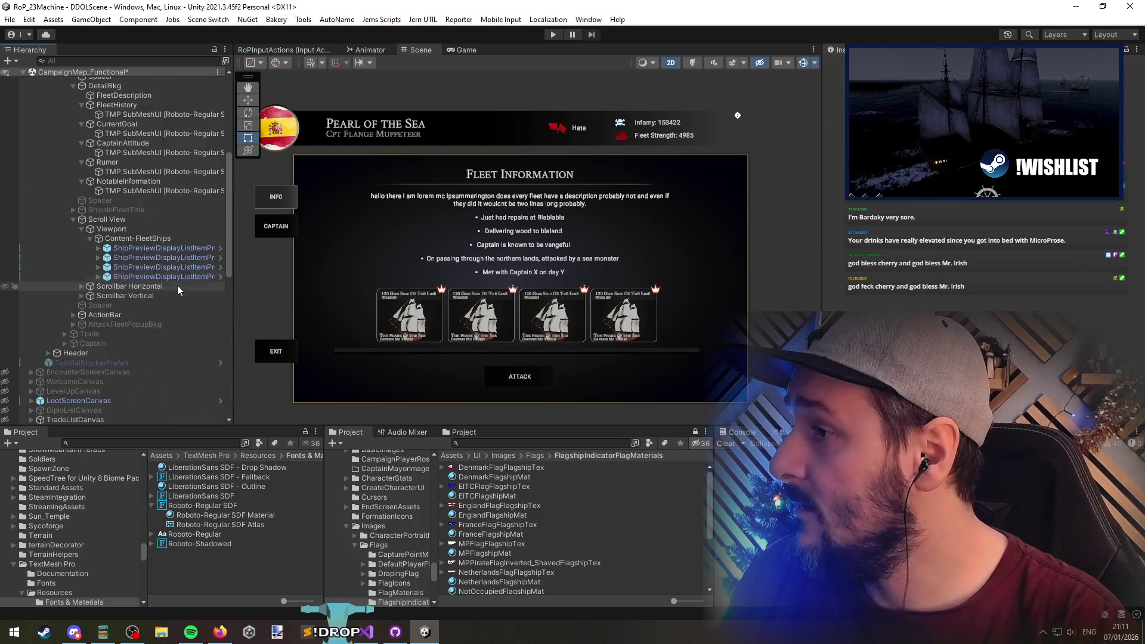
Select the bullet sub-mesh children, then FleetHistory through NotableInformation together
click(169, 370)
ctrl+click(160, 350)
ctrl+click(155, 331)
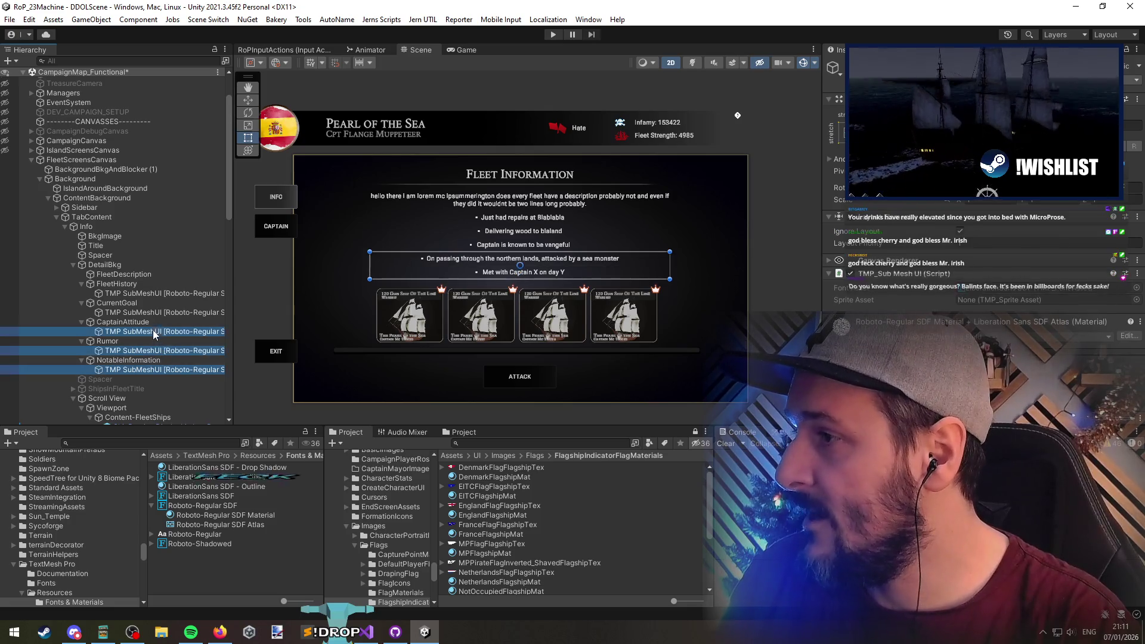
ctrl+click(149, 312)
click(119, 284)
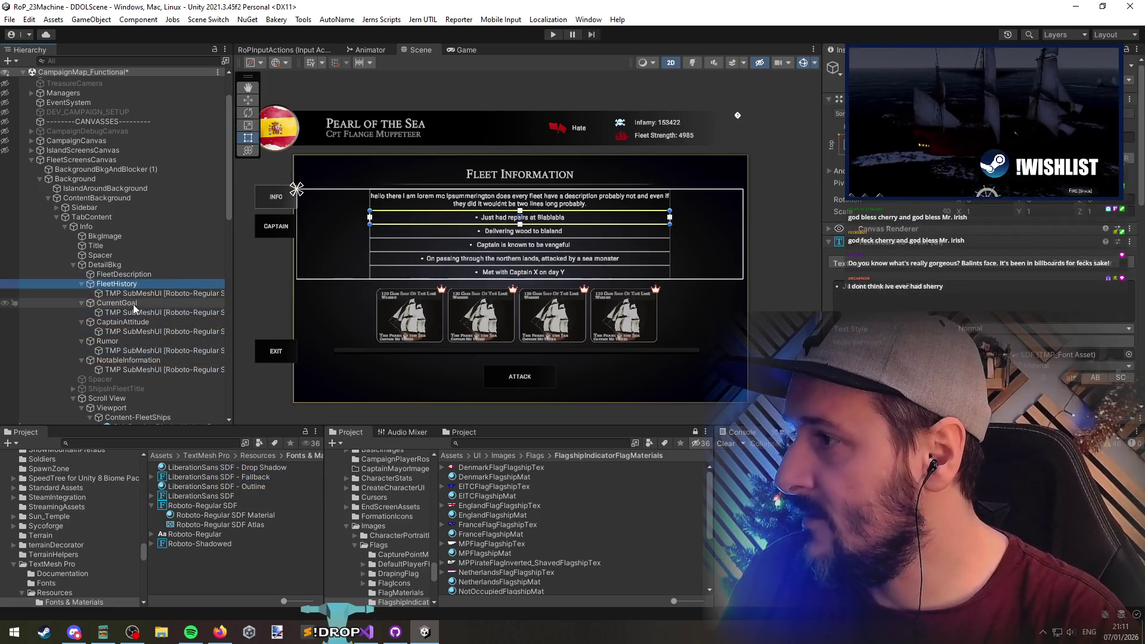
ctrl+click(134, 302)
ctrl+click(132, 320)
ctrl+click(134, 341)
ctrl+click(137, 360)
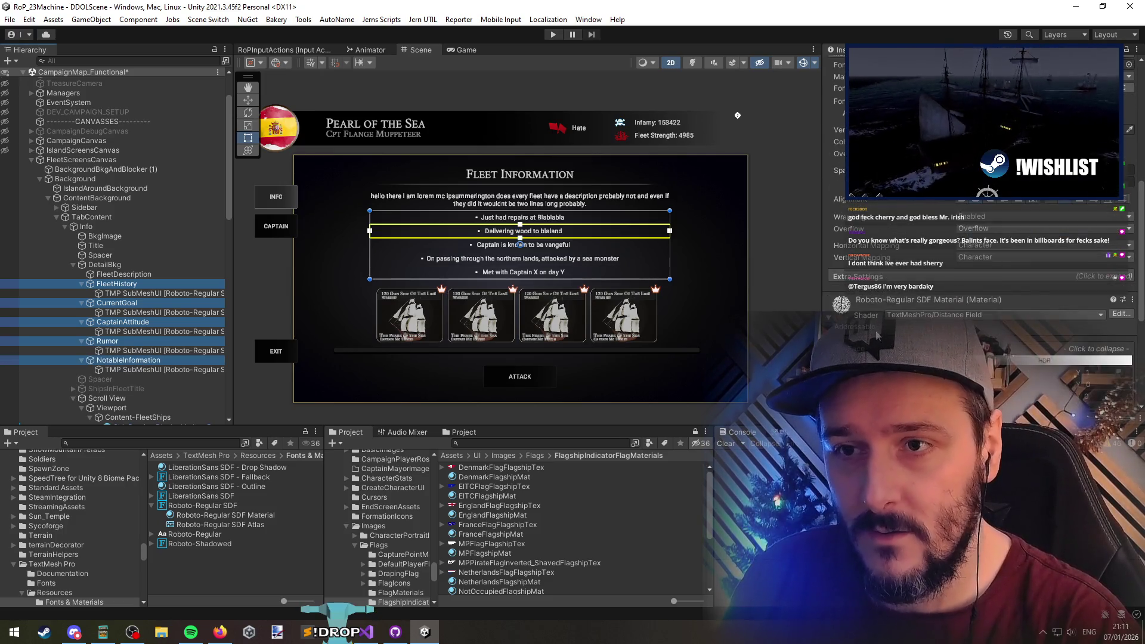
Show Extra Settings and inspect each detail text in turn, ending on IslandScreensCanvas
click(900, 307)
scroll(901, 310, down, 3)
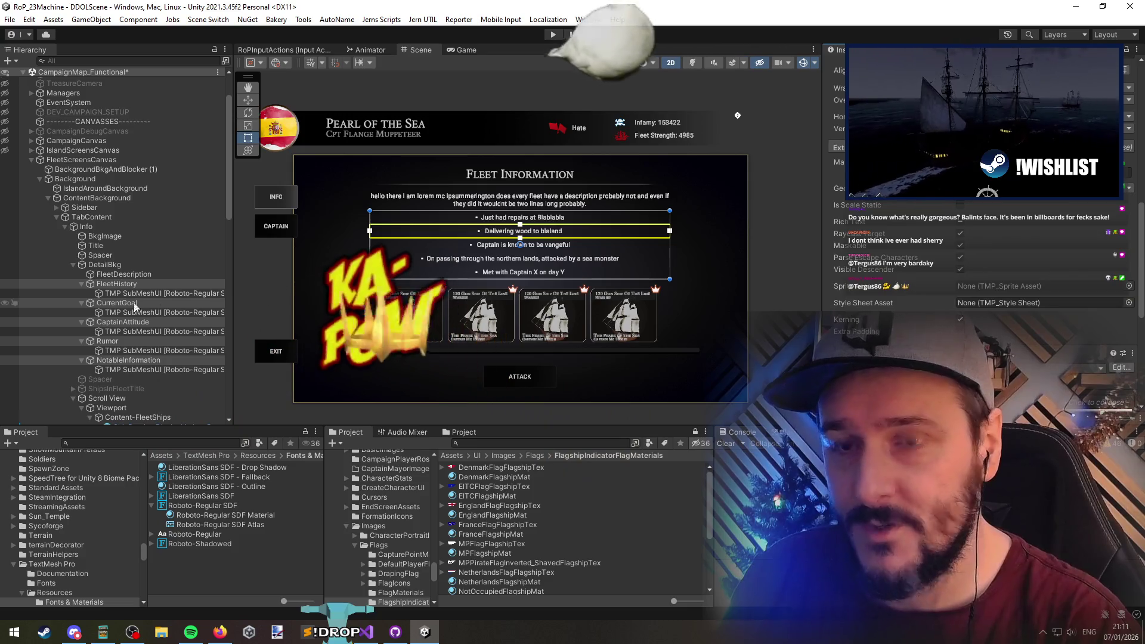
click(130, 273)
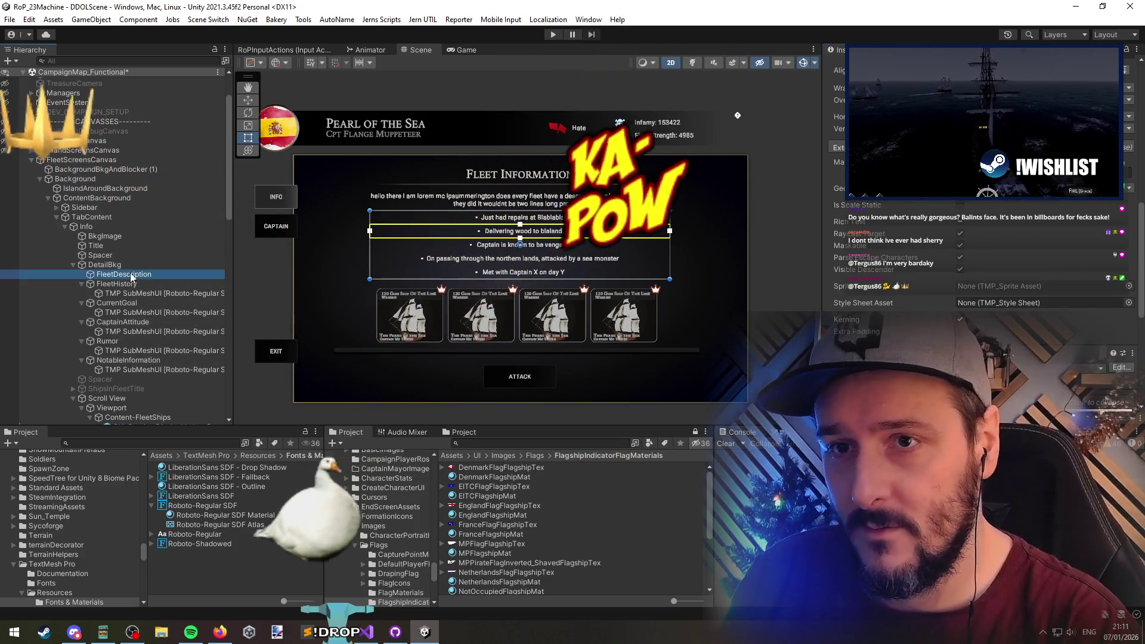
click(141, 284)
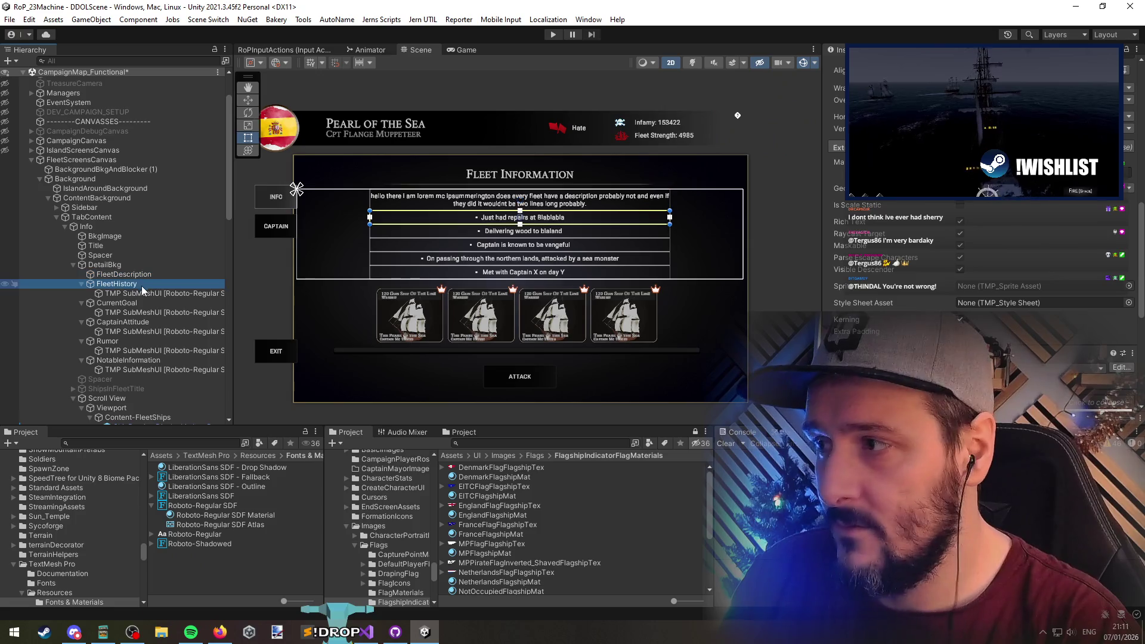
click(142, 303)
click(136, 363)
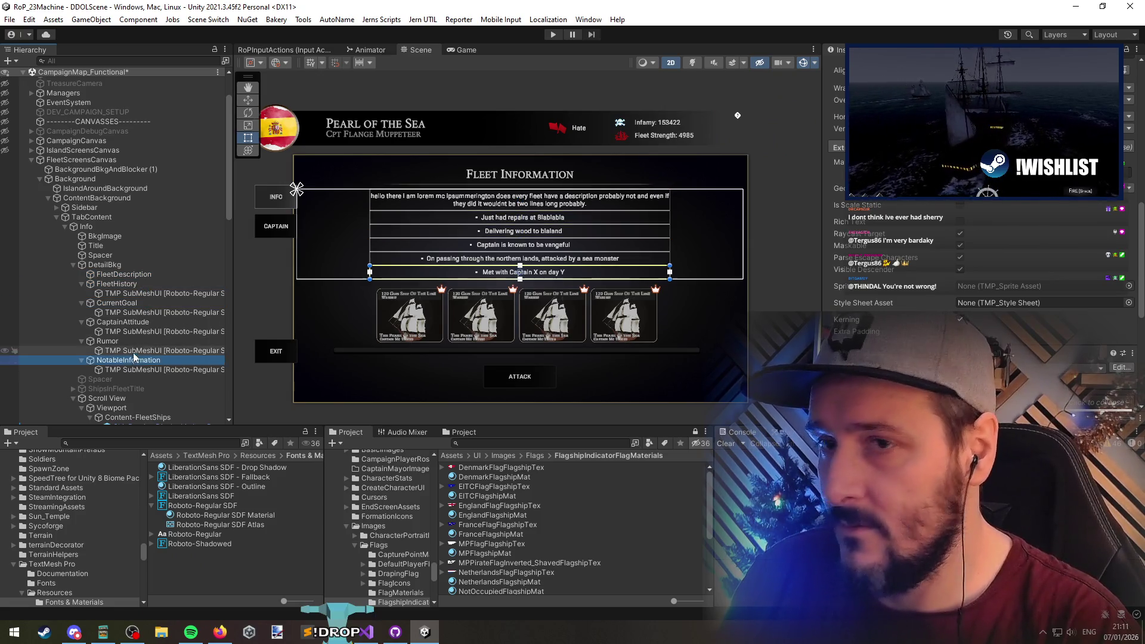
click(134, 352)
click(138, 363)
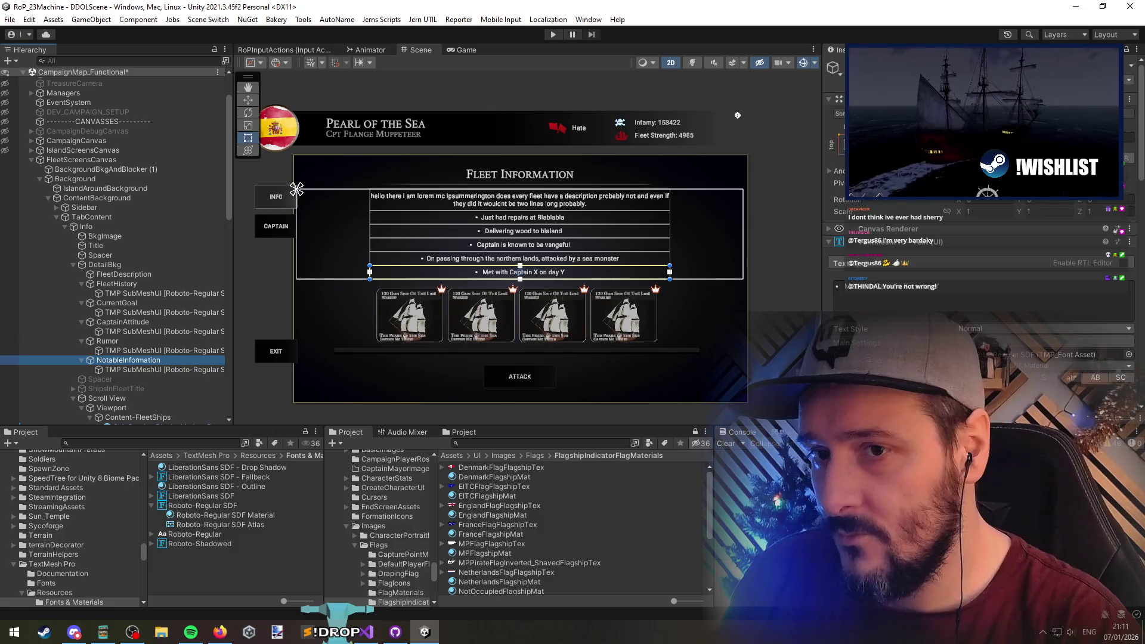
scroll(956, 210, down, 5)
click(960, 221)
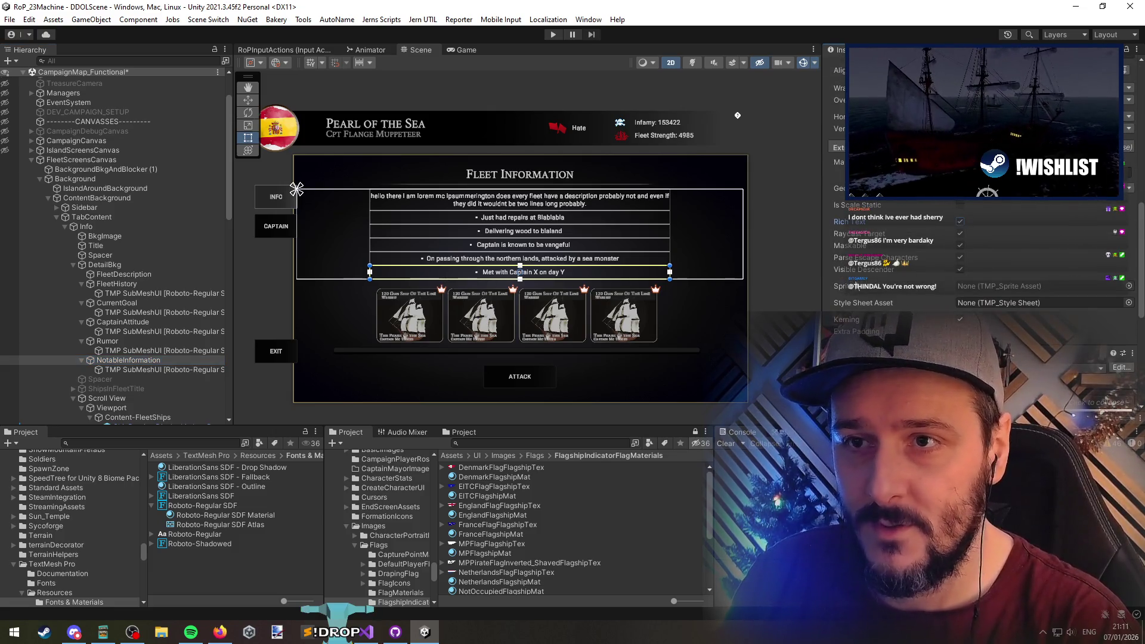
scroll(899, 256, up, 8)
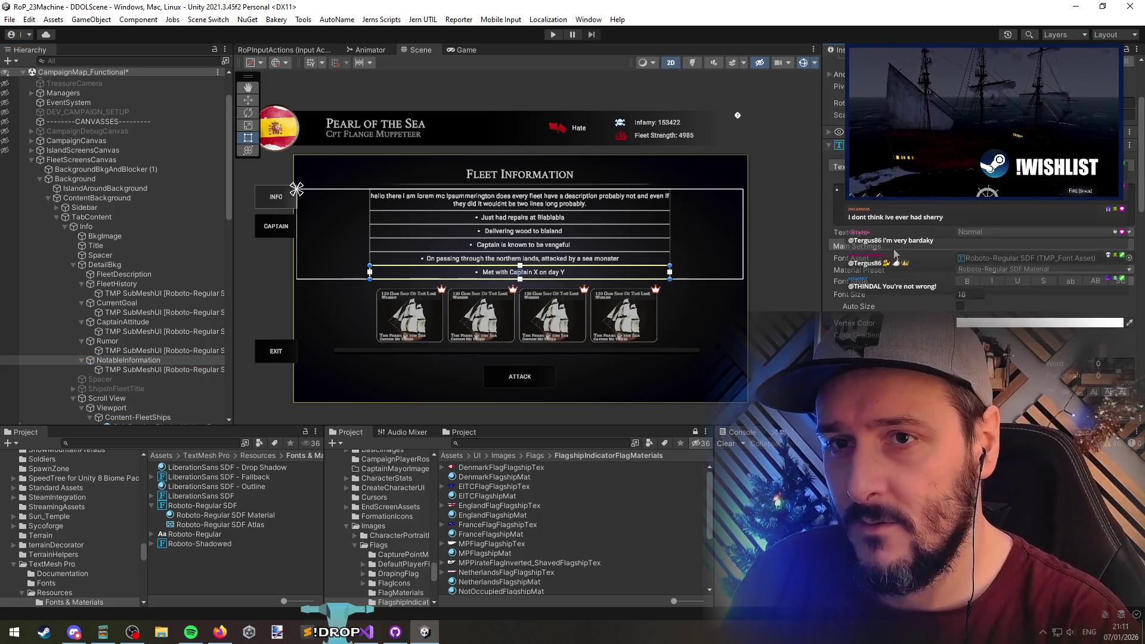
click(141, 361)
click(45, 150)
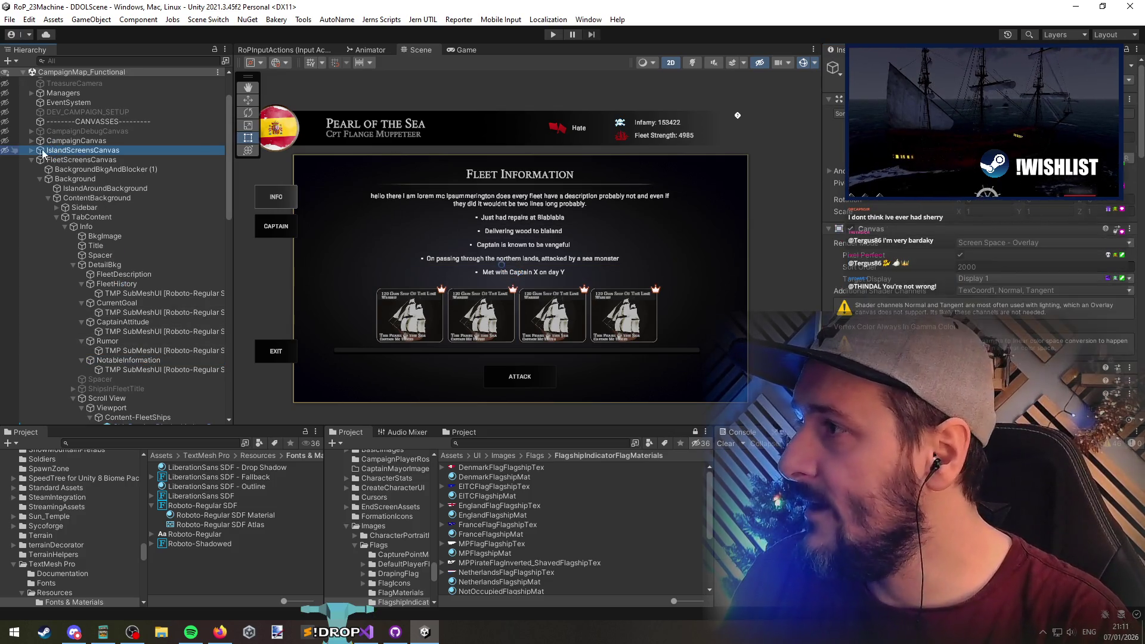
click(32, 150)
click(85, 208)
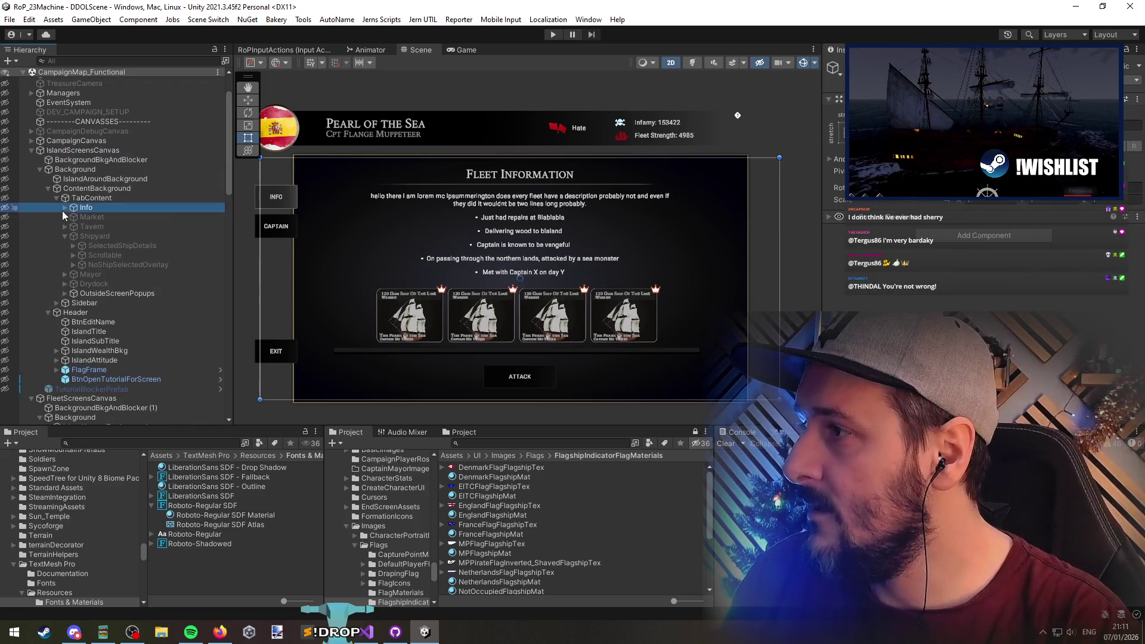
click(65, 207)
click(102, 217)
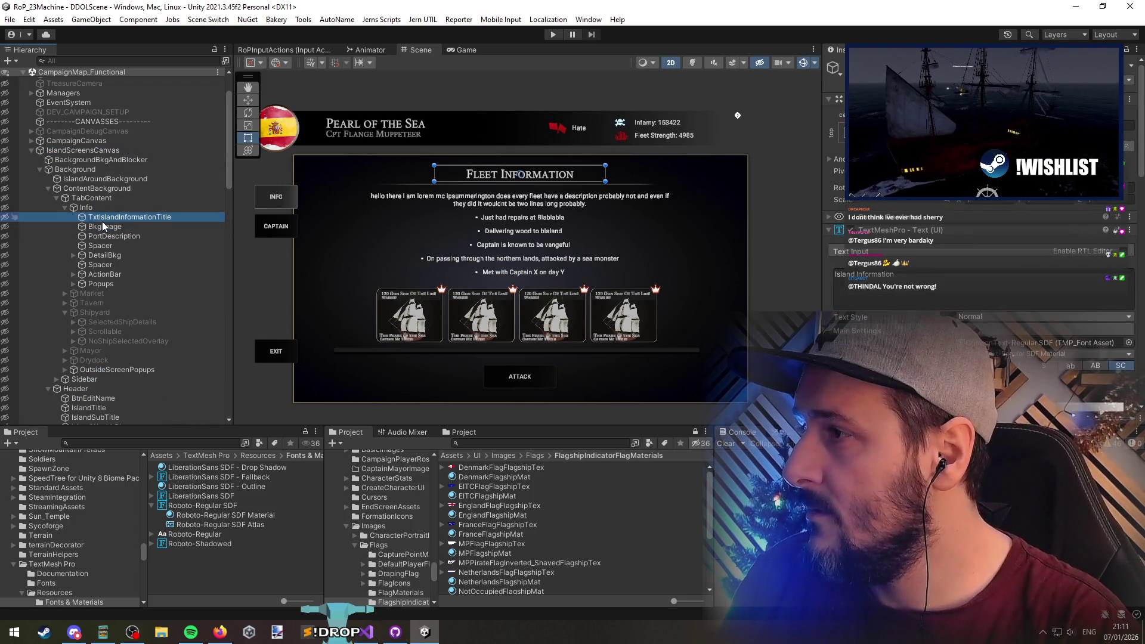
click(105, 236)
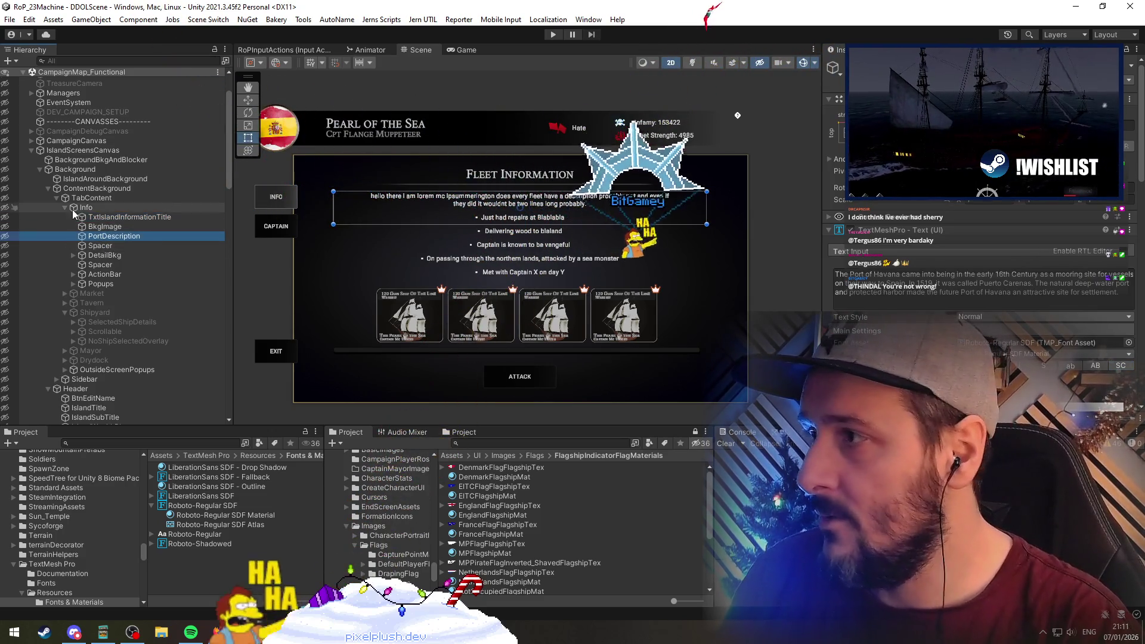
scroll(112, 262, down, 10)
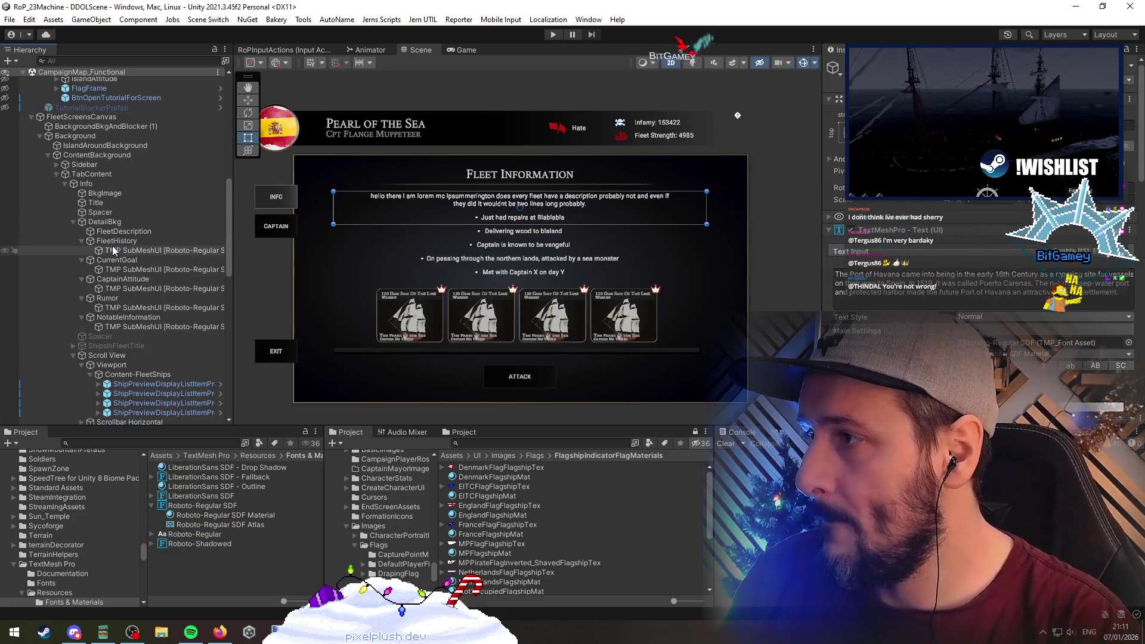
click(117, 241)
click(116, 232)
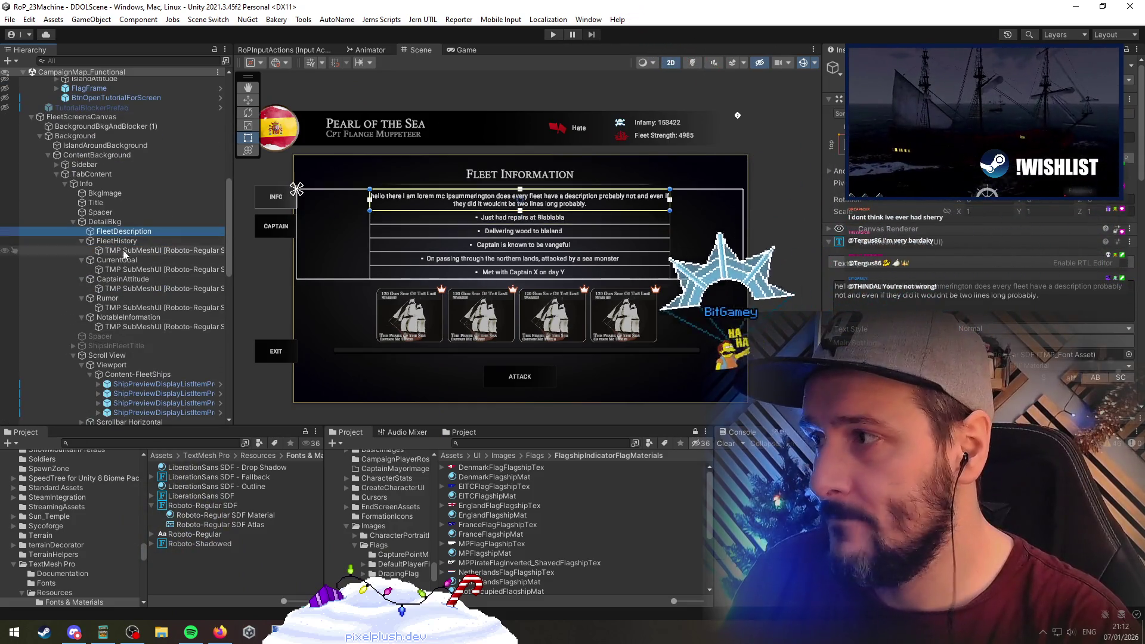
shift+click(125, 317)
Set the selected texts' font asset to CrimsonText-Shadowed
key(Left)
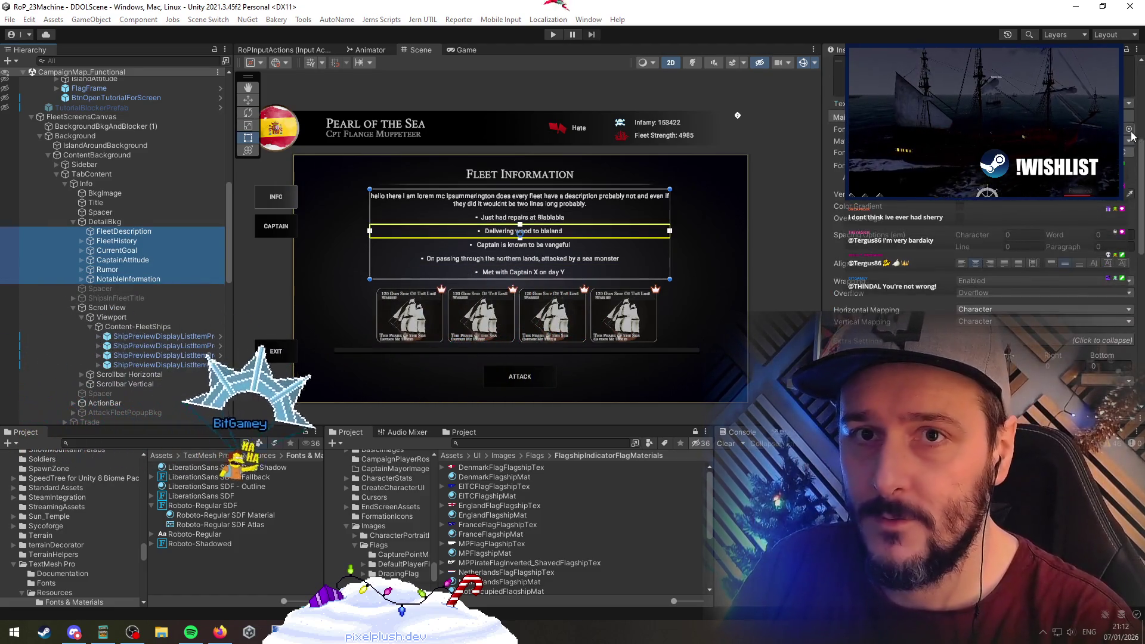
click(1129, 129)
click(568, 202)
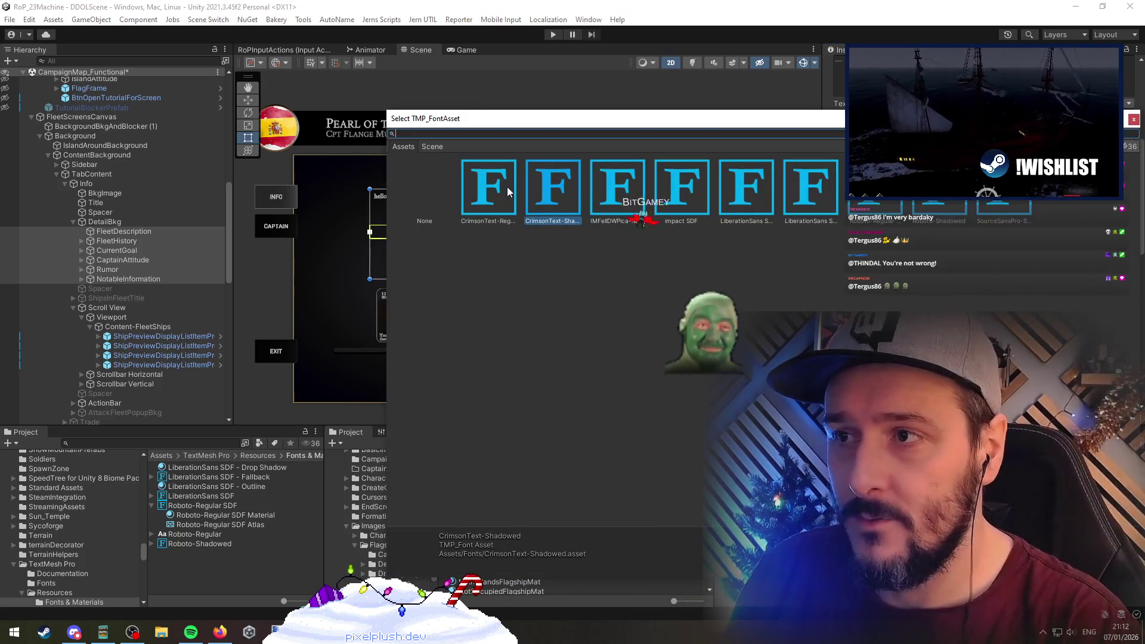
key(Return)
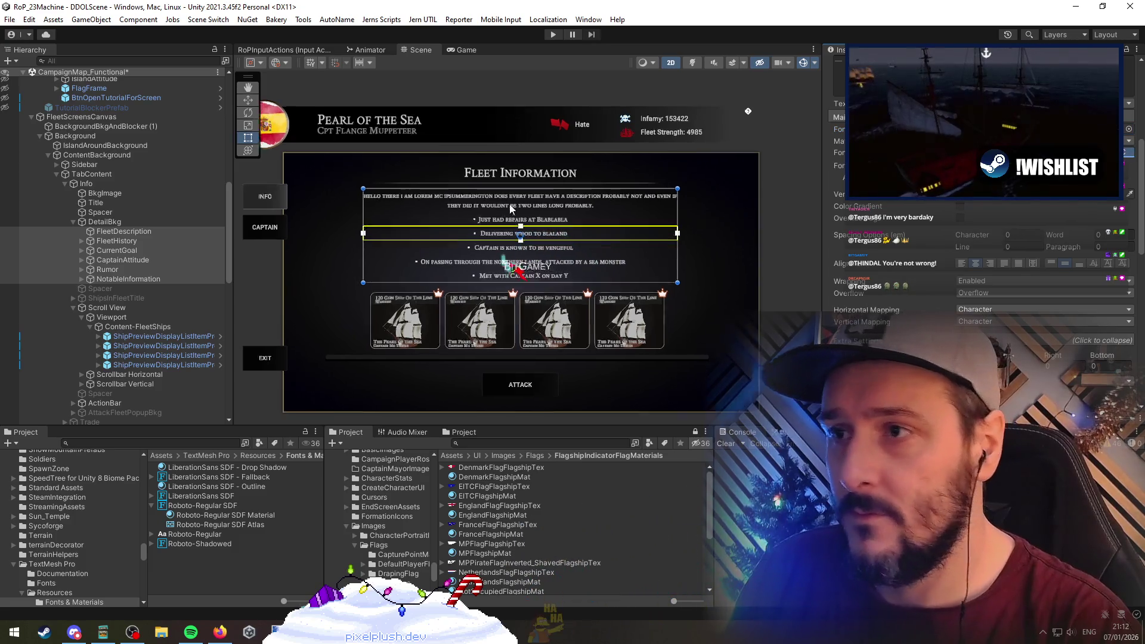
Select FleetDescription and expand every detail line to reveal its sub-mesh children
scroll(520, 230, up, 2)
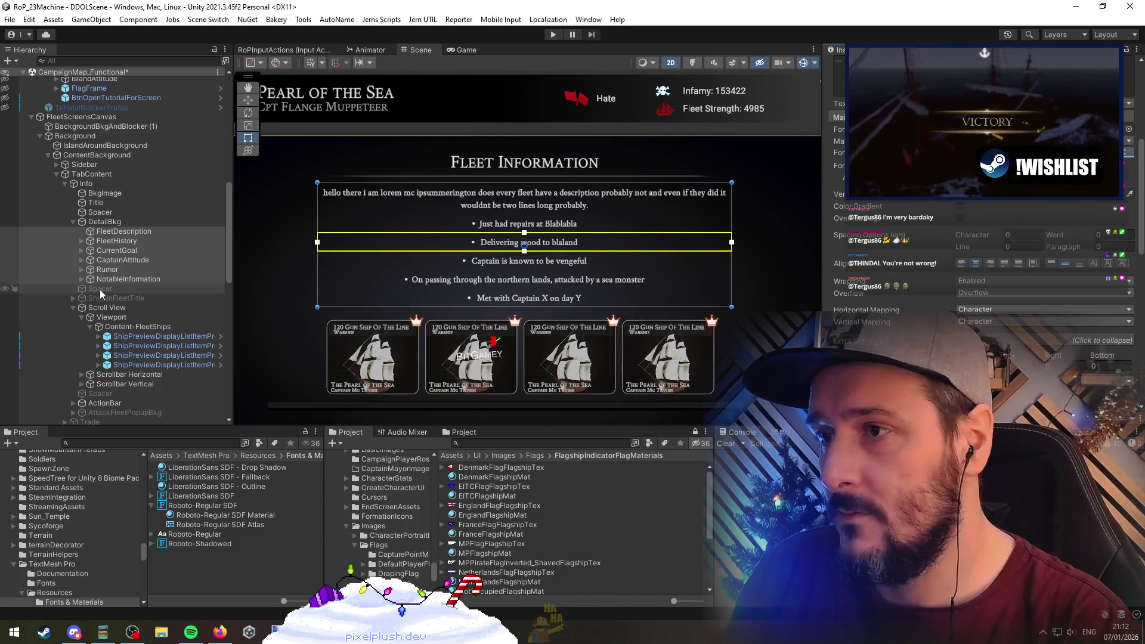
click(119, 232)
shift+click(116, 272)
key(Right)
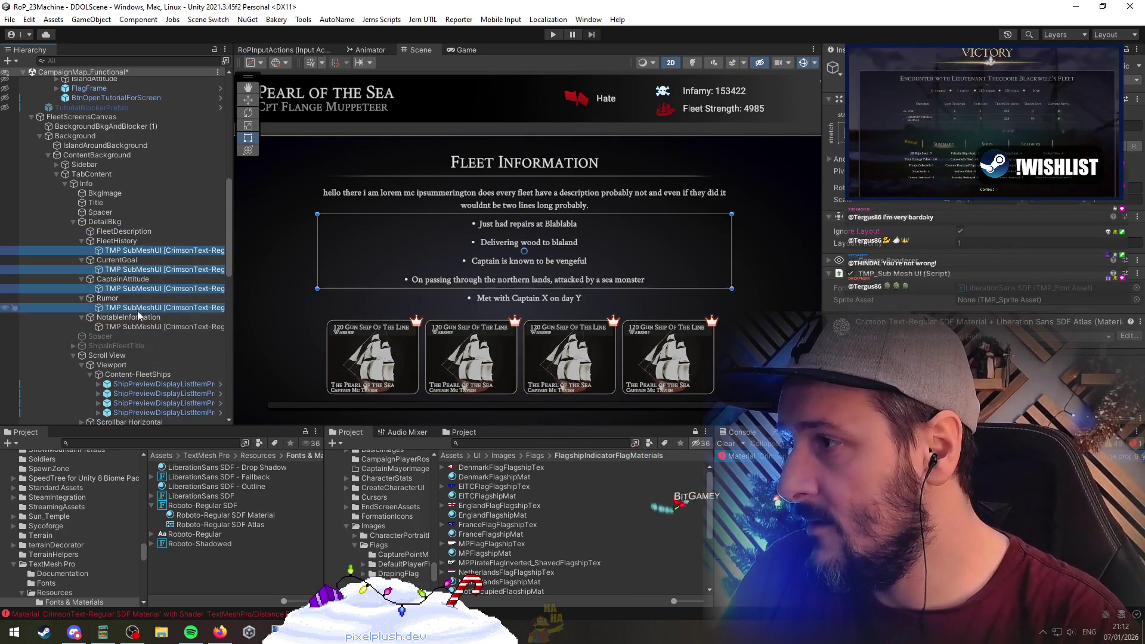
click(128, 251)
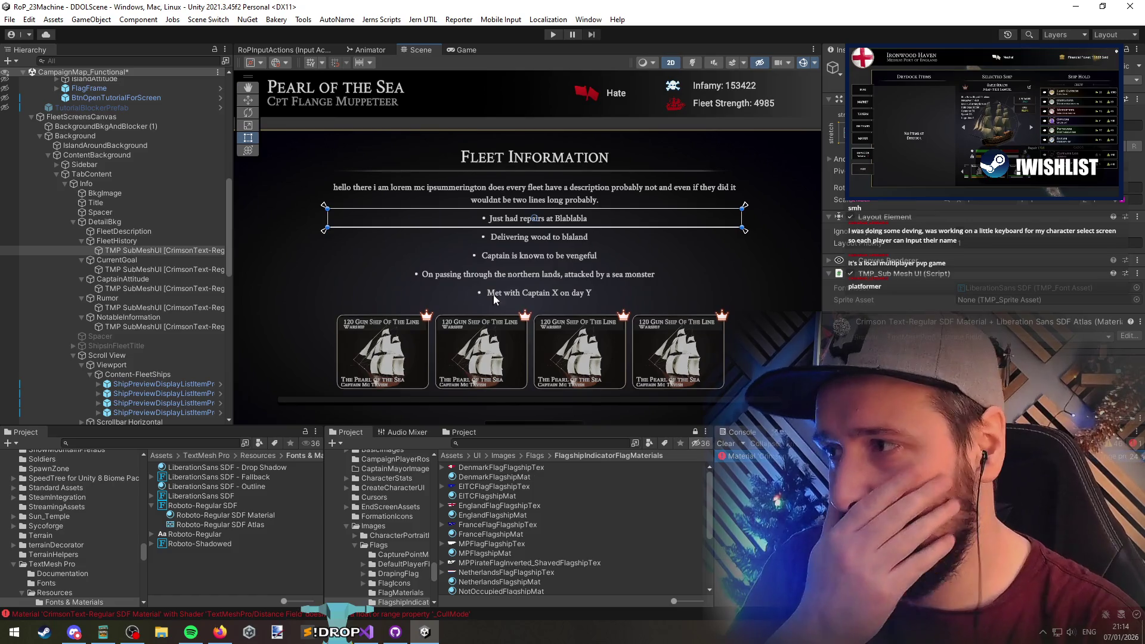
click(117, 241)
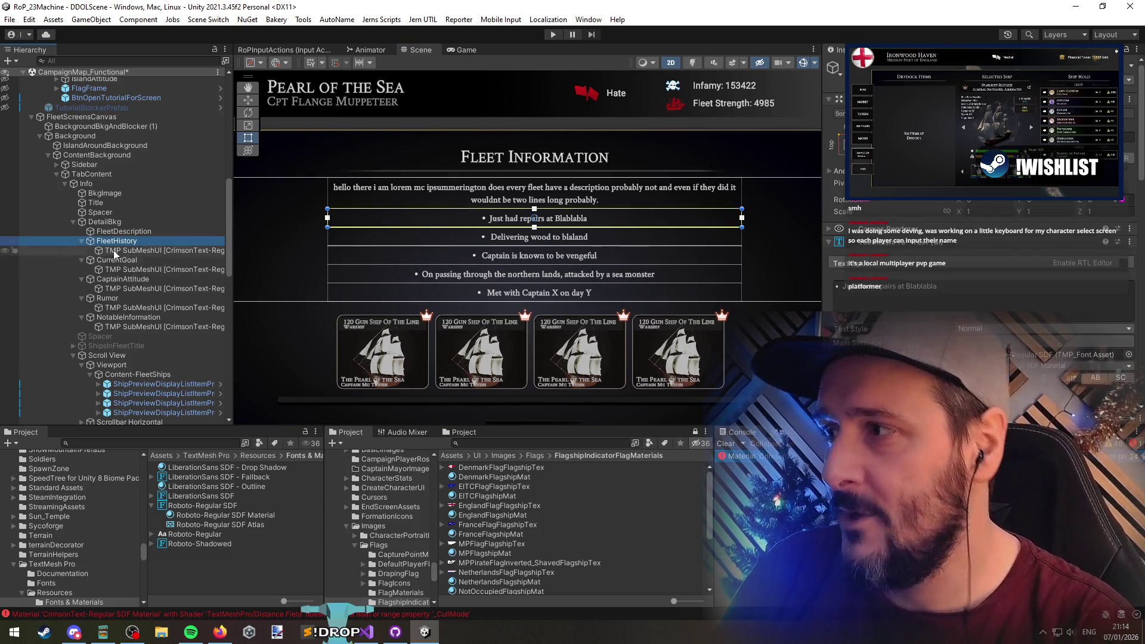
Inspect the island screen's DetailBkg texts and PortHistory's sub-mesh pieces for comparison
key(Up)
scroll(137, 244, up, 10)
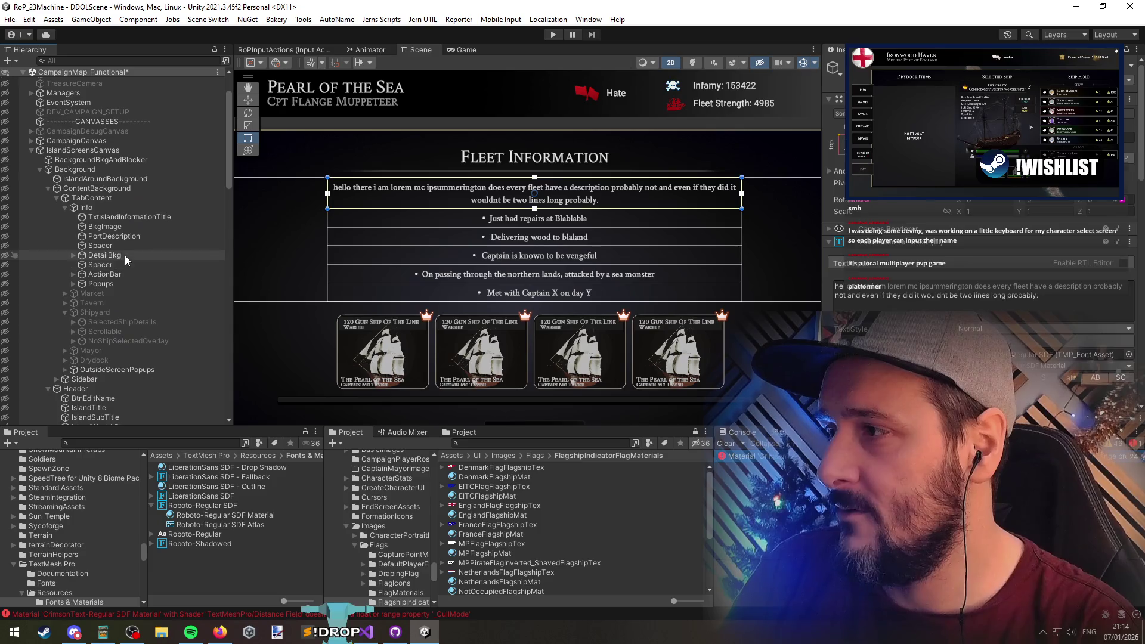
click(124, 249)
click(128, 236)
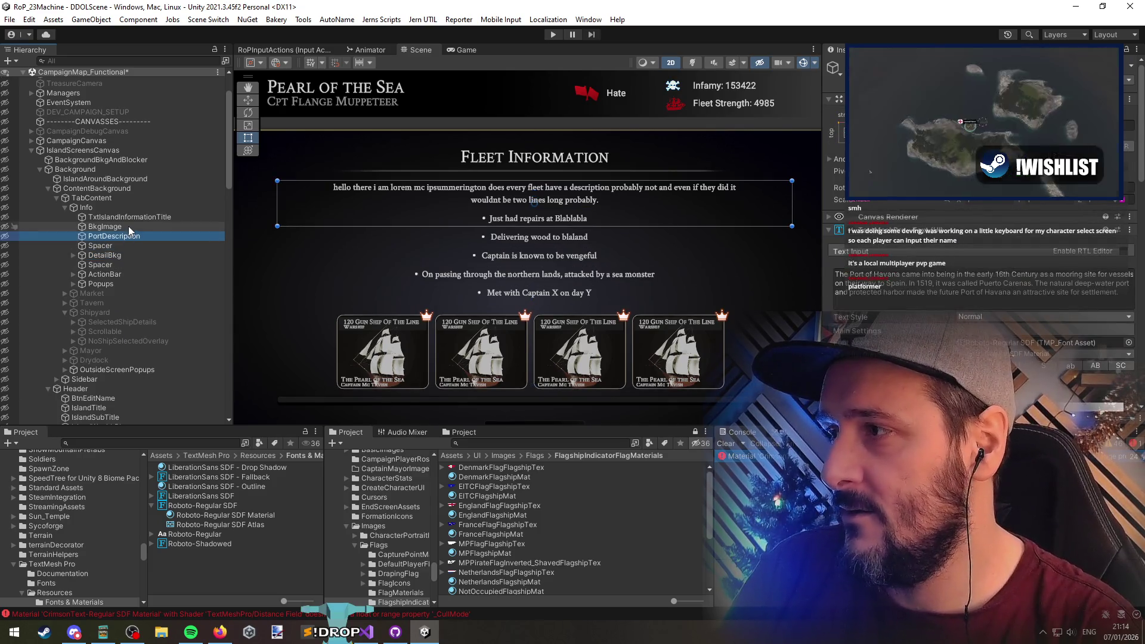
scroll(136, 238, down, 5)
click(124, 133)
click(124, 112)
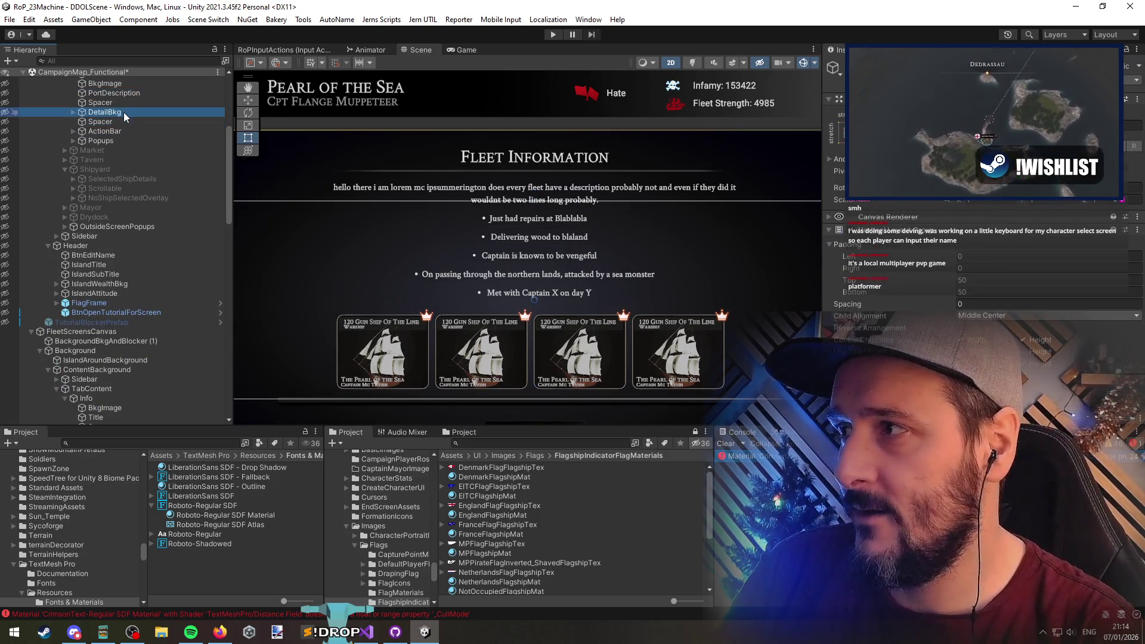
key(Right)
key(Down)
key(shift+Down)
key(Right)
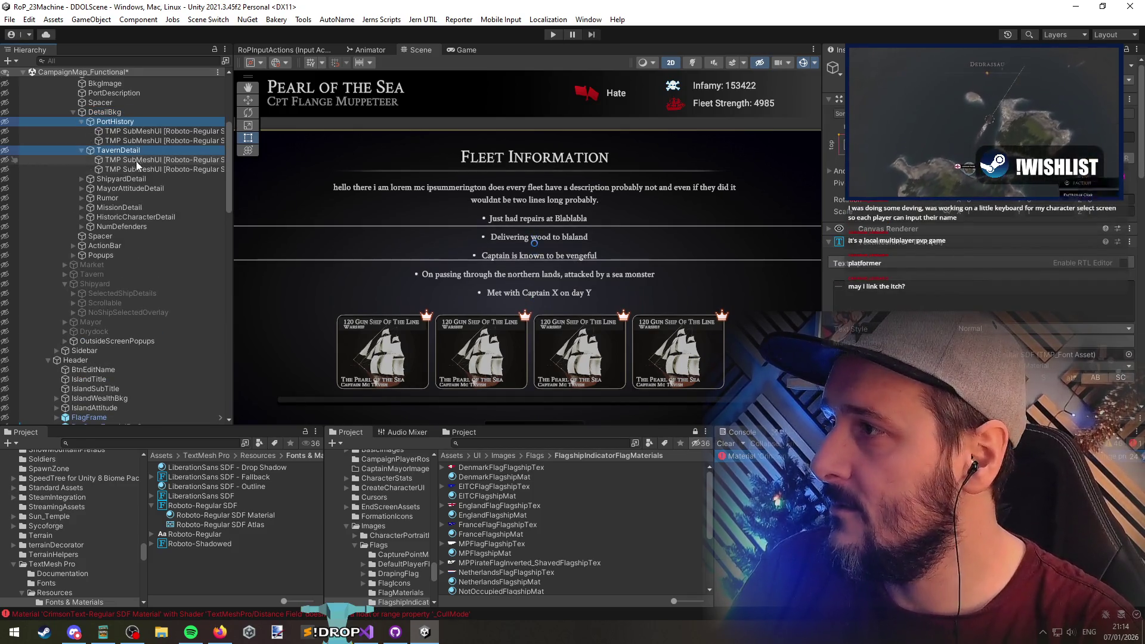
click(142, 133)
click(143, 142)
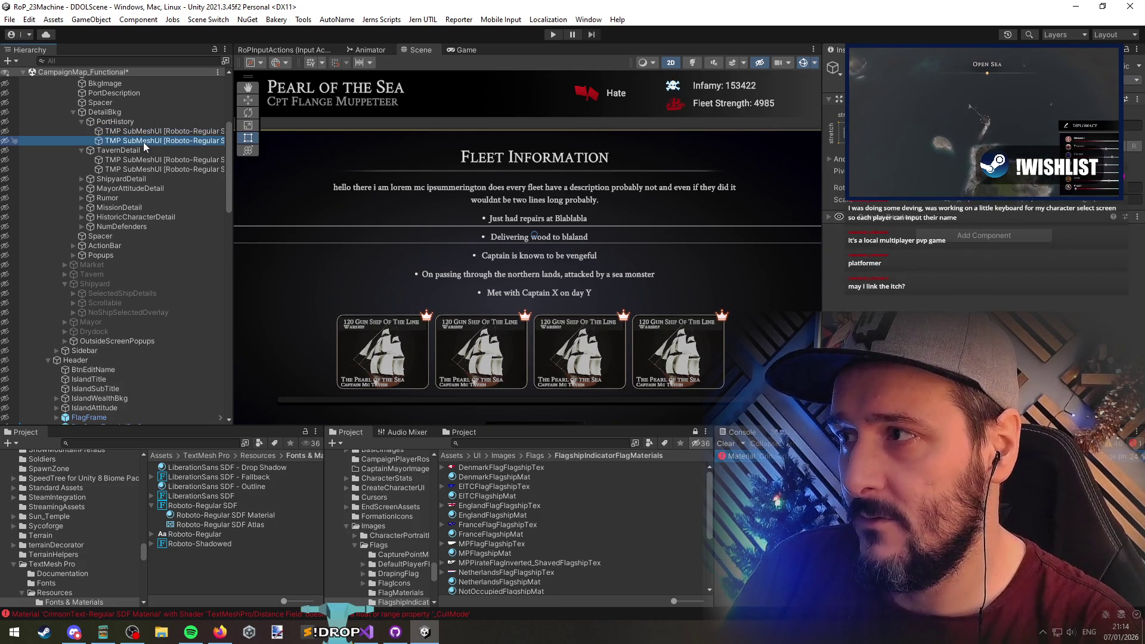
key(Left)
key(Left)
key(Down)
key(Left)
key(Left)
key(Left)
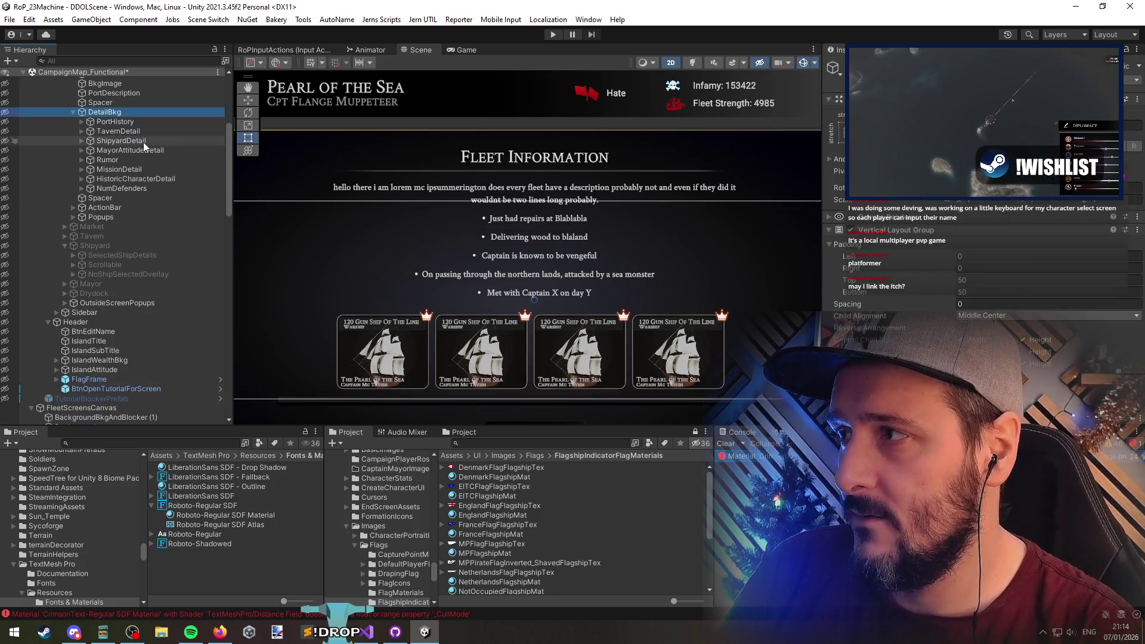
Collapse the fleet detail lines and select FleetDescription through NotableInformation together
scroll(142, 155, down, 7)
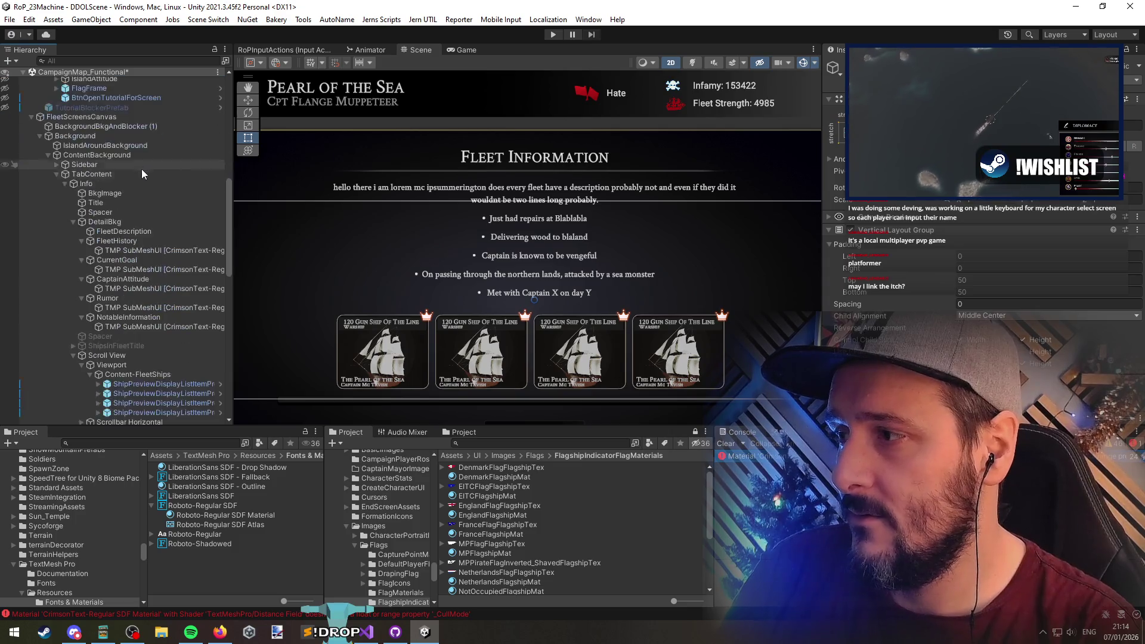
click(133, 240)
scroll(885, 291, down, 10)
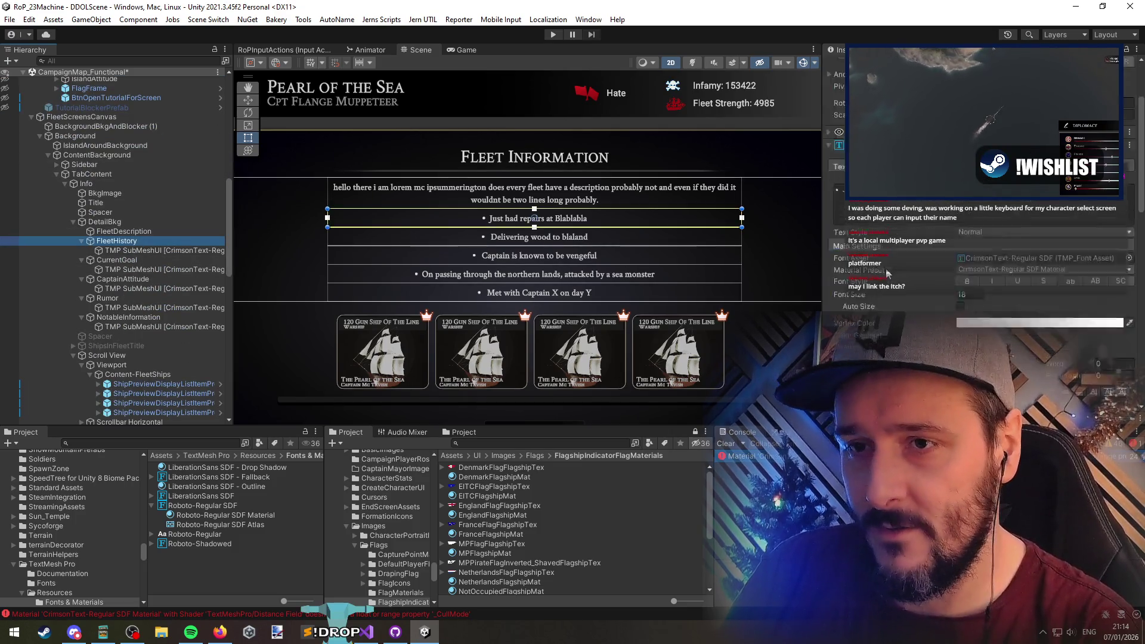
scroll(885, 290, down, 3)
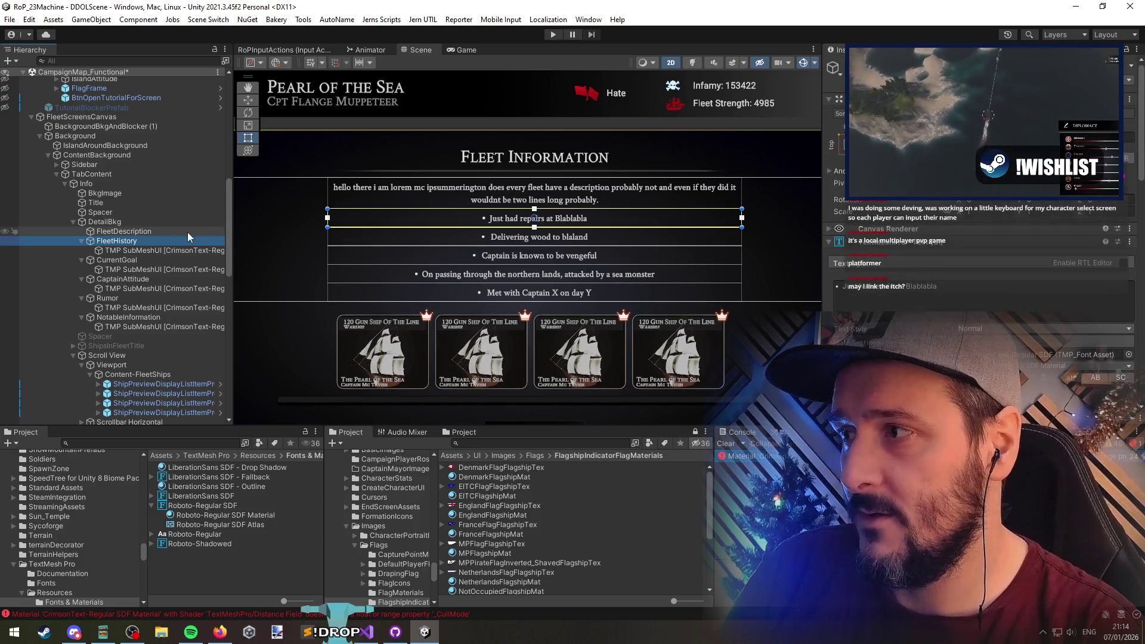
key(Left)
key(Down)
key(Down)
key(Left)
key(Down)
key(Left)
key(Down)
key(Down)
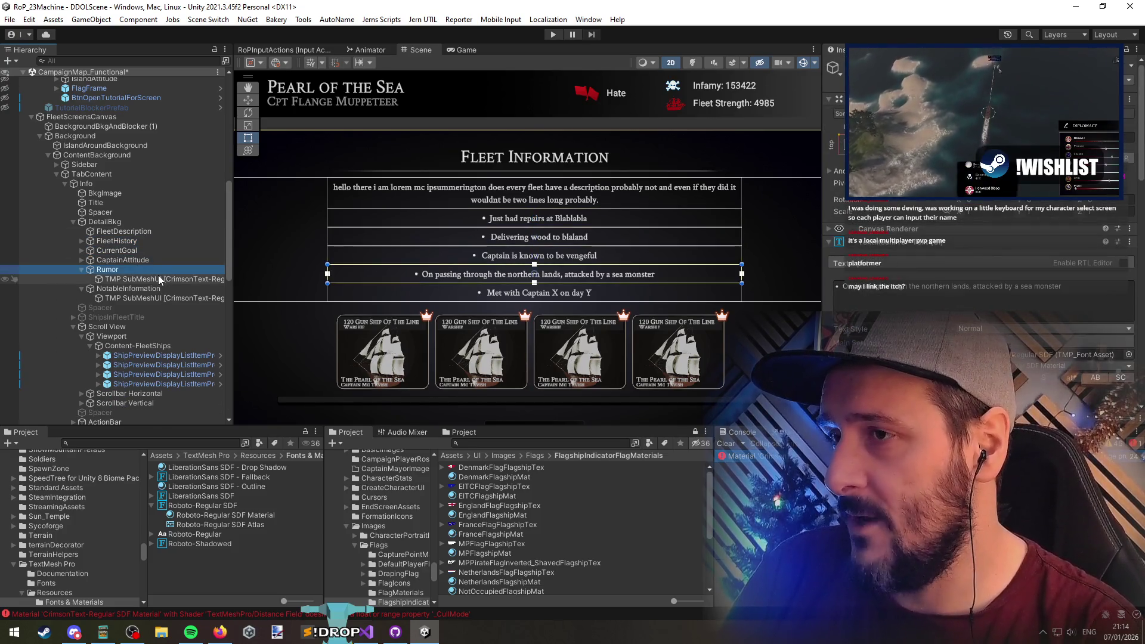
key(Left)
key(Left)
key(Up)
key(Up)
key(Up)
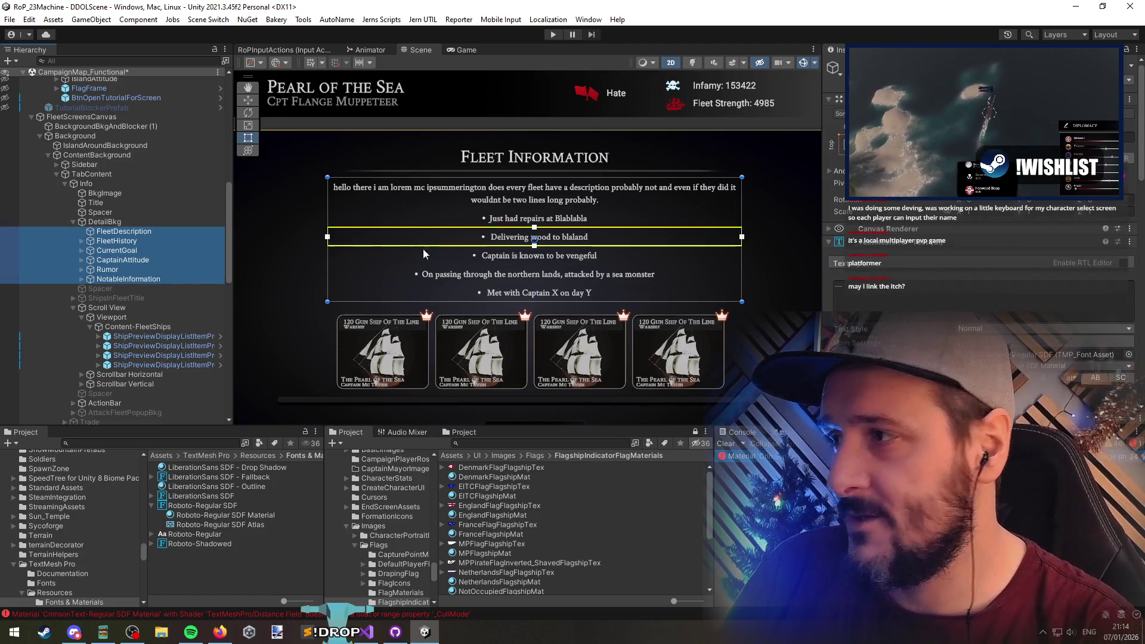
Apply the Roboto-Regular SDF font asset to all Fleet Information text lines, then select DetailBkg
key(shift+Down)
key(shift+Down)
key(shift+Down)
click(1129, 161)
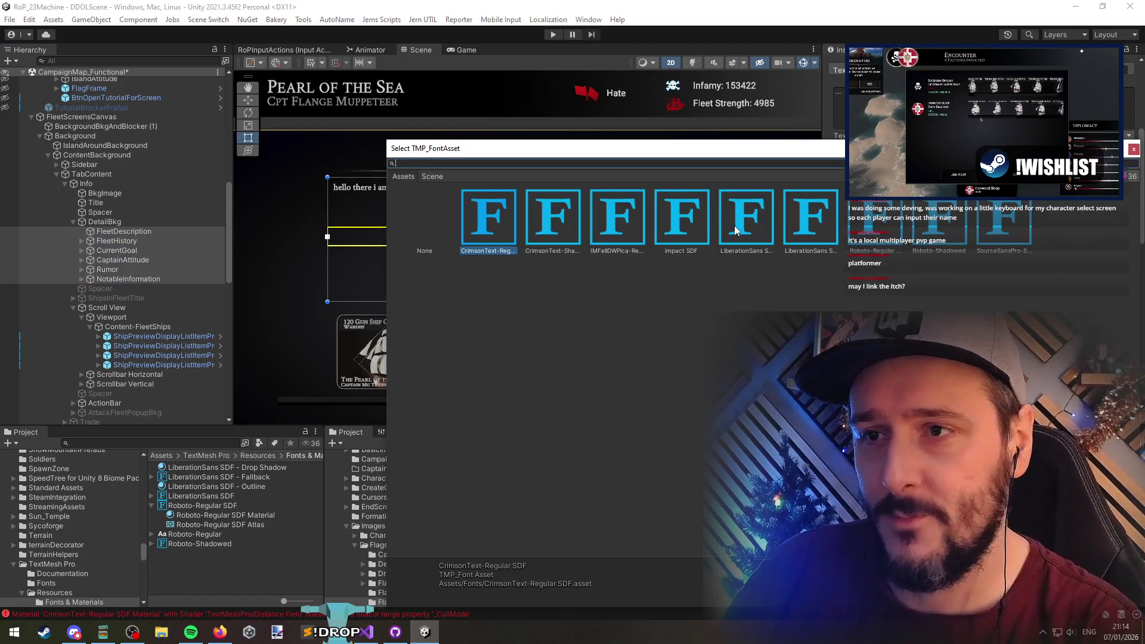
click(618, 218)
click(554, 218)
click(872, 226)
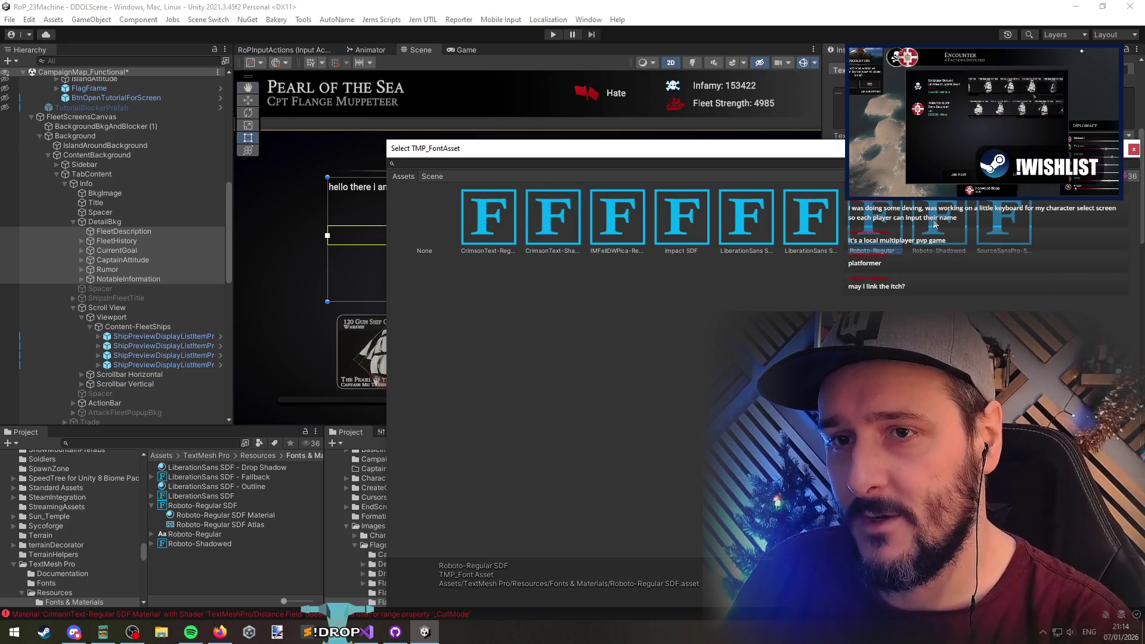
double_click(875, 225)
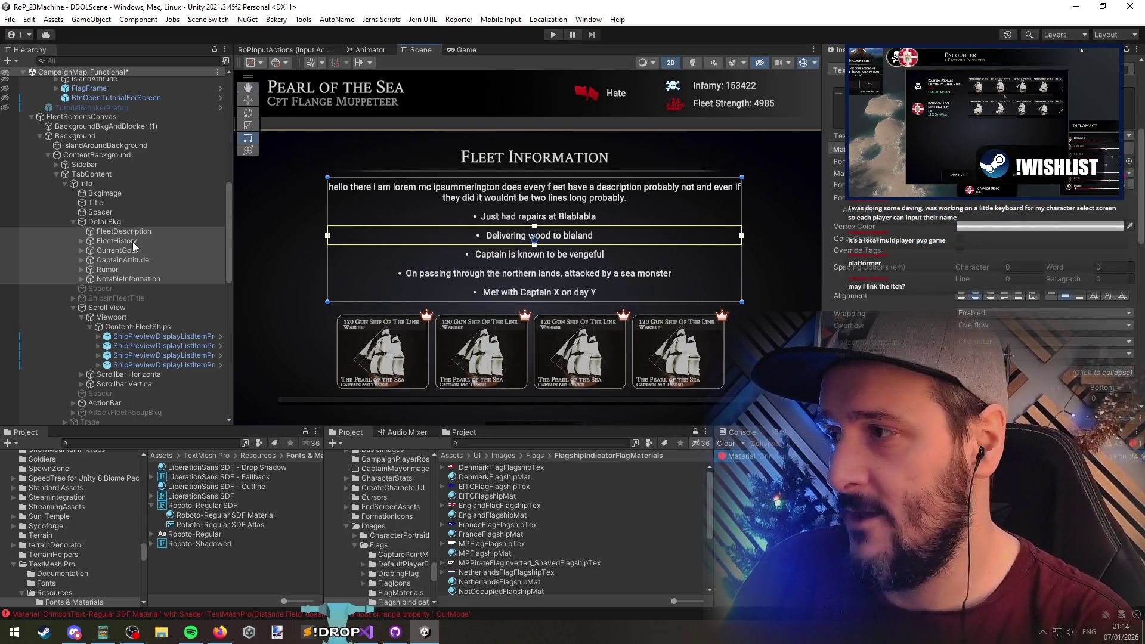
click(118, 232)
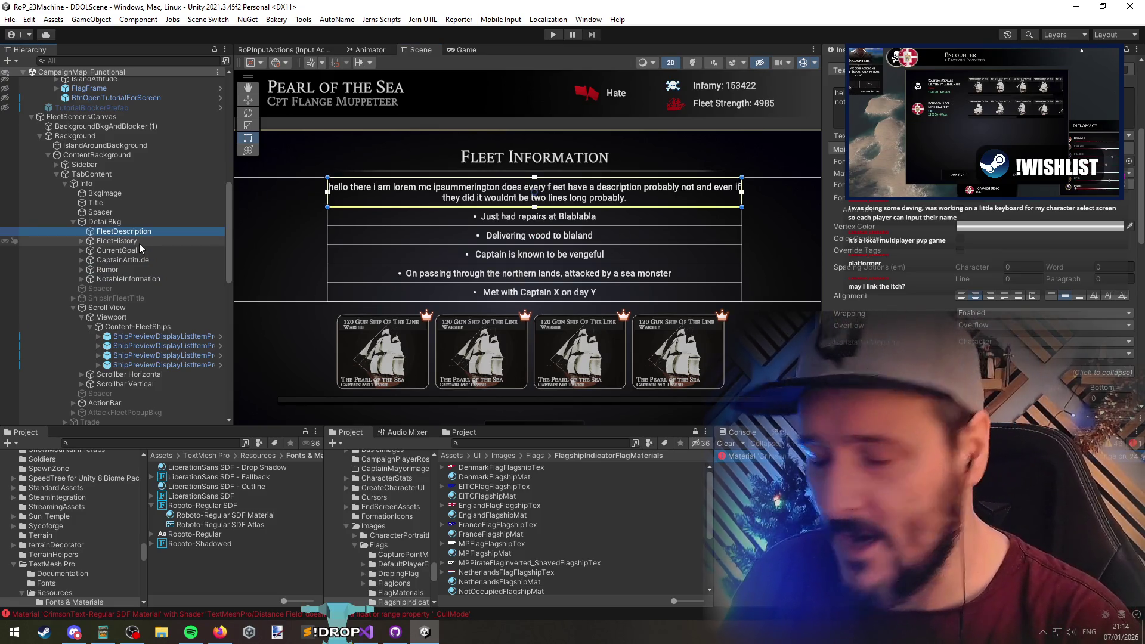
click(133, 222)
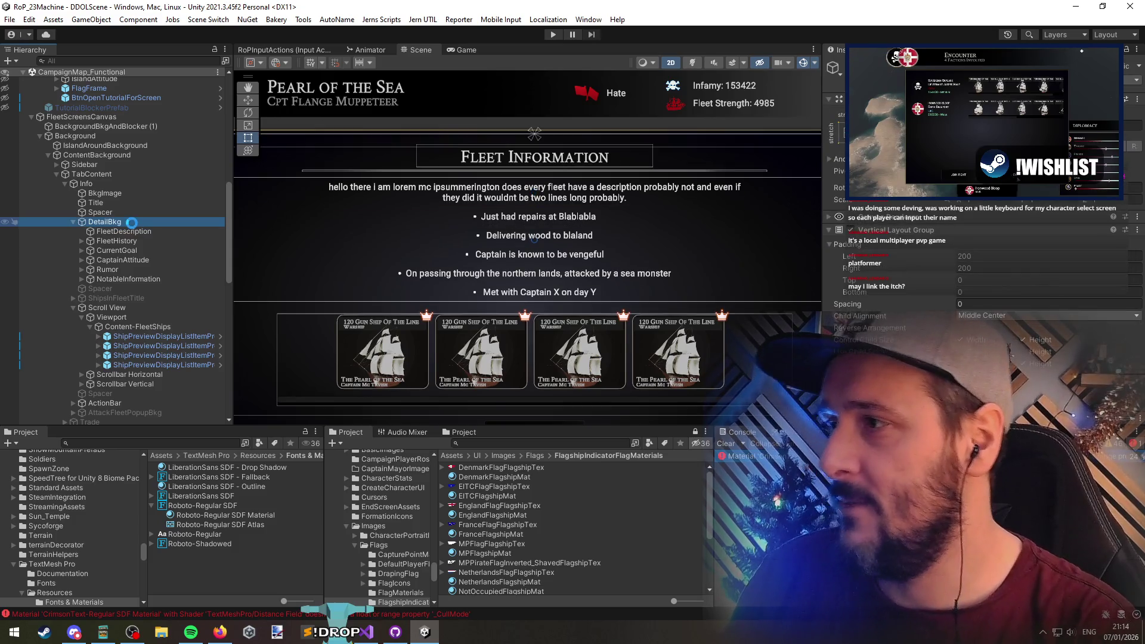
Zoom out the Scene and inspect the ship list's scrollbars and sliding areas in the Hierarchy
scroll(360, 205, down, 2)
scroll(125, 296, down, 5)
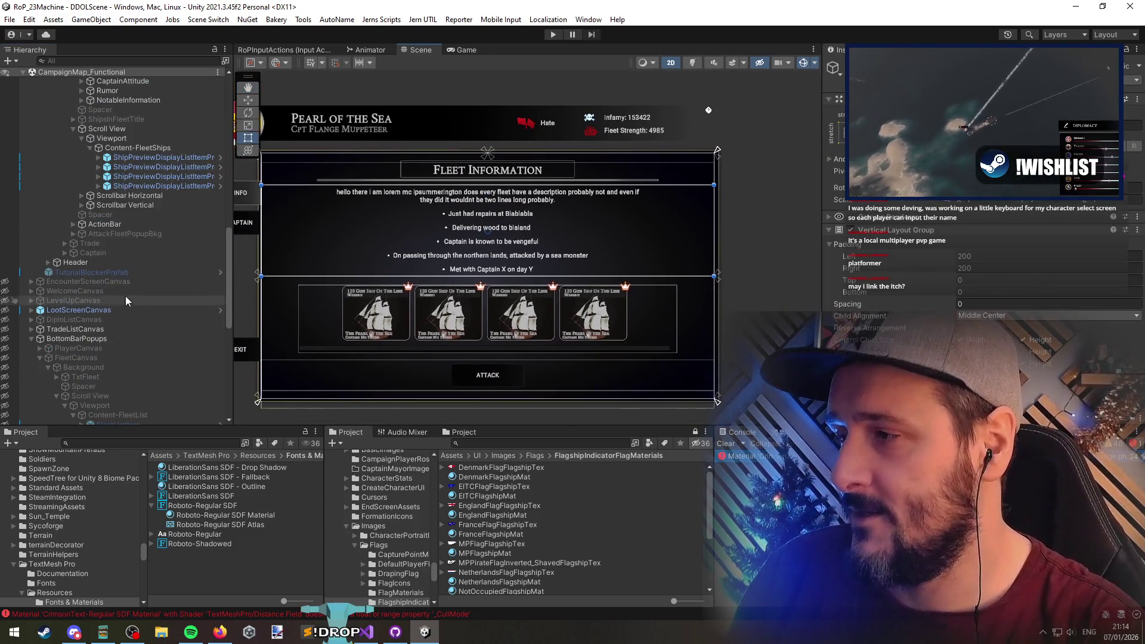
click(150, 194)
ctrl+click(158, 206)
key(Right)
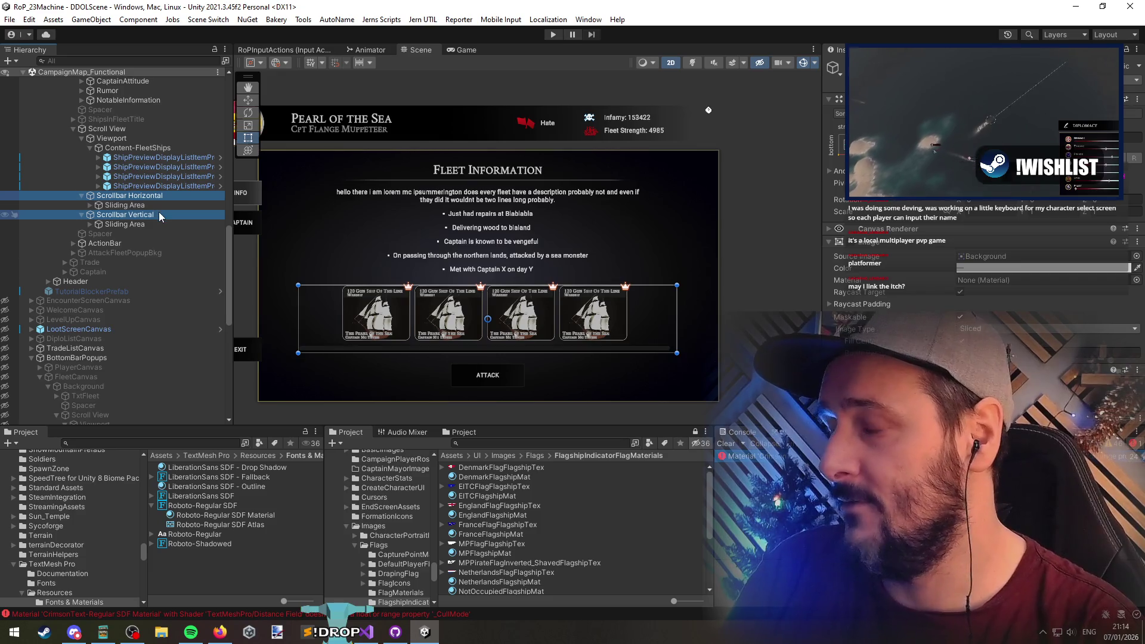
click(159, 214)
click(157, 185)
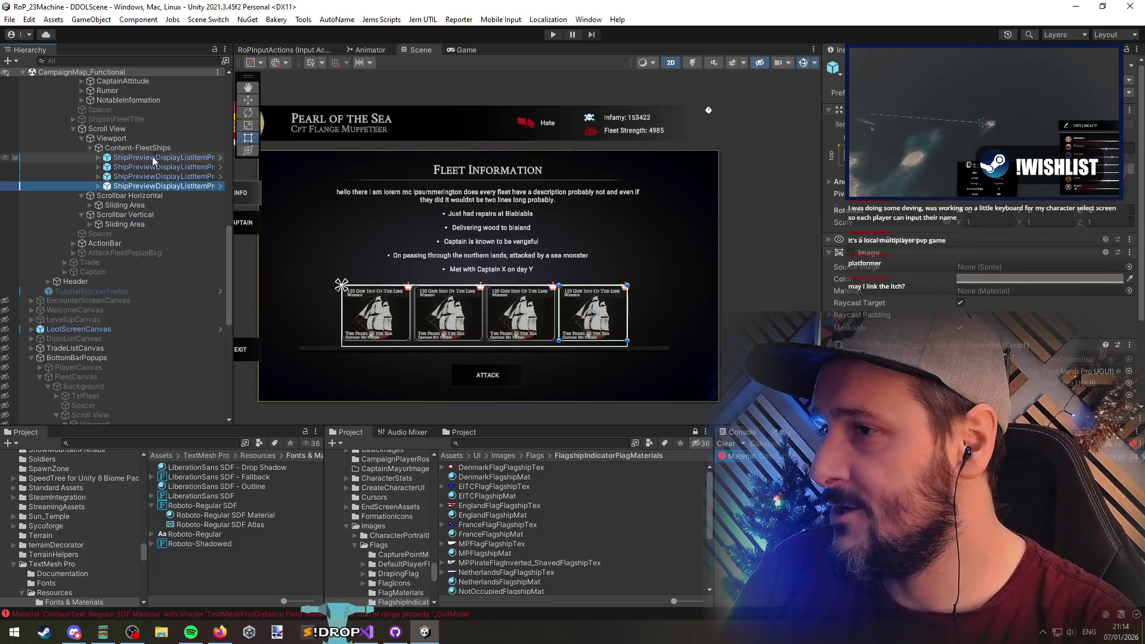
click(145, 205)
key(Right)
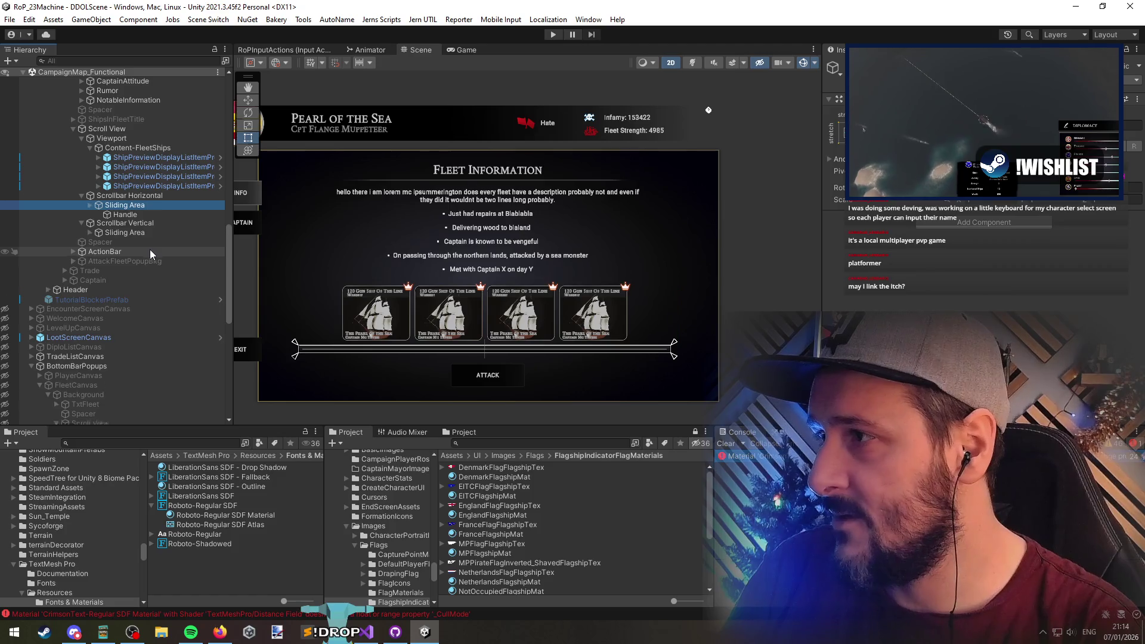
key(Left)
key(Left)
key(Left)
key(Down)
key(Left)
Select the first ship preview item, pan the scene, and switch to Visual Studio
click(142, 166)
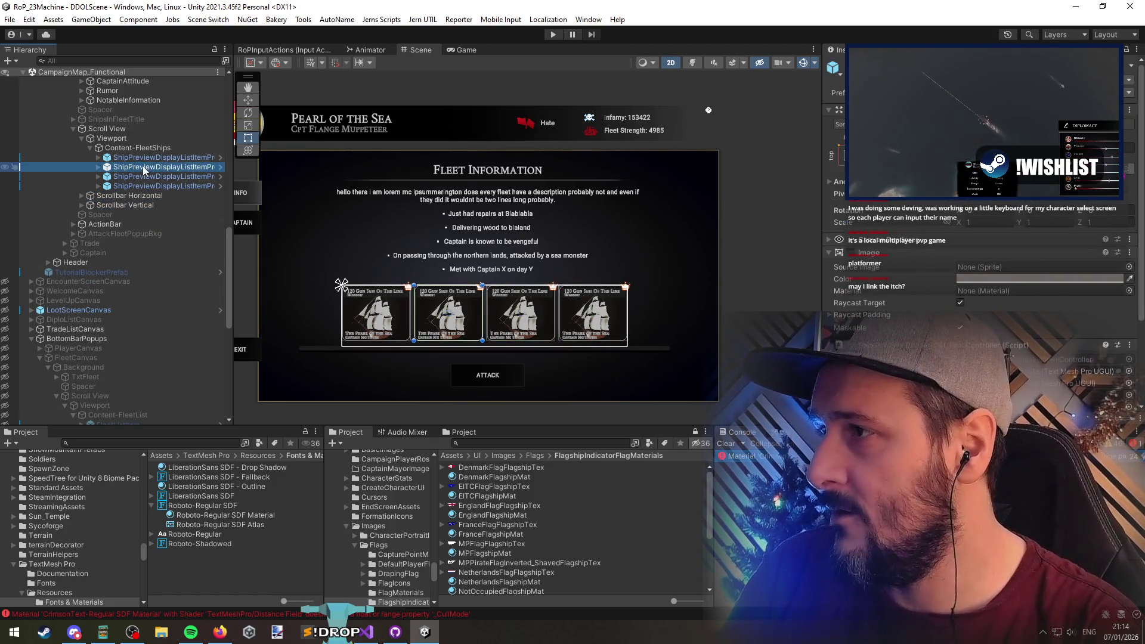
key(Up)
drag(396, 260, 420, 259)
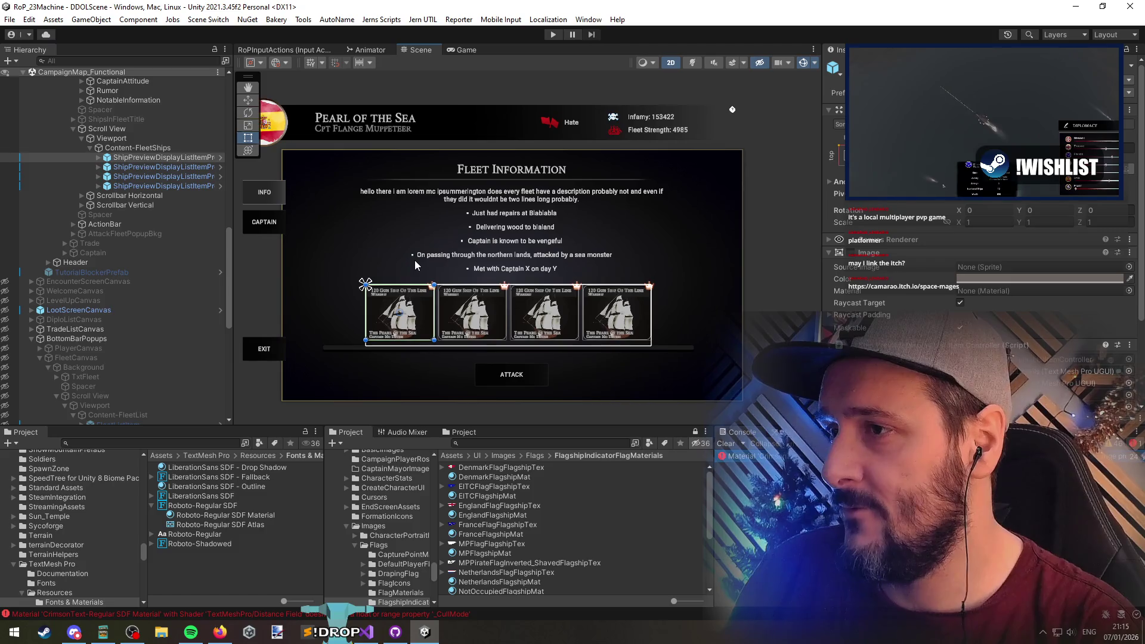
key(alt+Tab)
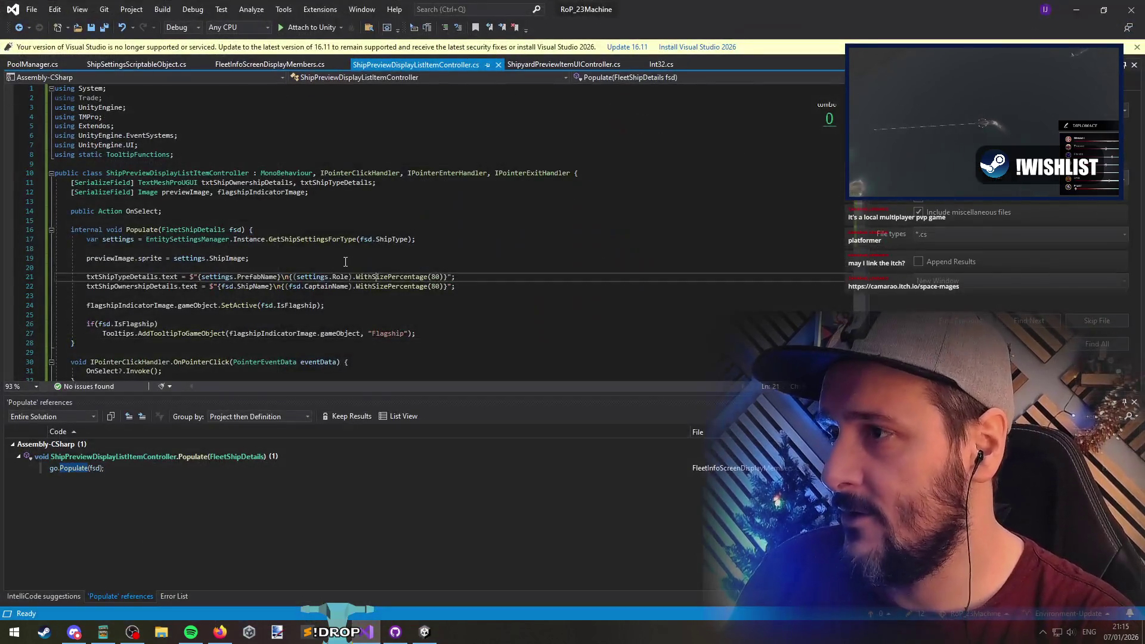
key(ctrl+Tab)
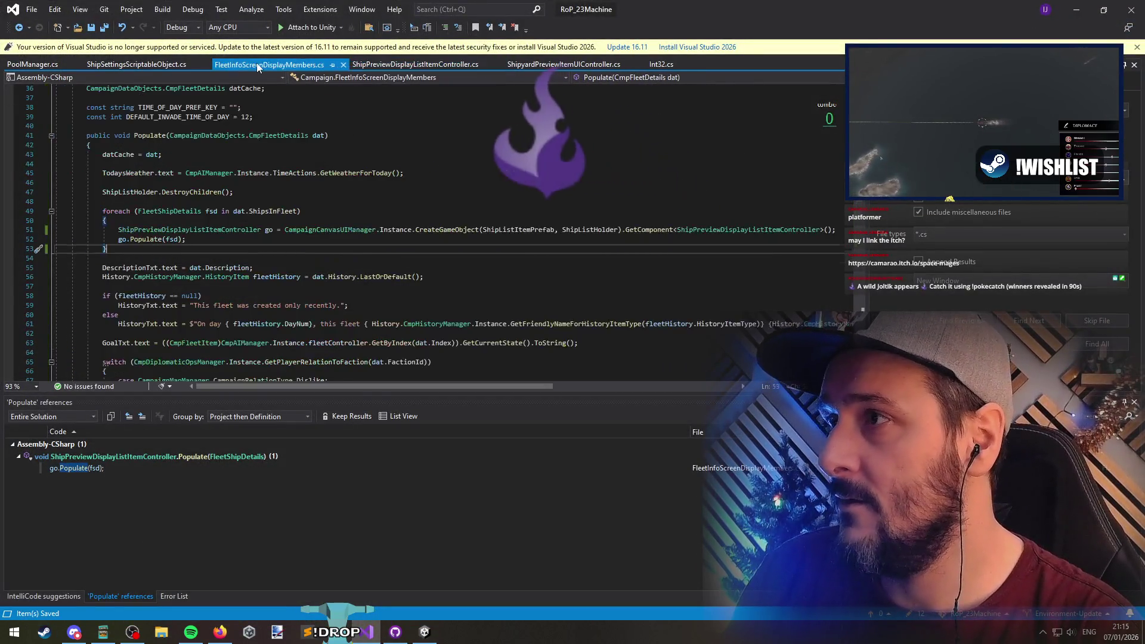
click(150, 136)
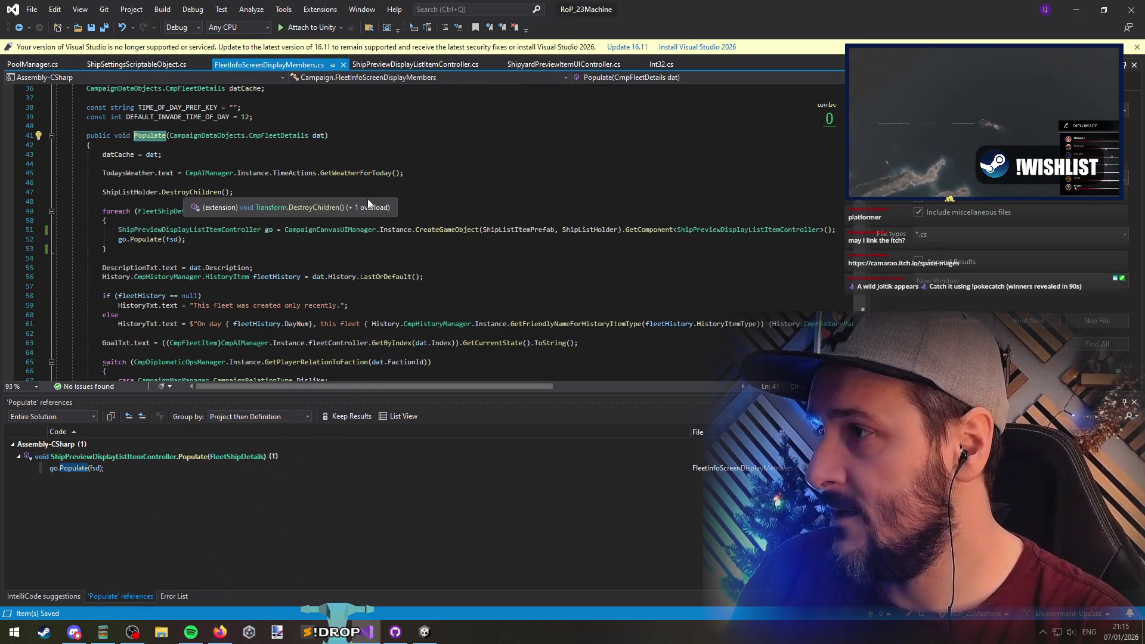
scroll(368, 204, down, 4)
click(228, 156)
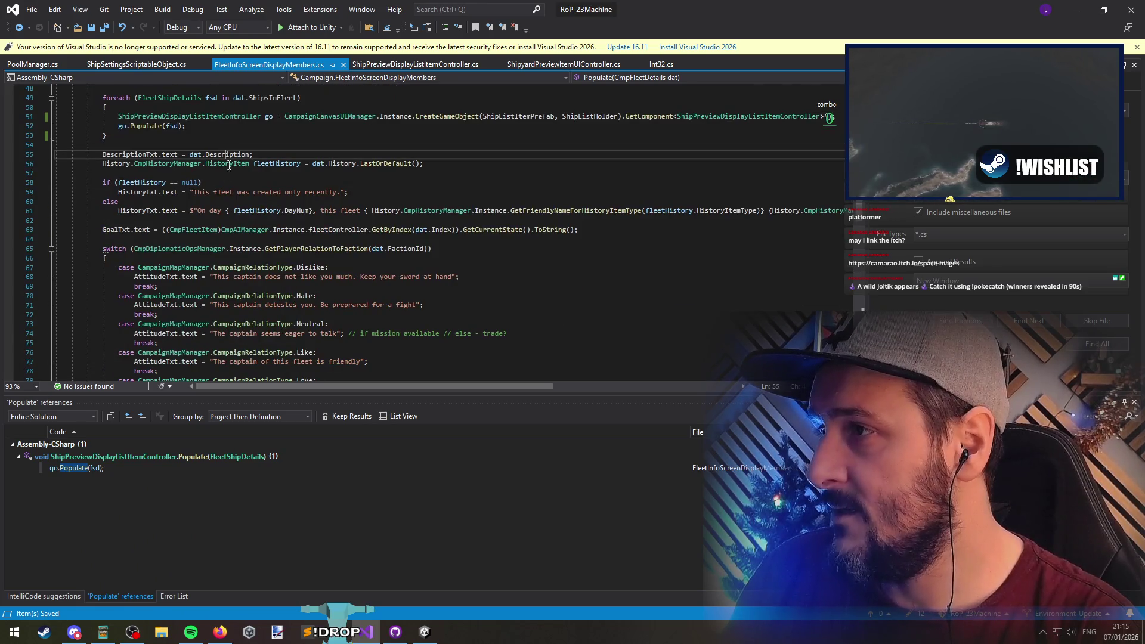
click(276, 163)
scroll(277, 164, down, 1)
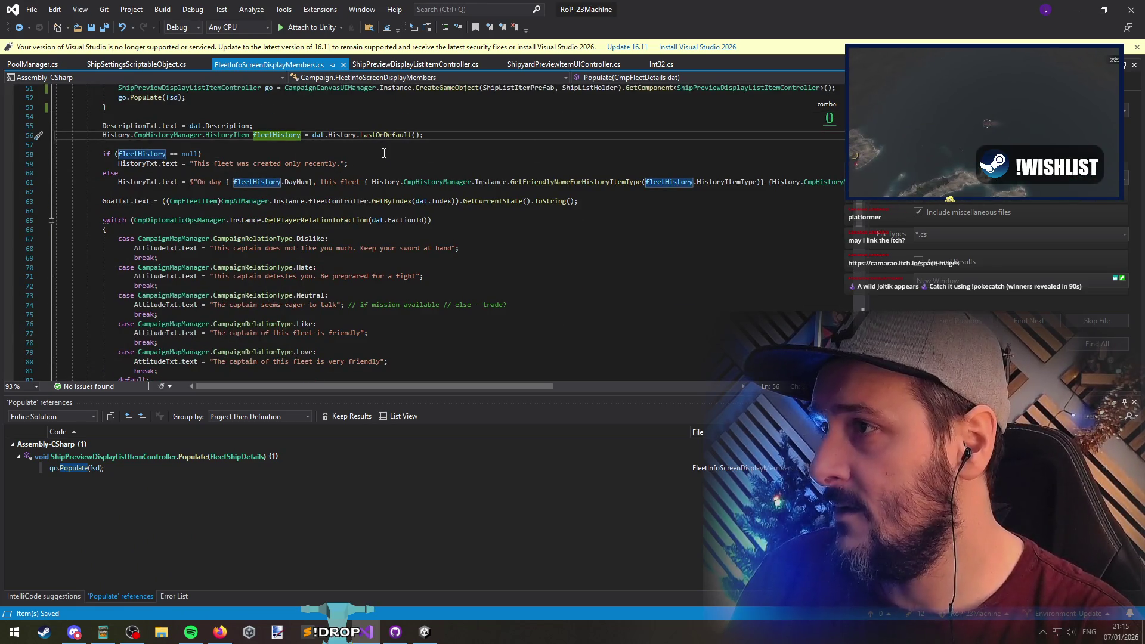
mouse_move(385, 153)
mouse_down()
mouse_move(235, 200)
mouse_move(233, 154)
mouse_up()
click(231, 190)
click(236, 193)
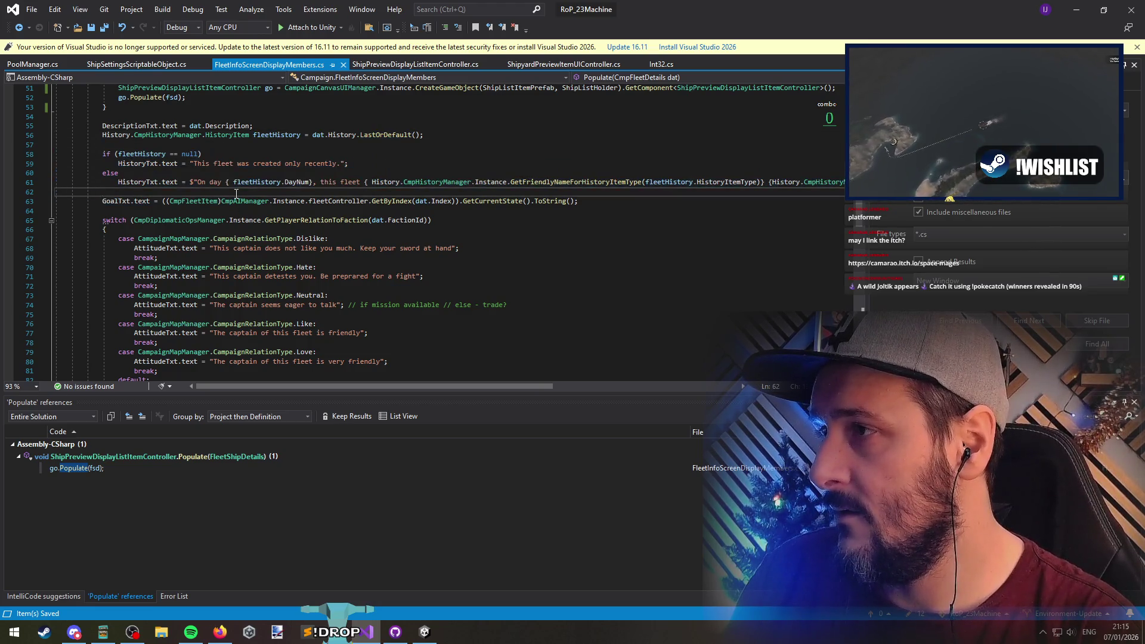
scroll(236, 194, down, 2)
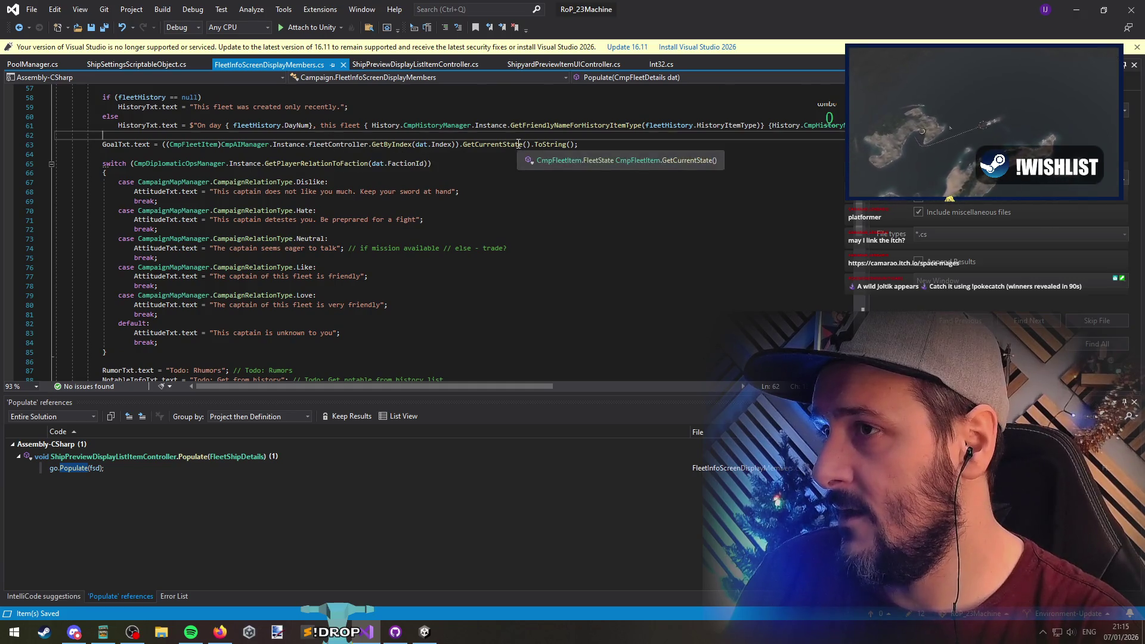
click(656, 147)
scroll(113, 147, down, 1)
click(122, 116)
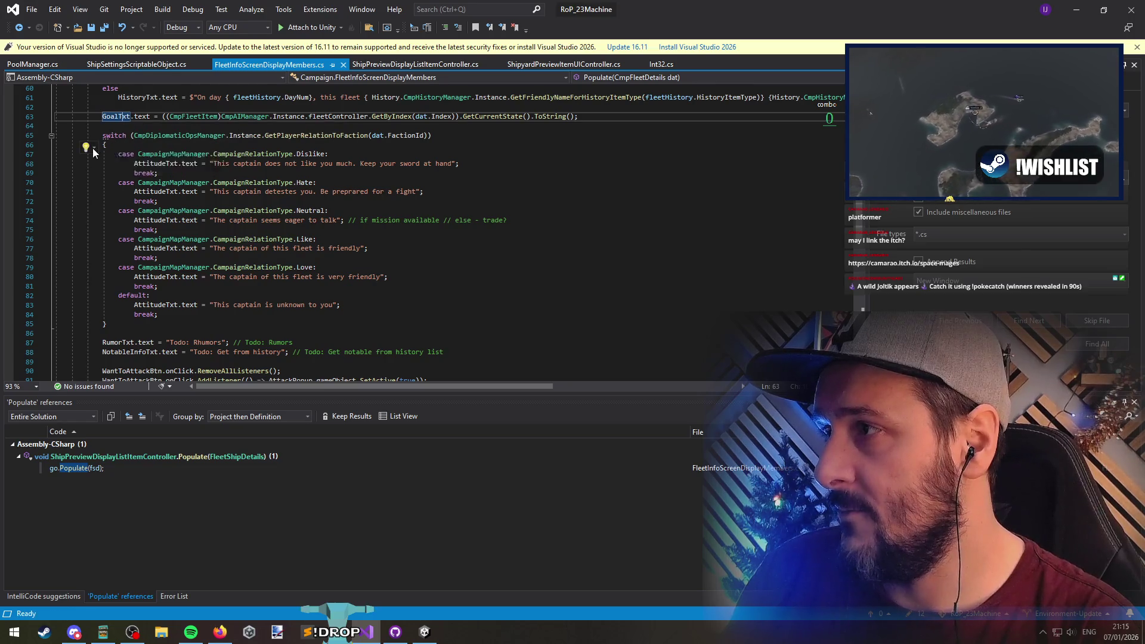
Convert the attitude switch statement into a switch expression and add a blank line after it
key(ctrl+period)
key(Return)
click(299, 202)
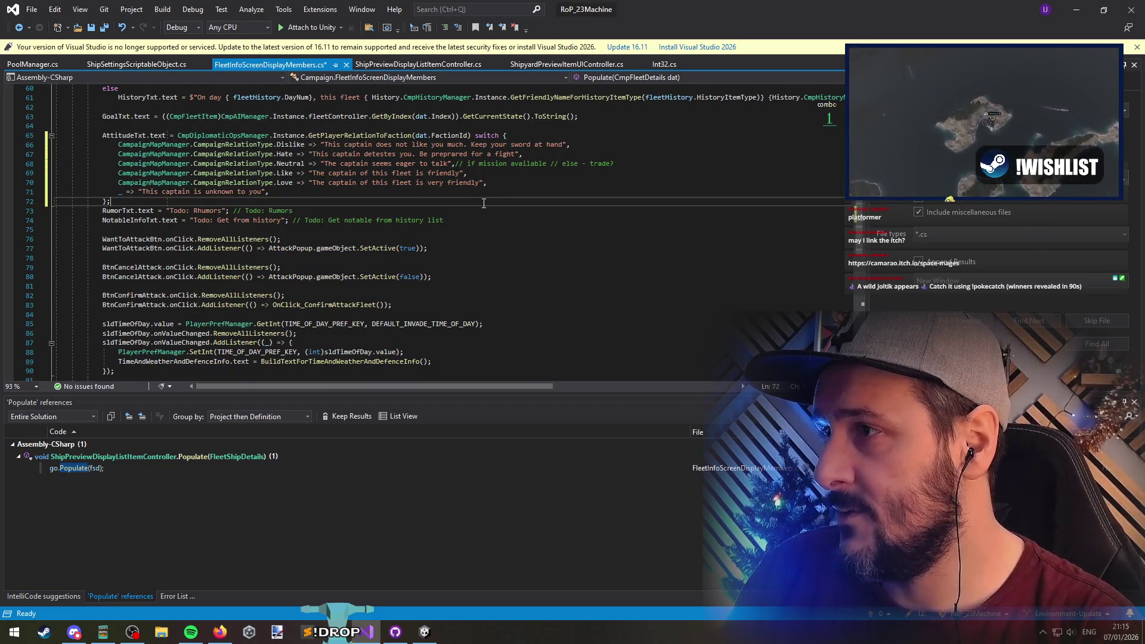
key(Return)
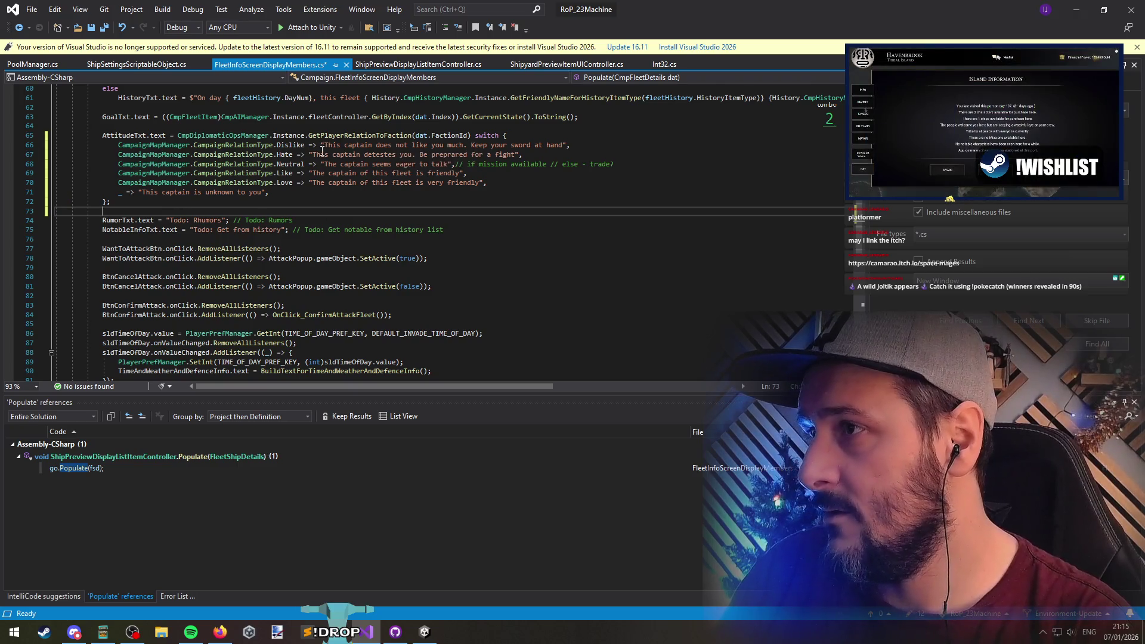
Remove the extra space before the Neutral case comment and select the RumorTxt line
drag(322, 152, 268, 192)
key(Escape)
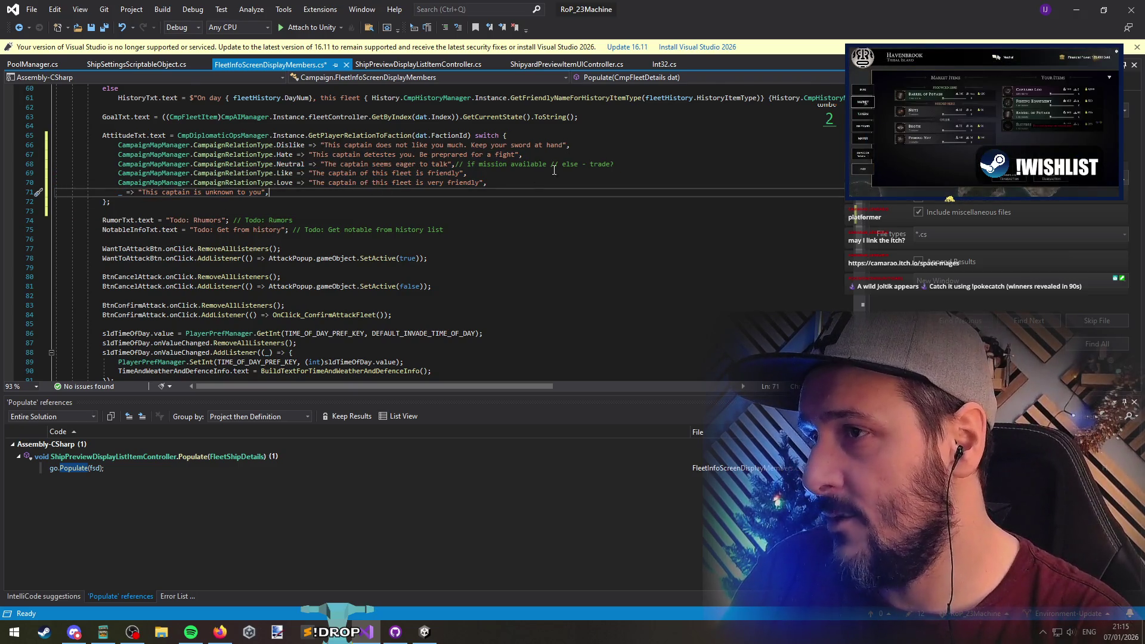
click(457, 164)
shift+click(624, 166)
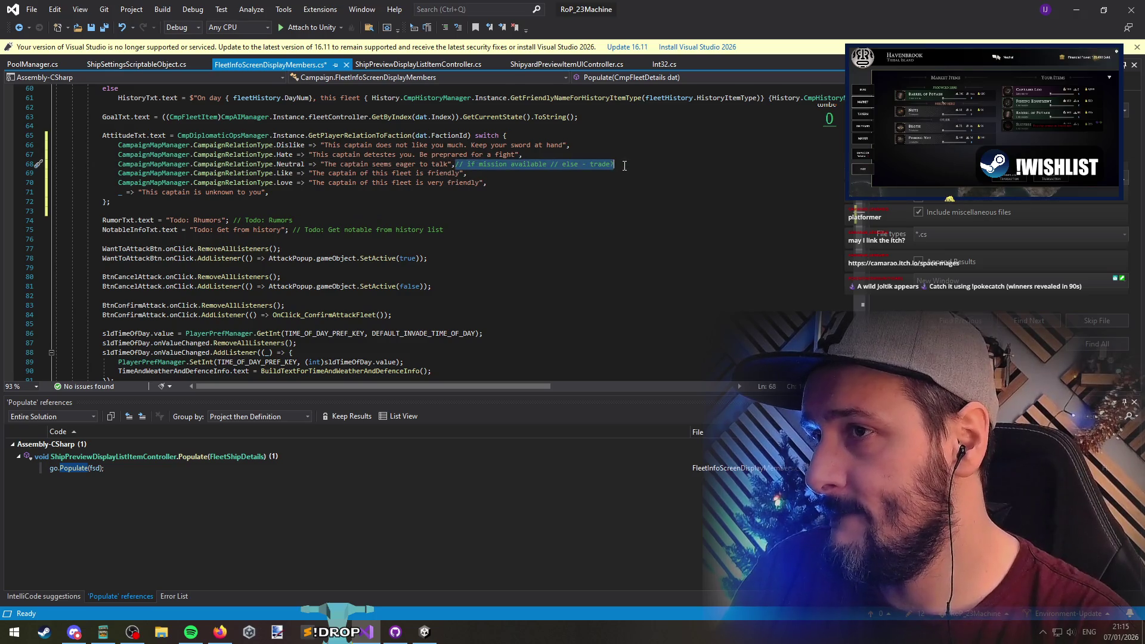
click(372, 168)
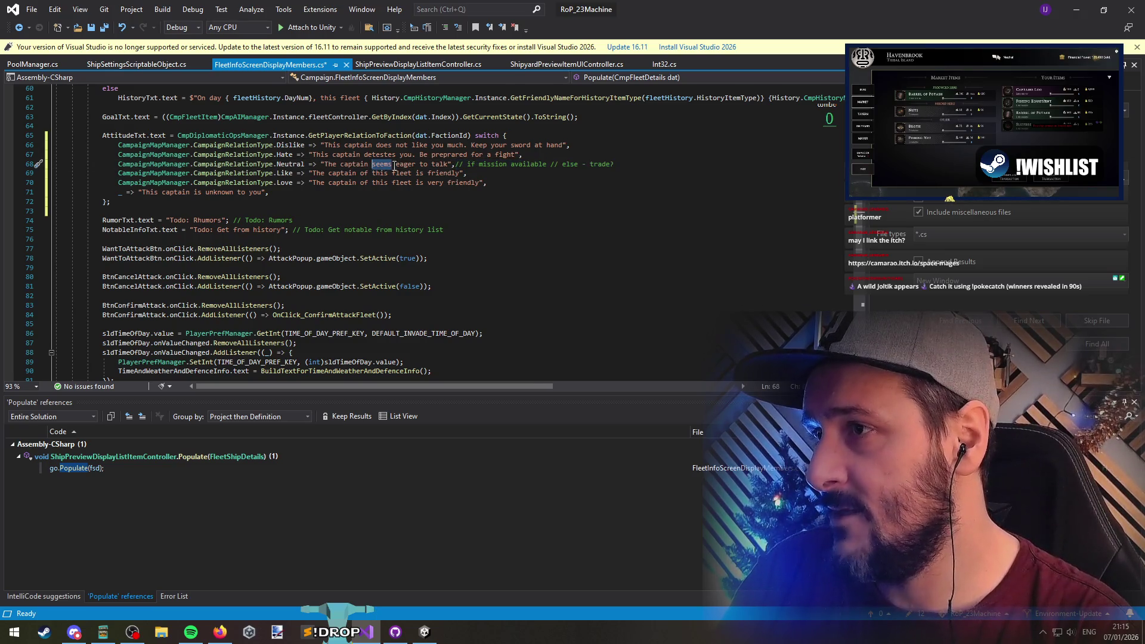
click(458, 164)
key(BackSpace)
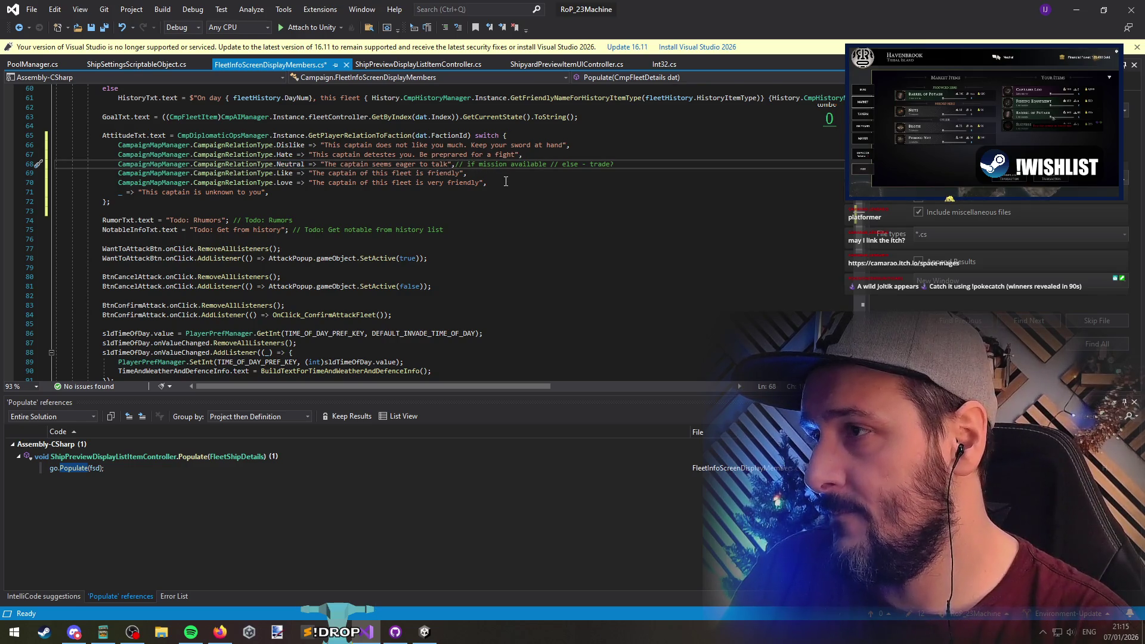
scroll(322, 202, down, 2)
triple_click(206, 164)
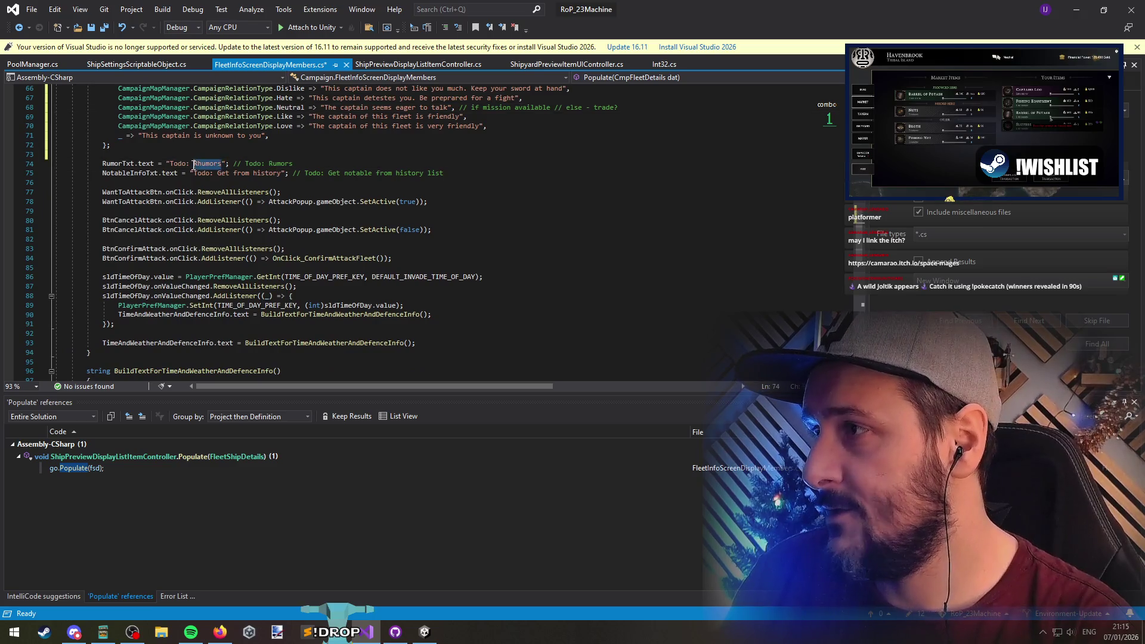
Clear the 'Todo: Rhumors' placeholder and add Todo.Add($"red", "Rumors on the FleetInfo Screen"); above RumorTxt
click(168, 164)
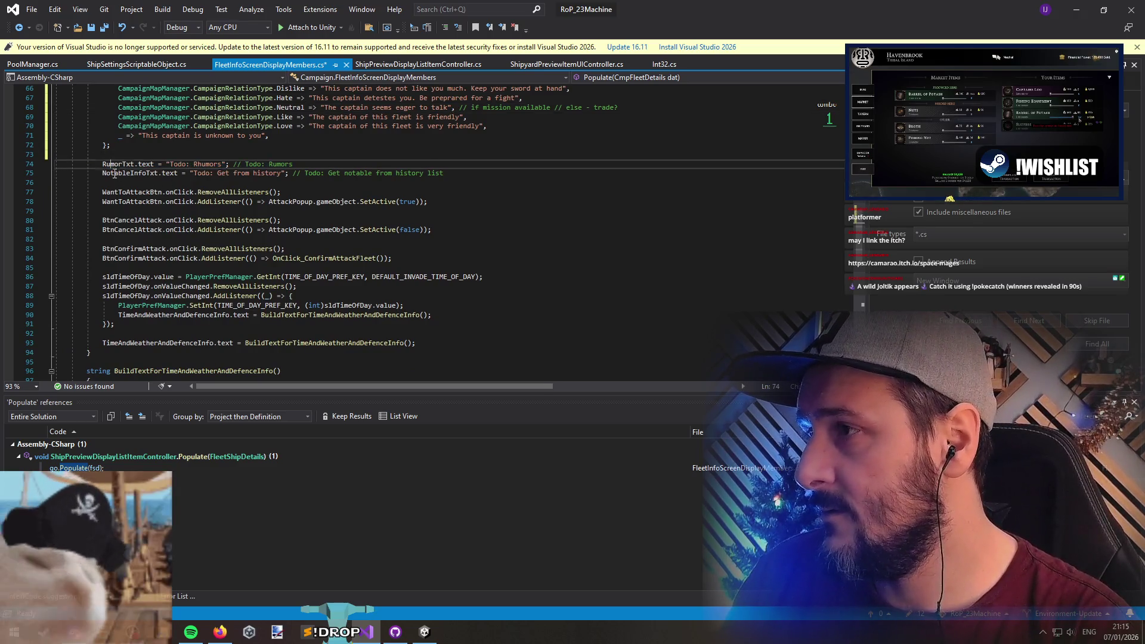
key(ctrl+shift+Right)
key(ctrl+shift+Right)
key(ctrl+shift+Right)
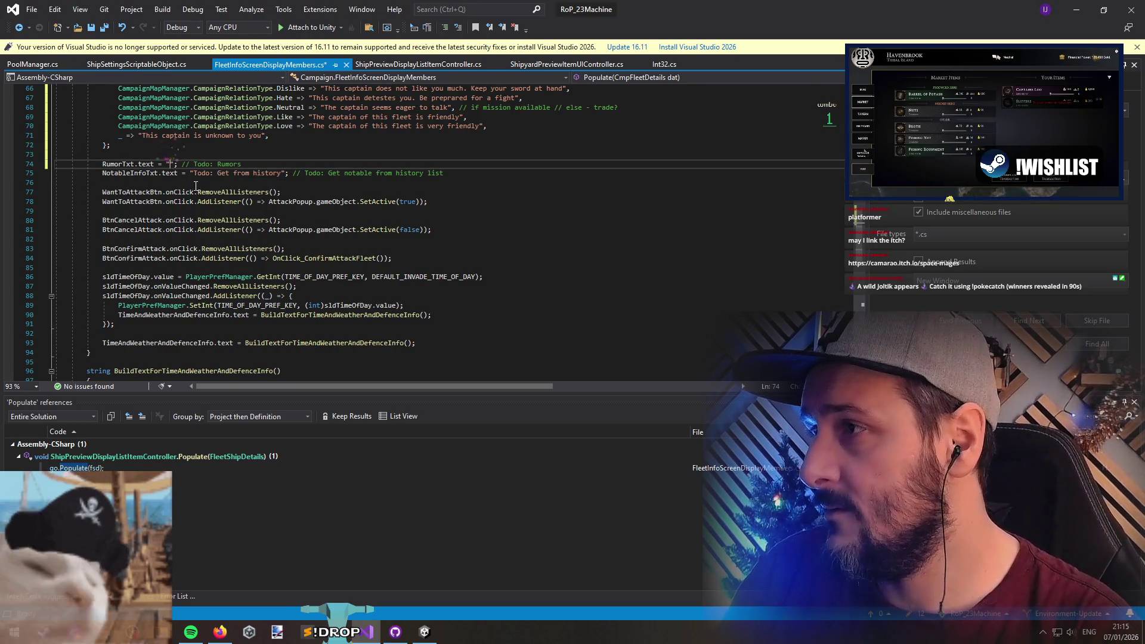
key(ctrl+Return)
text(Todo.Add($")
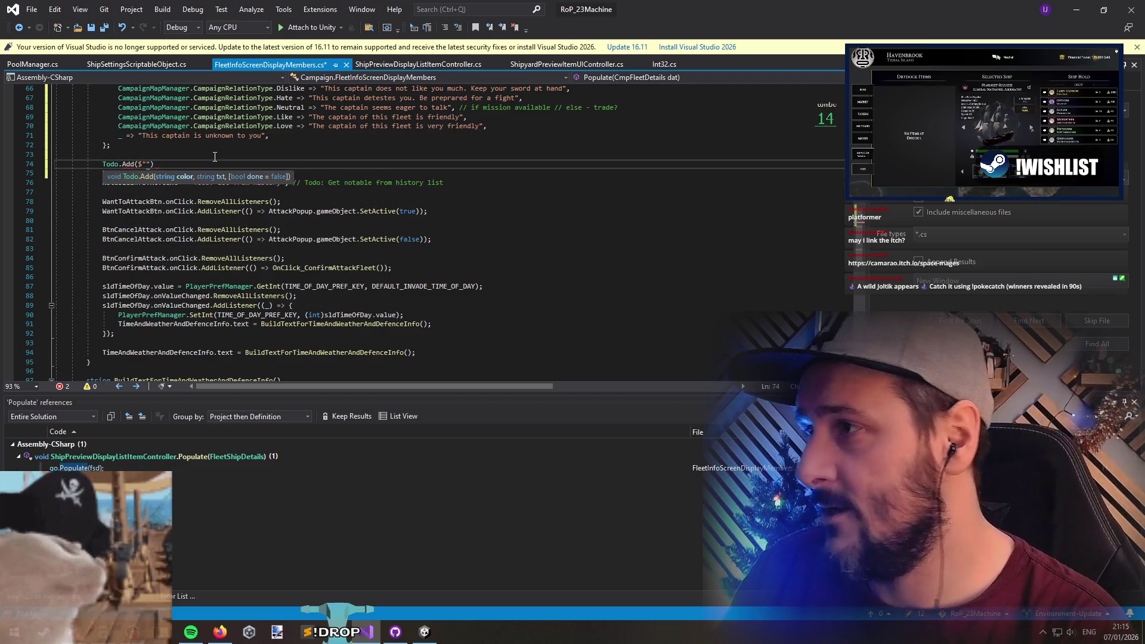
text(red")
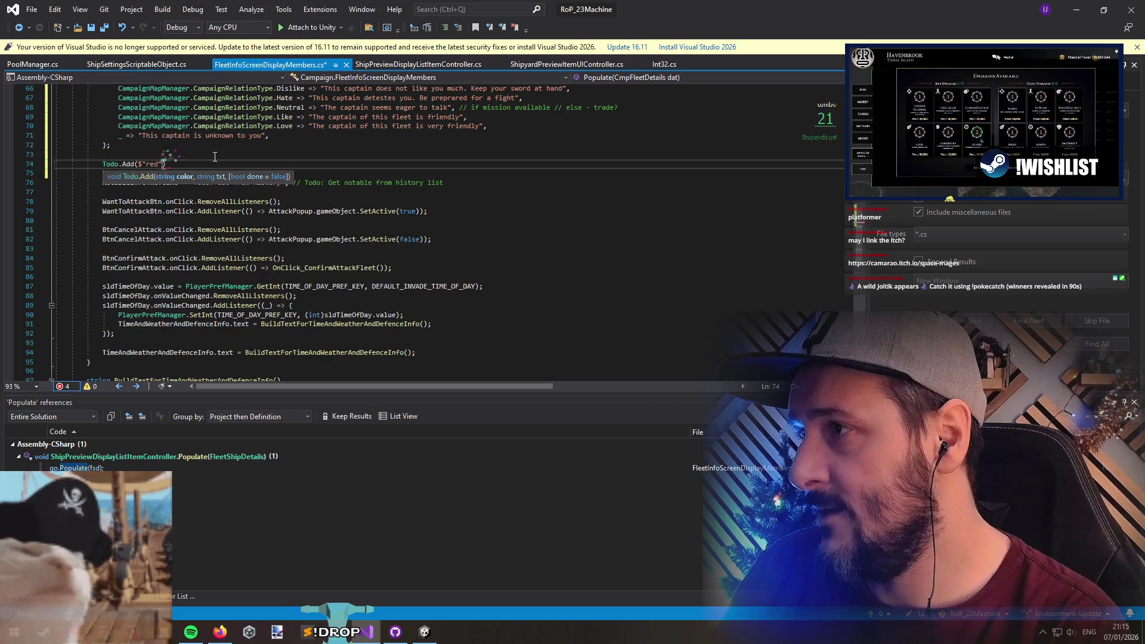
text(, "R)
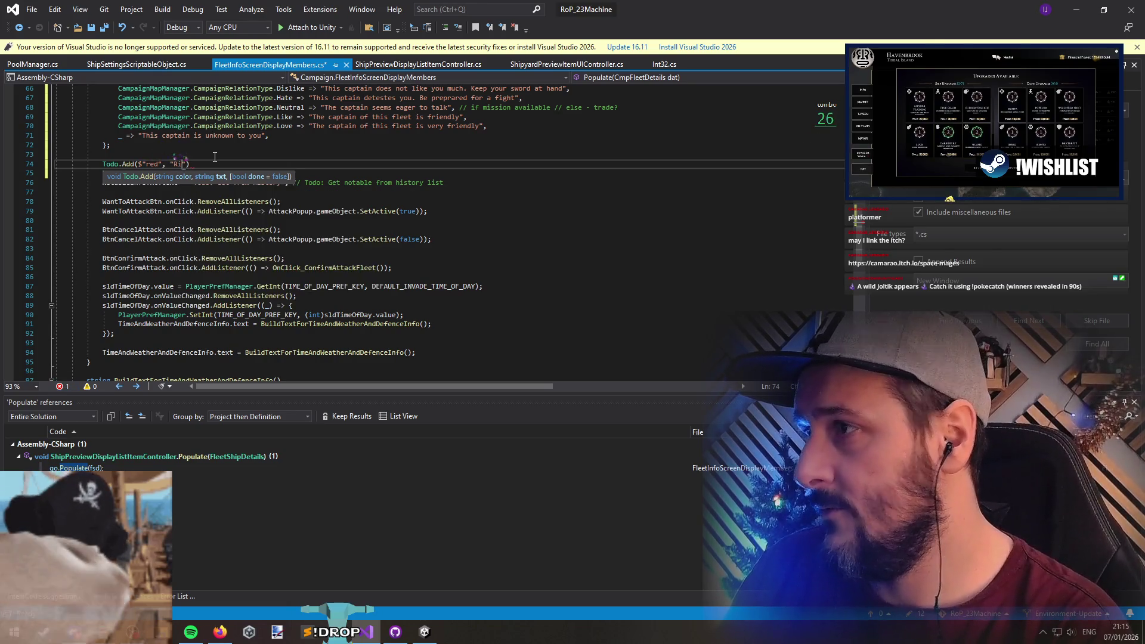
text(umors)
text( on the Fleet)
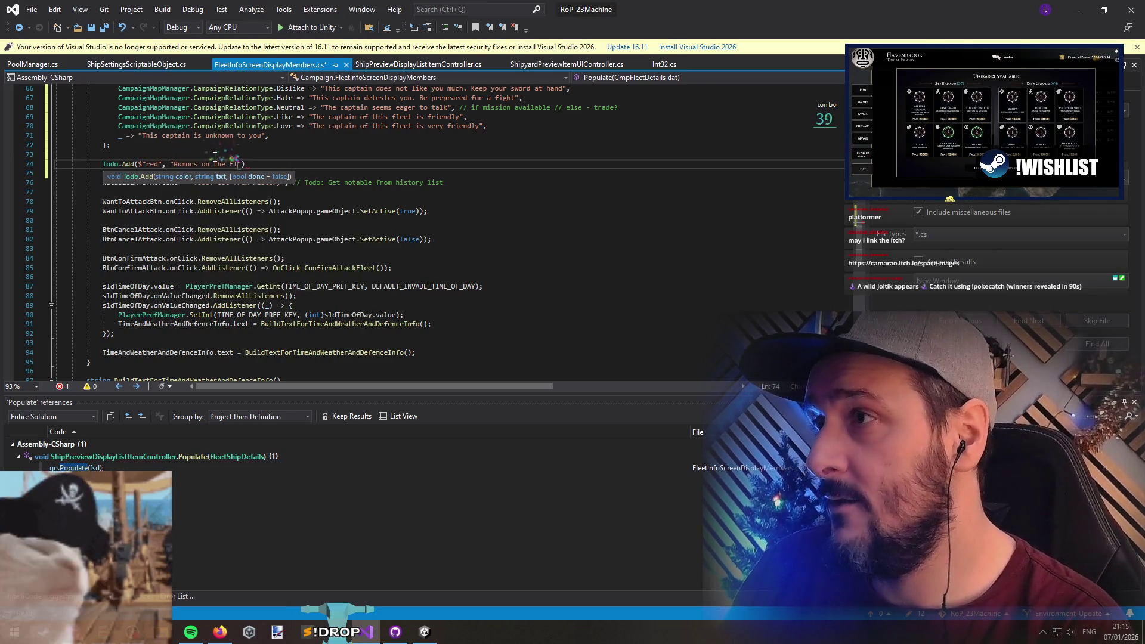
text(Info Screen)
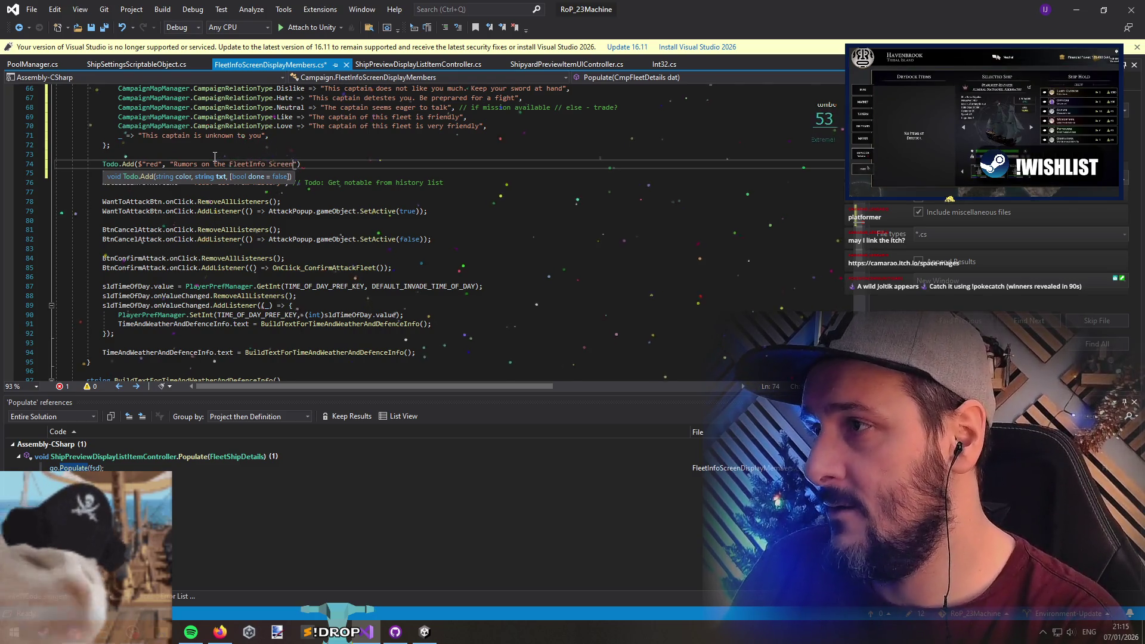
key(End)
text(;)
Add blank lines after RumorTxt and above NotableInfoTxt, then save the script
key(Down)
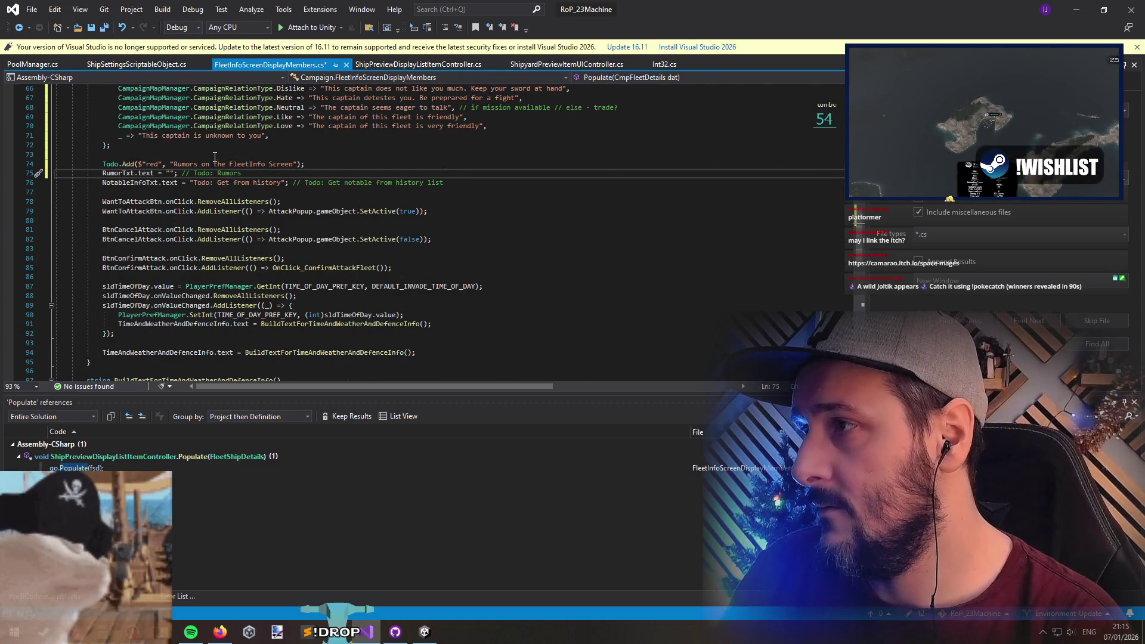
key(Down)
key(Return)
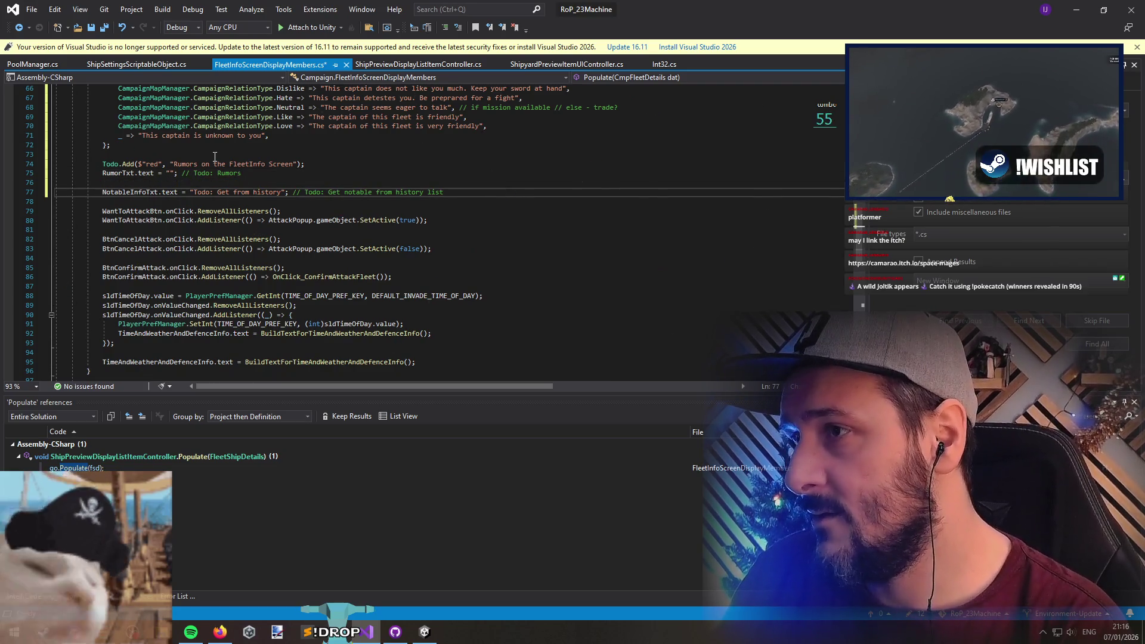
key(ctrl+Return)
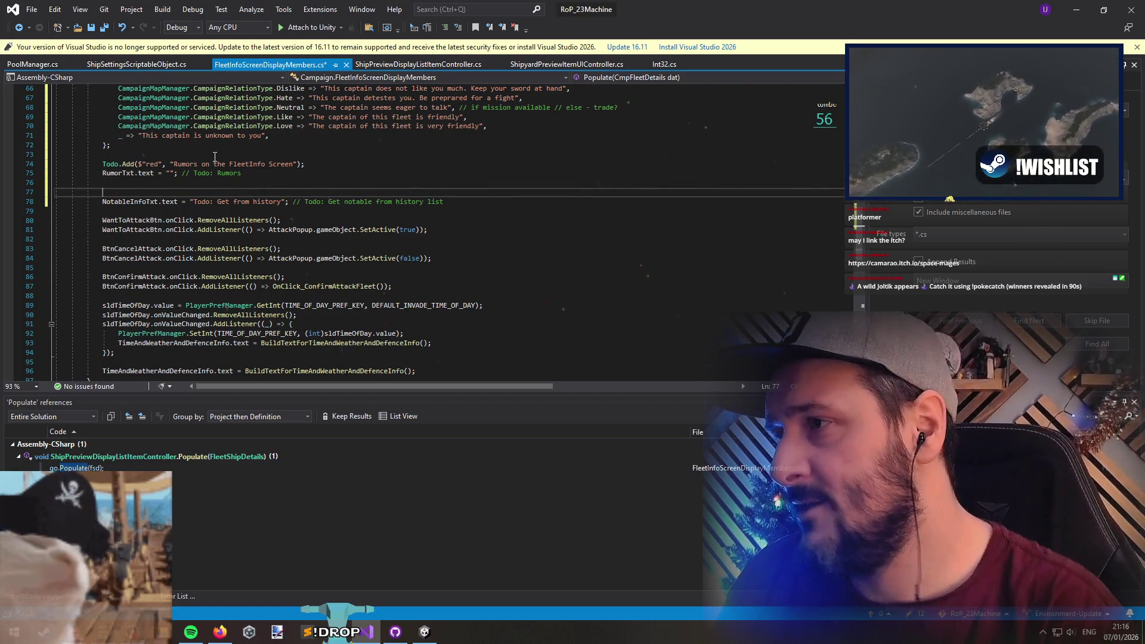
scroll(214, 157, up, 6)
key(ctrl+s)
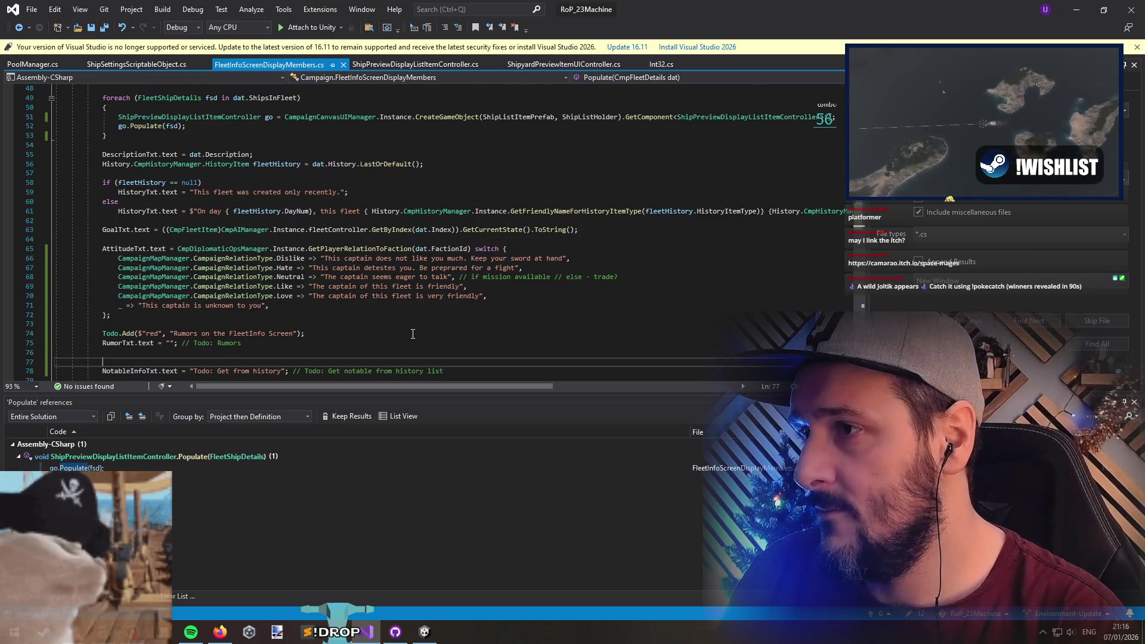
Inspect the history code, highlighting fleetHistory references and the LastOrDefault call
click(587, 211)
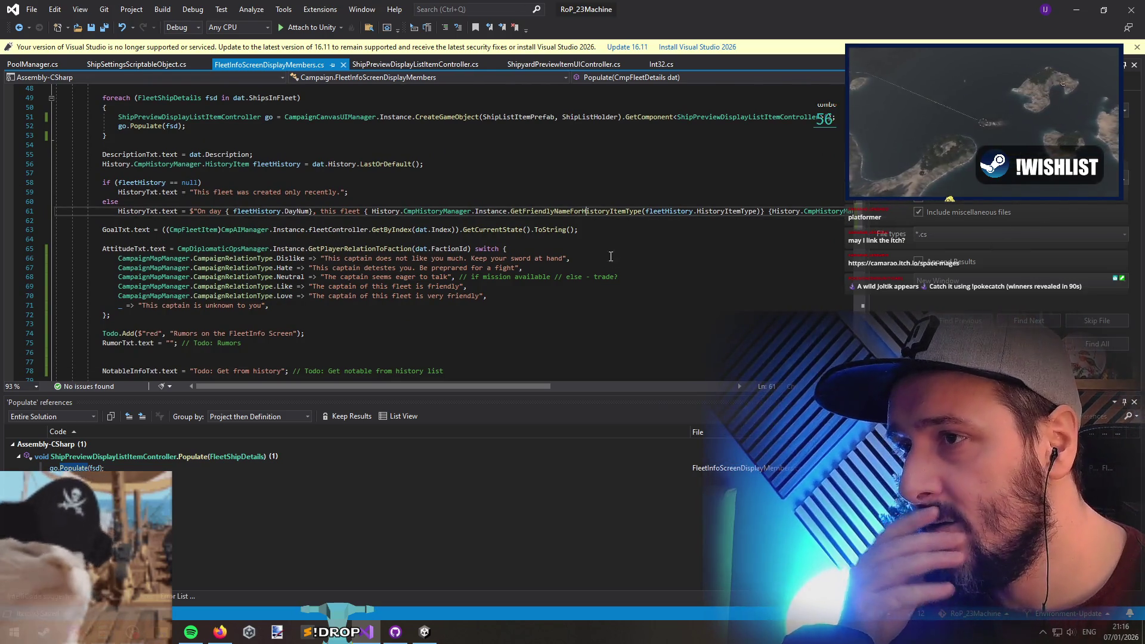
mouse_move(531, 392)
mouse_down()
mouse_move(774, 380)
mouse_move(596, 384)
mouse_up()
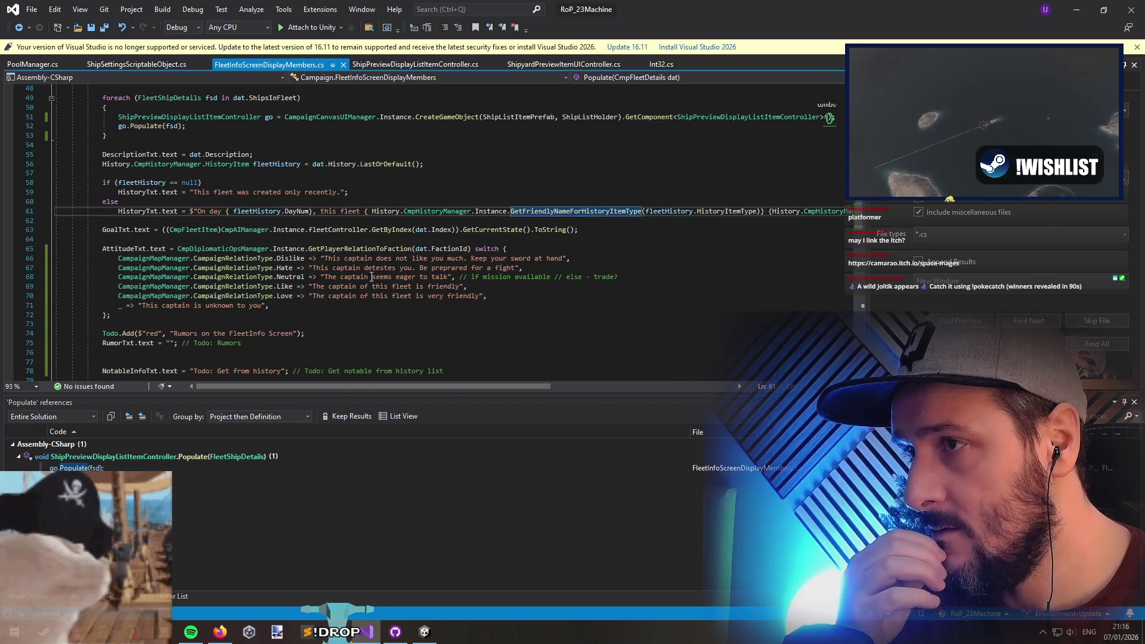
click(143, 183)
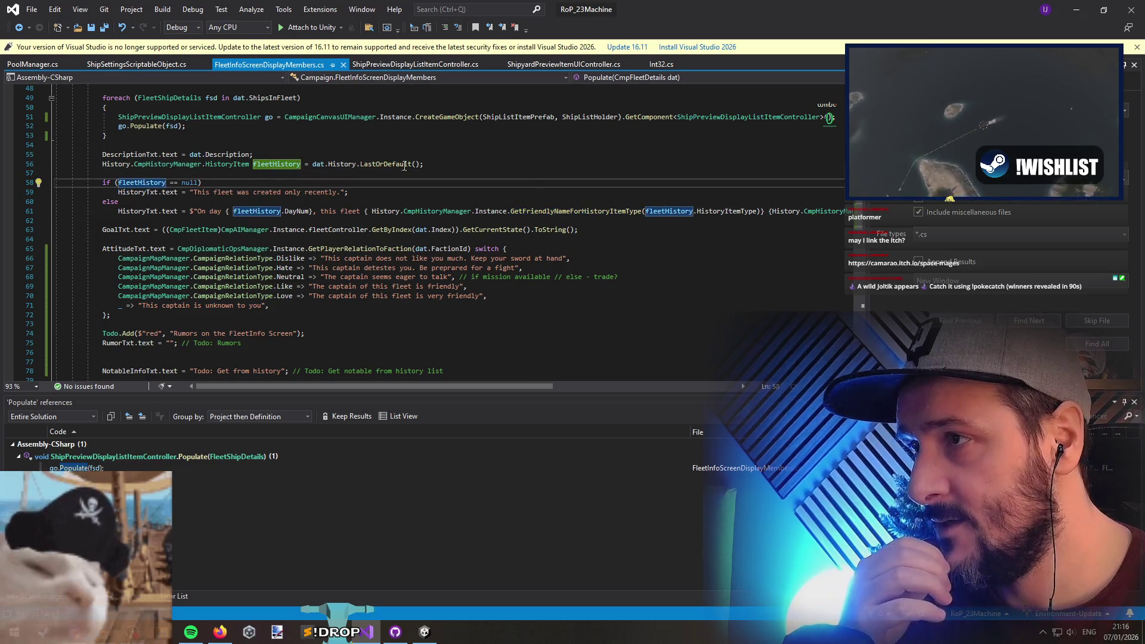
click(384, 164)
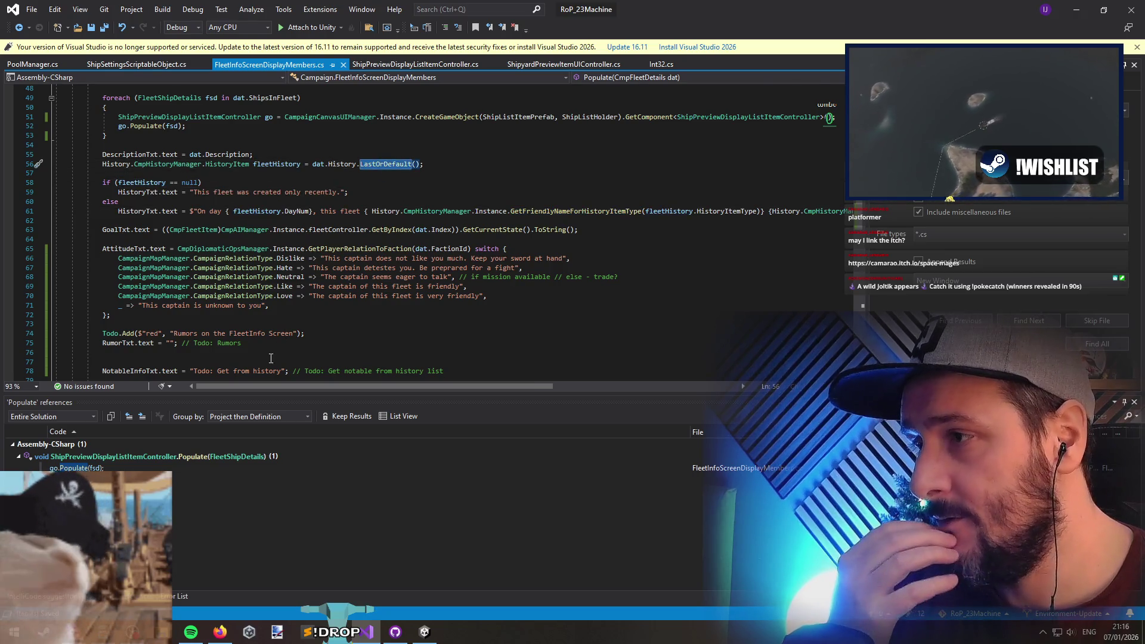
Remove the extra blank line and delete the 'Todo: Get from history' text, leaving an empty string
click(243, 355)
scroll(291, 348, down, 2)
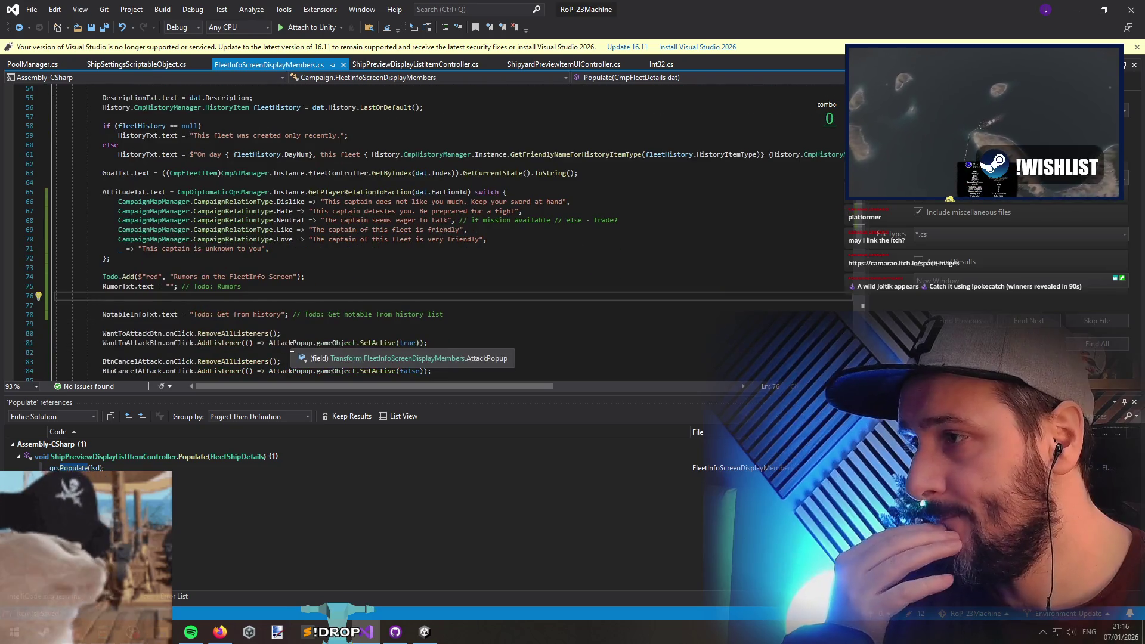
key(Delete)
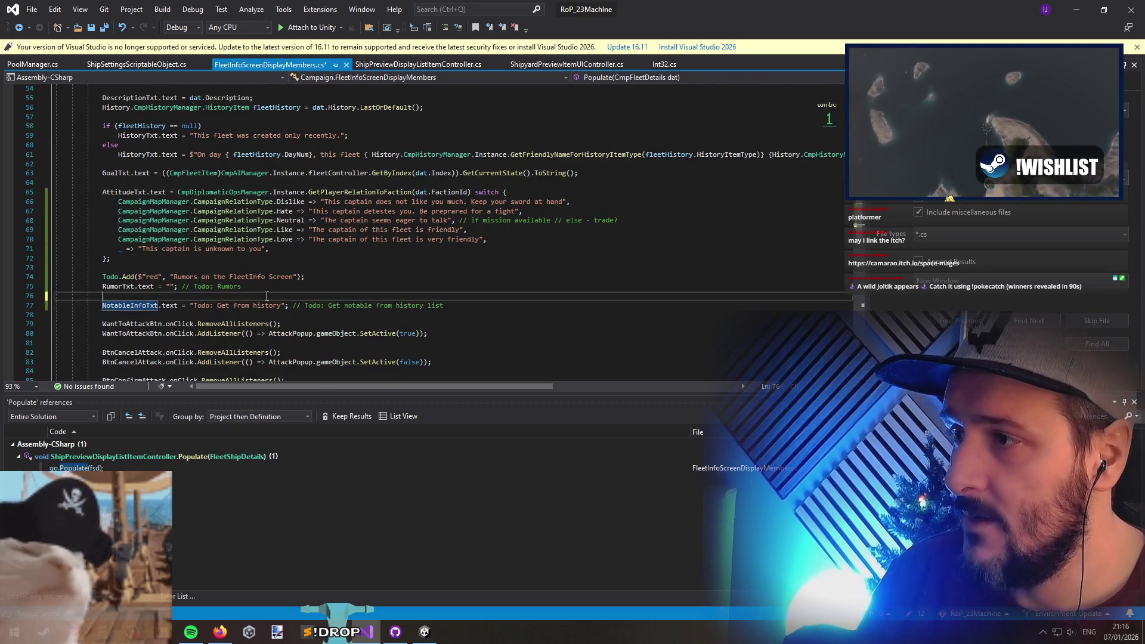
drag(281, 305, 192, 305)
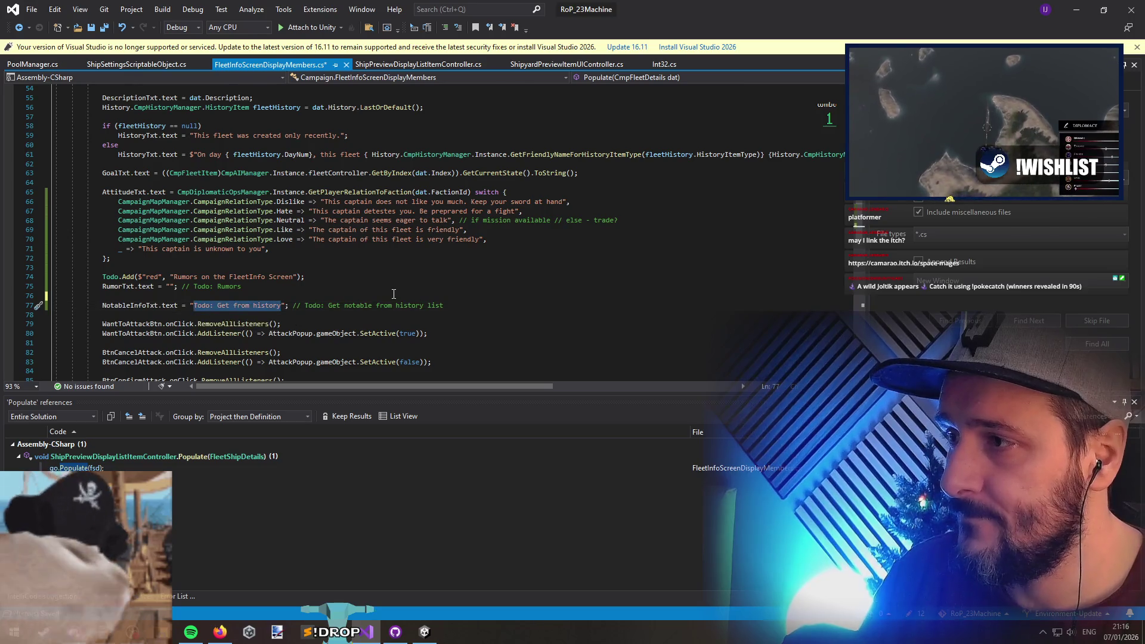
scroll(394, 291, up, 2)
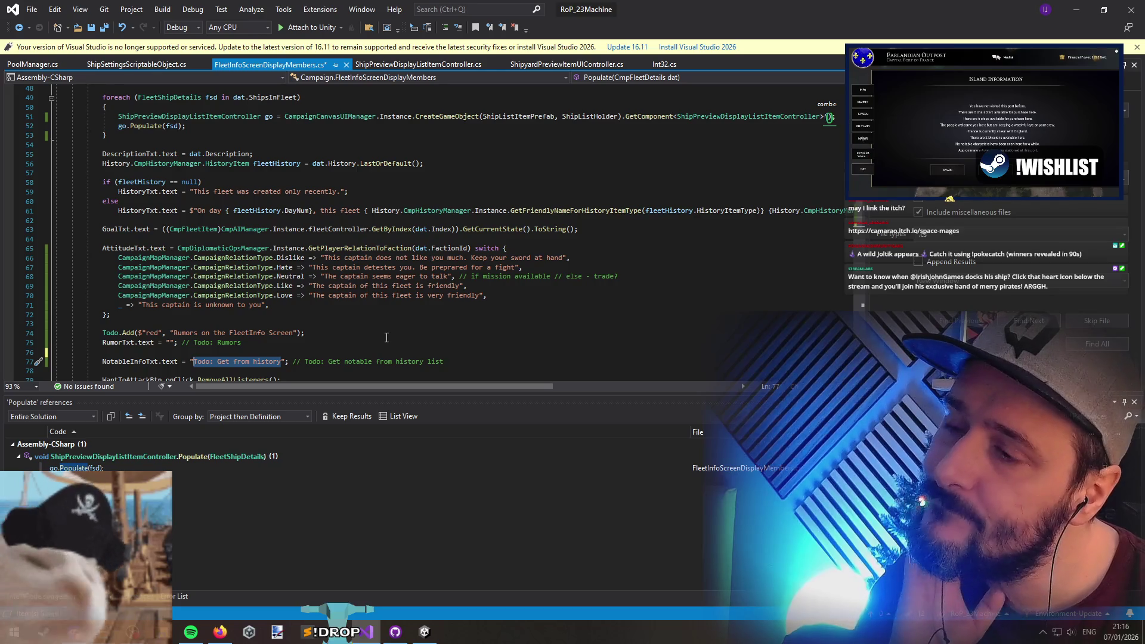
scroll(386, 338, down, 2)
key(Delete)
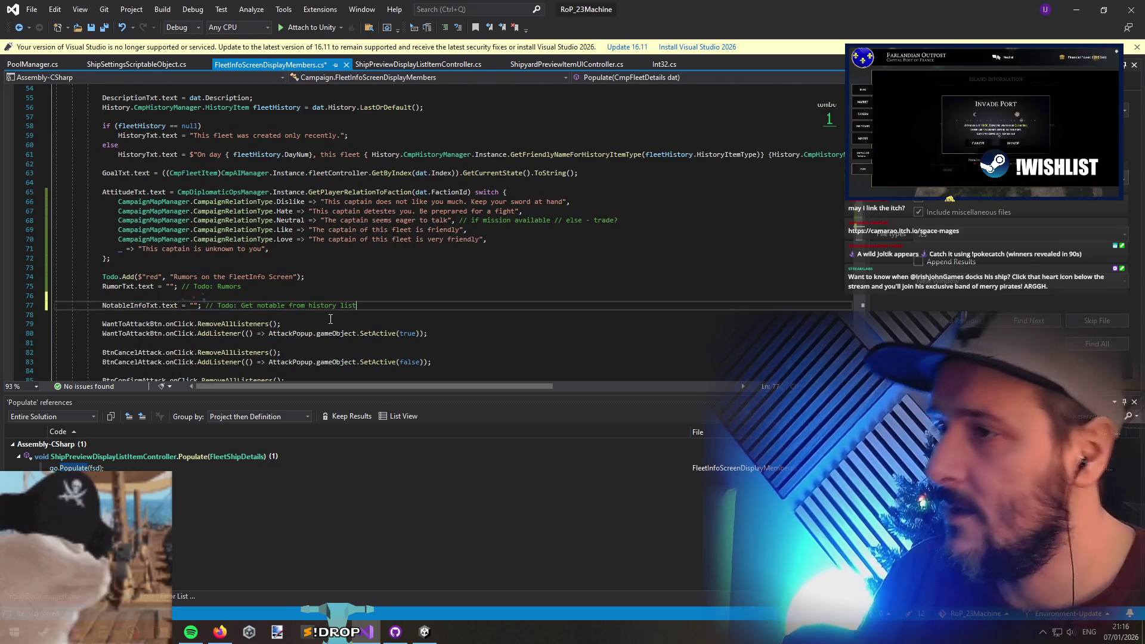
Add Todo.Add($"red", "Get notable from history list"); above the NotableInfoTxt assignment
key(ctrl+shift+Left)
key(ctrl+shift+Right)
key(ctrl+shift+Right)
key(ctrl+x)
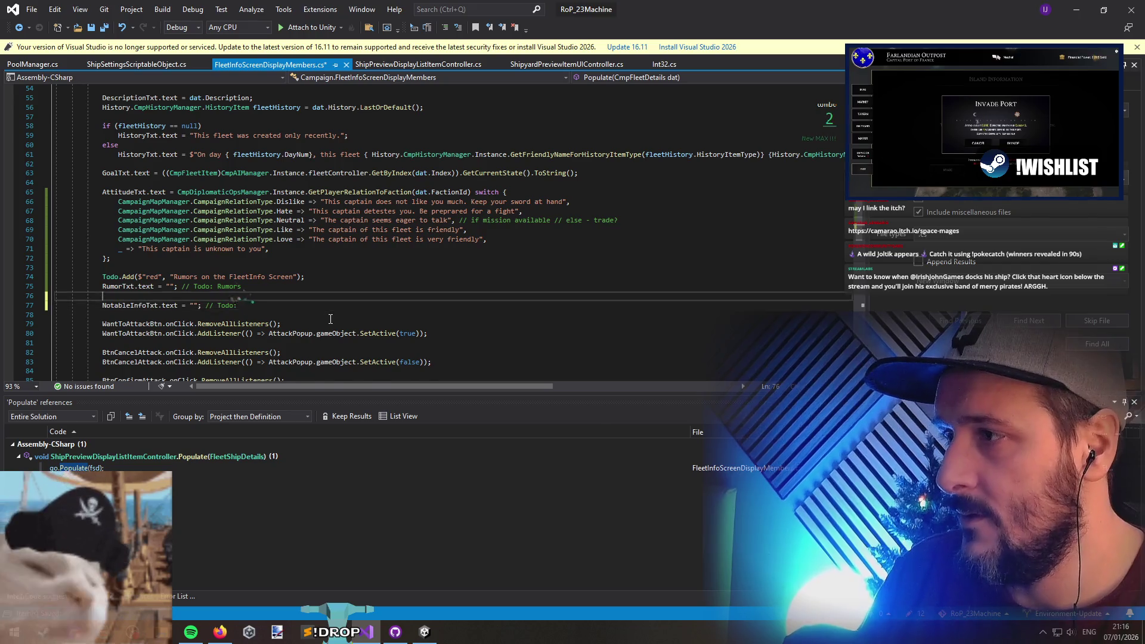
key(ctrl+Return)
key(ctrl+Return)
text(Todo.)
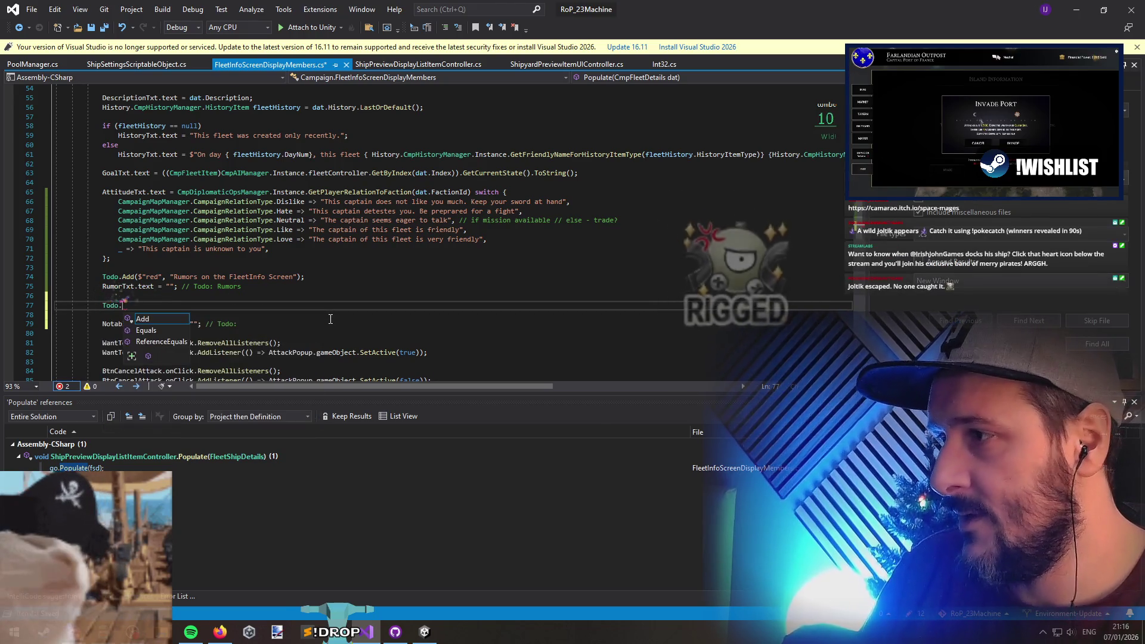
text(Add("red")
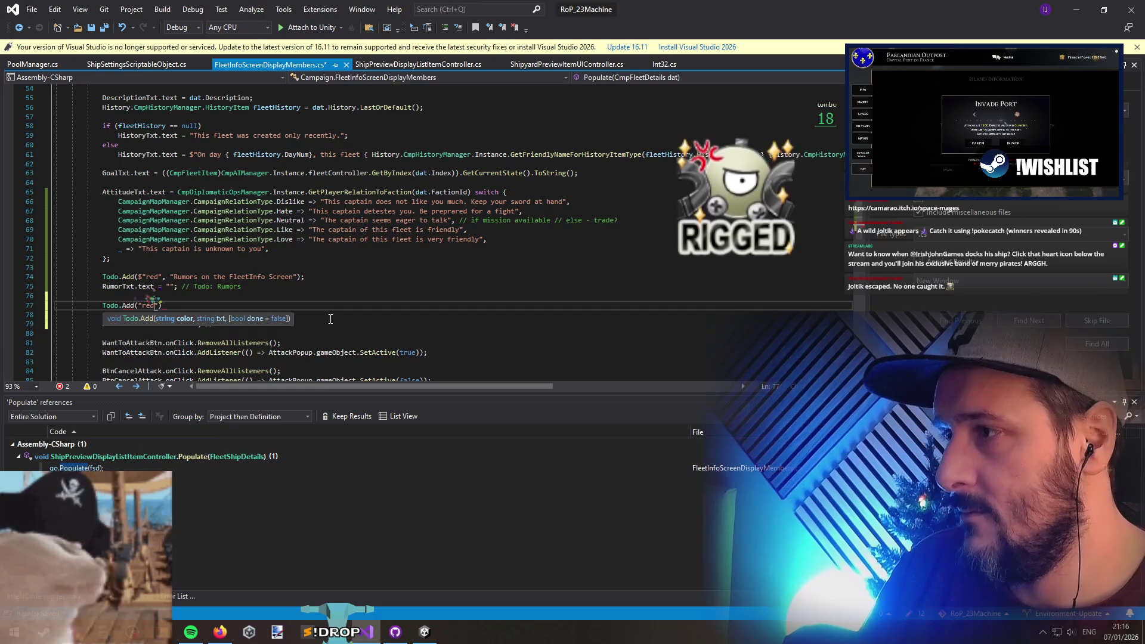
key(Delete)
key(Left)
key(Left)
key(Left)
text($)
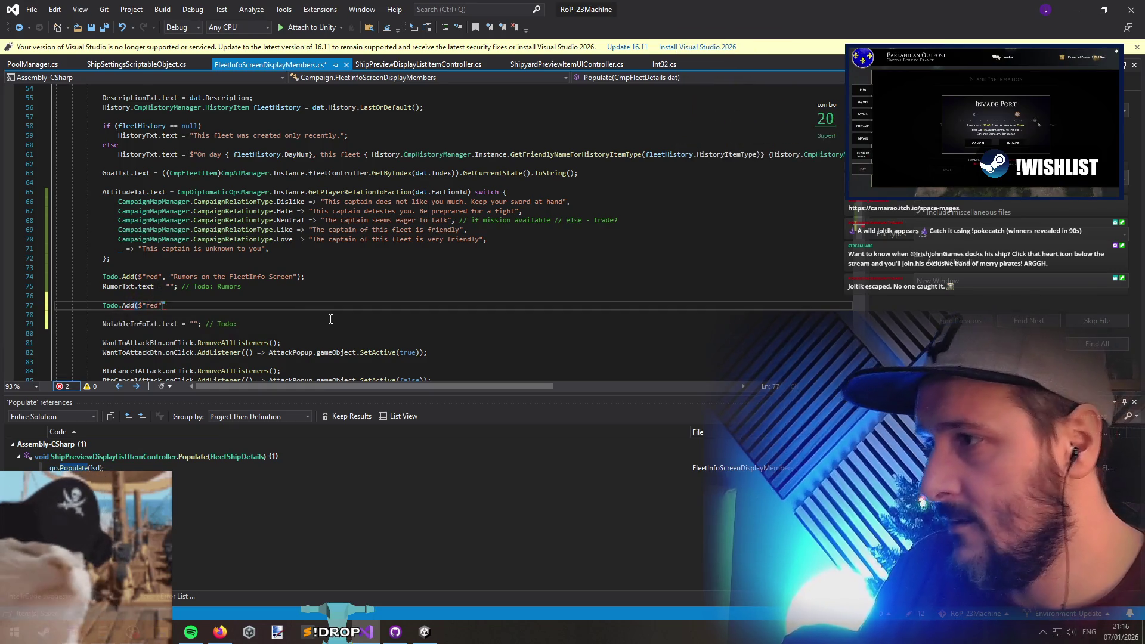
key(End)
text(,)
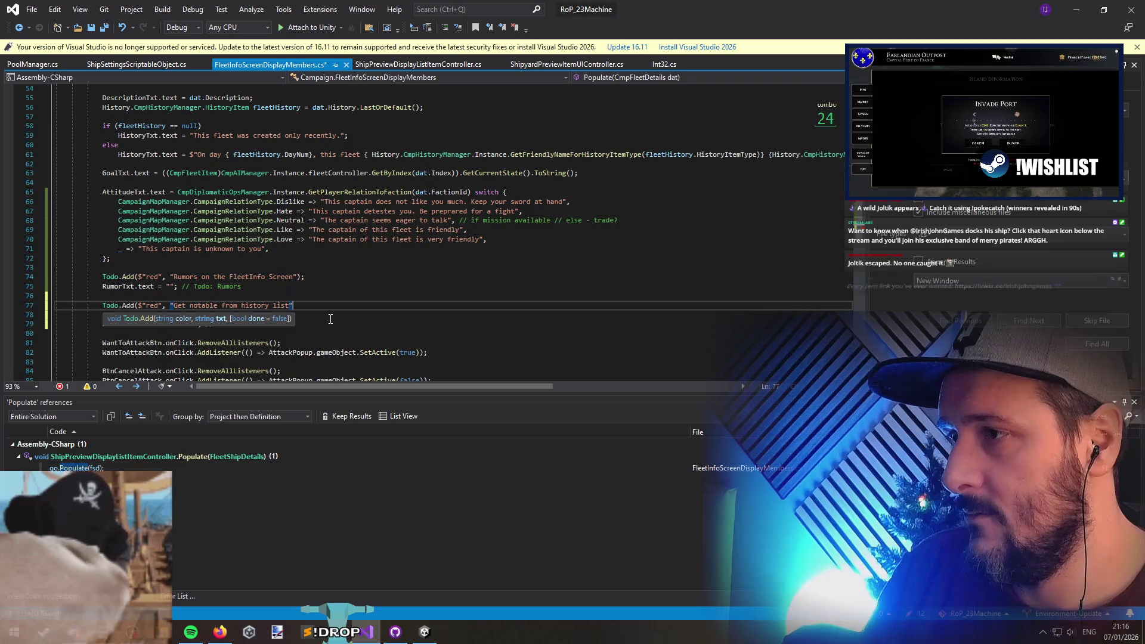
text();)
Delete the extra blank line plus the leftover empty Todo and Rumors Todo comments
key(Down)
key(Delete)
key(End)
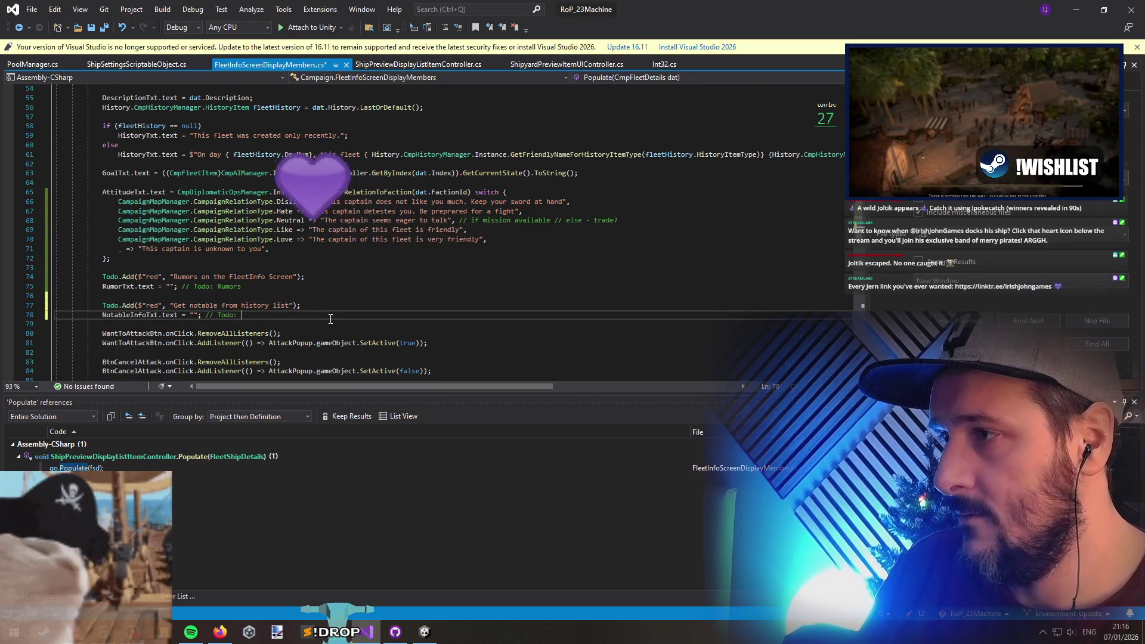
key(BackSpace)
key(BackSpace)
key(BackSpace)
key(Up)
key(Up)
key(Up)
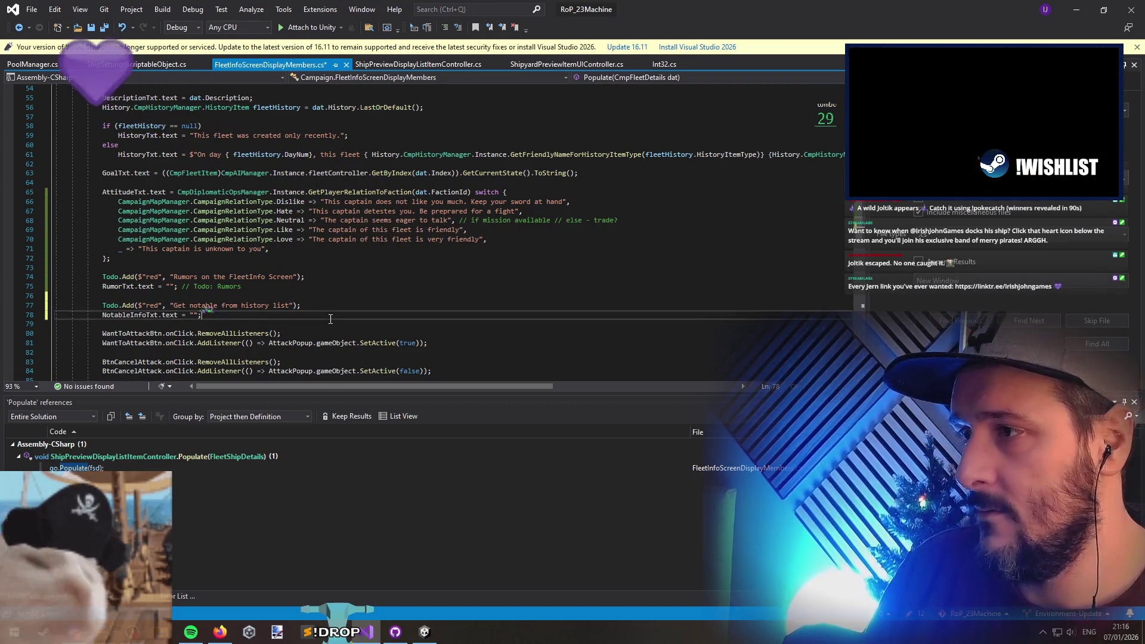
key(shift+End)
key(Delete)
key(Down)
key(Down)
key(Down)
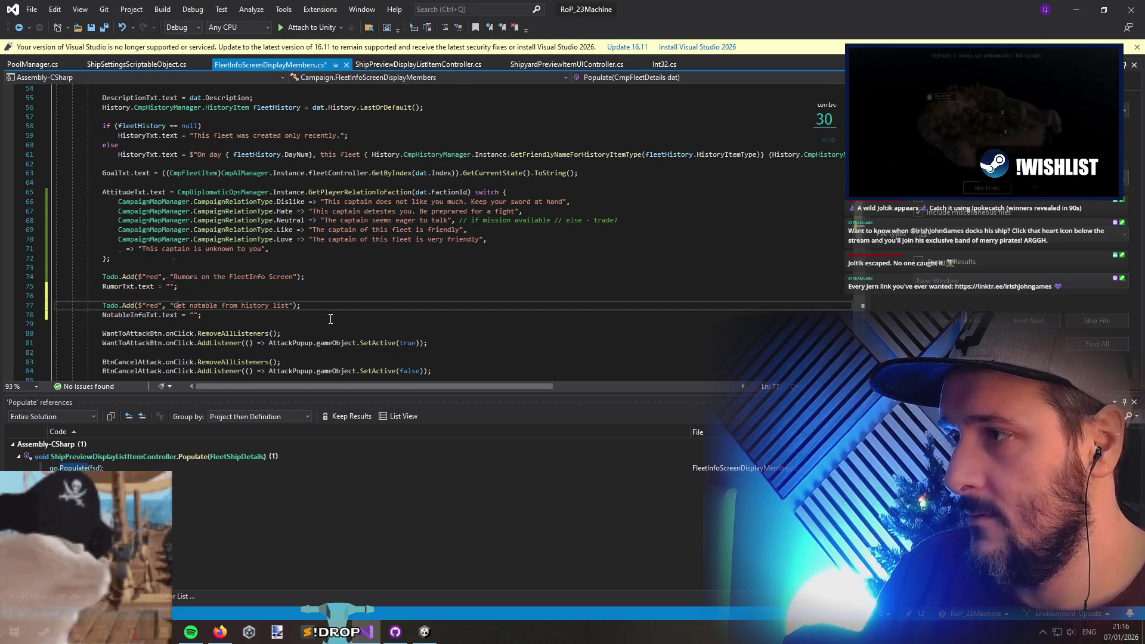
scroll(311, 315, down, 3)
key(Down)
key(Down)
key(Down)
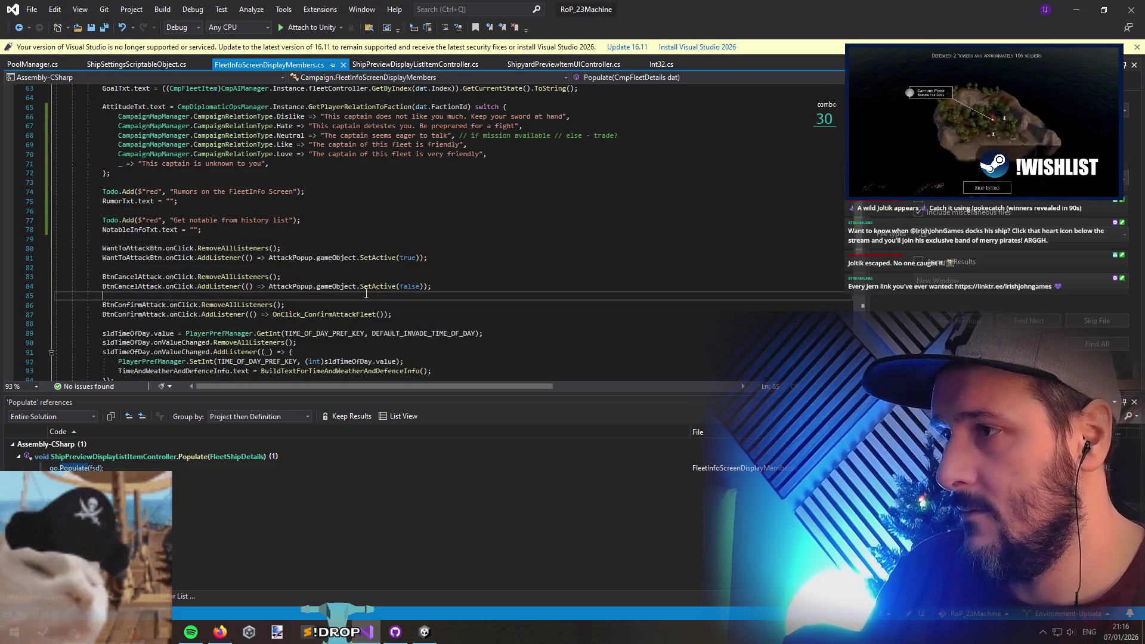
Jump to the OnClick_ConfirmAttackFleet definition and add a blank line after its if block
key(Up)
key(Up)
key(Up)
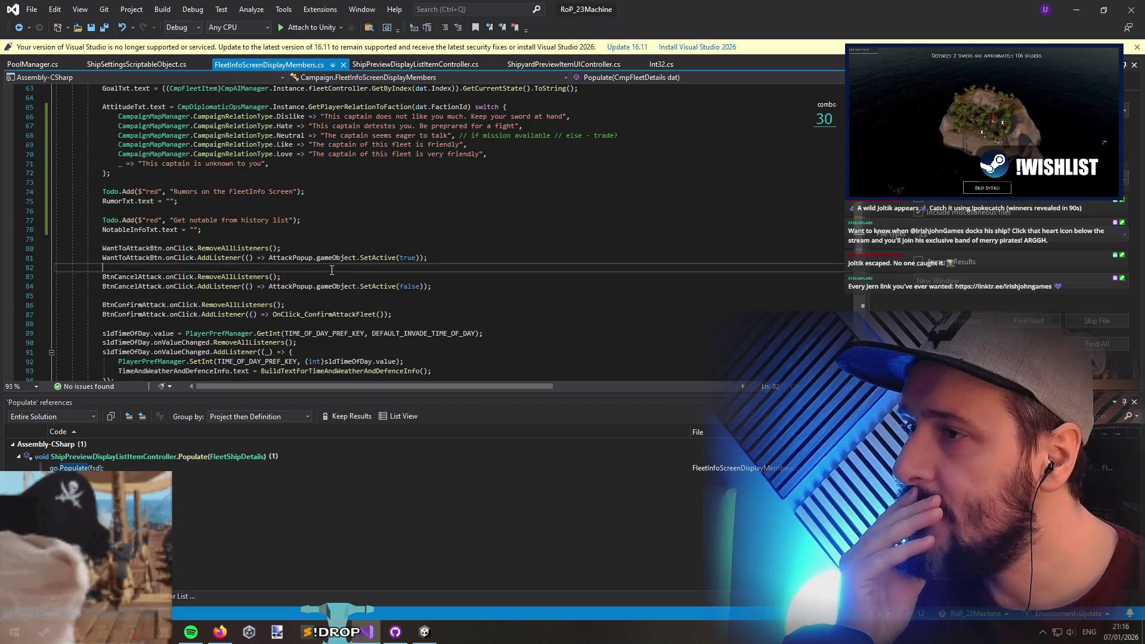
scroll(246, 191, down, 2)
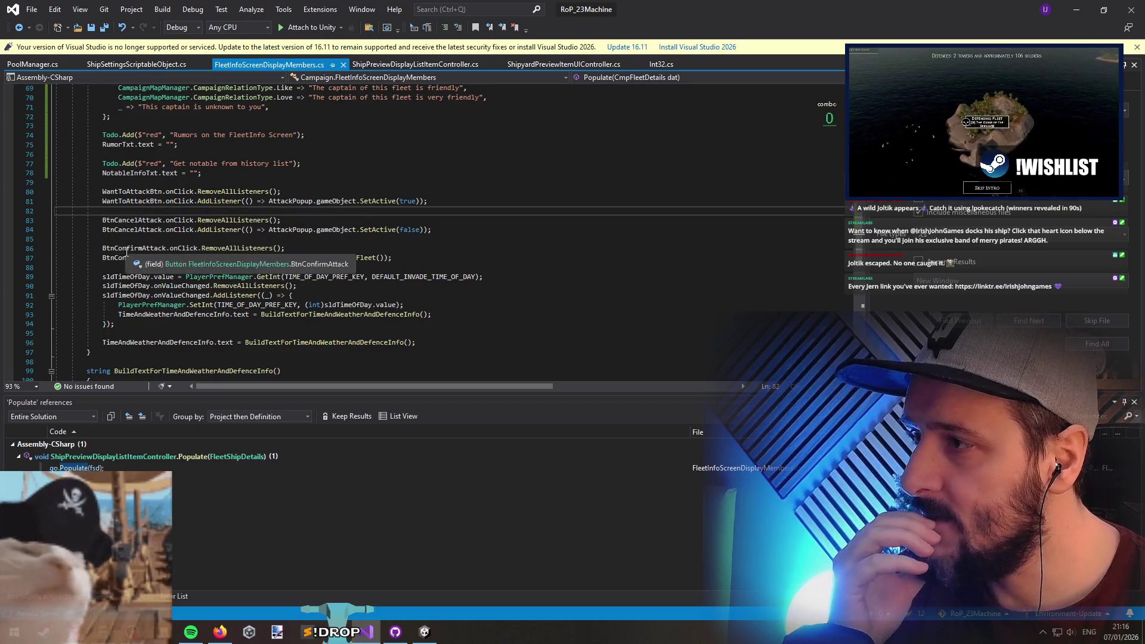
click(325, 258)
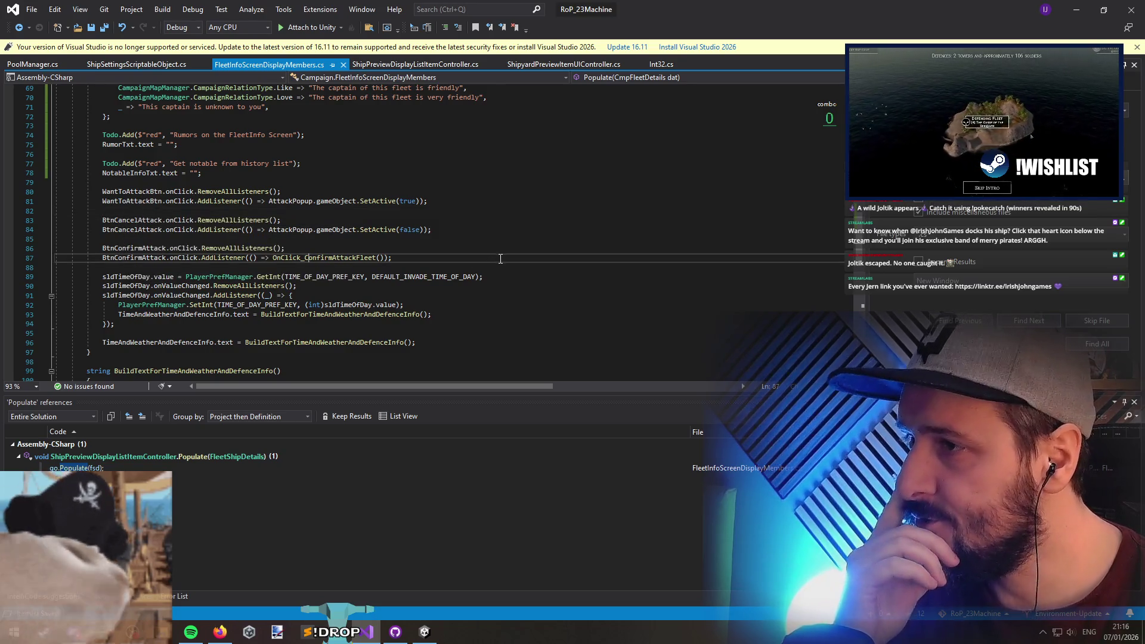
key(F12)
scroll(383, 227, down, 1)
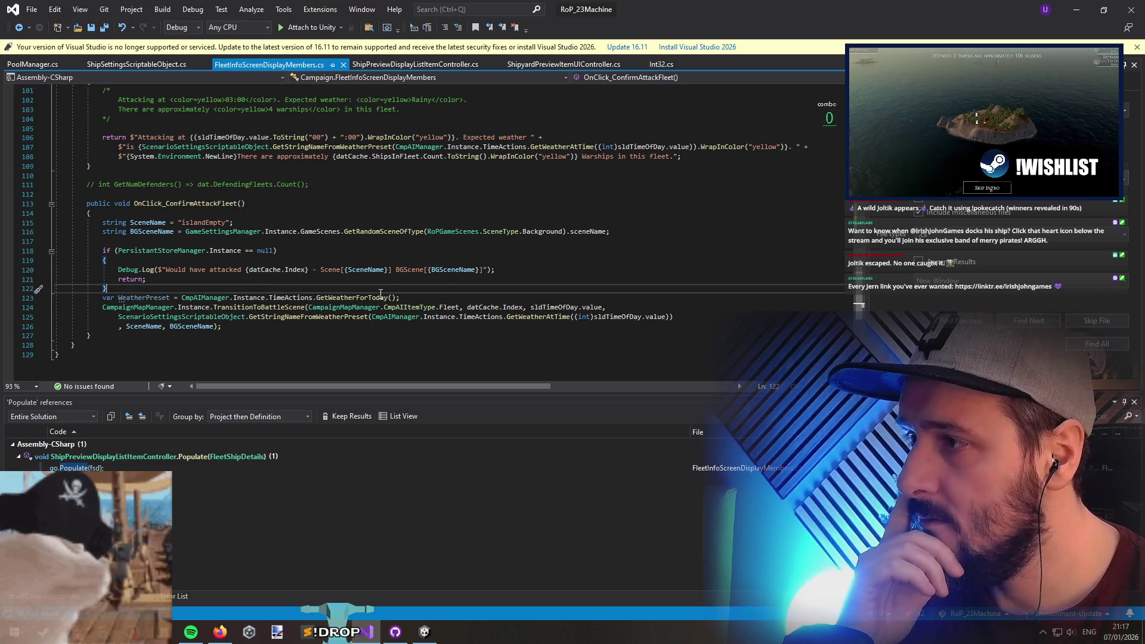
key(Return)
Review the WeatherPreset scene transition call and save FleetInfoScreenDisplayMembers.cs
key(Down)
key(shift+End)
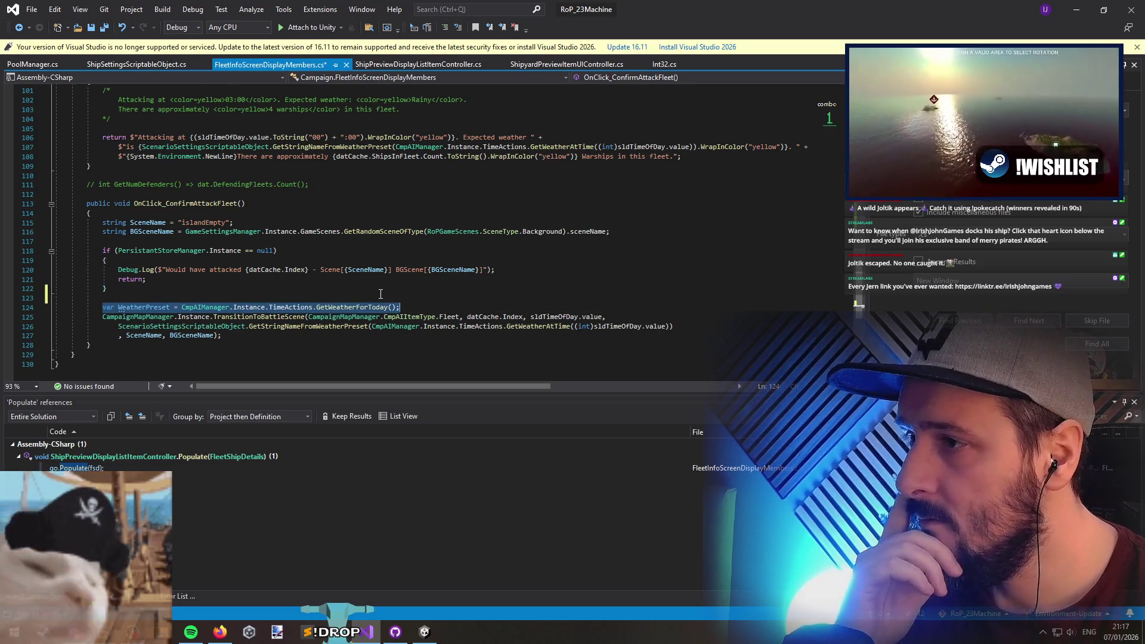
key(shift+Down)
key(shift+Down)
key(shift+Down)
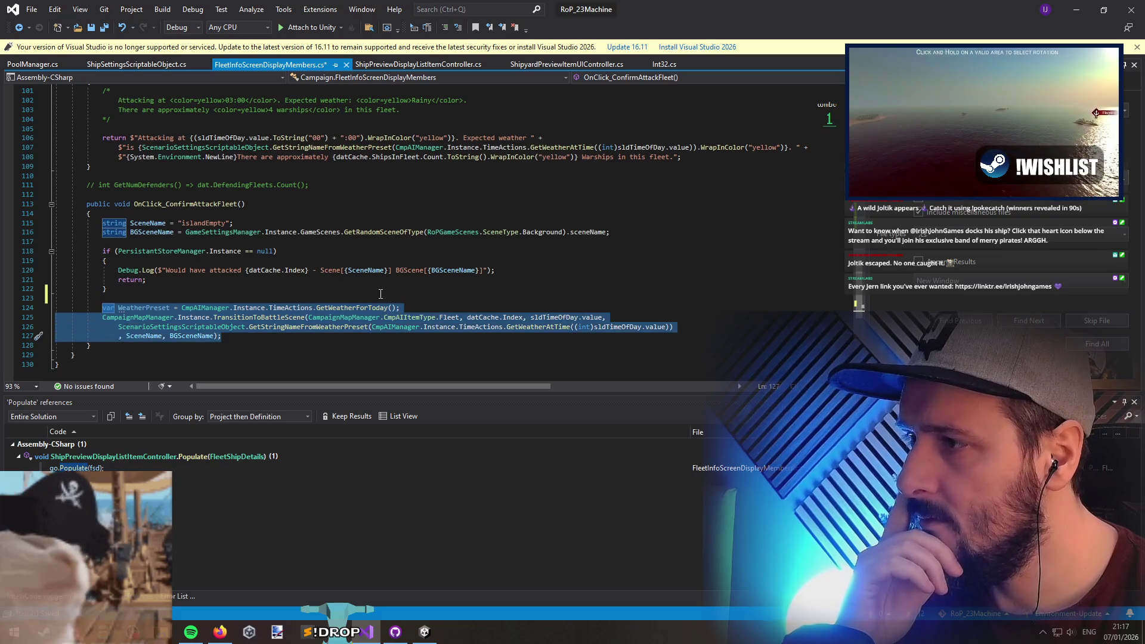
key(Right)
key(shift+Up)
key(shift+Up)
key(shift+Home)
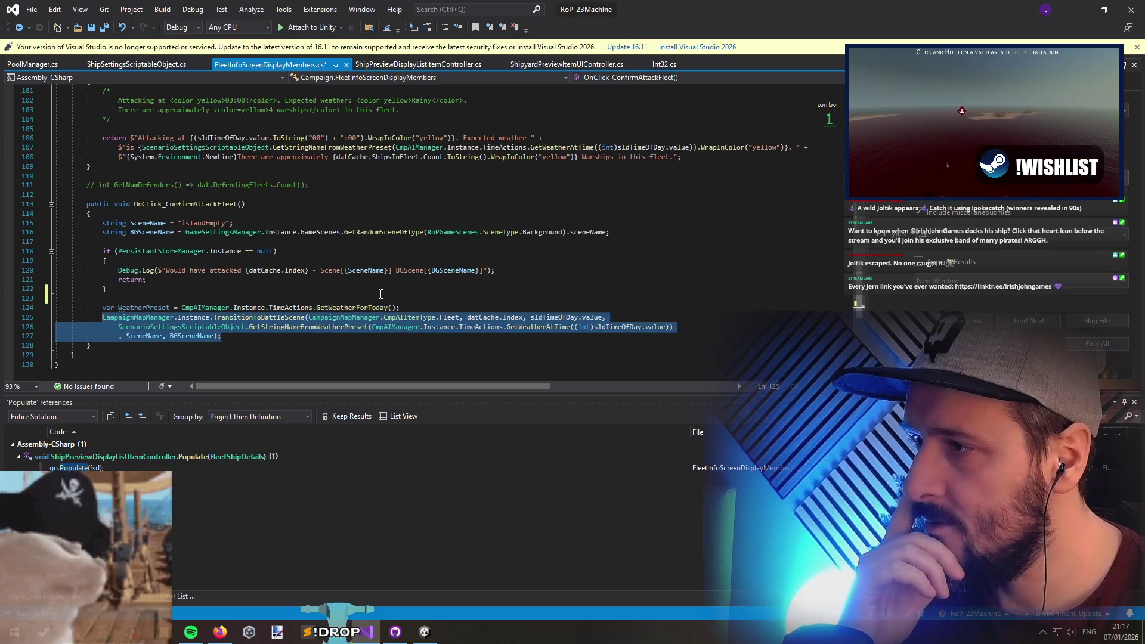
key(Up)
key(Up)
click(285, 205)
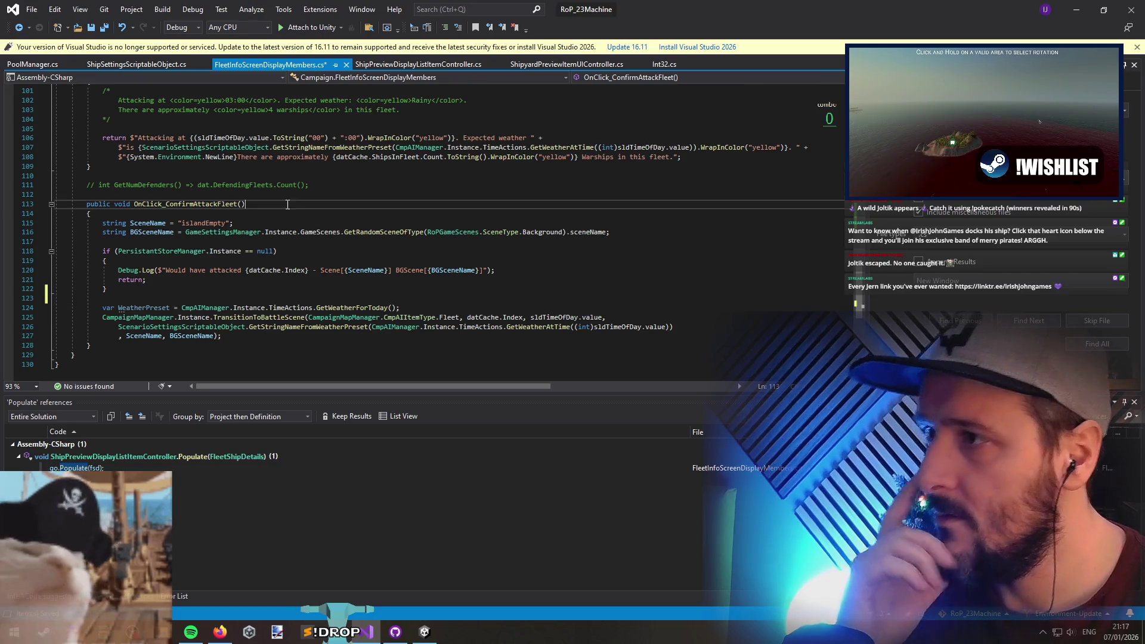
click(285, 214)
key(ctrl+s)
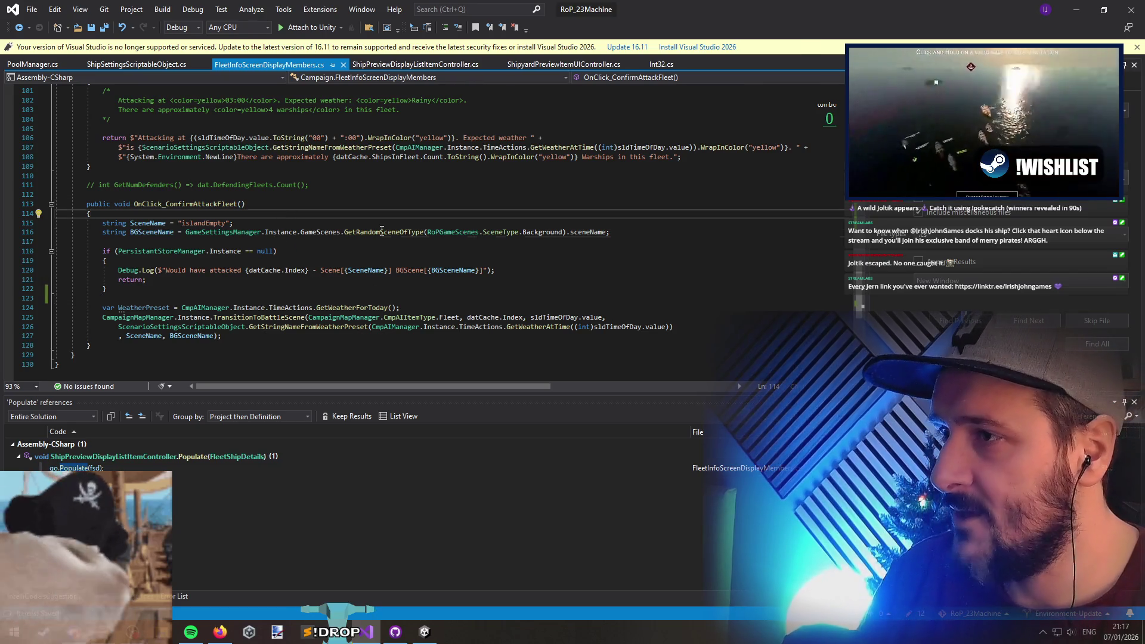
Switch to ShipPreviewDisplayListItemController.cs and inspect the flagship indicator SetActive line
click(376, 241)
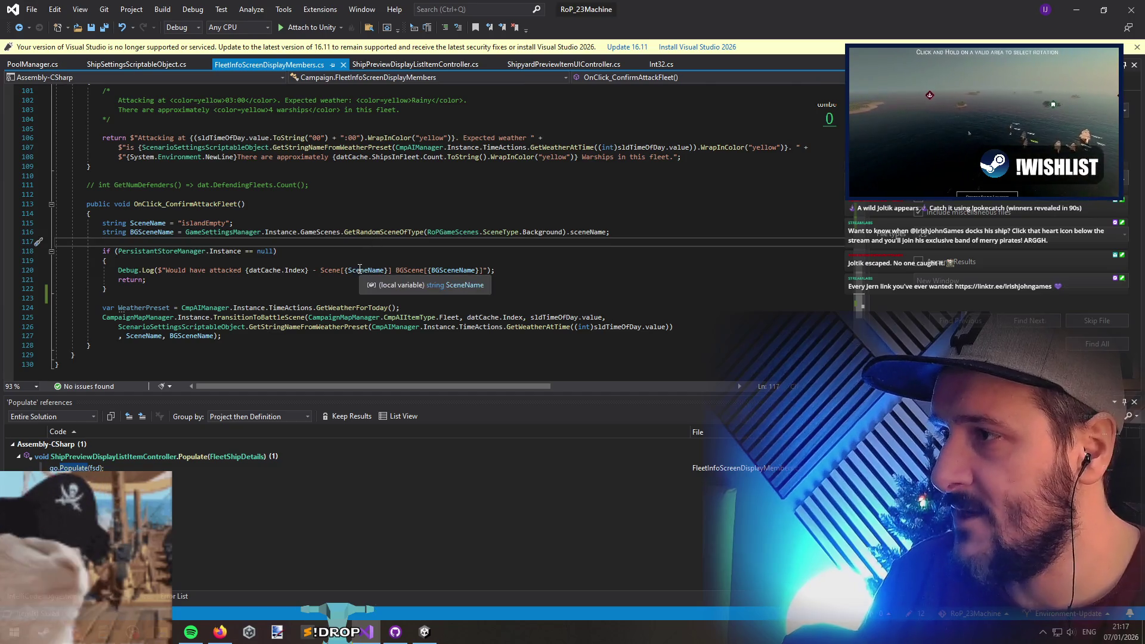
key(ctrl+Tab)
click(198, 305)
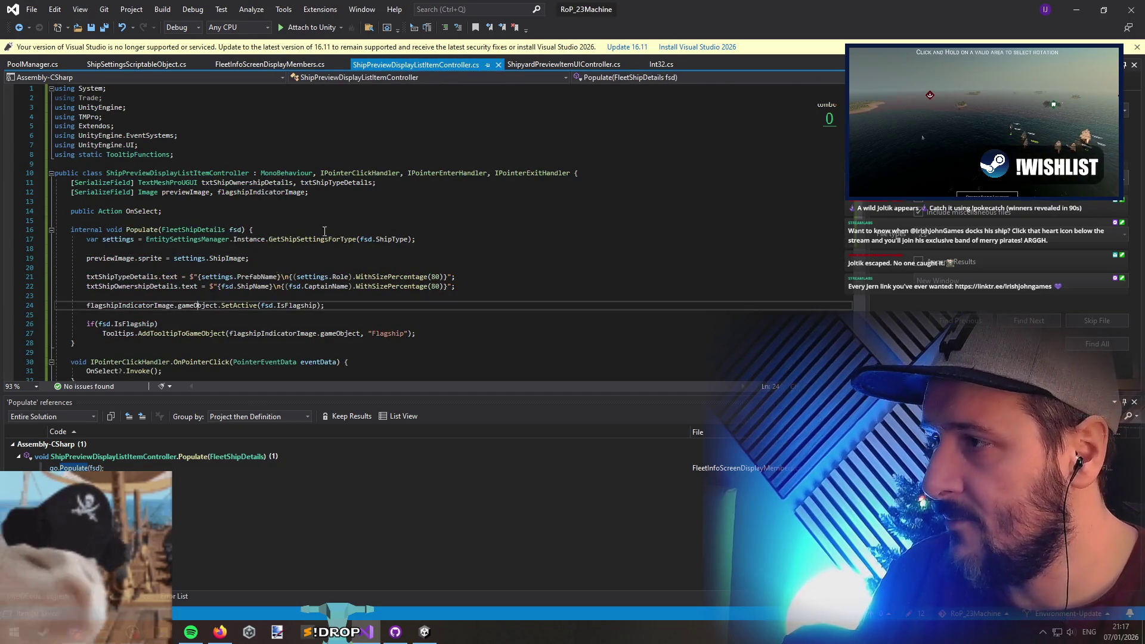
Minimise Visual Studio to return to the Unity editor while scripts recompile
click(1078, 7)
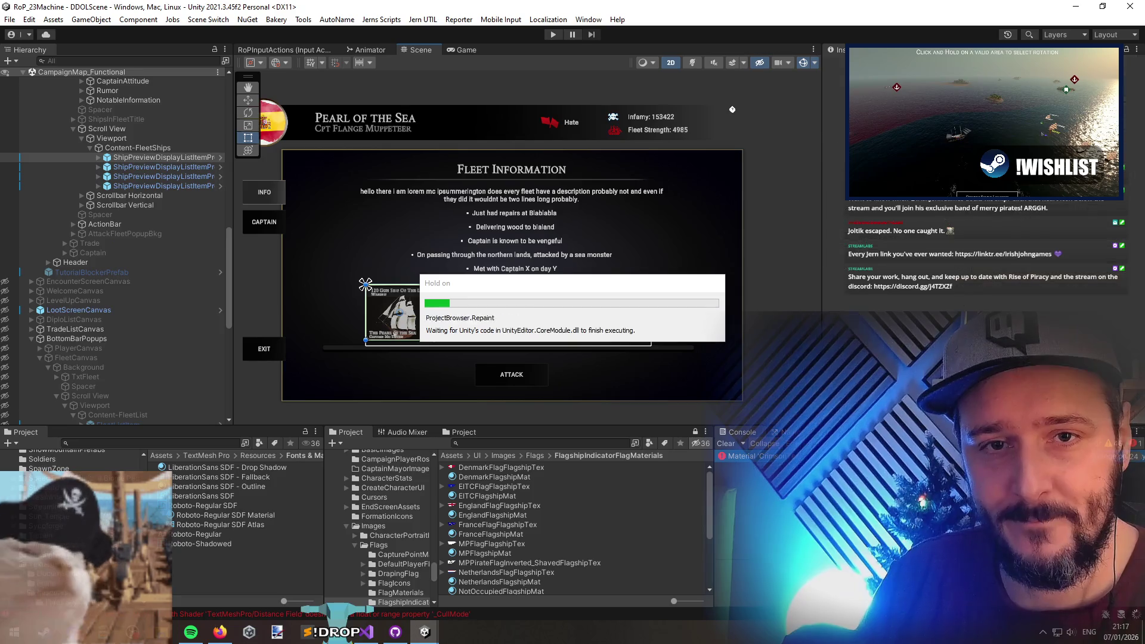
Select AttackFleetPopupBkg in the Hierarchy, then switch to Firefox's Space Mages itch.io page
click(176, 235)
key(alt+Tab)
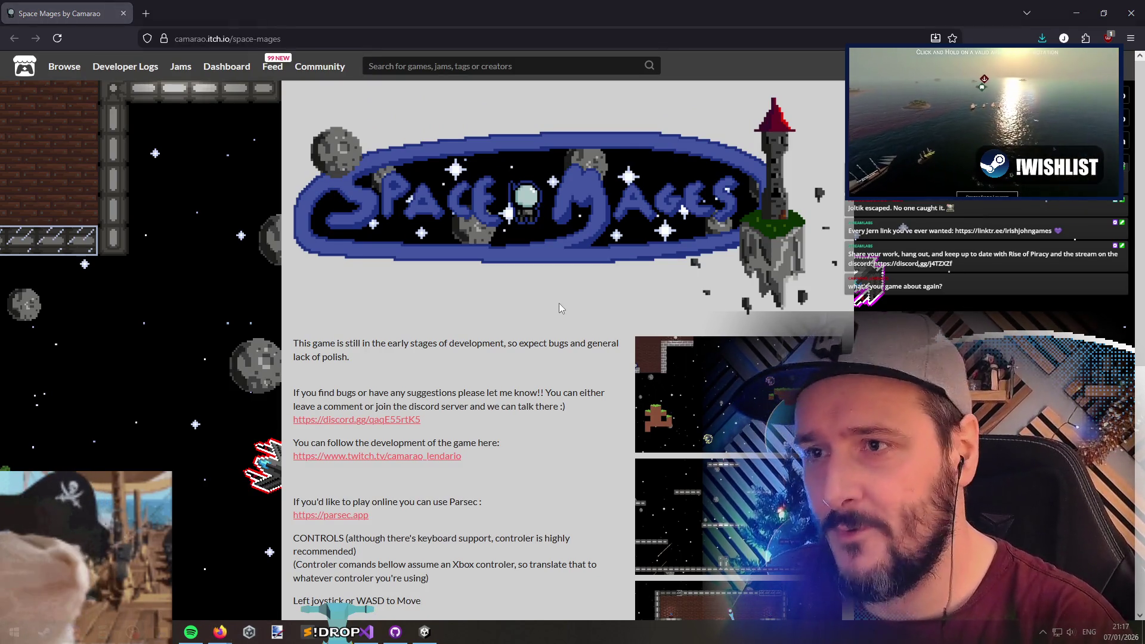
Scroll down the Space Mages itch.io page and enlarge the first gameplay screenshot
scroll(481, 338, down, 2)
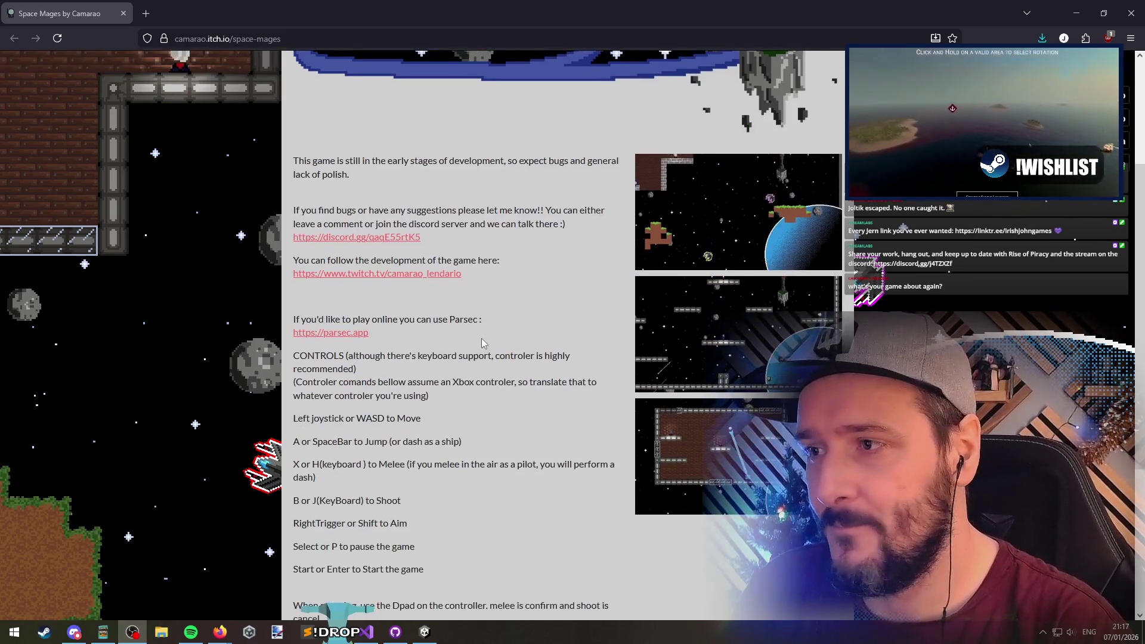
scroll(481, 339, up, 2)
scroll(336, 425, down, 2)
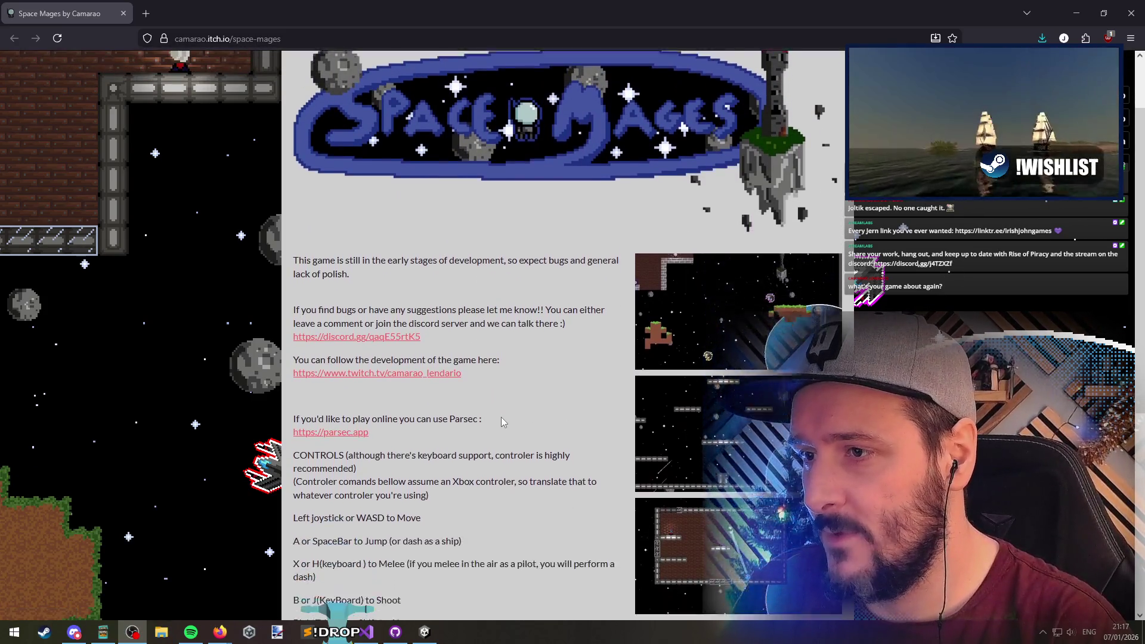
scroll(756, 140, down, 2)
click(757, 141)
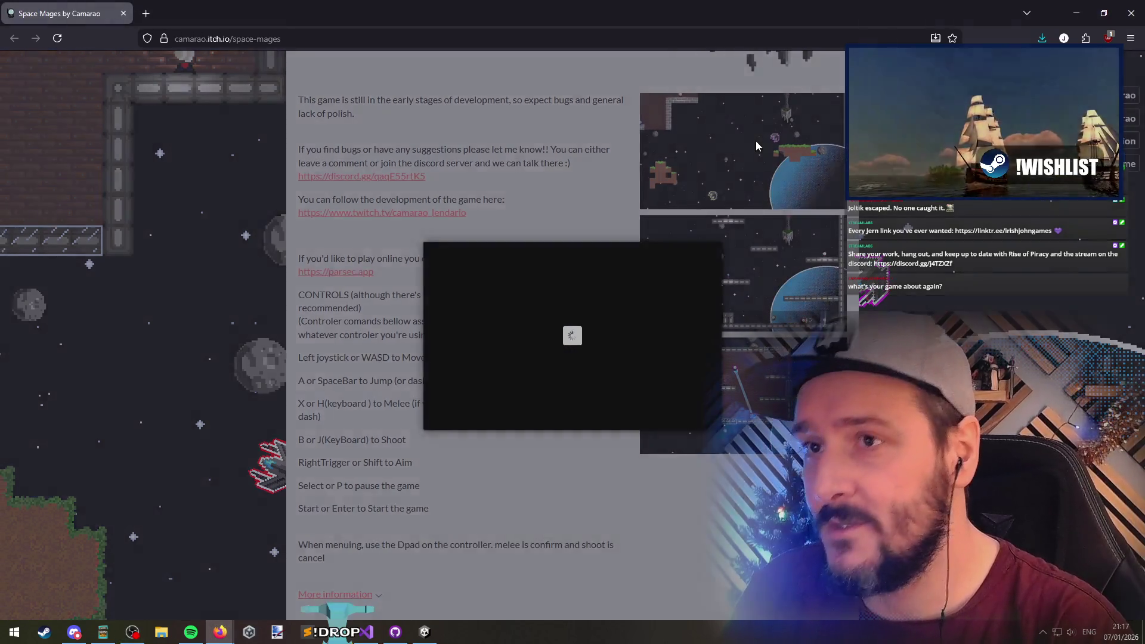
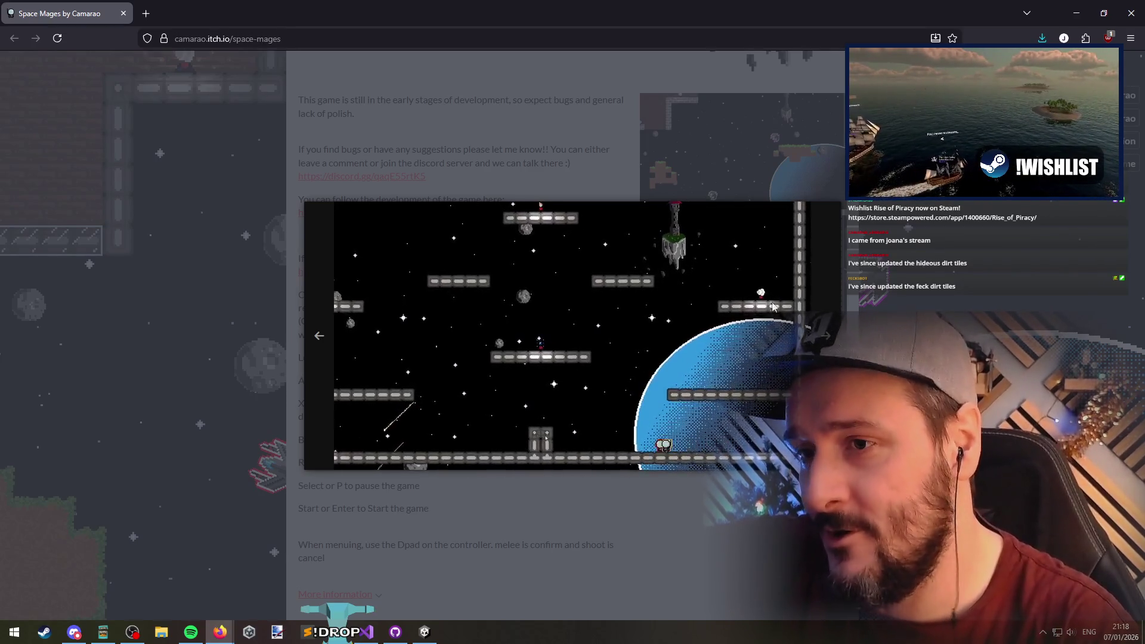
Advance two screenshots past the brick-room laser shot to a space level, then close the gallery
click(828, 312)
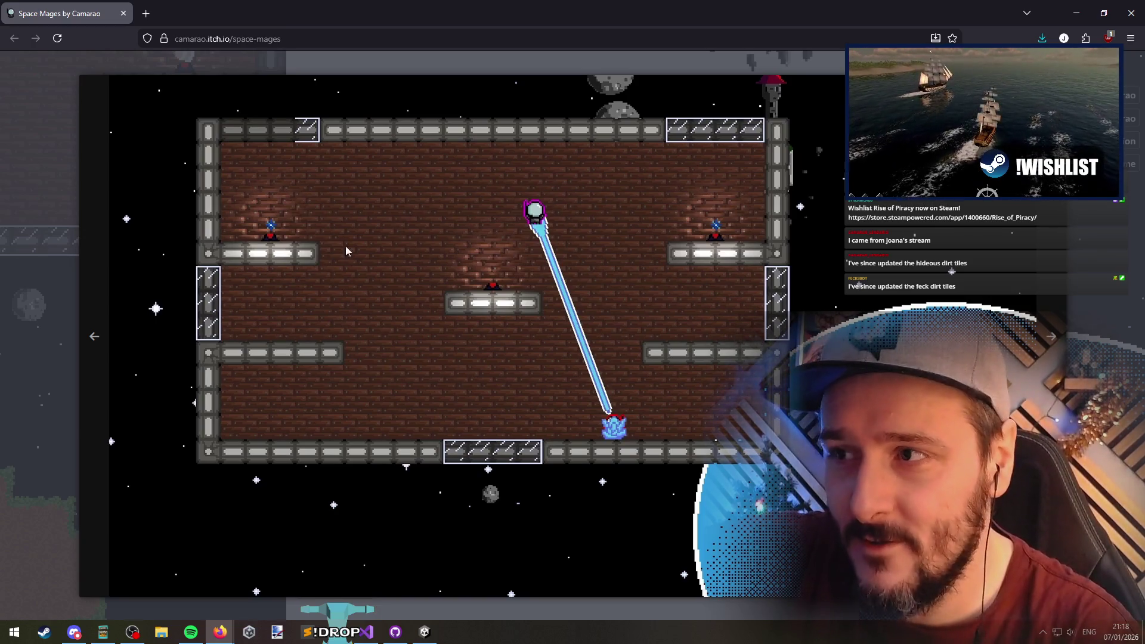
click(1052, 337)
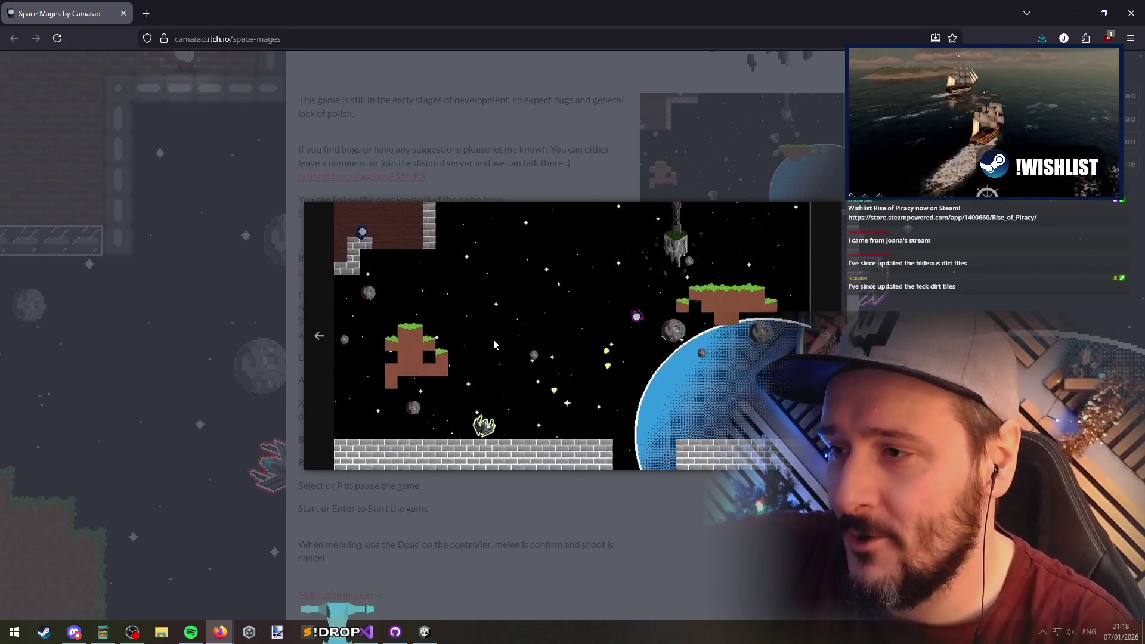
click(395, 128)
Read through the Space Mages description, highlighting a line along the way
scroll(394, 127, up, 2)
drag(335, 161, 573, 165)
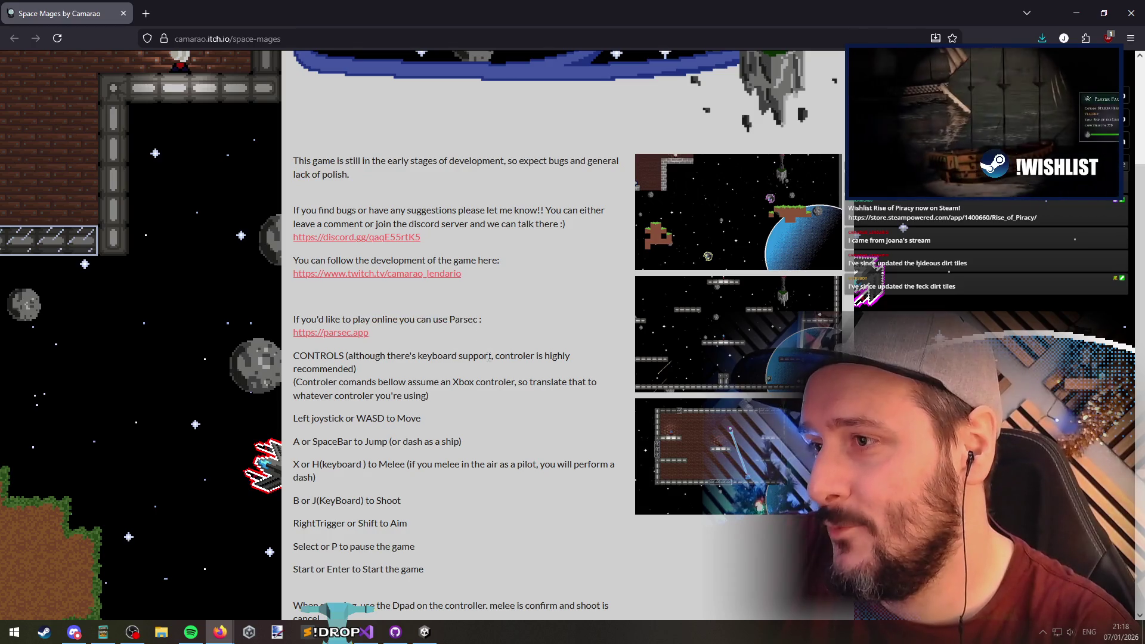
scroll(489, 356, down, 2)
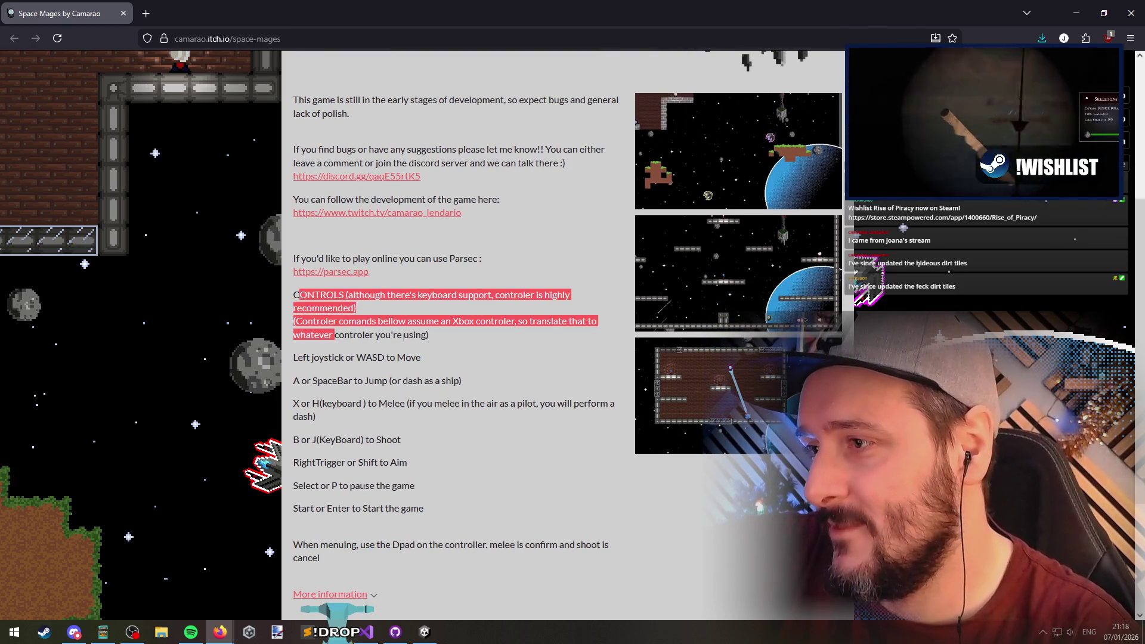
click(679, 255)
scroll(678, 255, down, 1)
scroll(678, 255, up, 4)
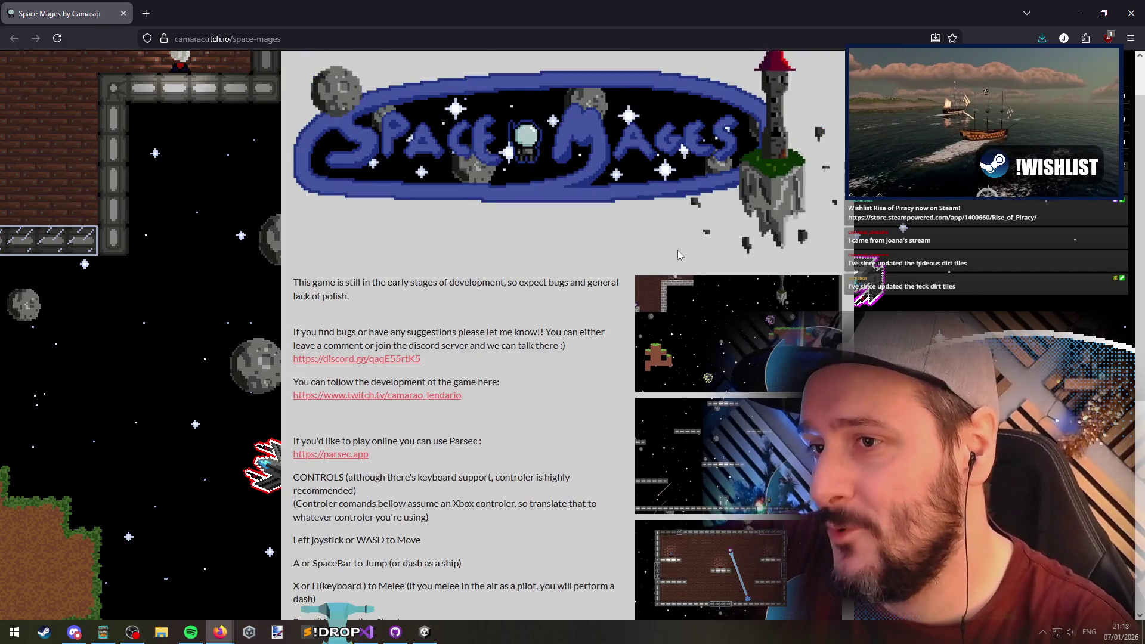
scroll(561, 232, up, 1)
scroll(478, 325, down, 6)
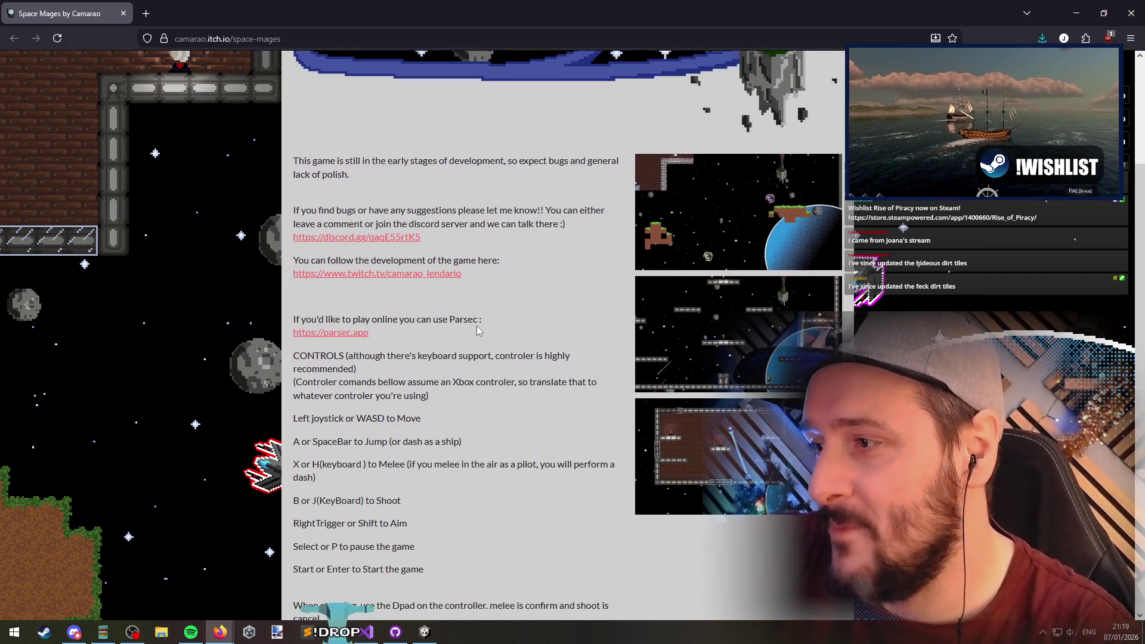
scroll(164, 247, down, 1)
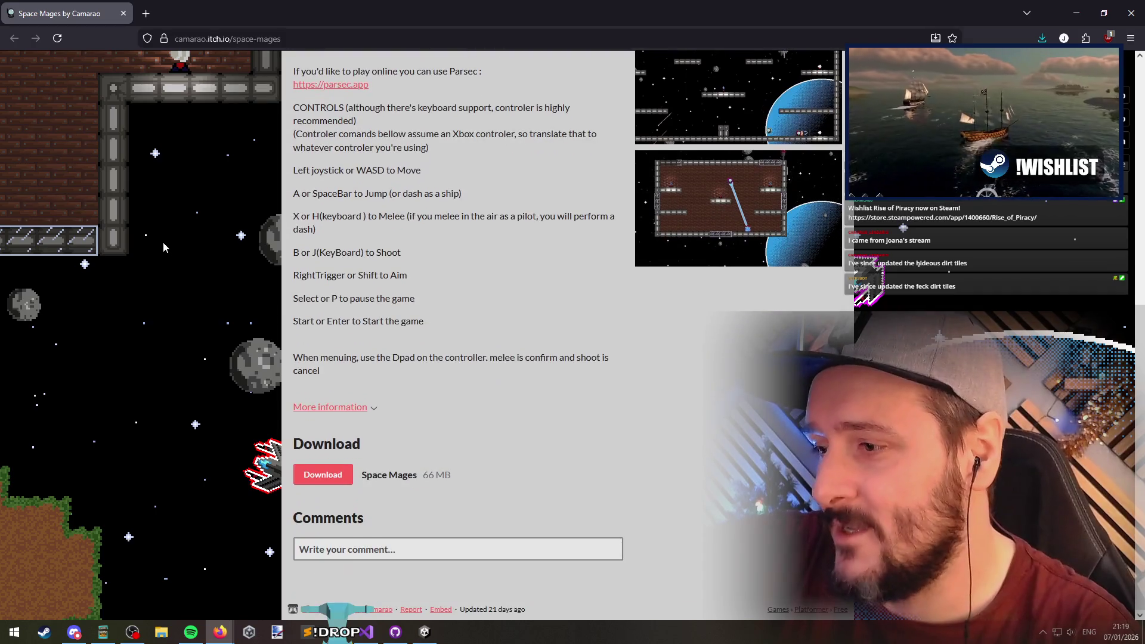
scroll(144, 345, up, 2)
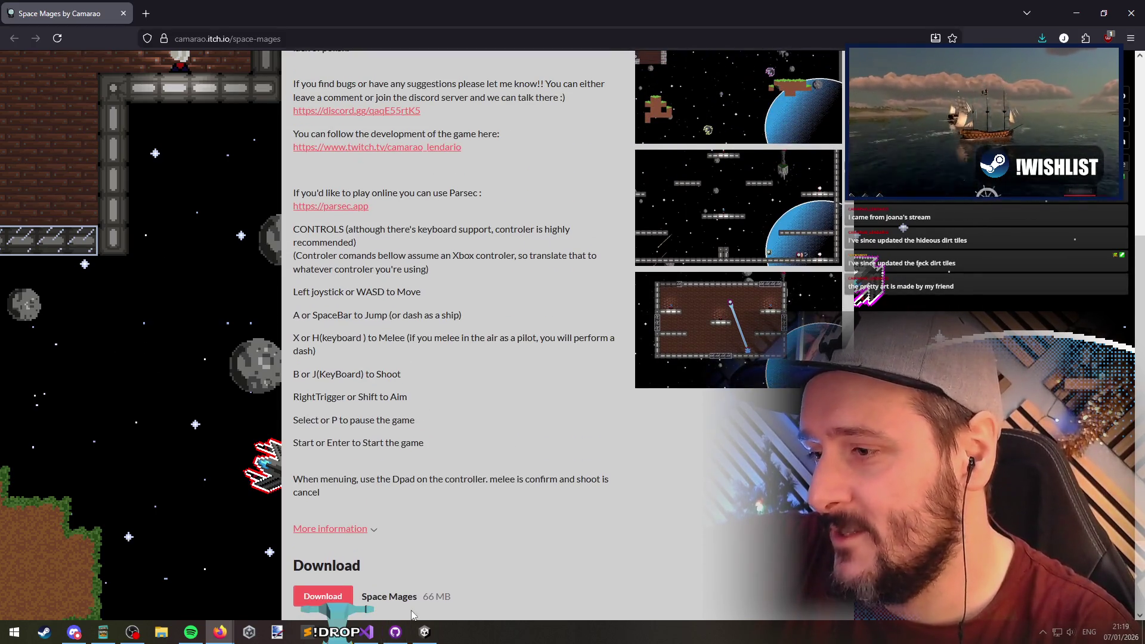
scroll(308, 322, up, 1)
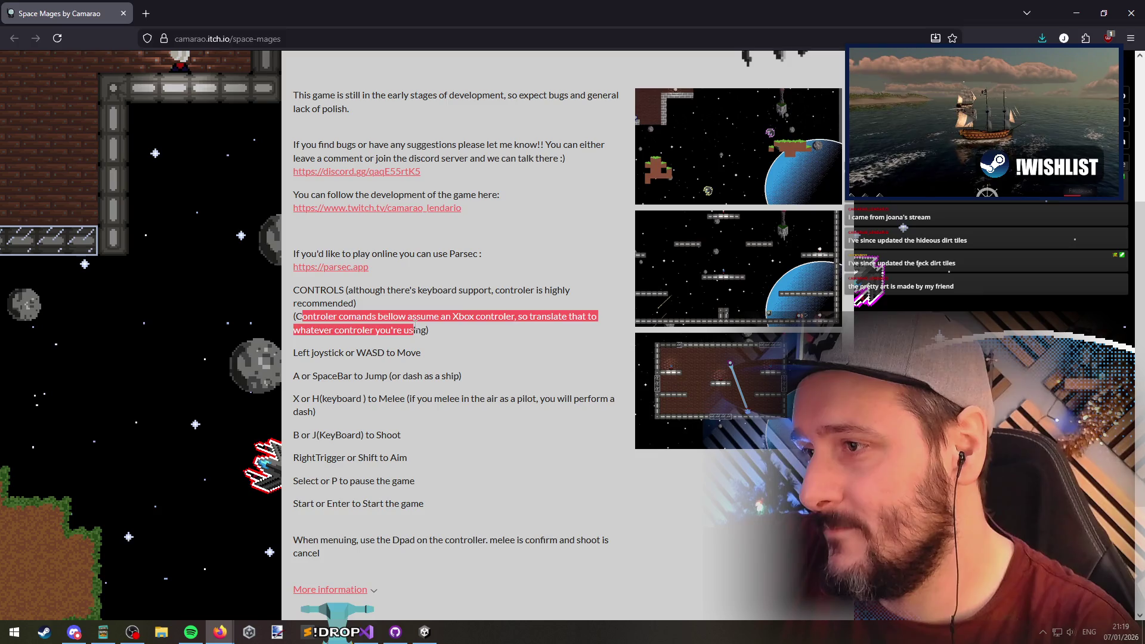
Highlight lines of the controls list, including the shoot controls line, while reading them
click(301, 356)
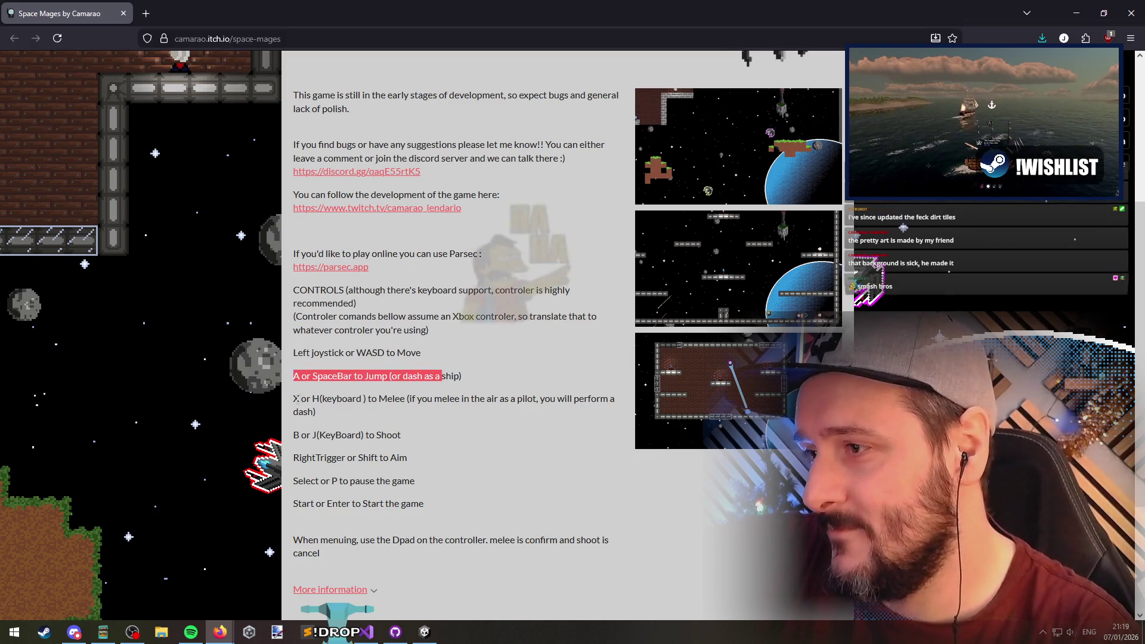
triple_click(330, 411)
mouse_move(300, 434)
mouse_down()
mouse_move(307, 444)
mouse_move(392, 439)
mouse_up()
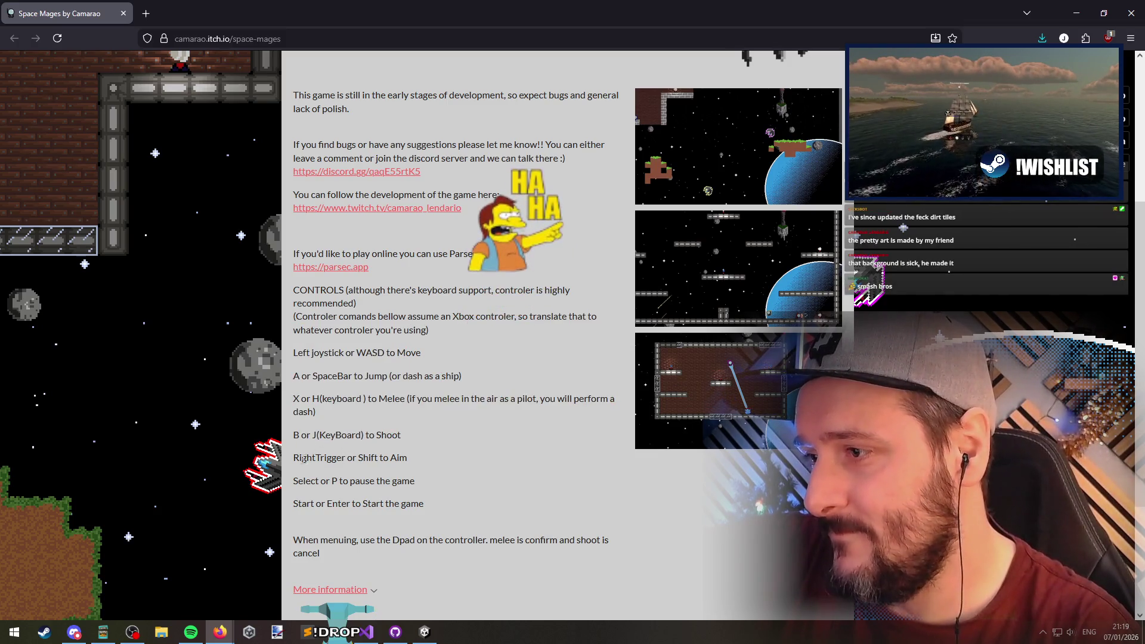